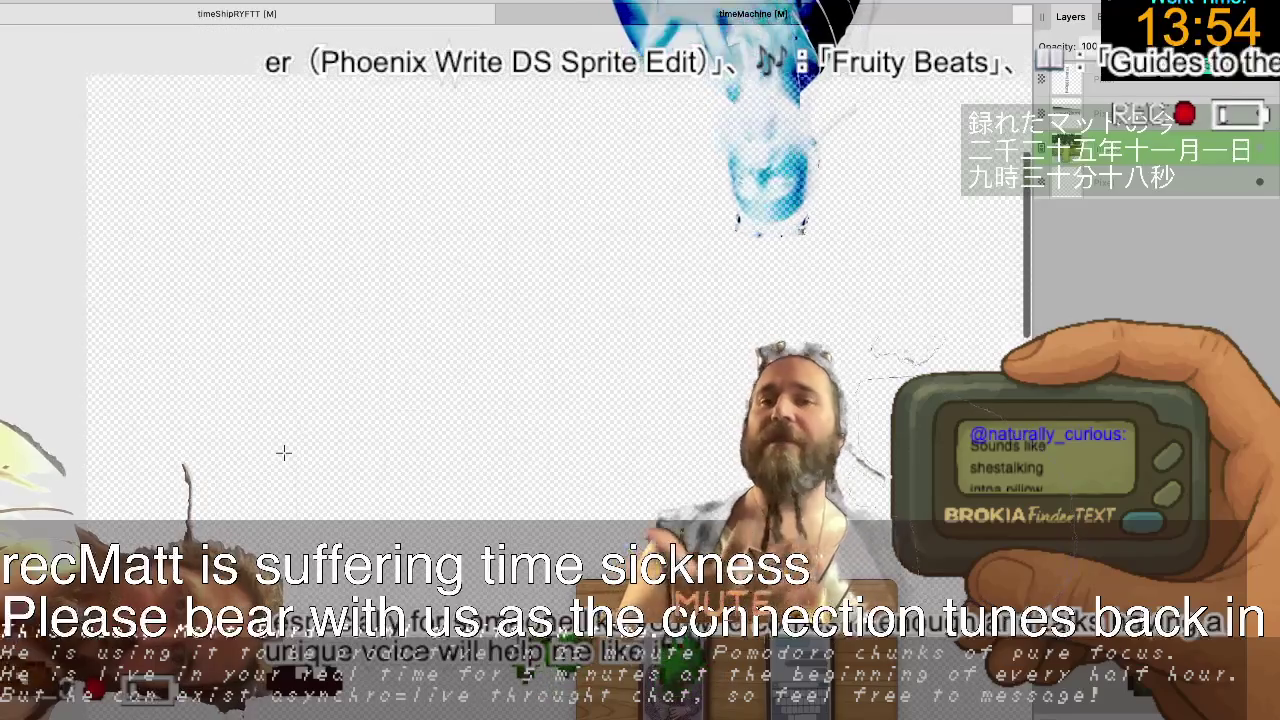
Scroll down through the Temu outdoor shower tent product page.
scroll(283, 453, "down", 2)
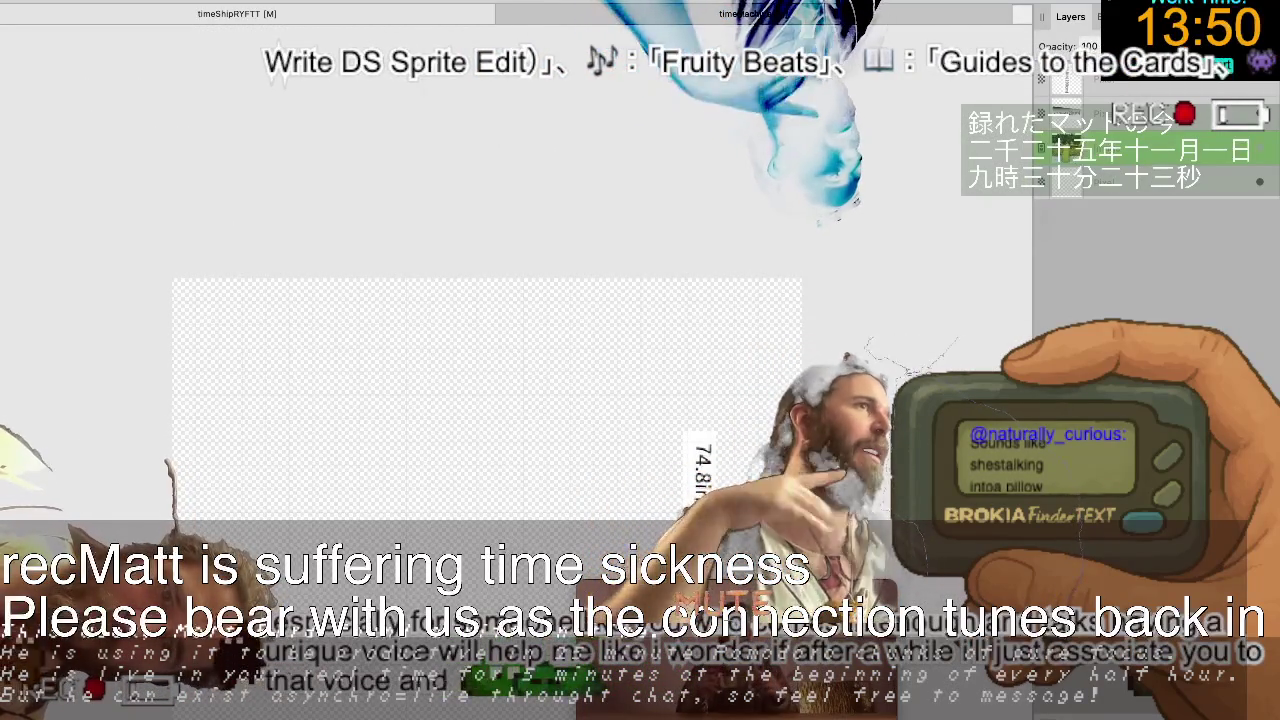
scroll(490, 350, "down", 2)
scroll(490, 350, "down", 2)
scroll(490, 350, "down", 1)
scroll(490, 350, "down", 2)
scroll(490, 350, "down", 1)
scroll(490, 350, "down", 2)
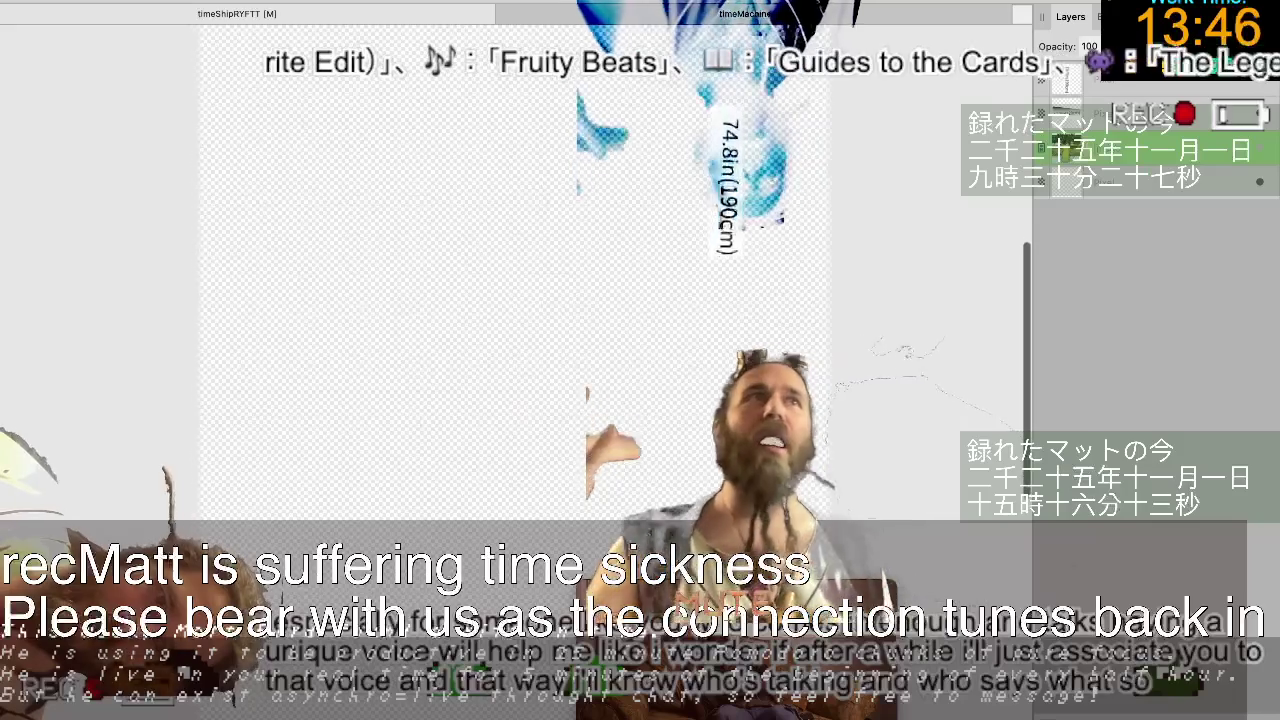
scroll(490, 350, "down", 2)
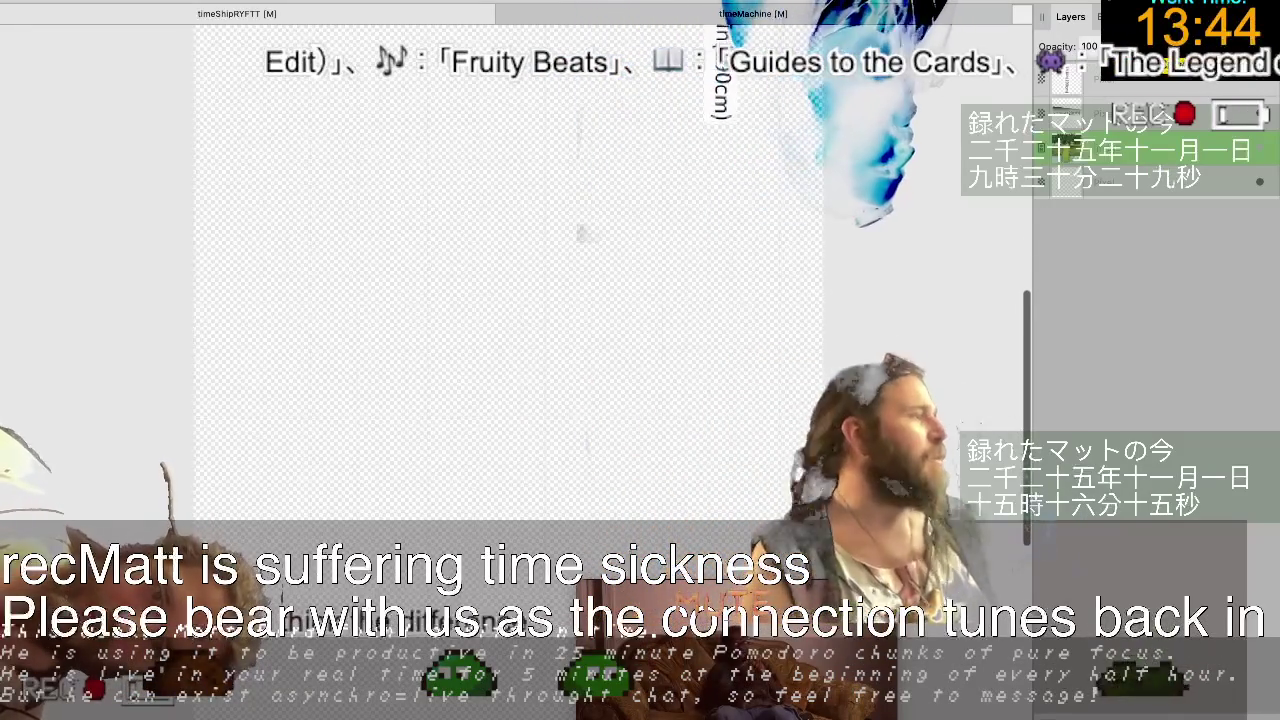
scroll(490, 350, "down", 1)
scroll(490, 350, "down", 1)
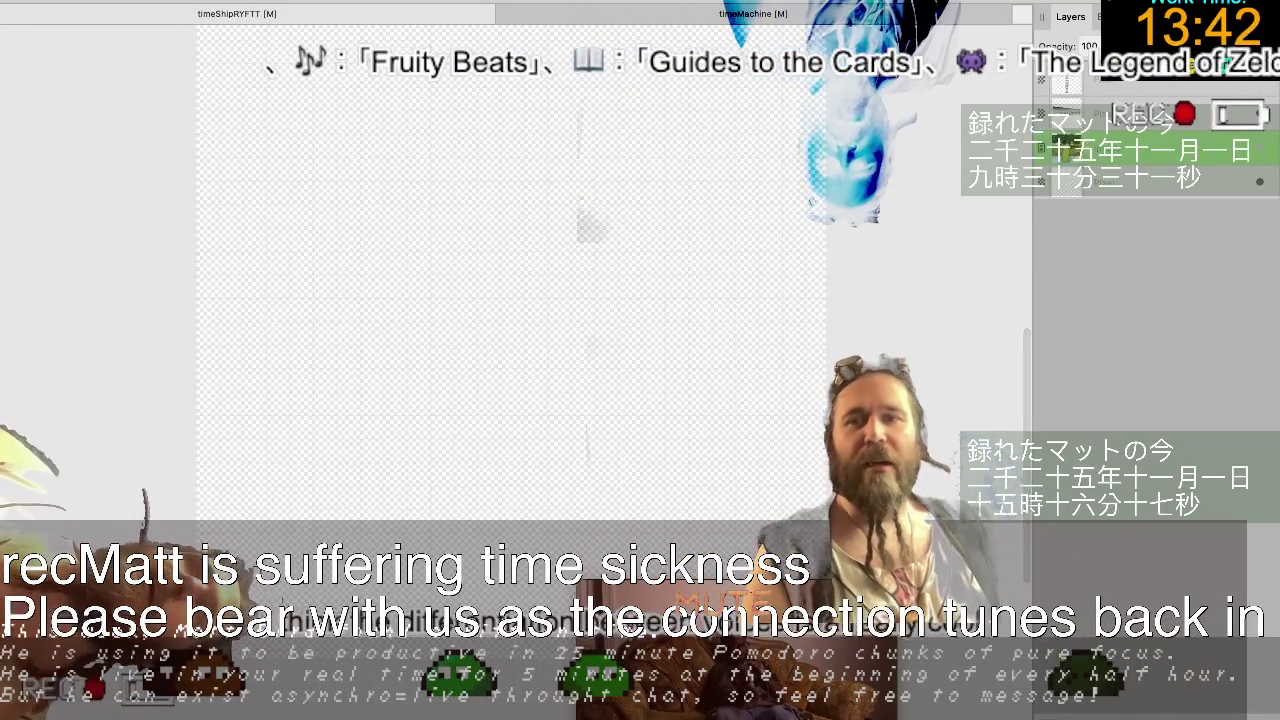
Compute 190/8 in the browser to get 23.75, then return to Affinity Designer.
scroll(490, 350, "up", 3)
scroll(490, 350, "right", 1)
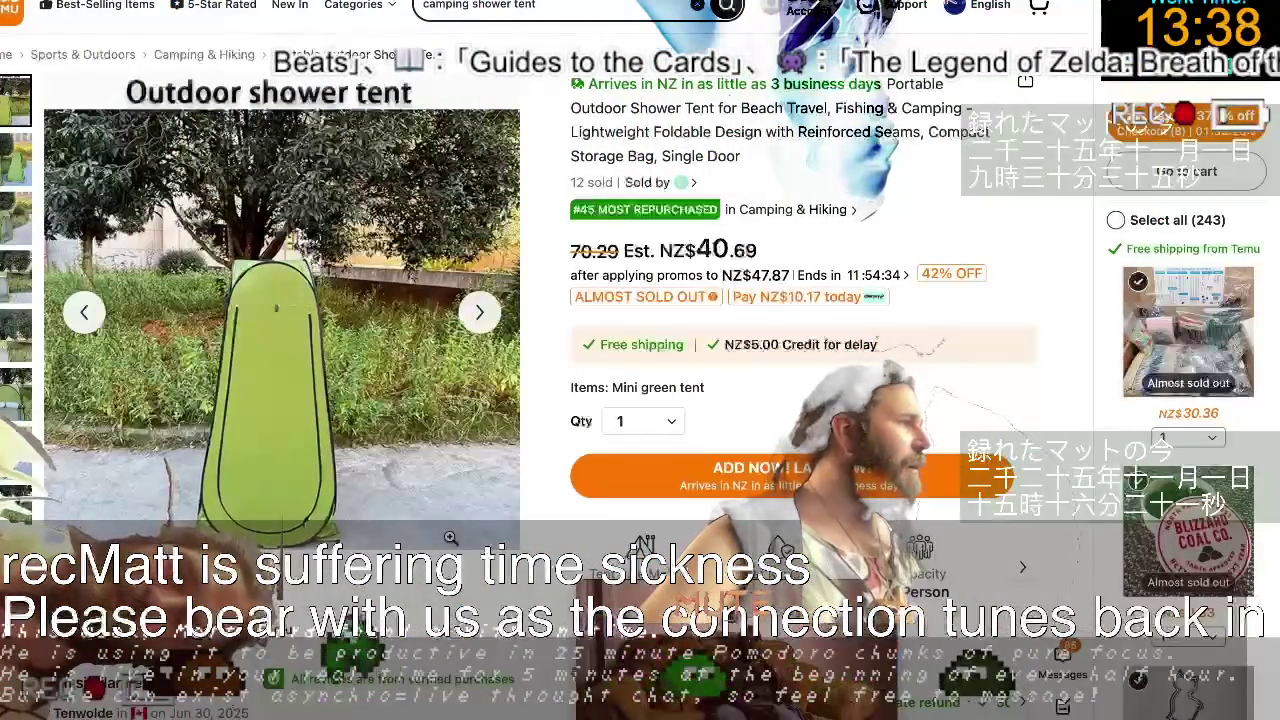
type("190/8= = 23.75")
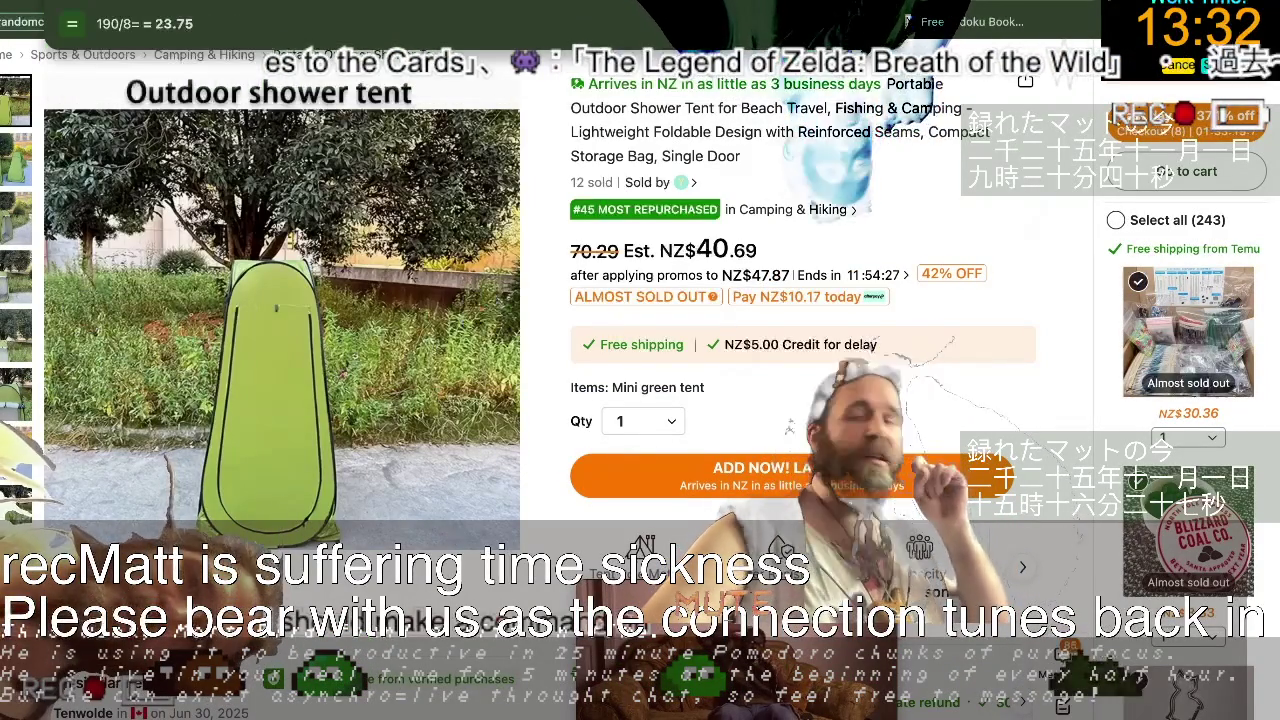
key("ctrl+Left")
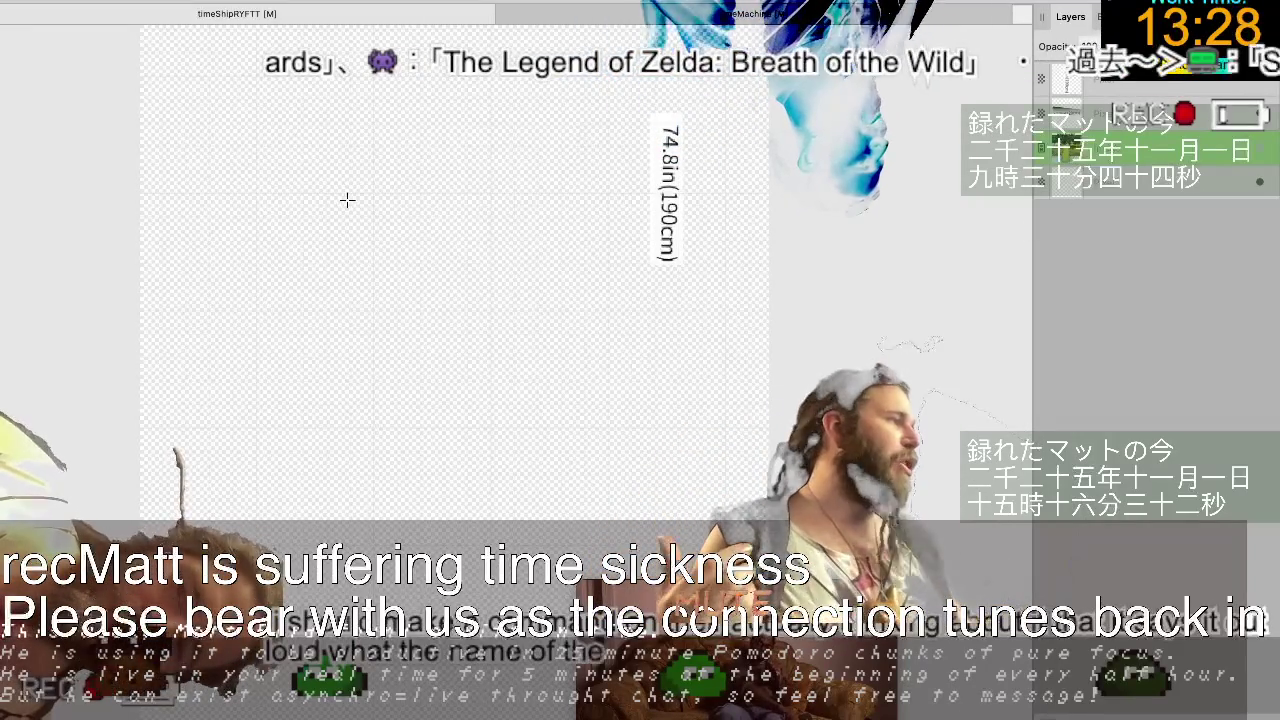
Place a '23.75' text label and rotate it about -90° so it reads vertically.
left_click(180, 178)
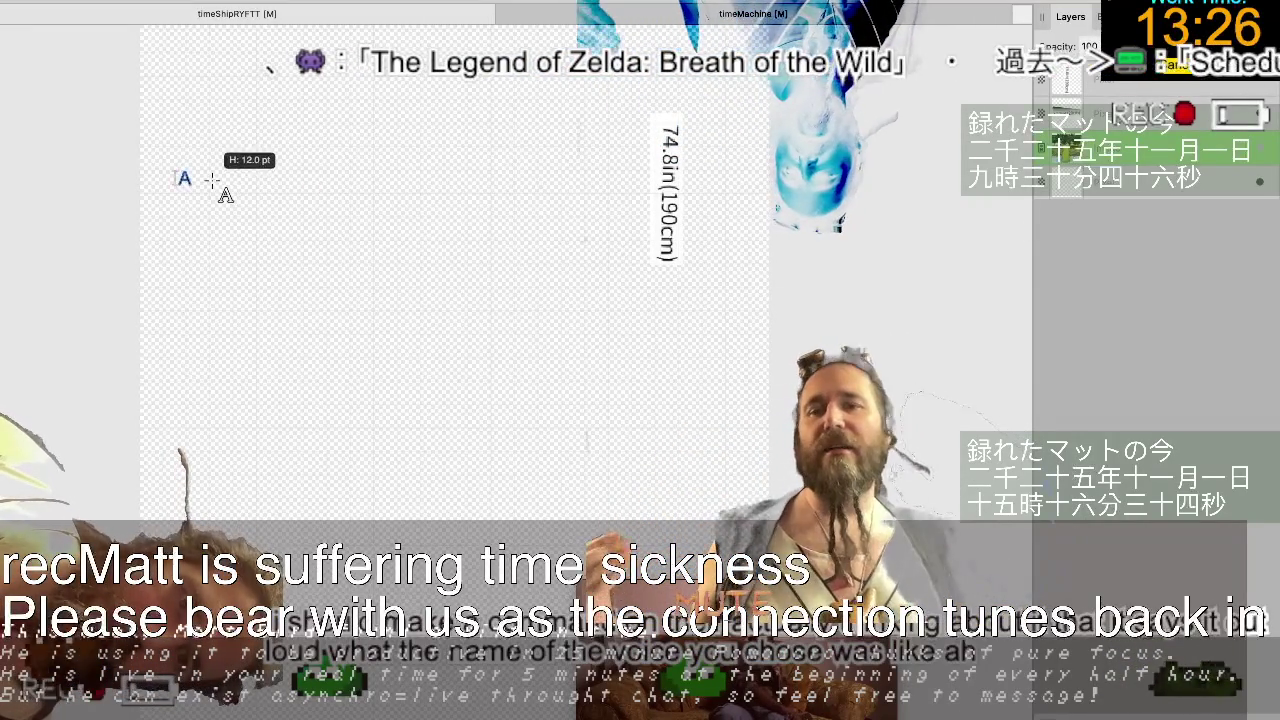
type("23.75")
key("Escape")
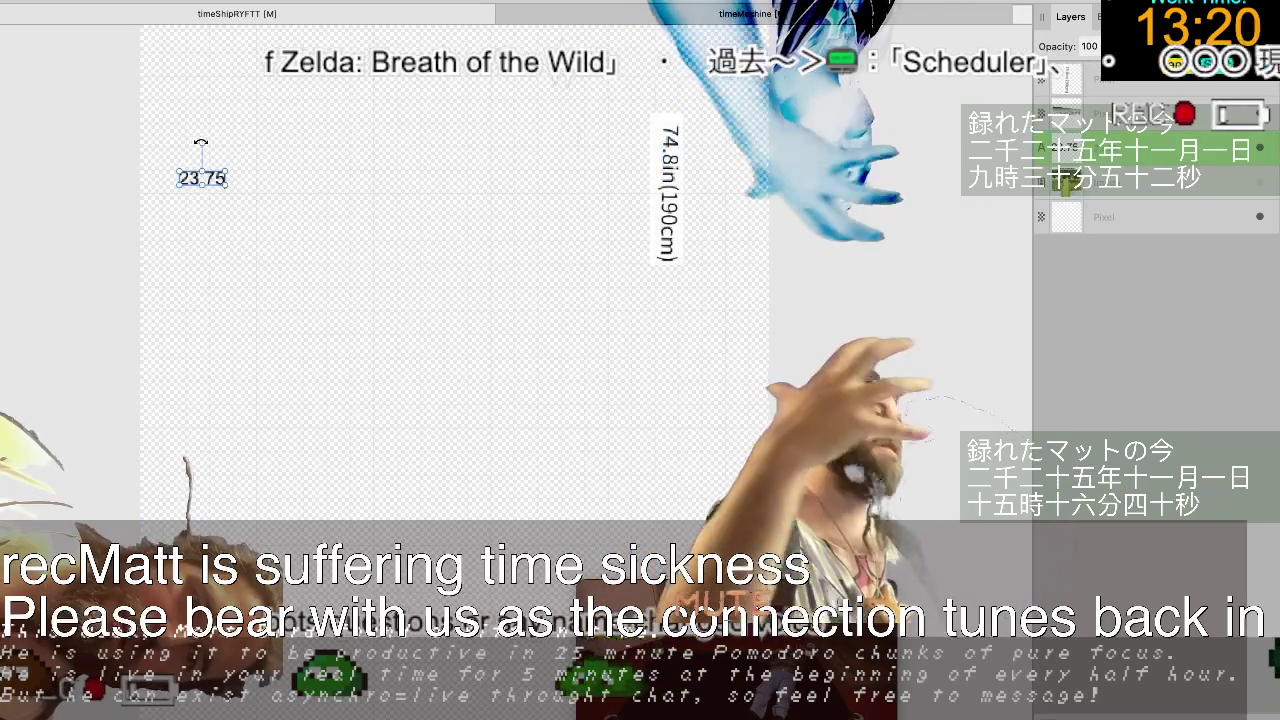
left_click_drag(202, 143, 234, 181)
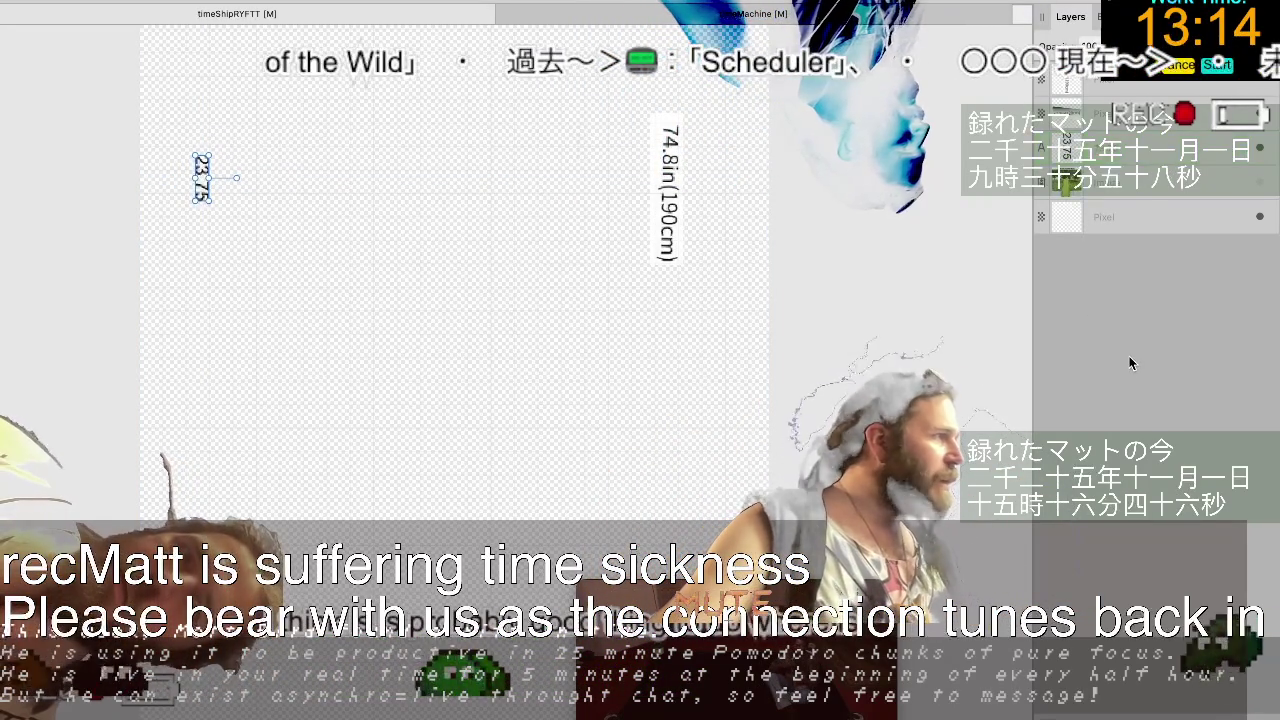
left_click(1060, 283)
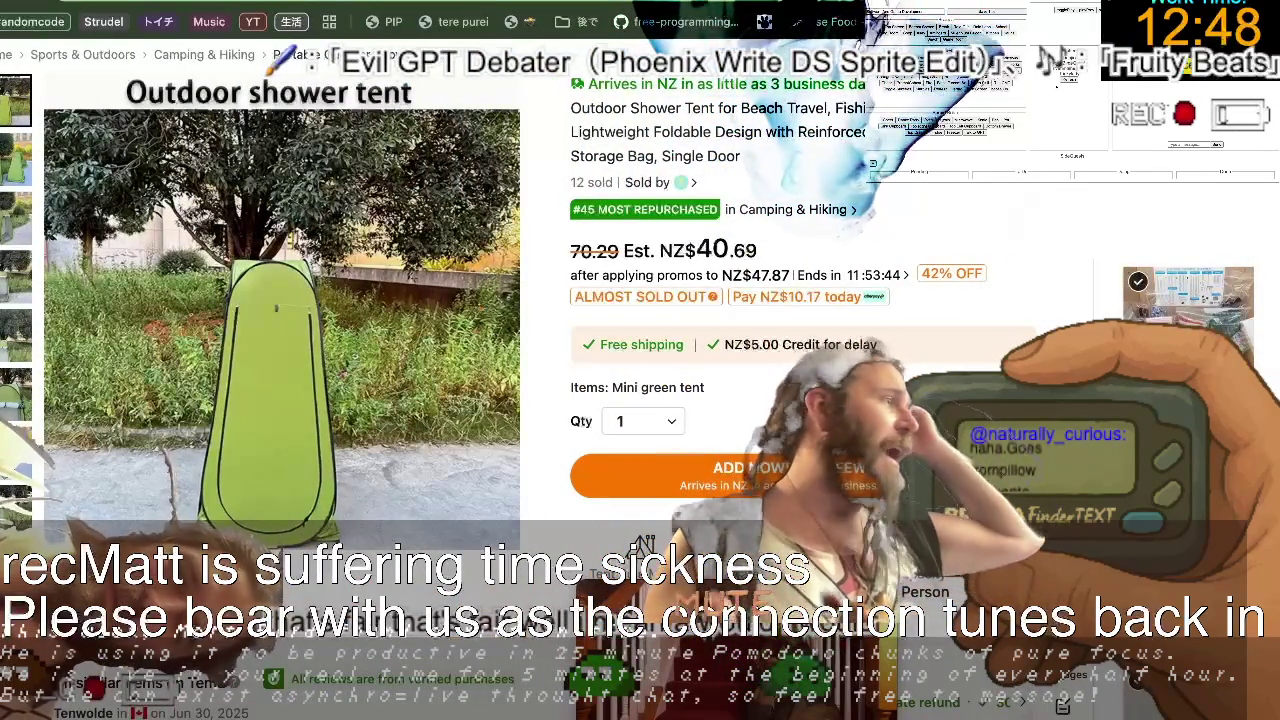
Enter '74.' in the browser address bar to look up an inch conversion.
key("ctrl+l")
type("7")
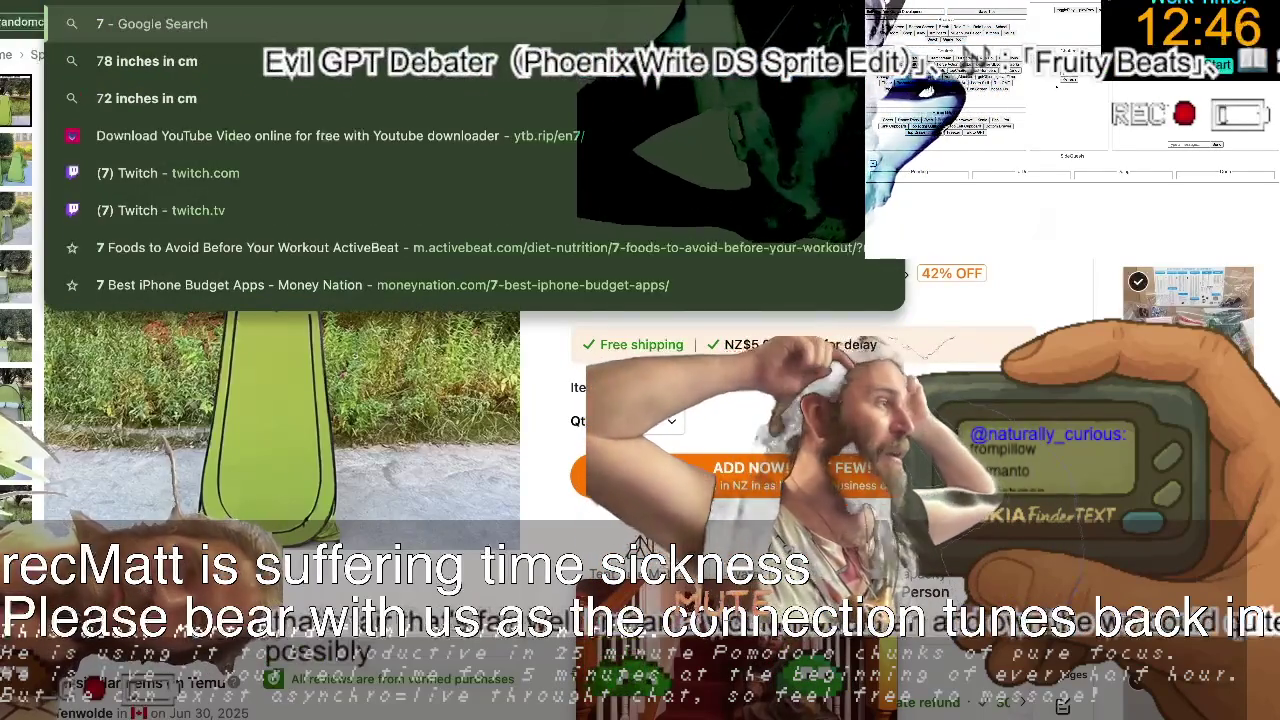
type("4.")
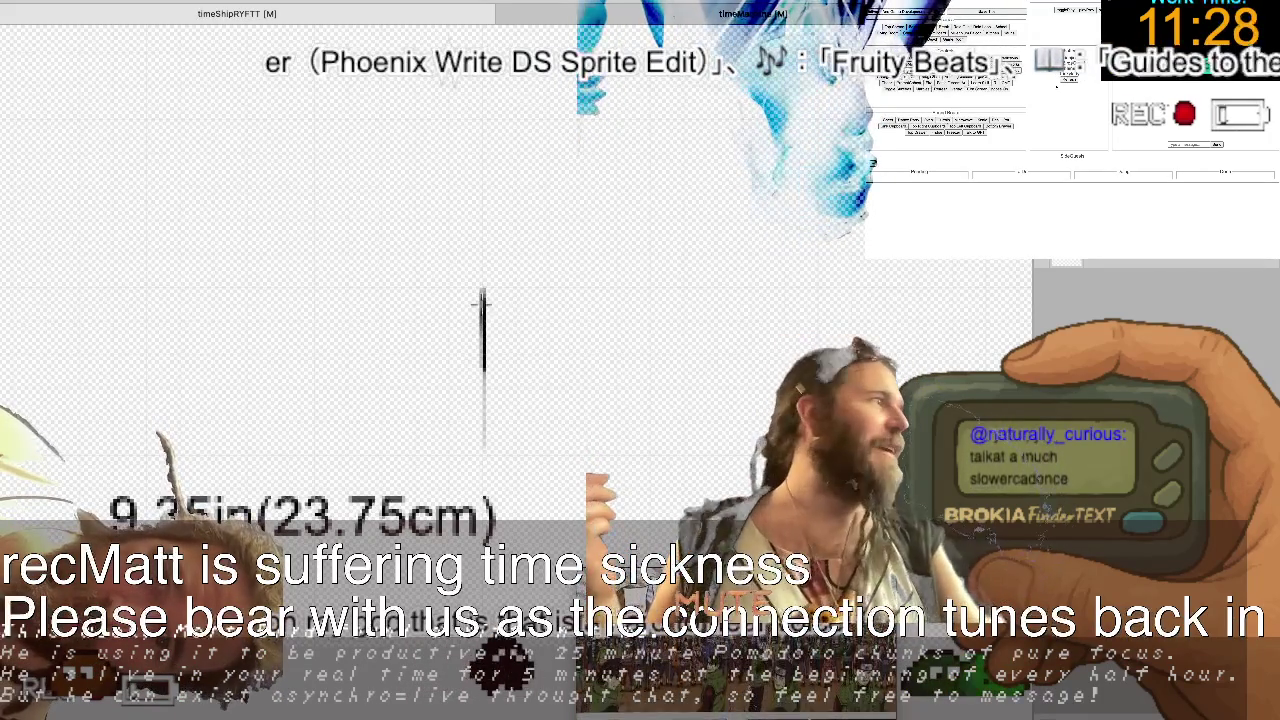
Draw right and left vertical lines joined at the bottom by a horizontal line.
left_click_drag(481, 312, 490, 458)
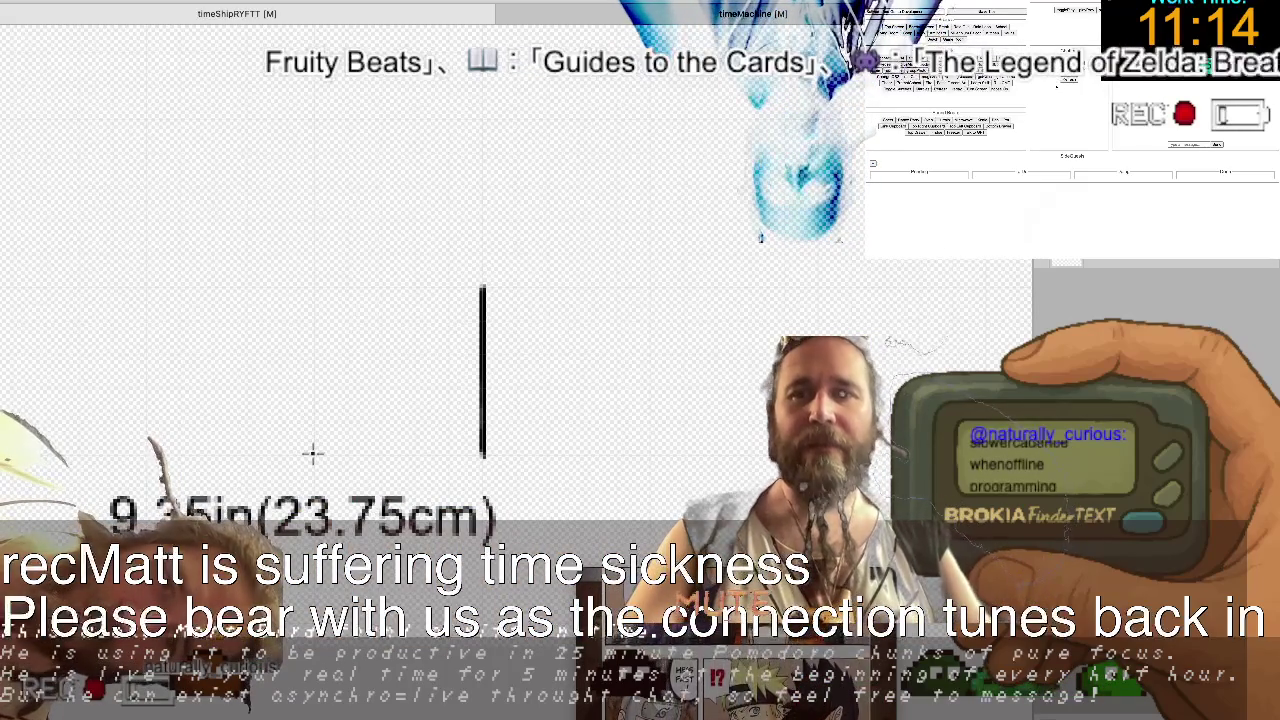
scroll(313, 455, "down", 2)
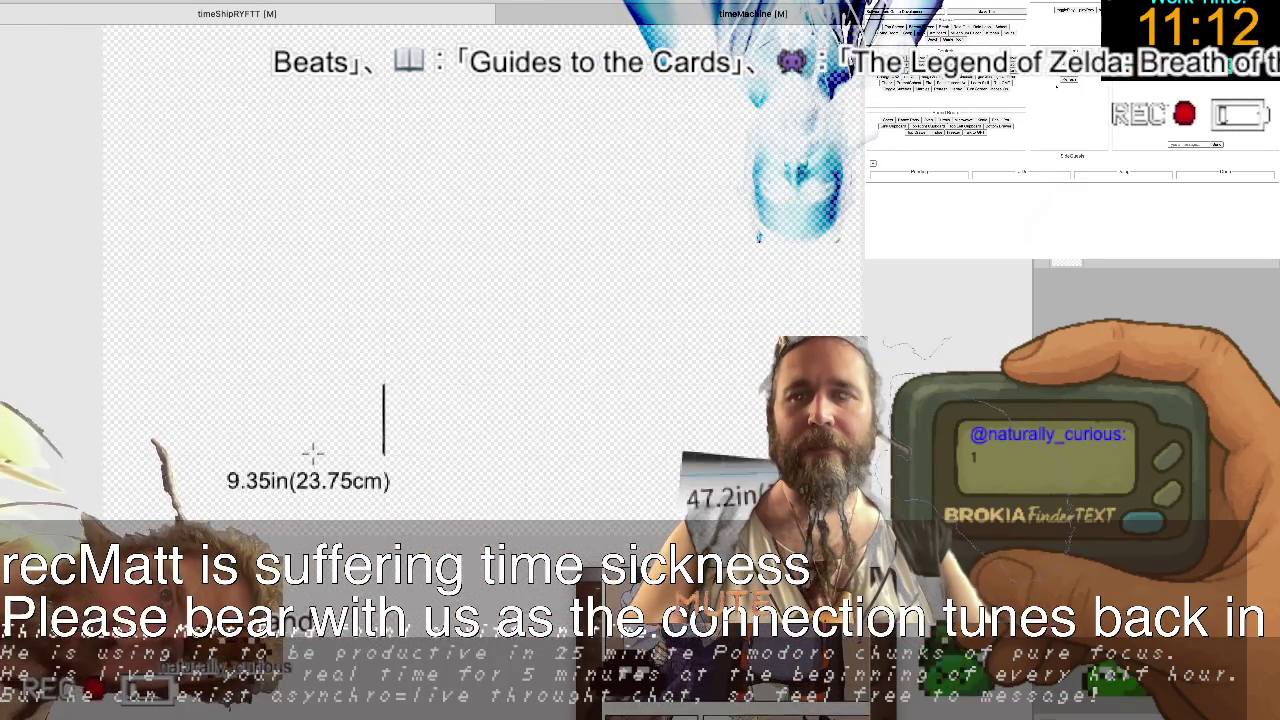
scroll(313, 455, "down", 2)
scroll(313, 455, "down", 2)
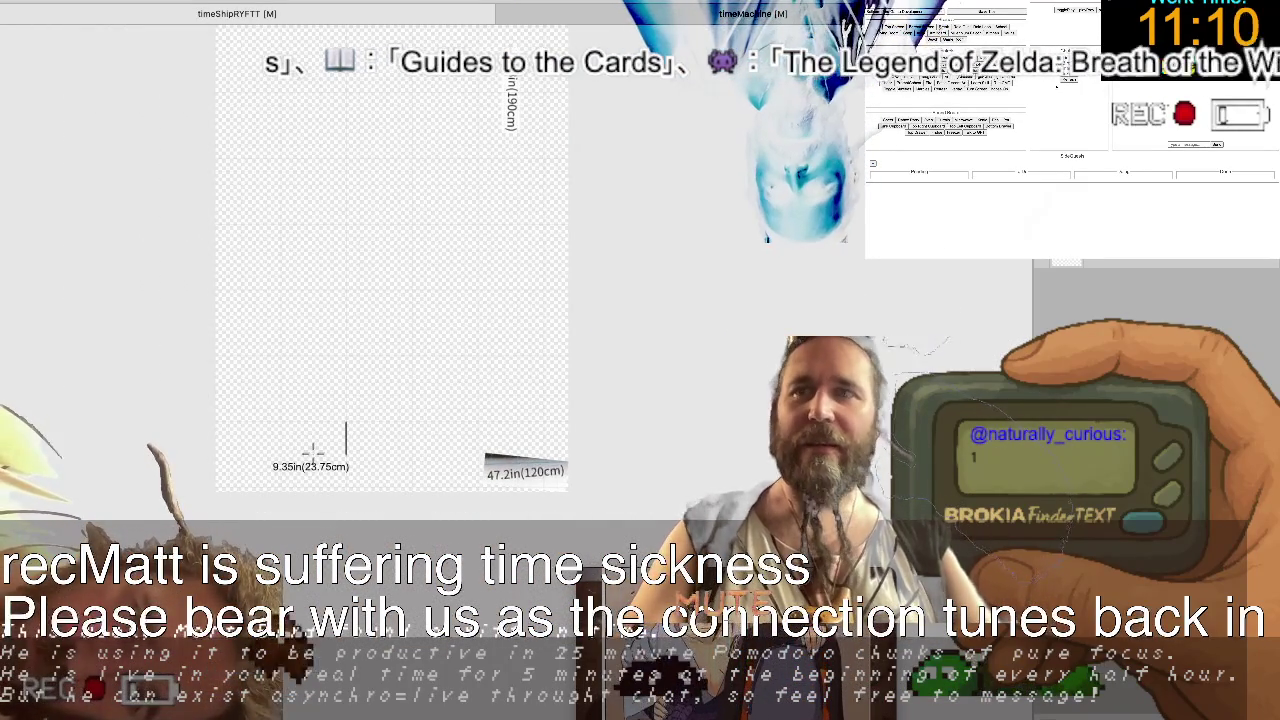
scroll(283, 434, "up", 2)
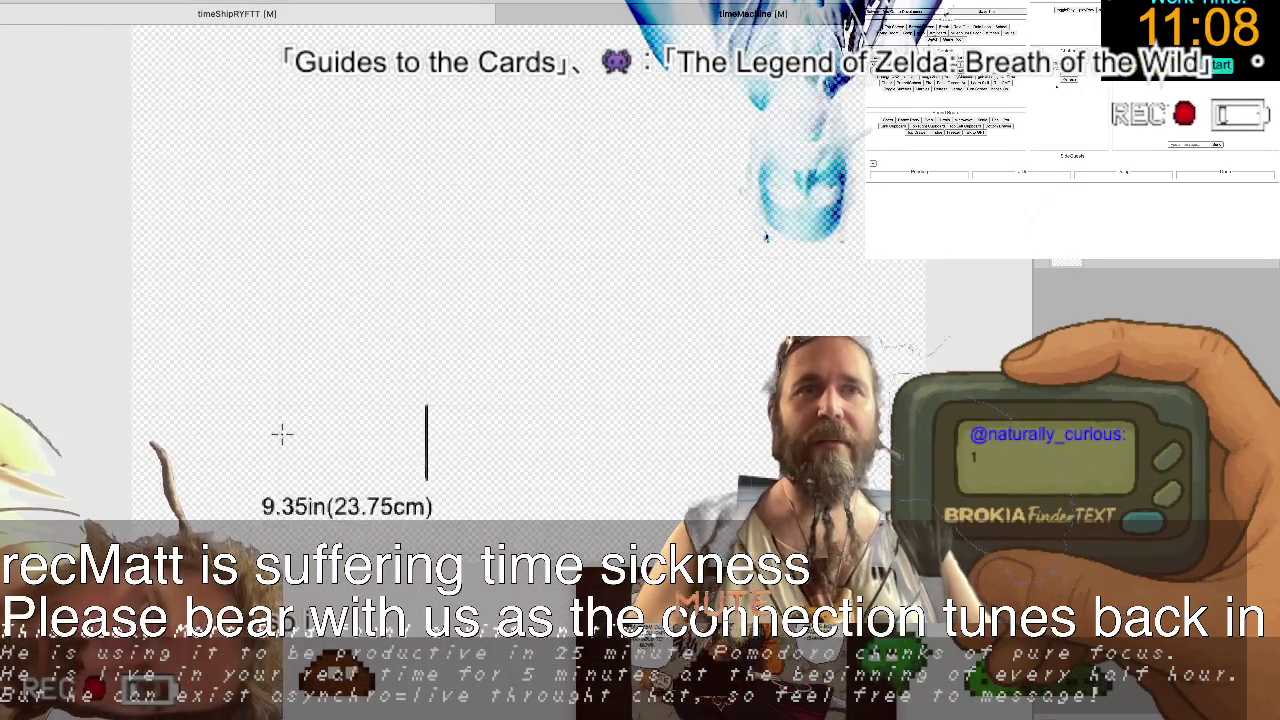
scroll(281, 433, "up", 2)
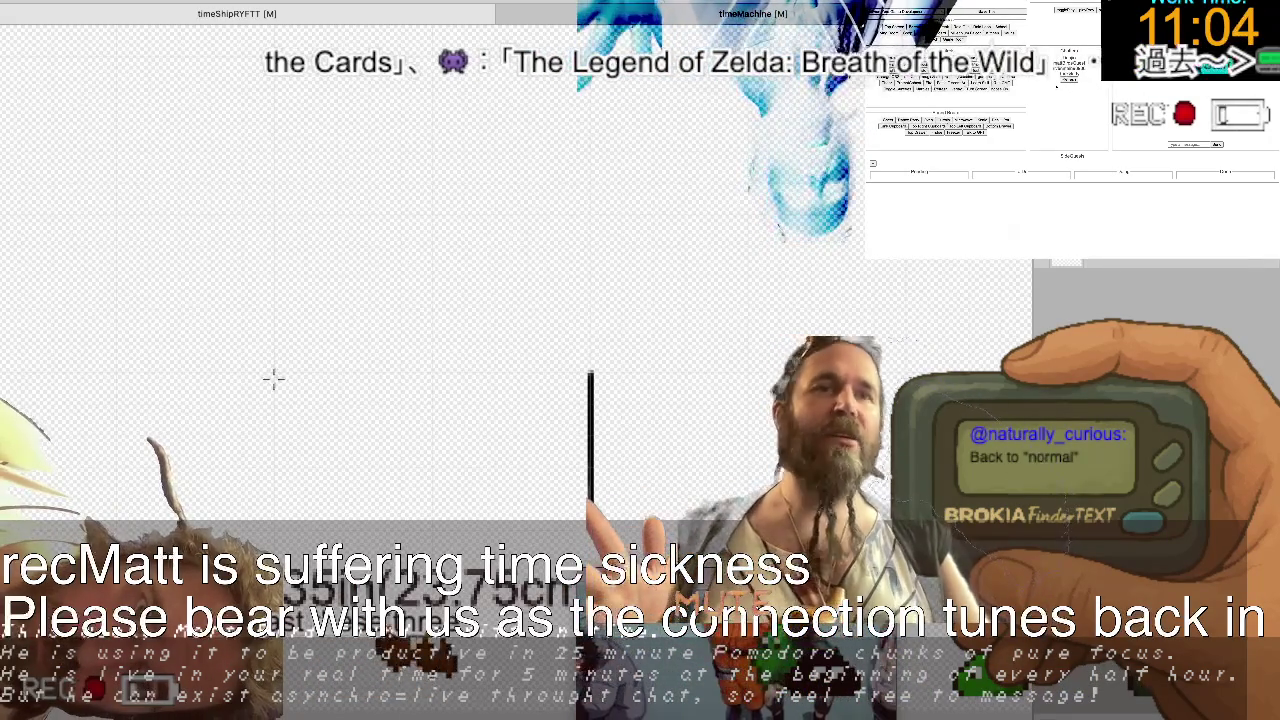
left_click_drag(273, 377, 273, 525)
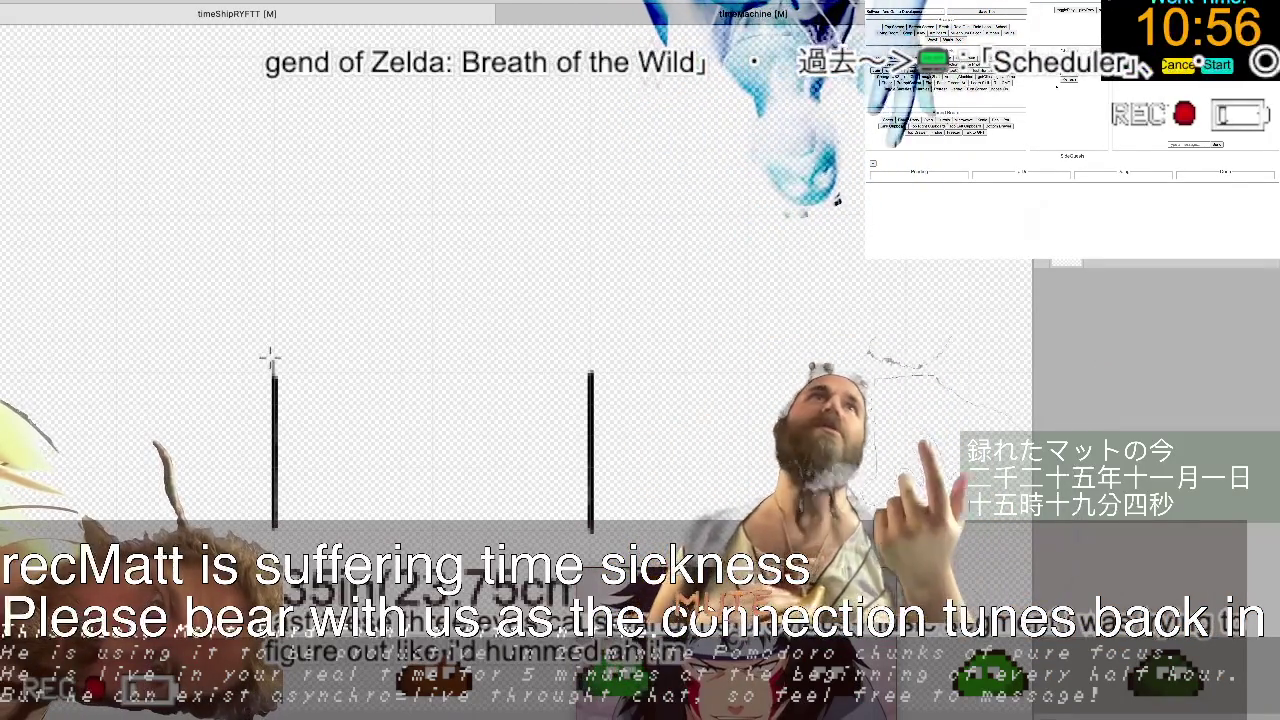
left_click_drag(270, 360, 273, 525)
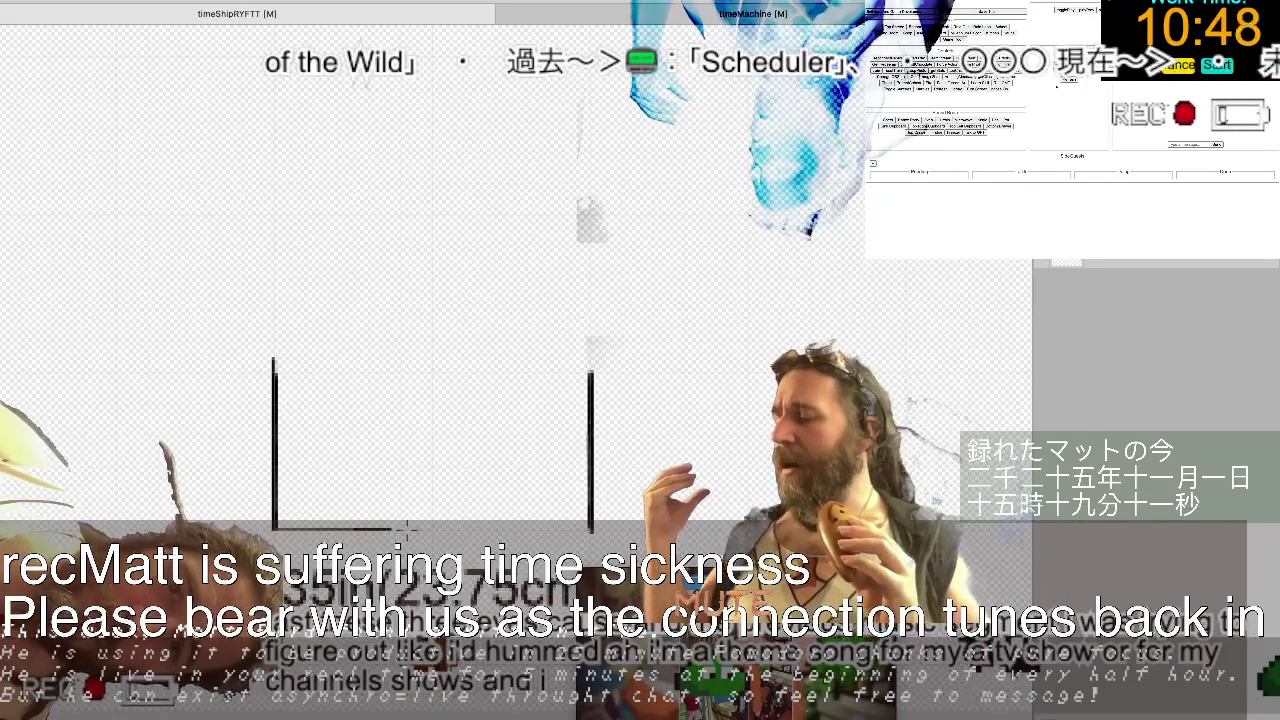
left_click_drag(275, 527, 590, 527)
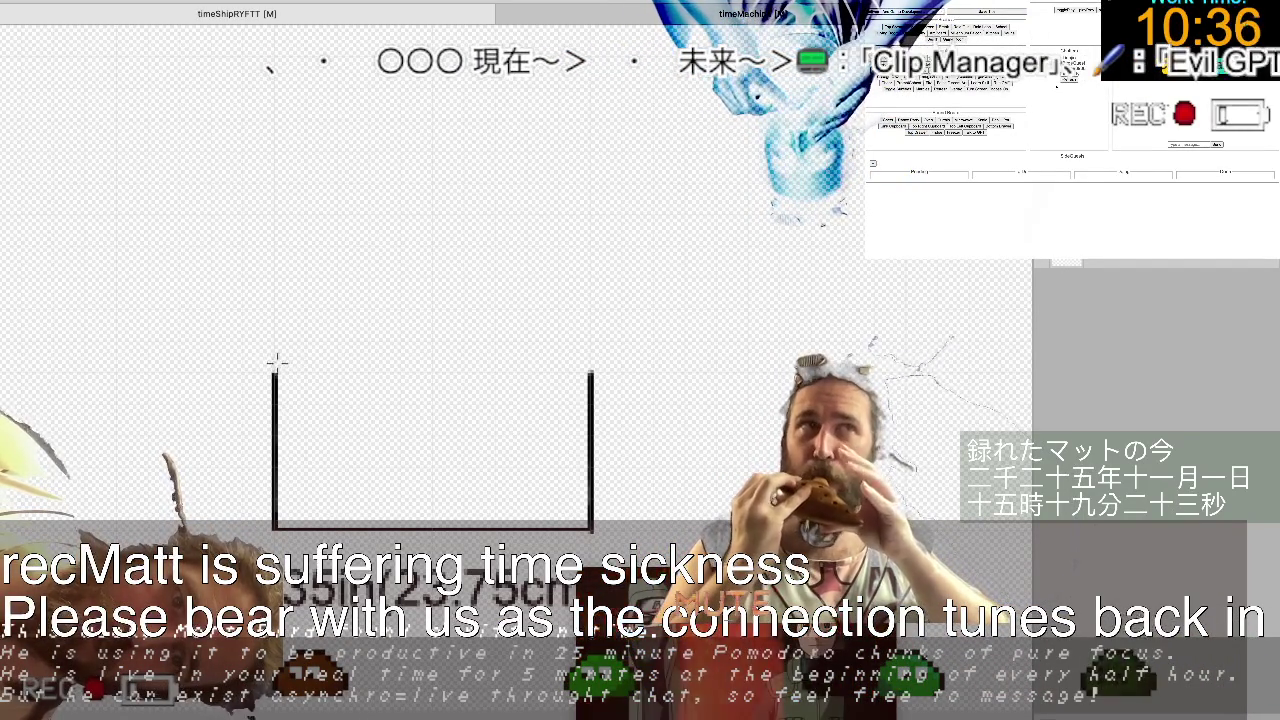
scroll(449, 446, "down", 2)
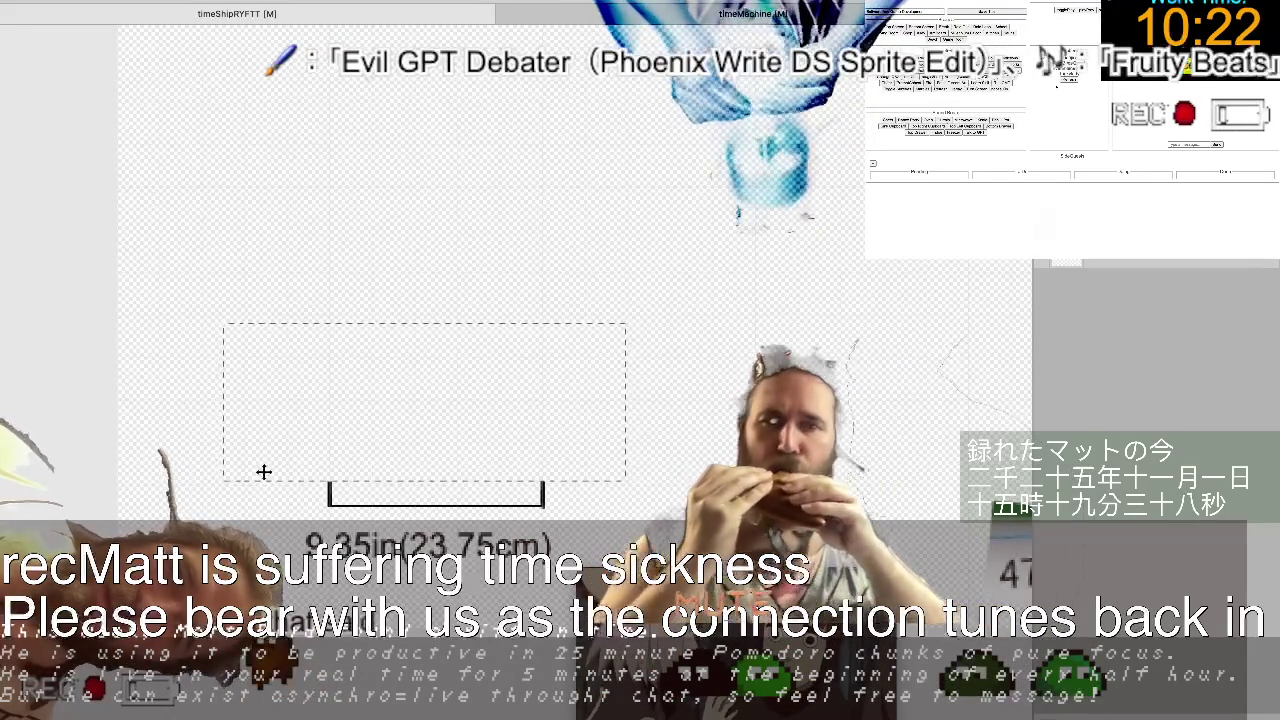
Move the three-line bracket down above the 9.35in(23.75cm) label, then select the label.
left_click(576, 484)
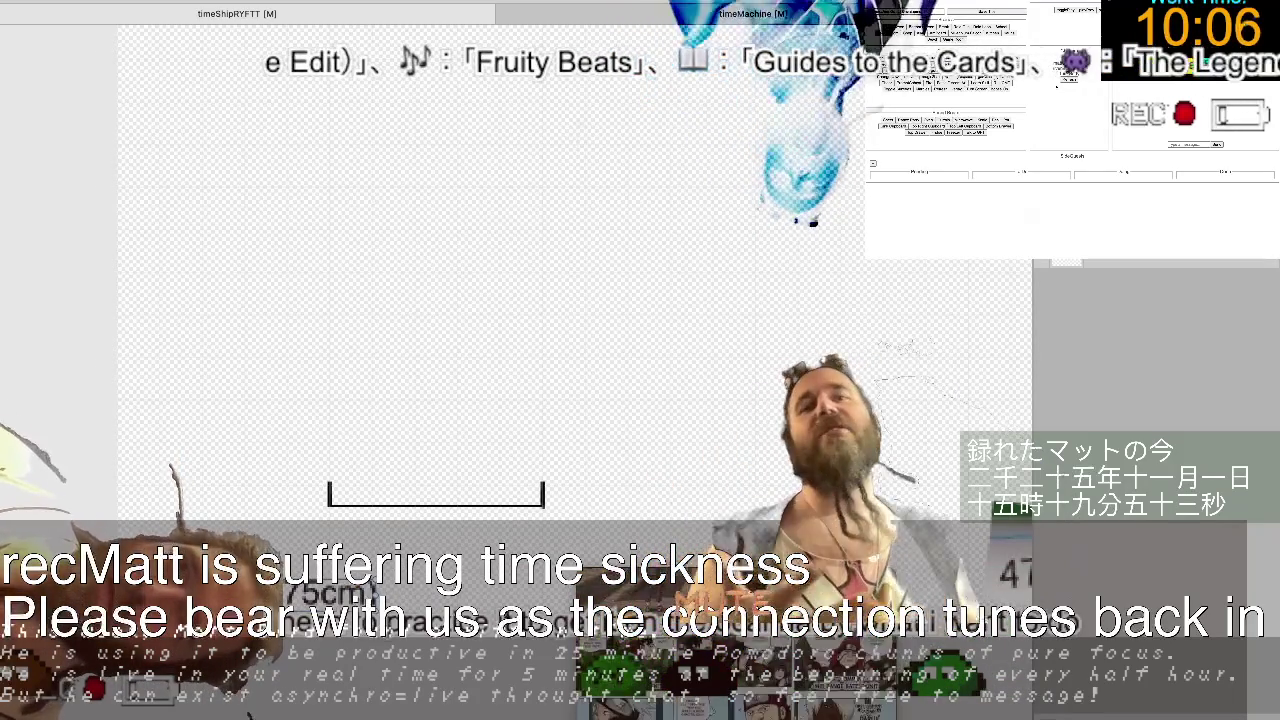
left_click(517, 485)
mouse_move(517, 485)
left_mouse_down()
mouse_move(362, 525)
mouse_move(338, 545)
left_mouse_up()
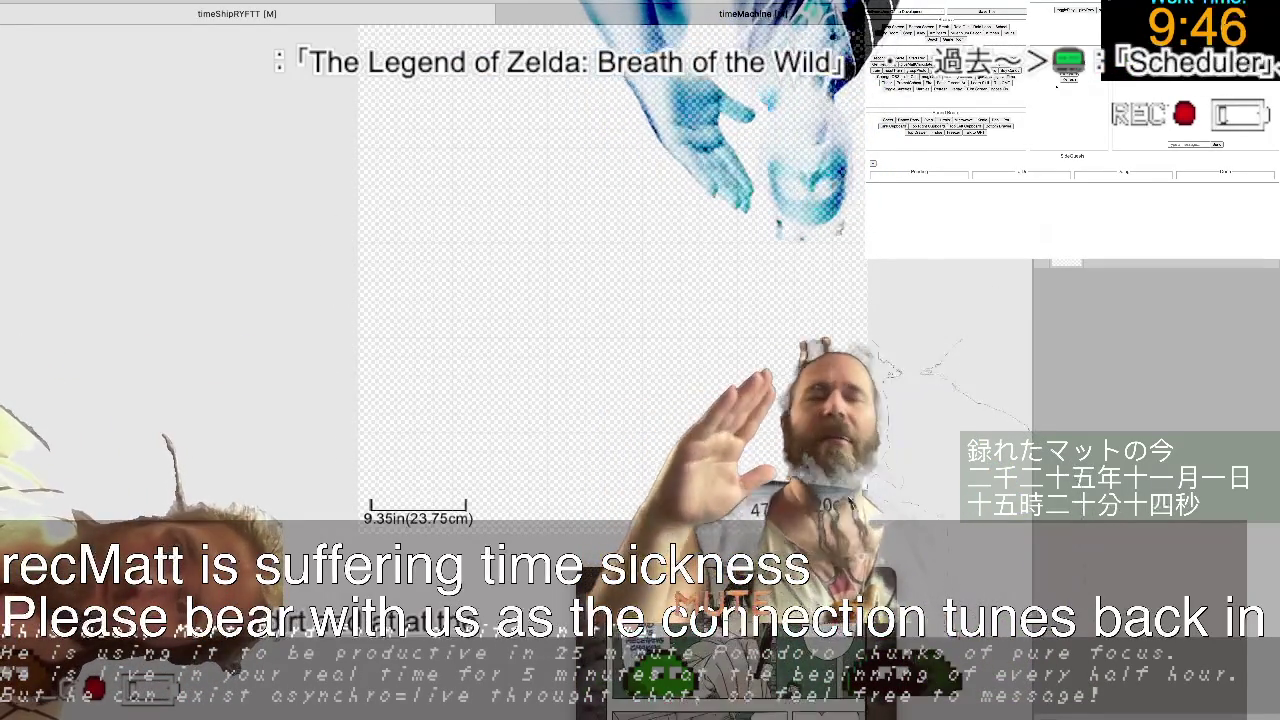
left_click(418, 512)
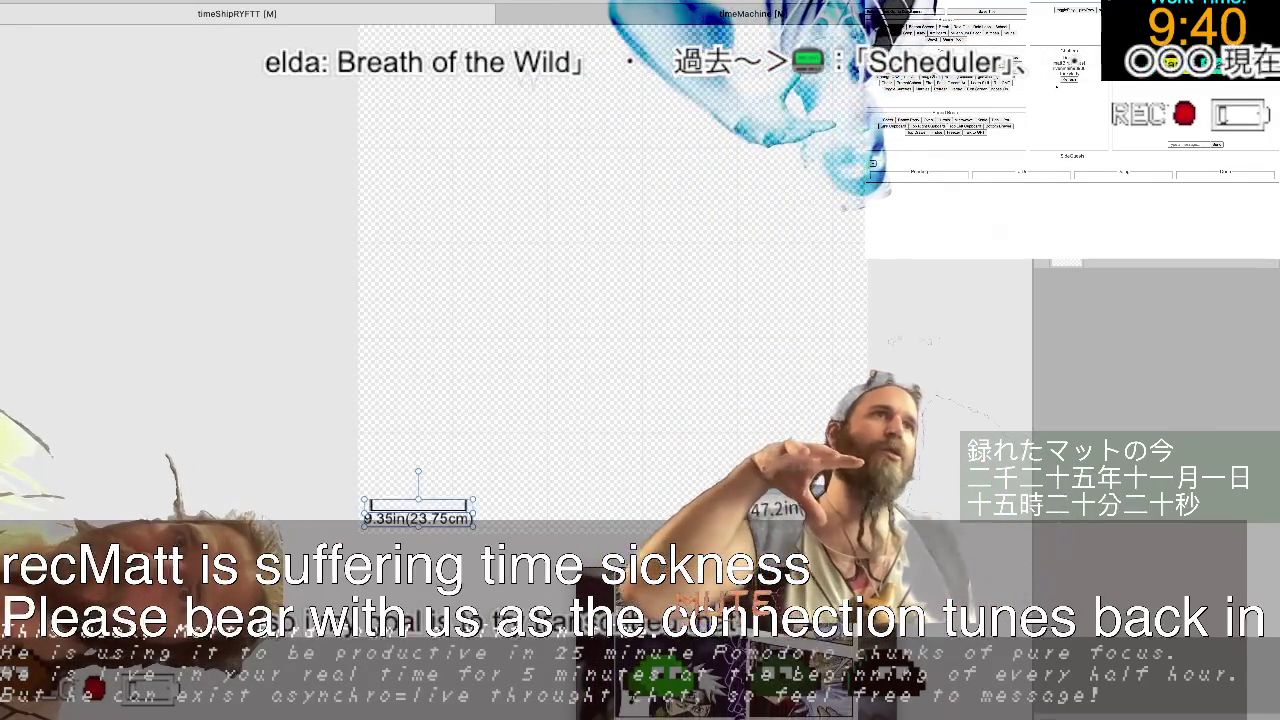
Open and dismiss the scale bar's context menu, leaving the 74.8in(190cm) tent photo in view.
right_click(1040, 150)
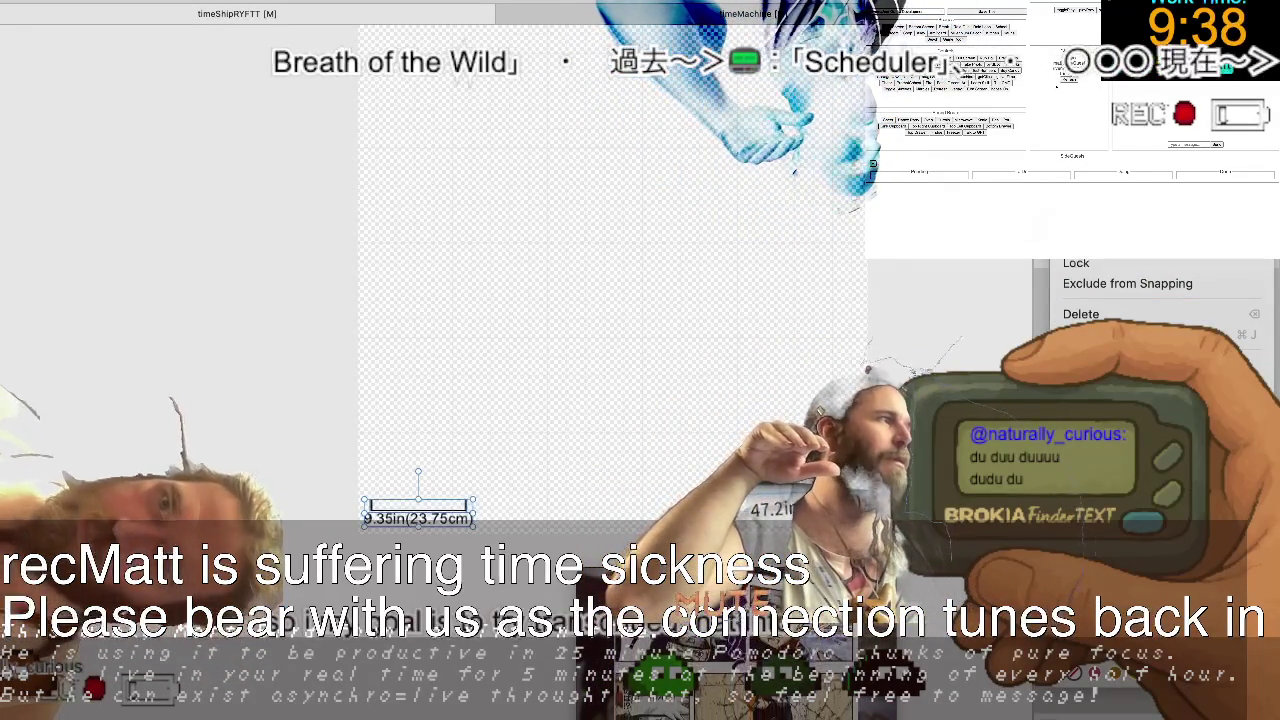
key("Escape")
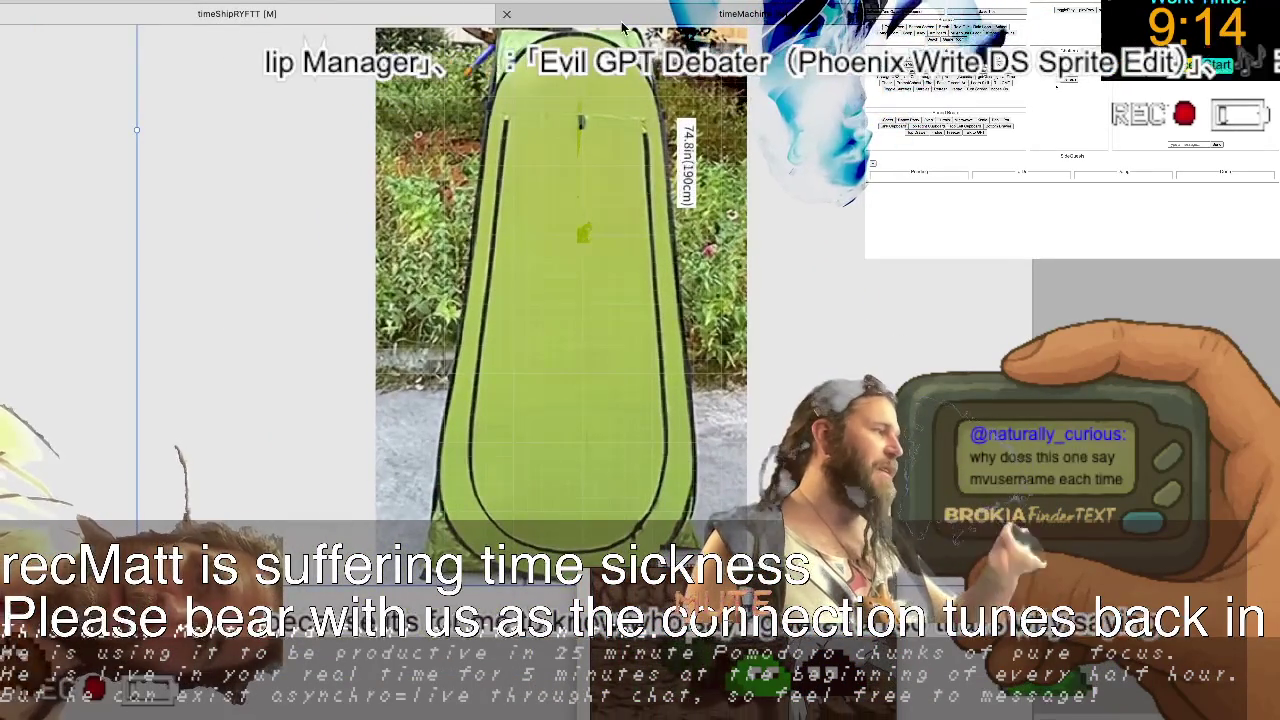
Switch to the timeMachine document showing the red-lens HAL panel.
left_click(632, 15)
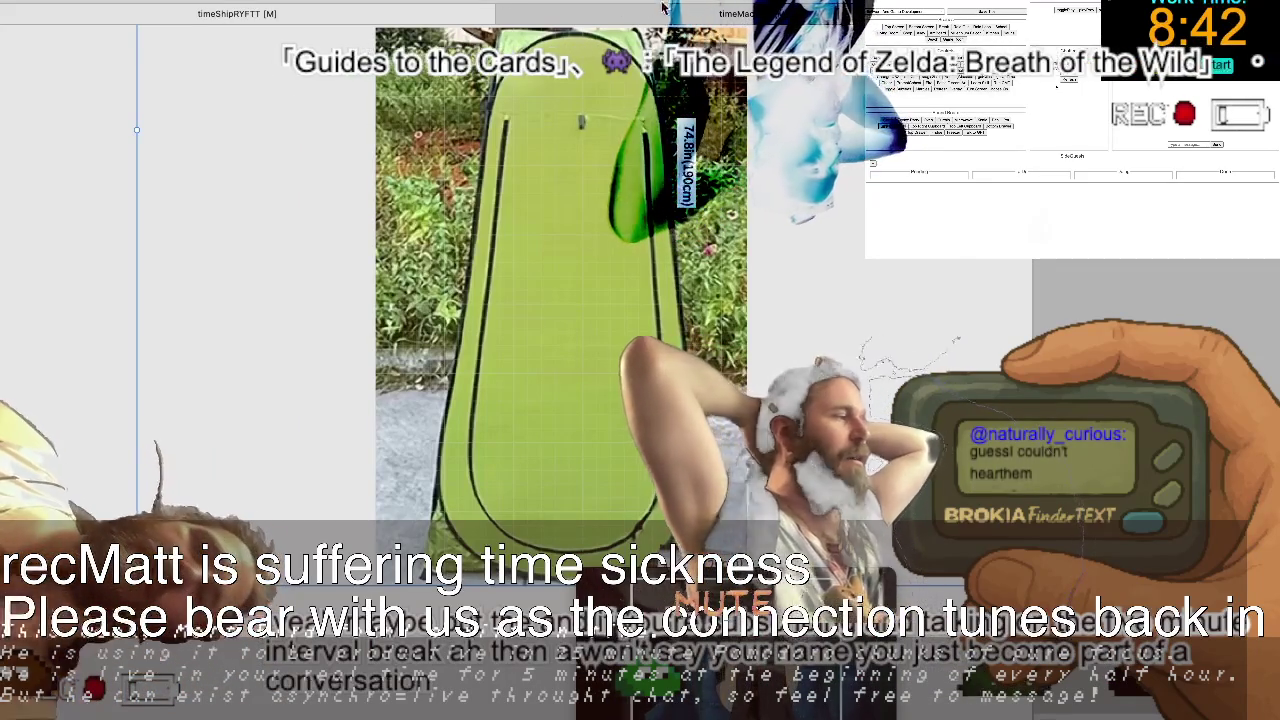
left_click(609, 10)
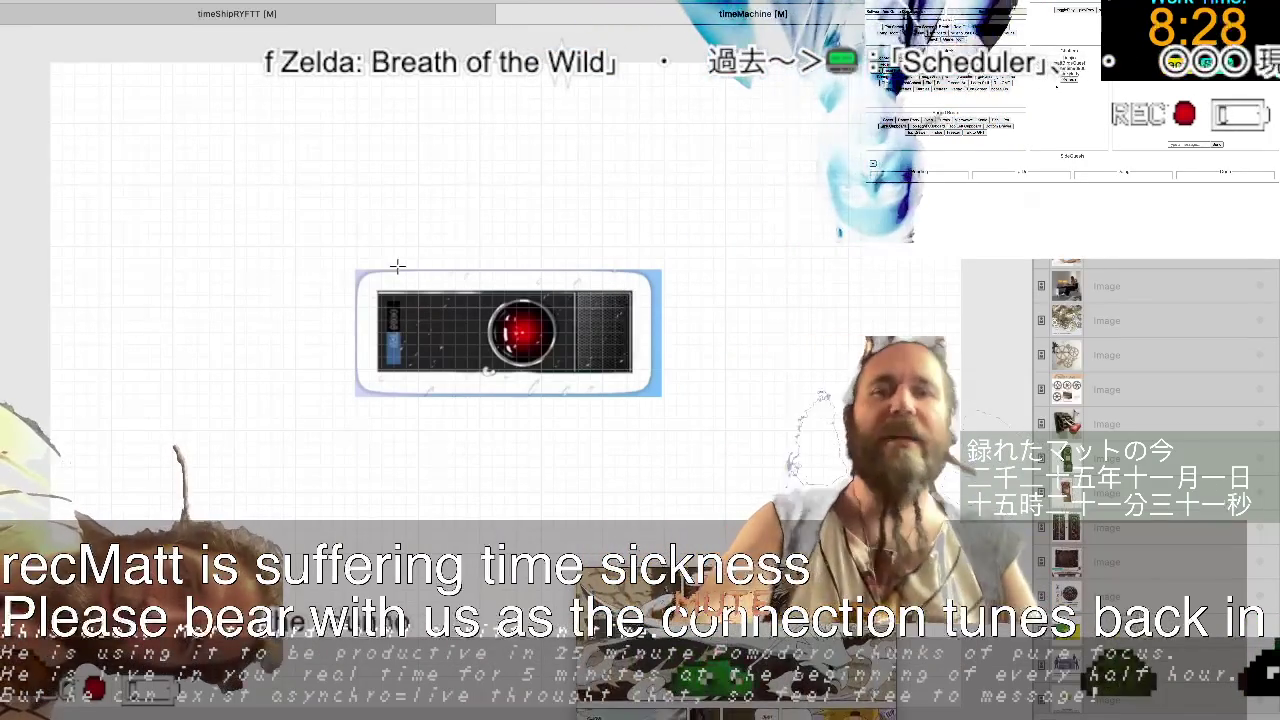
Copy the HAL panel image onto the tent photo and shrink it to a small badge.
left_click_drag(354, 267, 663, 399)
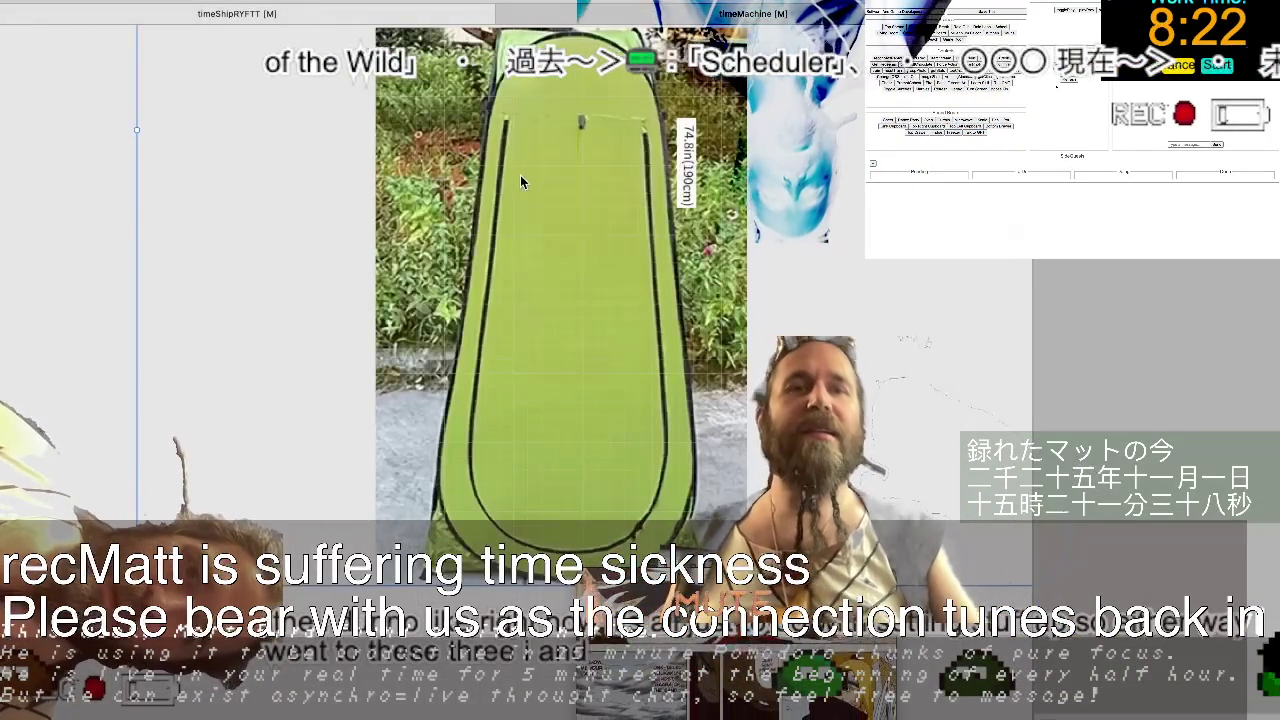
left_click(477, 456)
left_click_drag(477, 456, 477, 238)
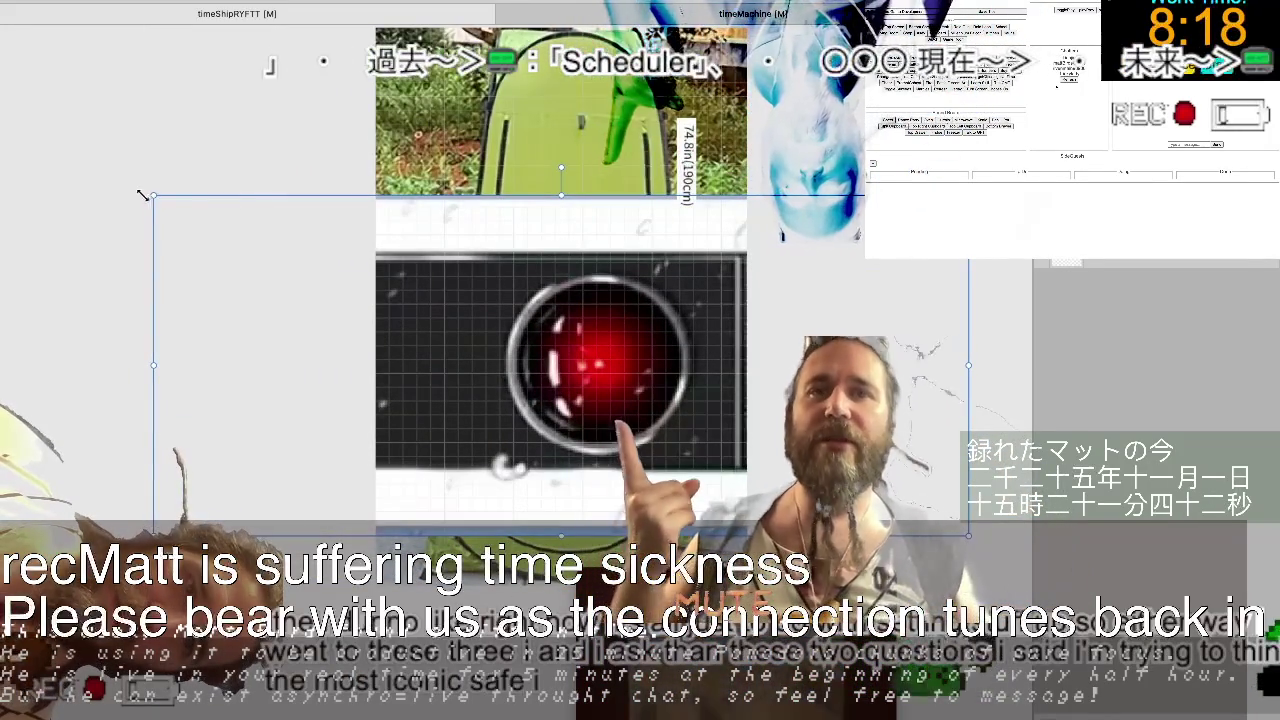
left_click_drag(153, 195, 511, 345)
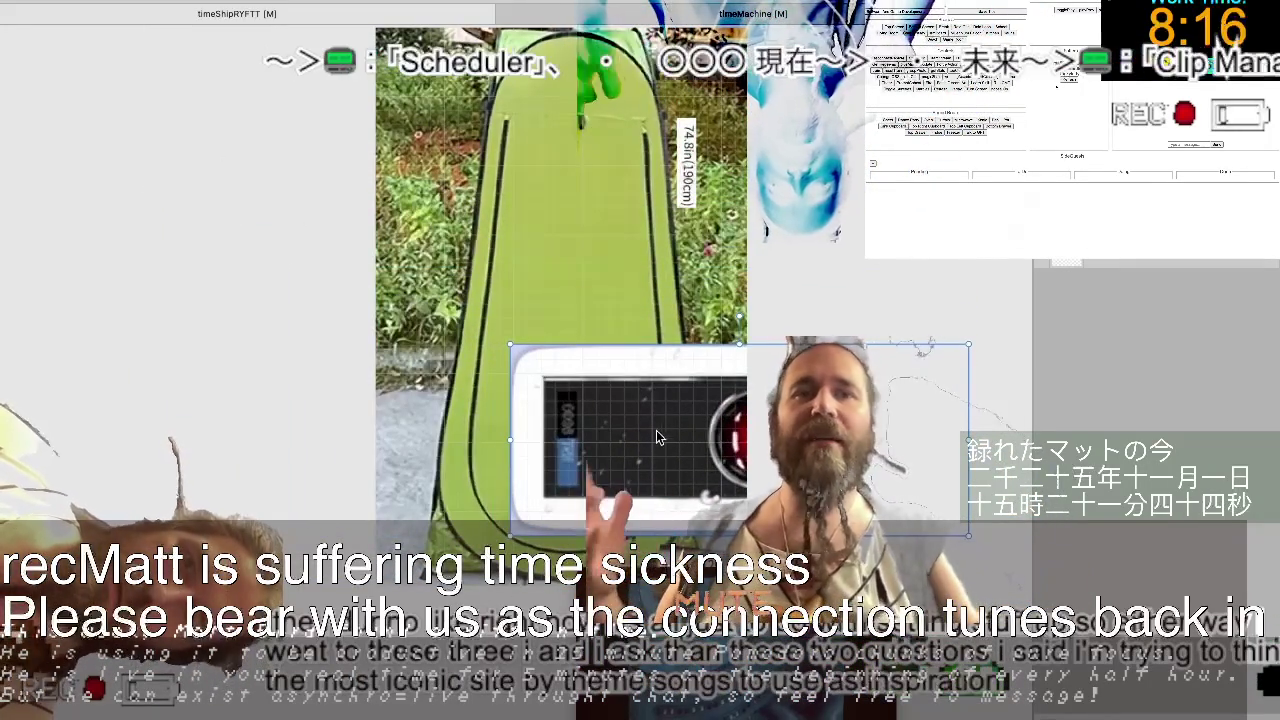
left_click_drag(654, 432, 491, 217)
mouse_move(806, 117)
left_mouse_down()
mouse_move(620, 240)
mouse_move(644, 127)
left_mouse_up()
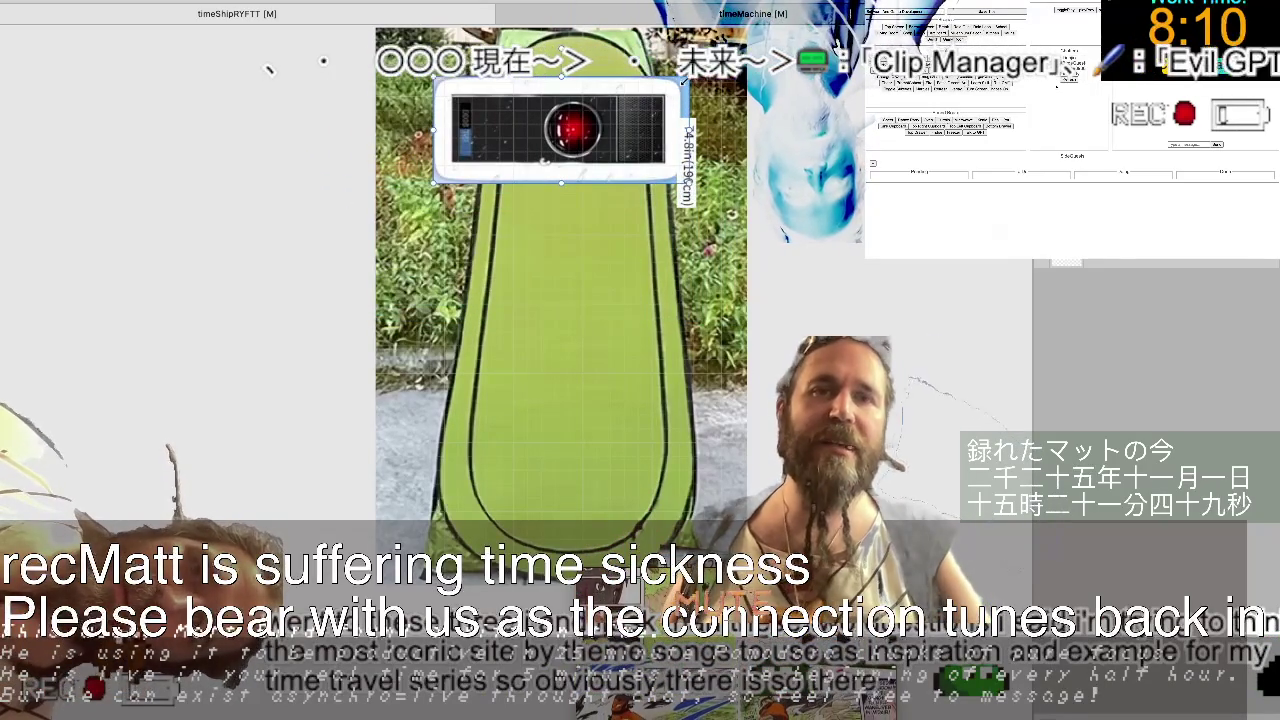
mouse_move(685, 80)
left_mouse_down()
mouse_move(536, 160)
mouse_move(590, 68)
mouse_move(591, 30)
left_mouse_up()
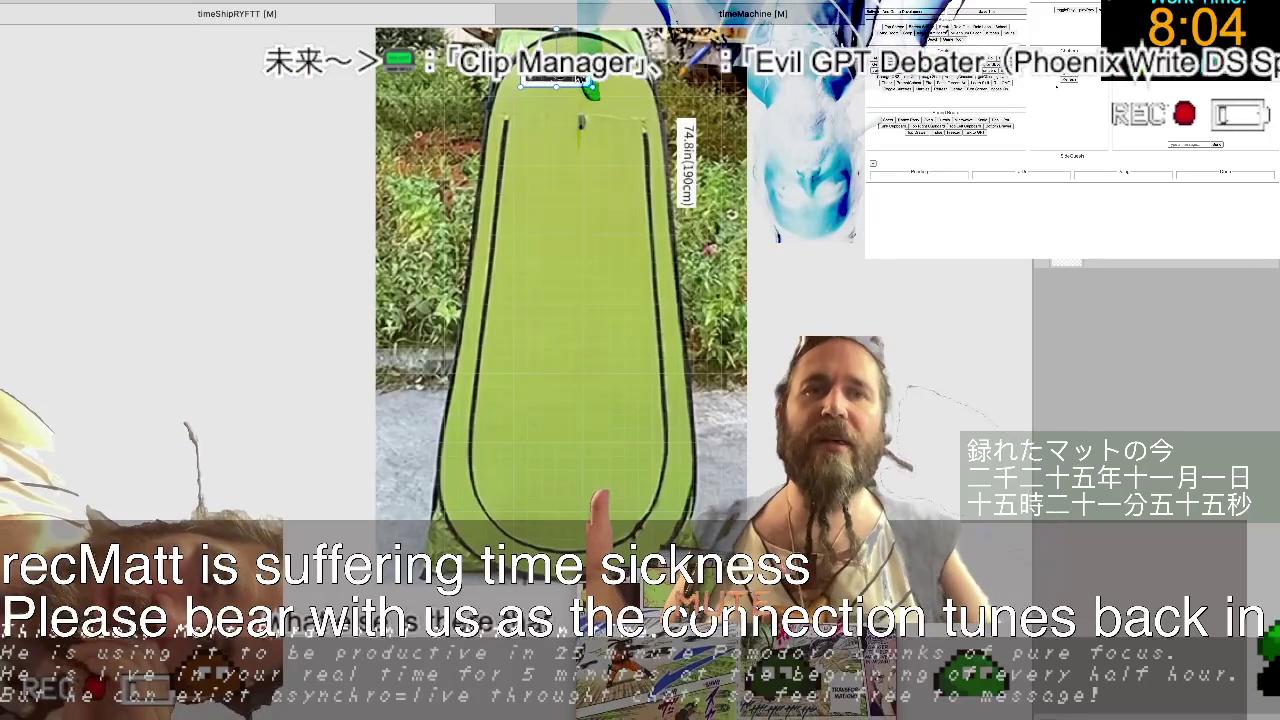
Rotate the small HAL badge upright at the tent top and fine-tune its size.
left_click_drag(590, 80, 592, 66)
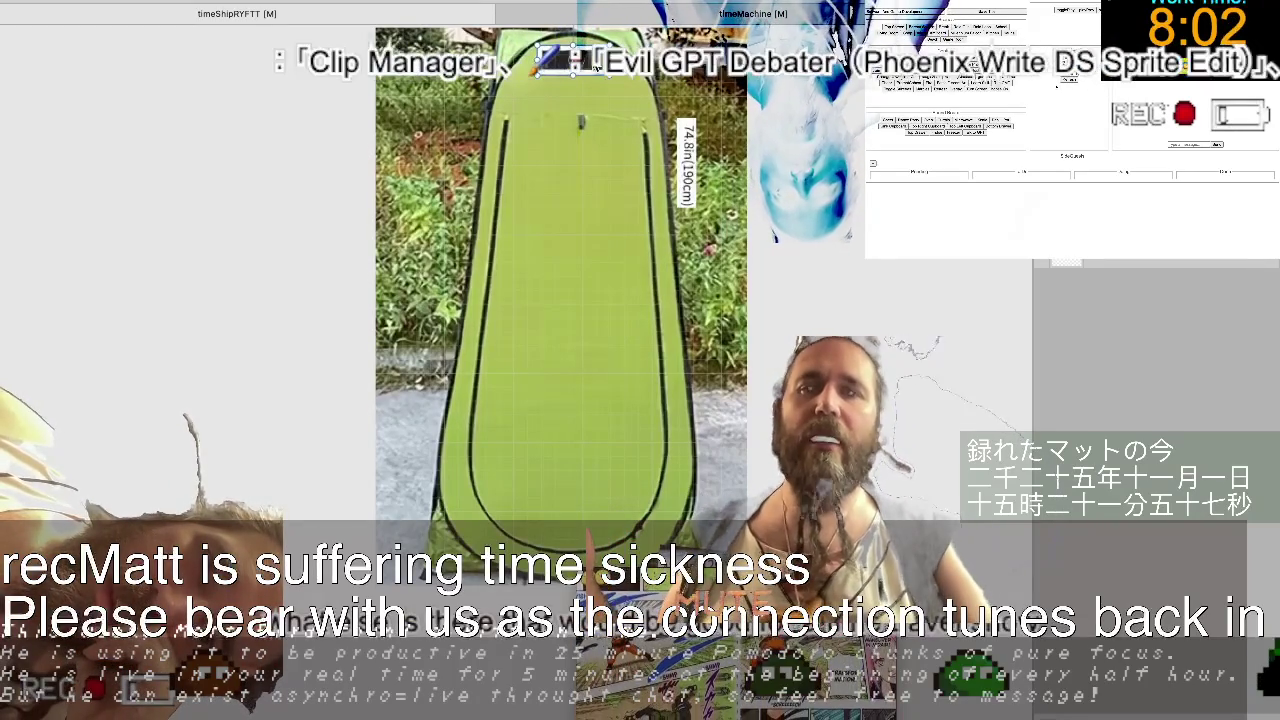
left_click(826, 117)
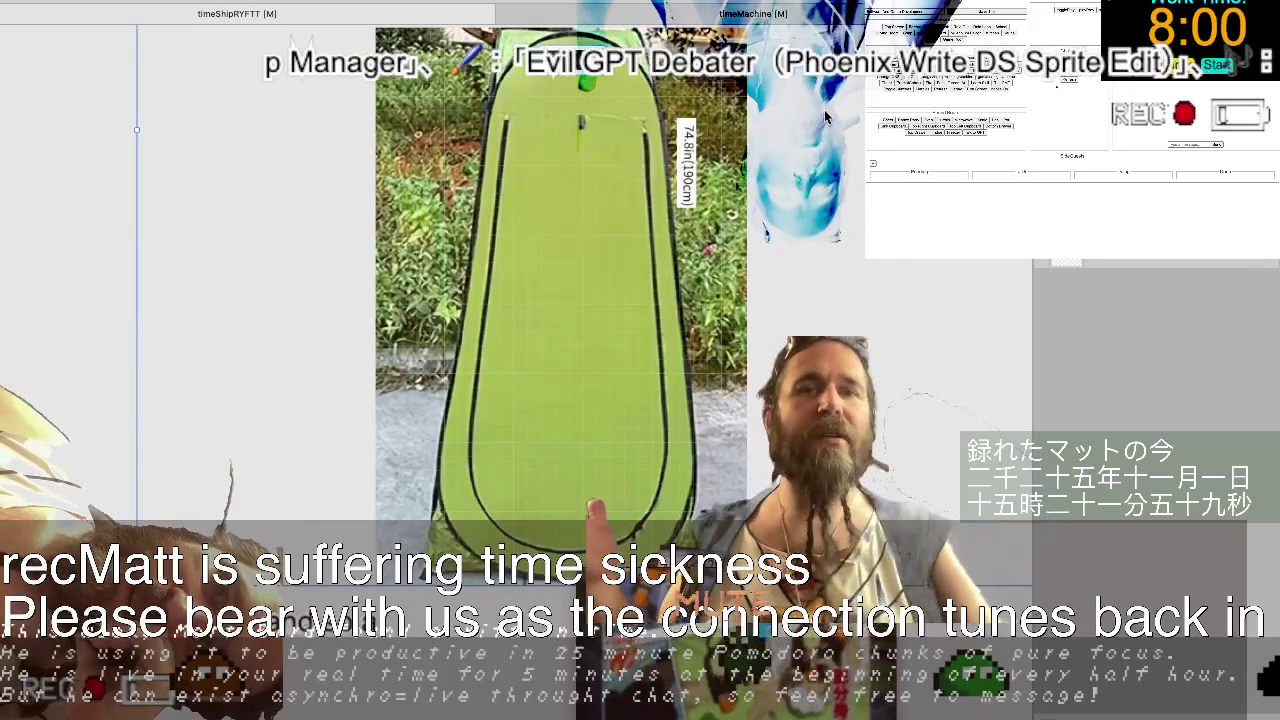
left_click(600, 50)
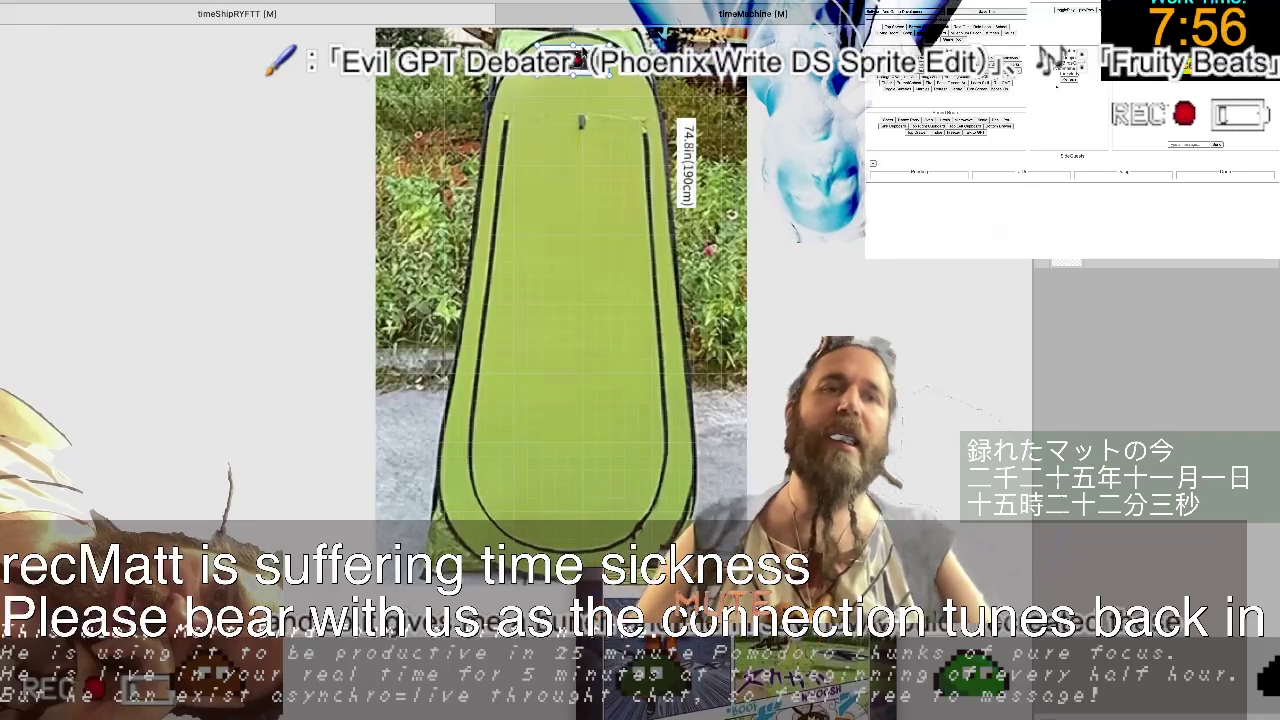
scroll(580, 60, "up", 2)
left_click_drag(589, 81, 543, 111)
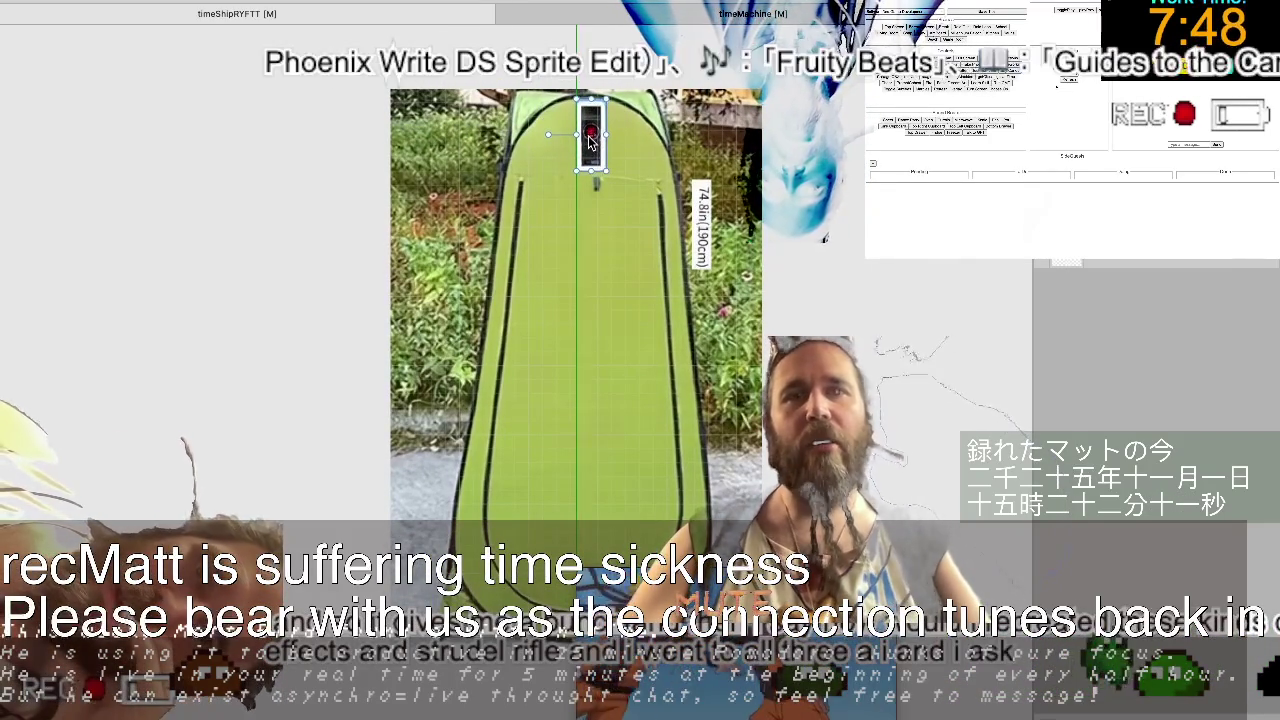
left_click_drag(600, 166, 593, 148)
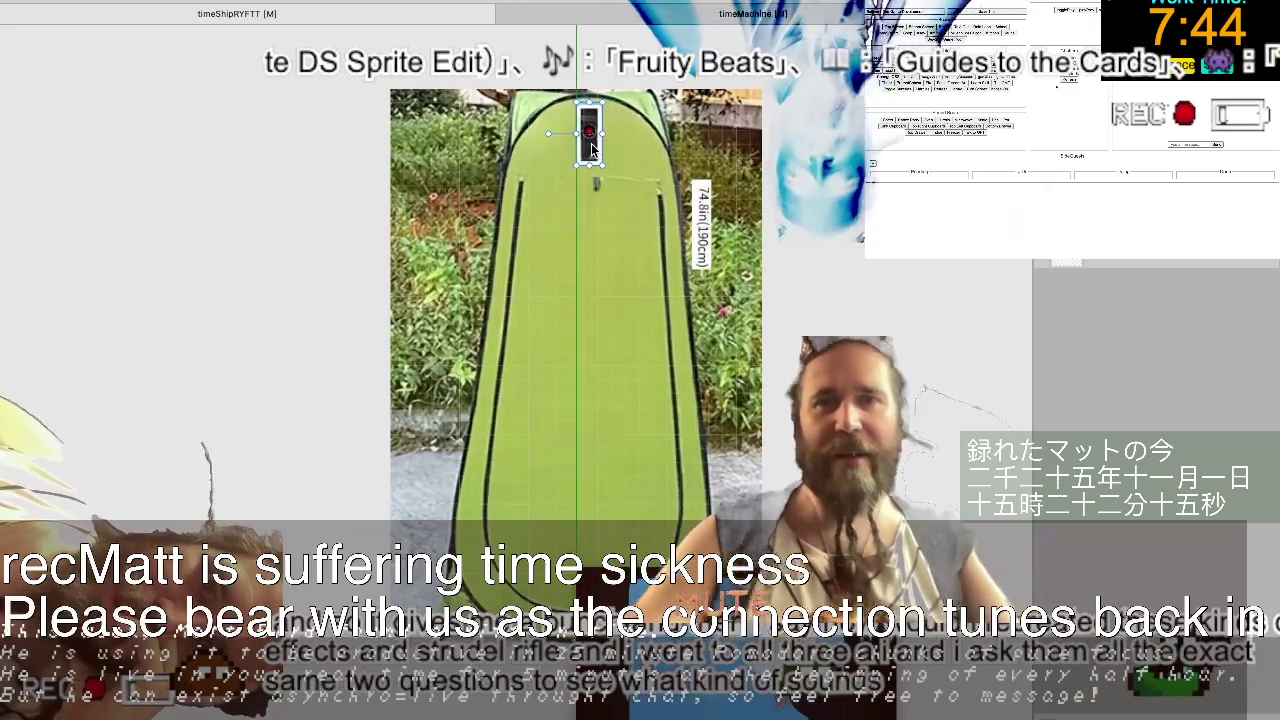
left_click(152, 191)
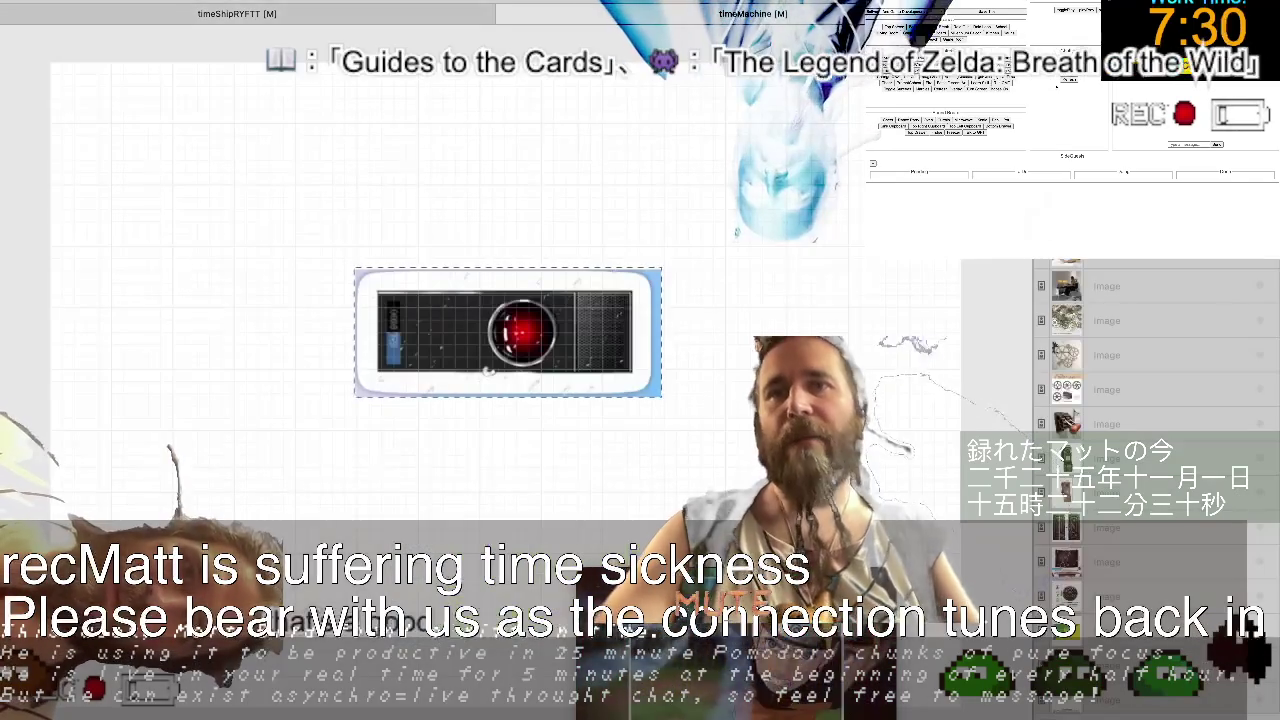
Replace the HAL panel with the OUTATIME license plate, trim its right edge, return to the tent.
key("Delete")
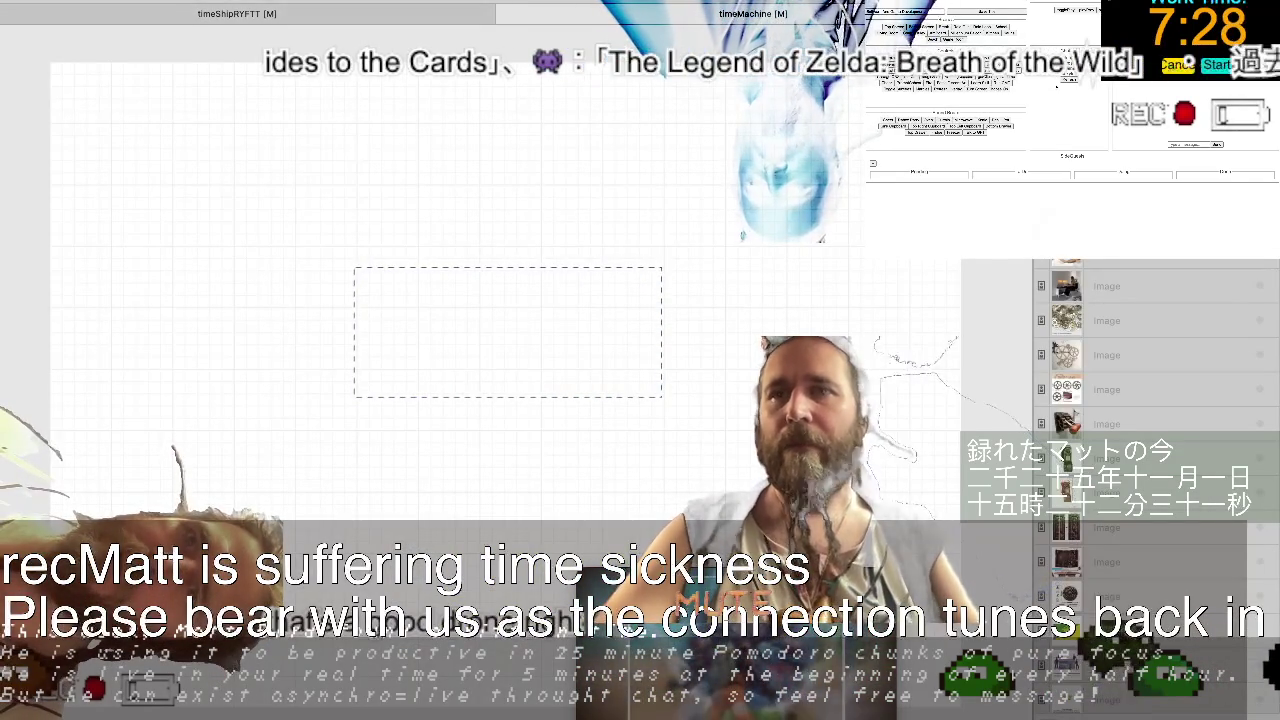
key("ctrl+v")
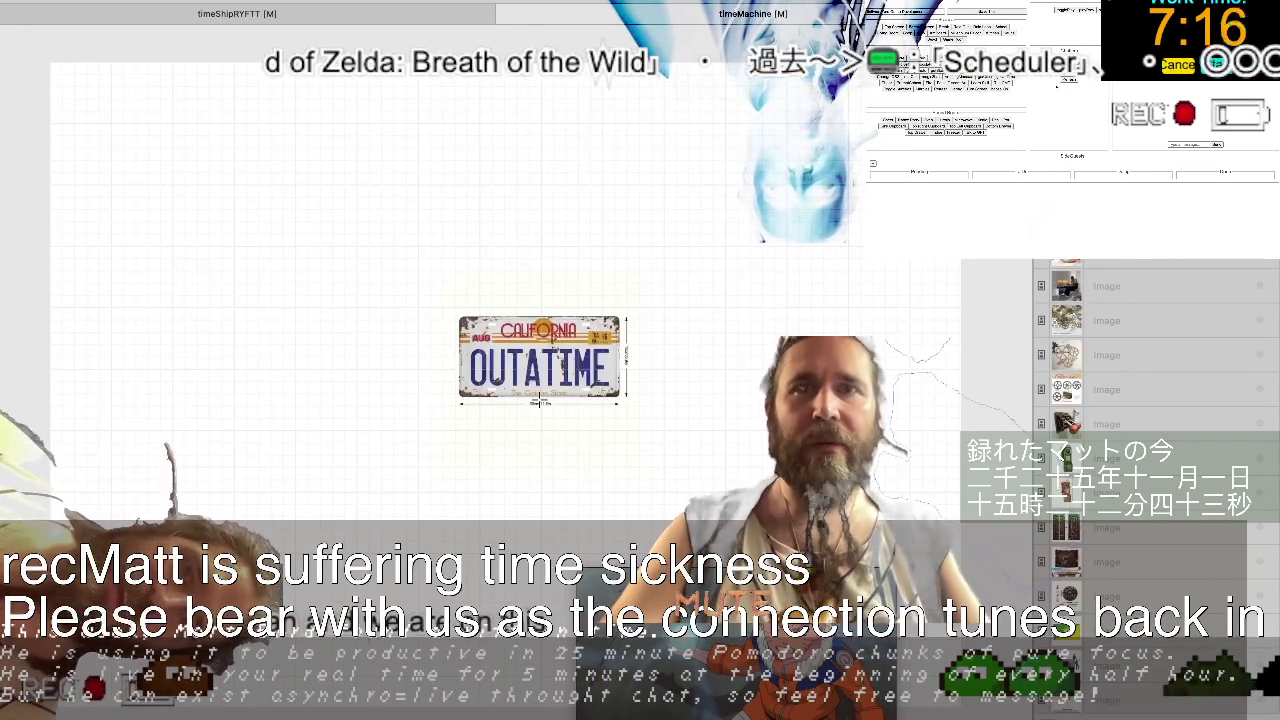
scroll(565, 420, "up", 5)
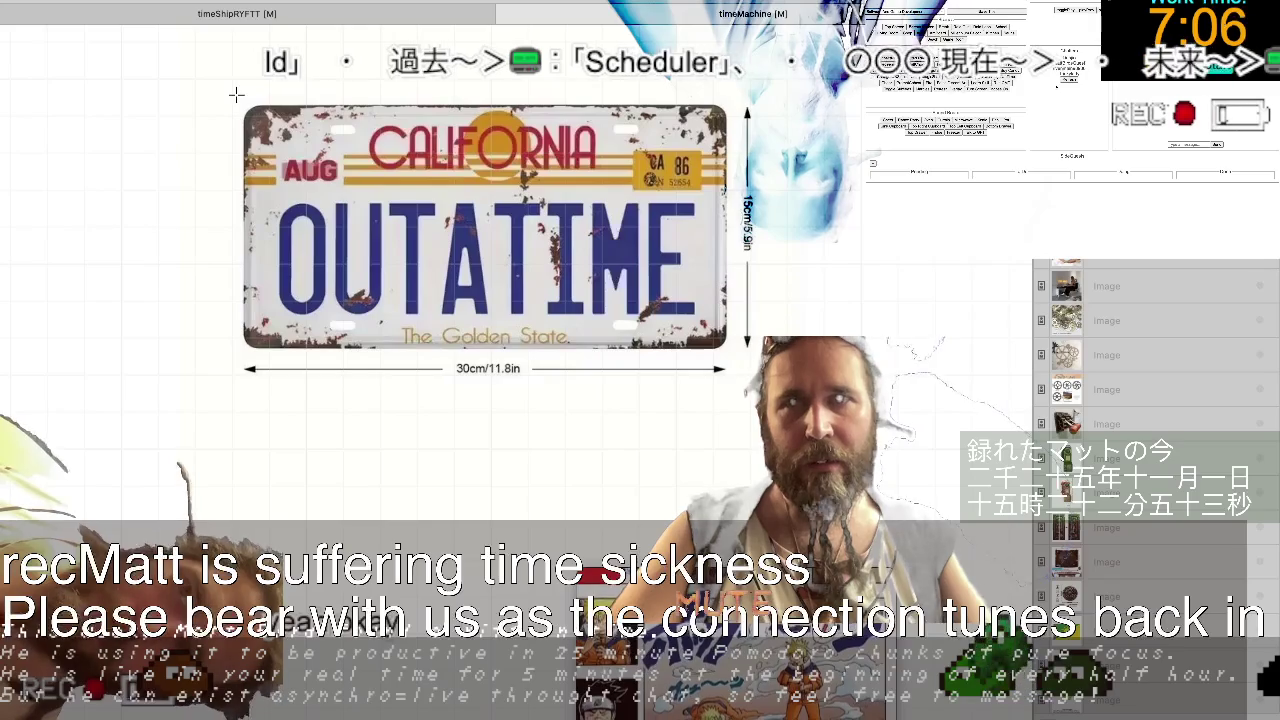
left_click_drag(437, 271, 440, 272)
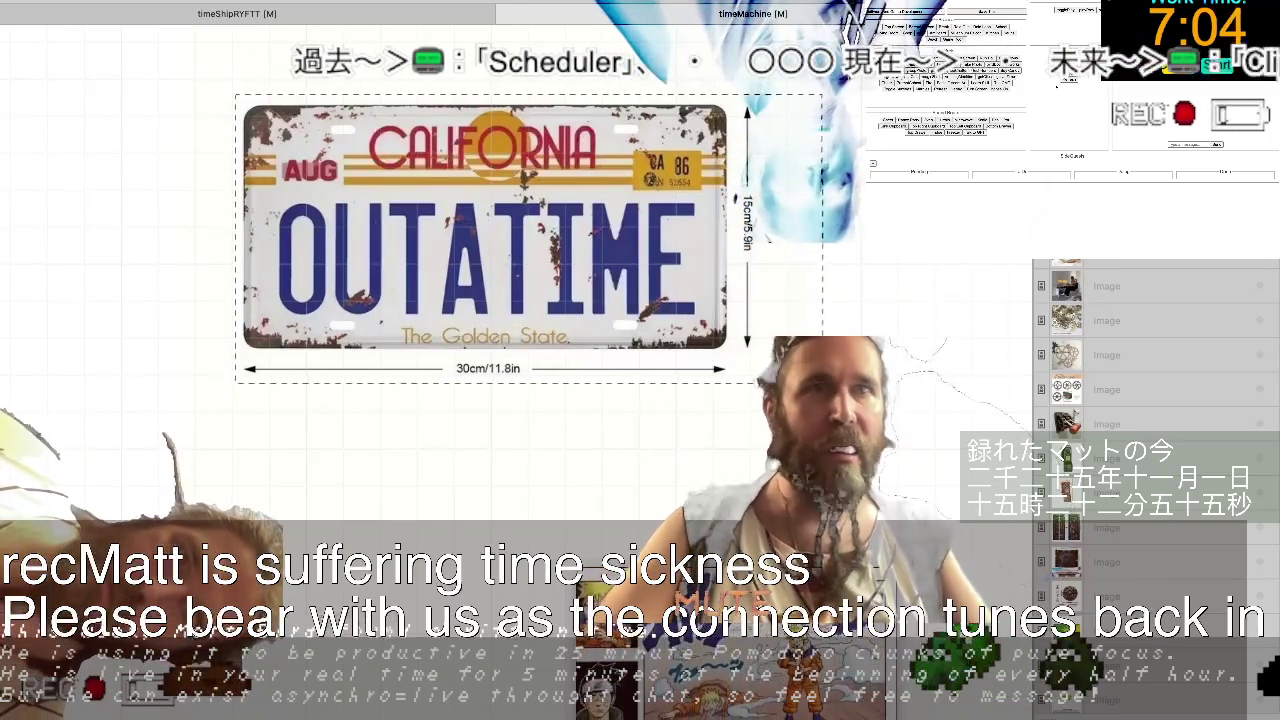
left_click_drag(798, 382, 754, 378)
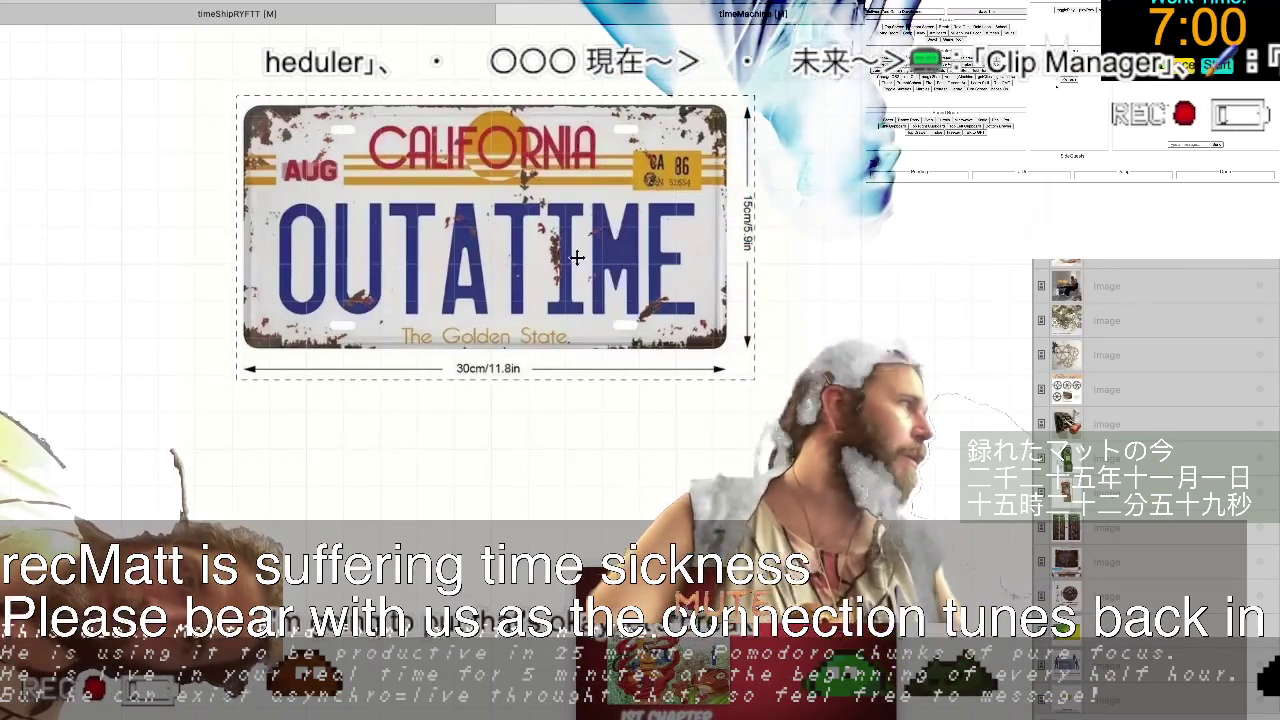
left_click(290, 12)
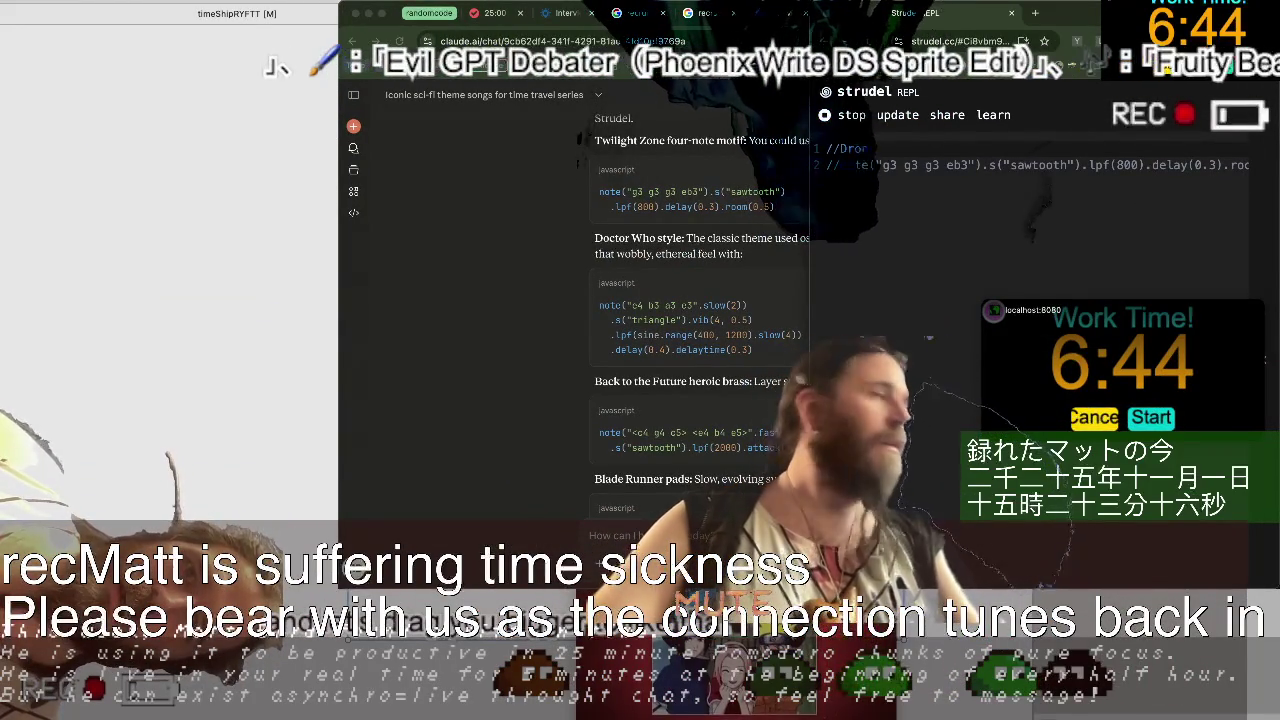
Label the drone comment 'Twilight Zone four-note motif' and paste the Doctor Who code into Strudel.
left_click(562, 302)
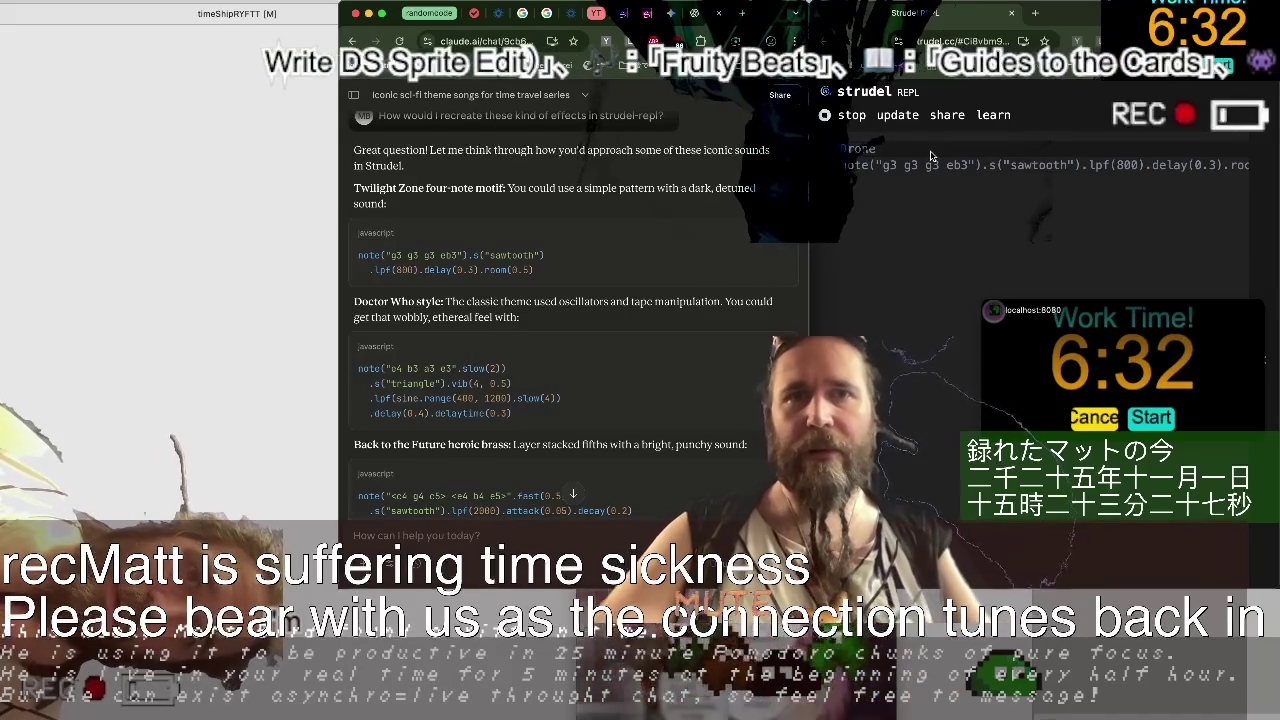
type("Twilight Zone four-note motif")
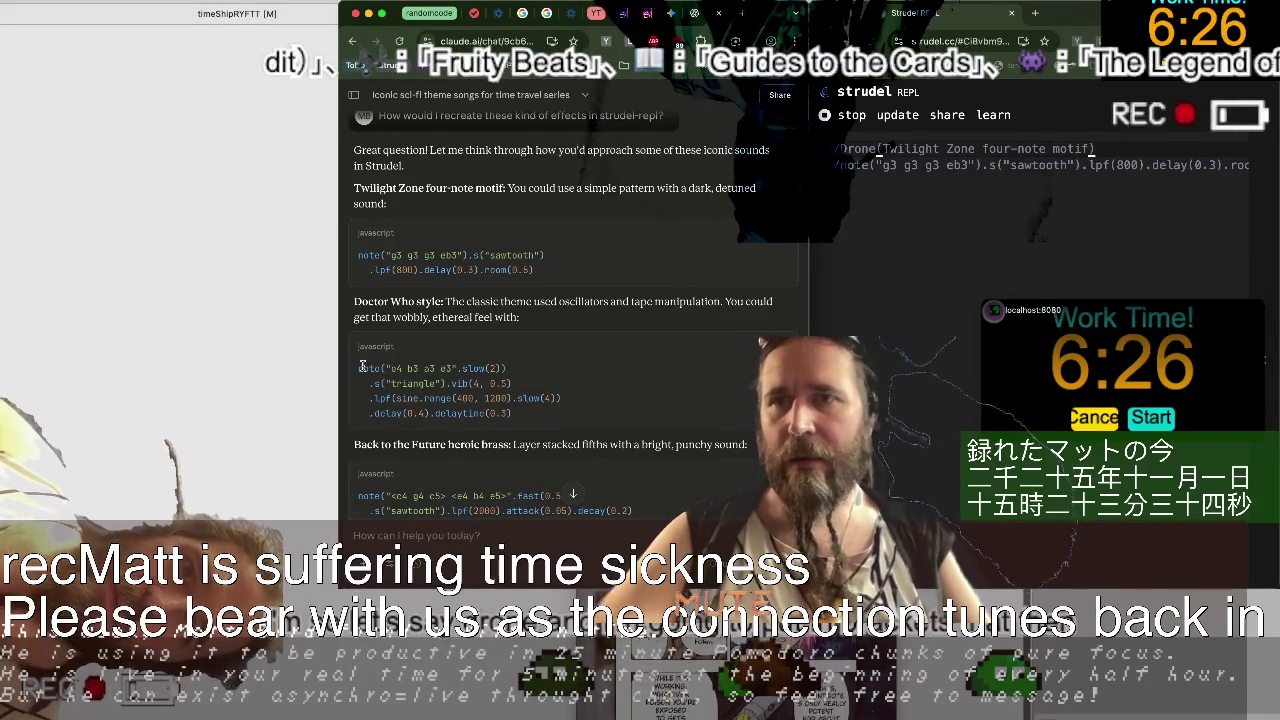
left_click_drag(360, 368, 535, 408)
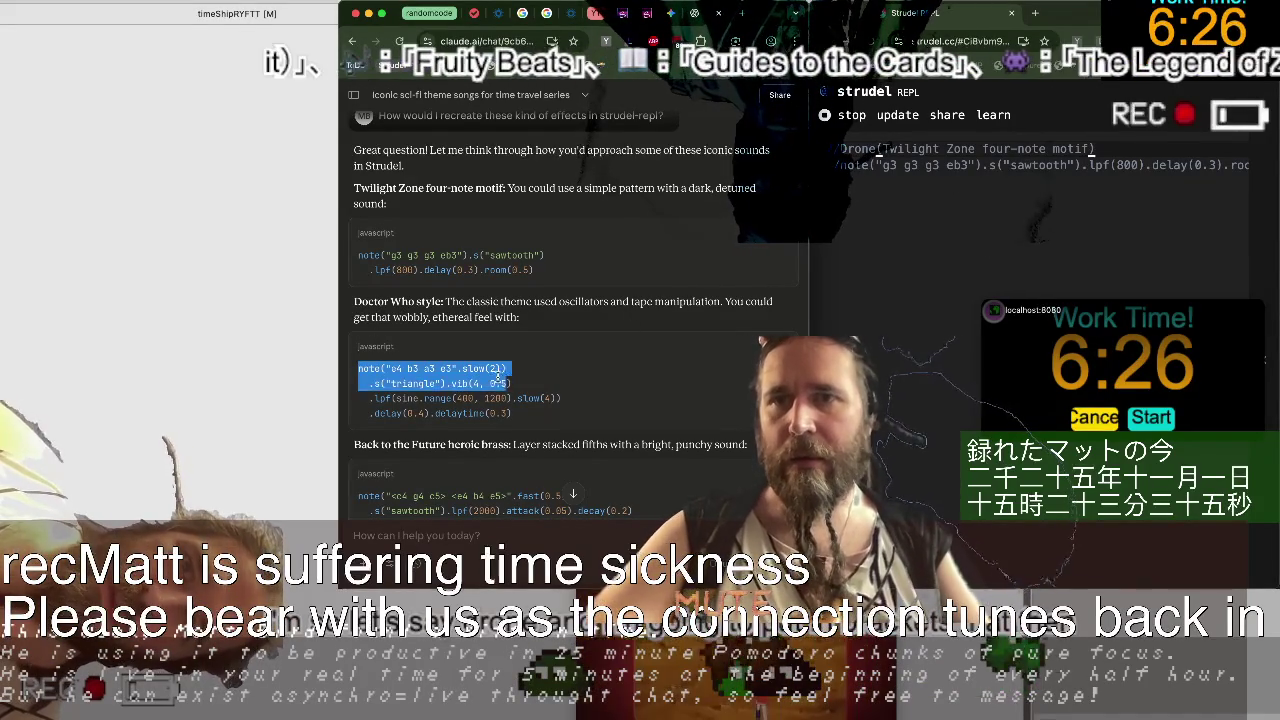
left_click(903, 309)
key("Return")
key("Return")
key("ctrl+v")
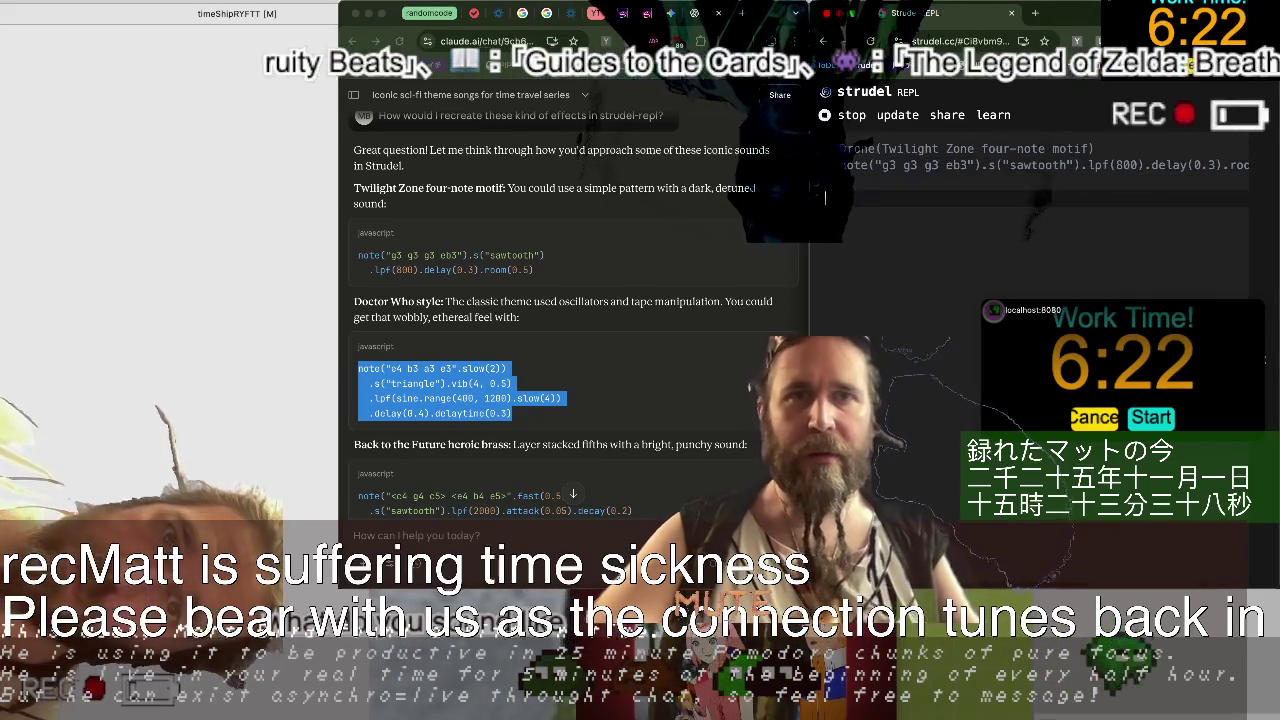
Add a new line after the pasted Doctor Who note("e4 b3 a3 e3") pattern and start it playing.
key("Return")
key("ctrl+Return")
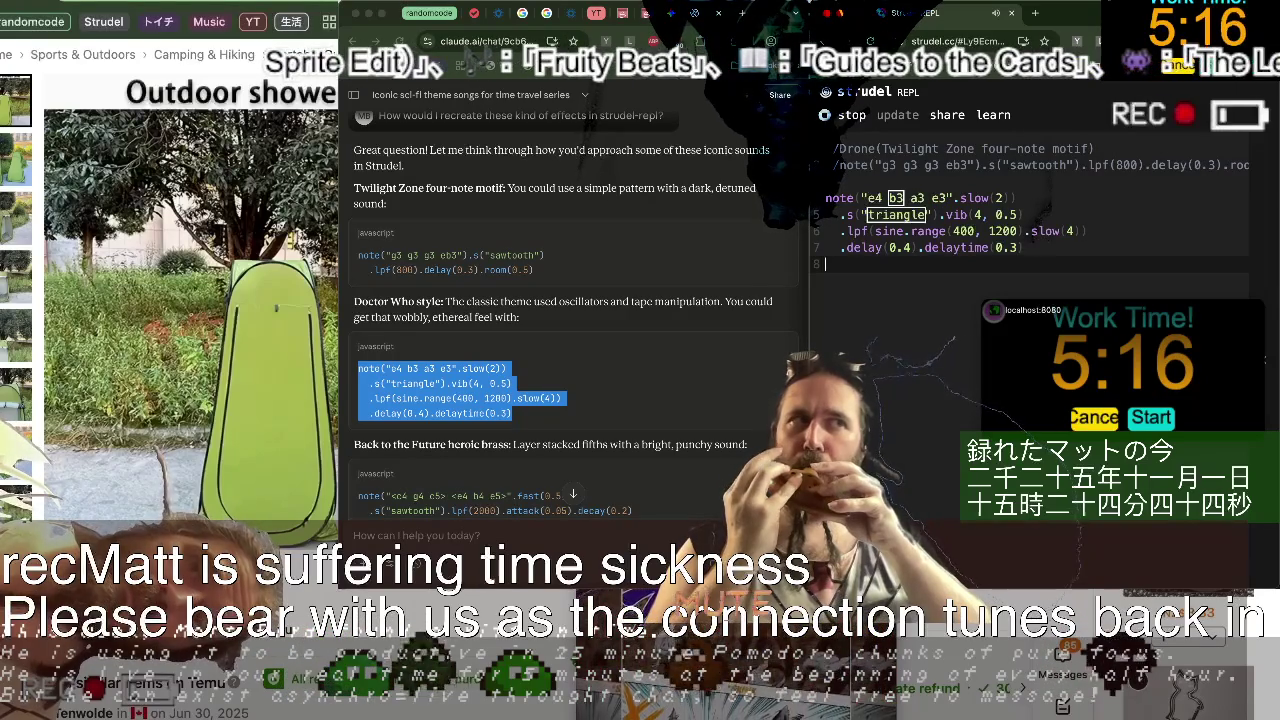
Re-run the pattern and insert a '// Wavy' comment line above the note pattern.
scroll(190, 300, "down", 1)
scroll(190, 290, "down", 2)
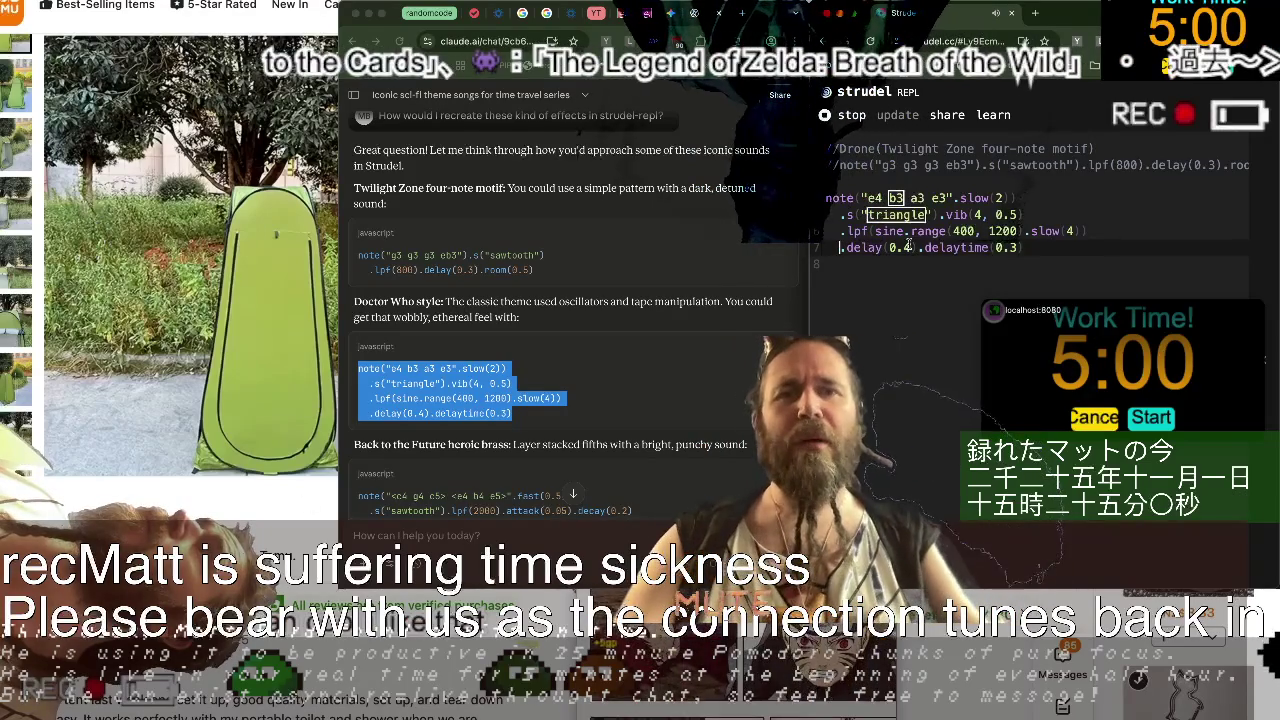
key("ctrl+Return")
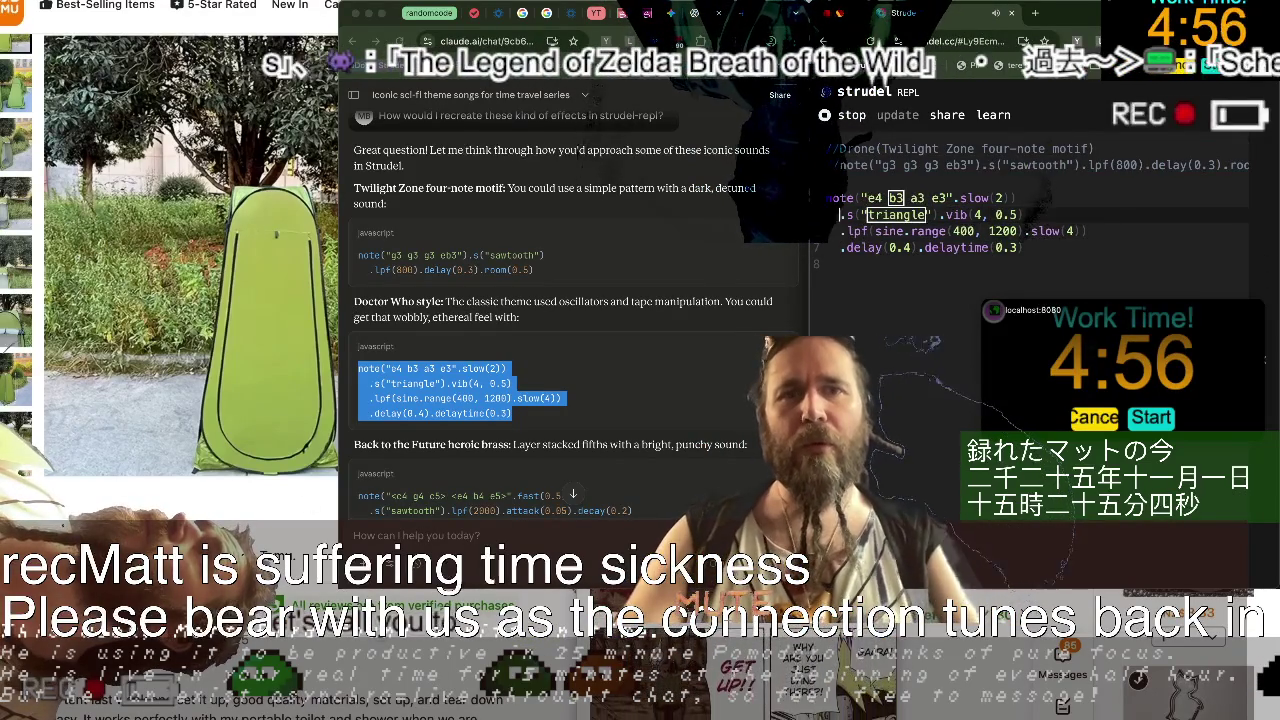
key("Up")
key("Return")
key("Up")
type("// ")
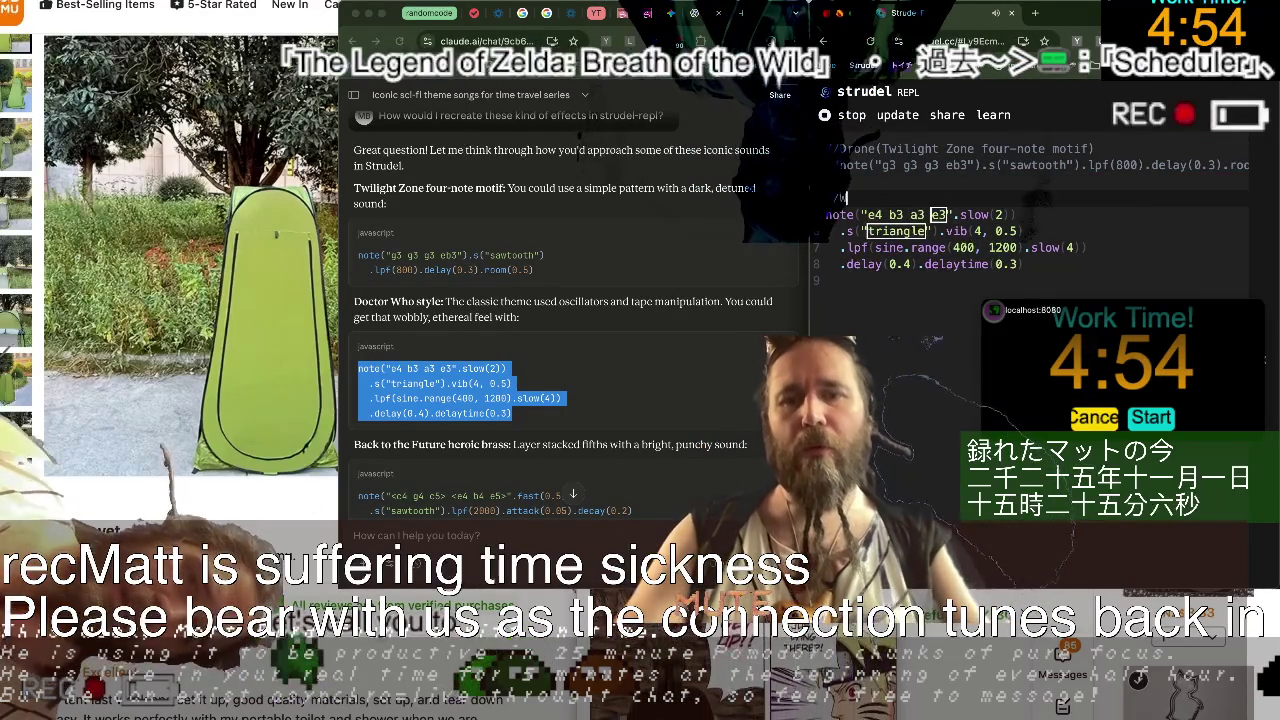
type("Wavy")
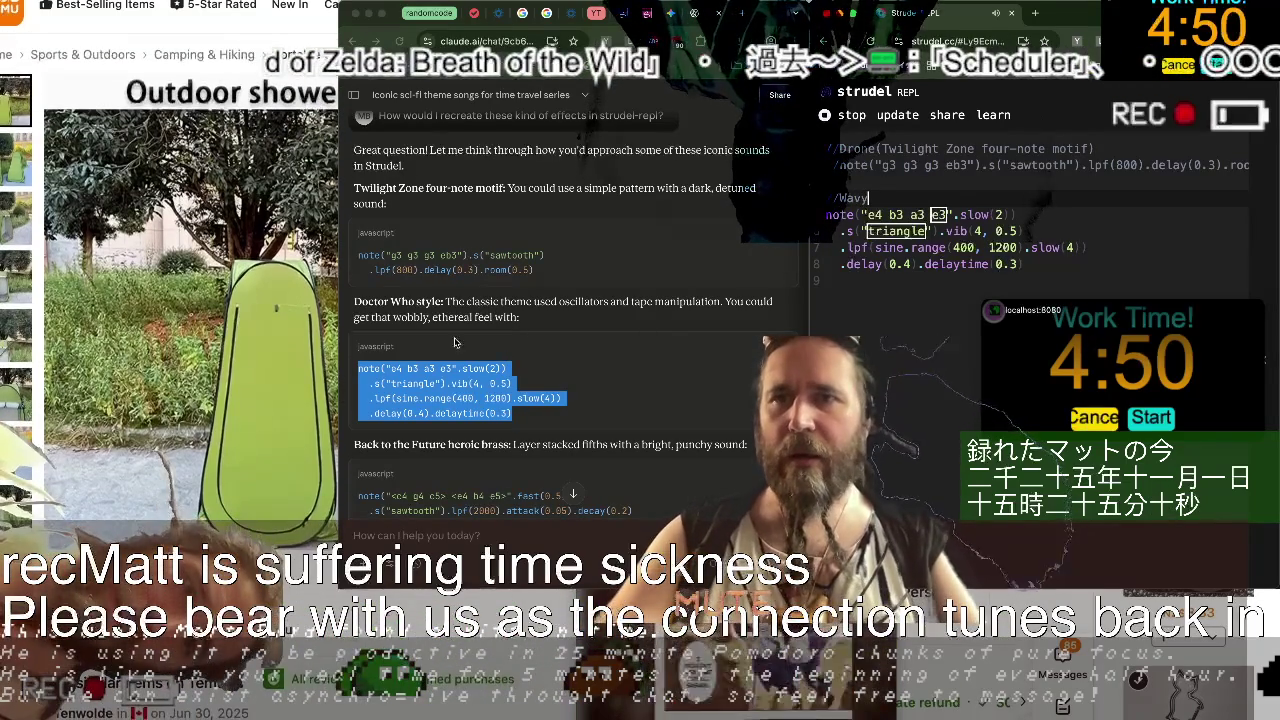
Select the Doctor Who style description in Claude's reply, then return to the Strudel code.
double_click(370, 302)
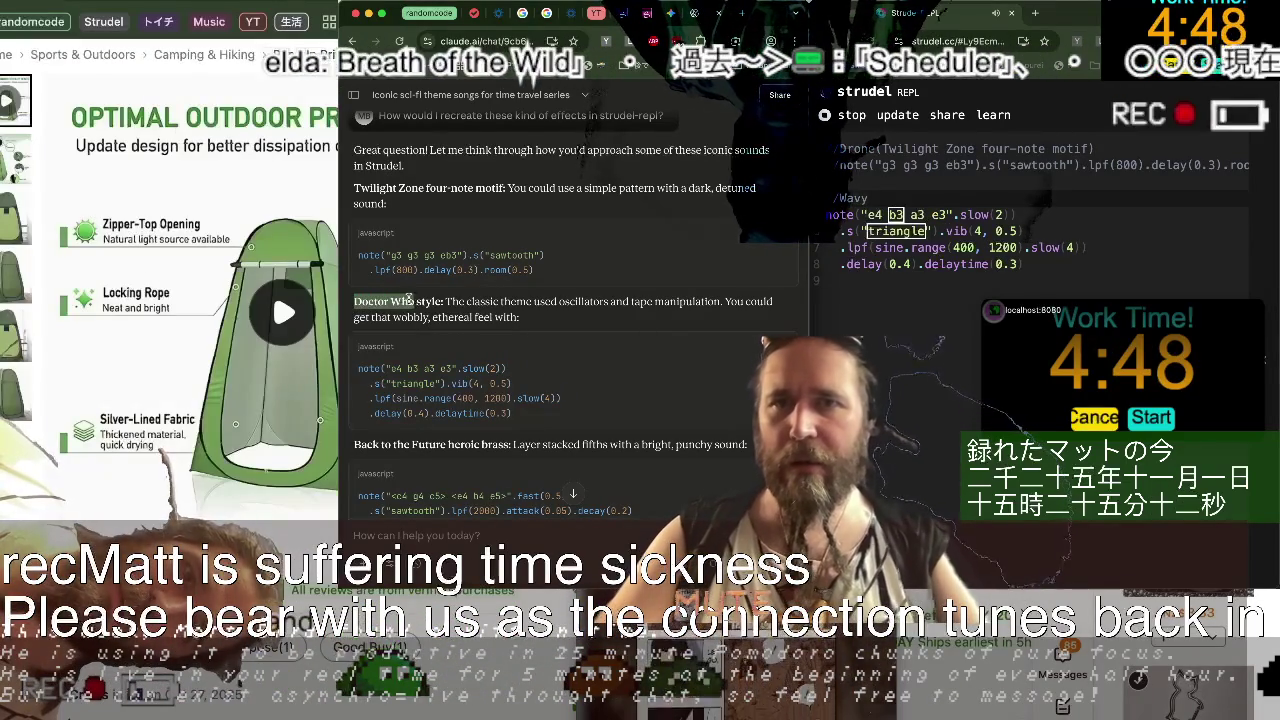
left_click_drag(408, 301, 680, 300)
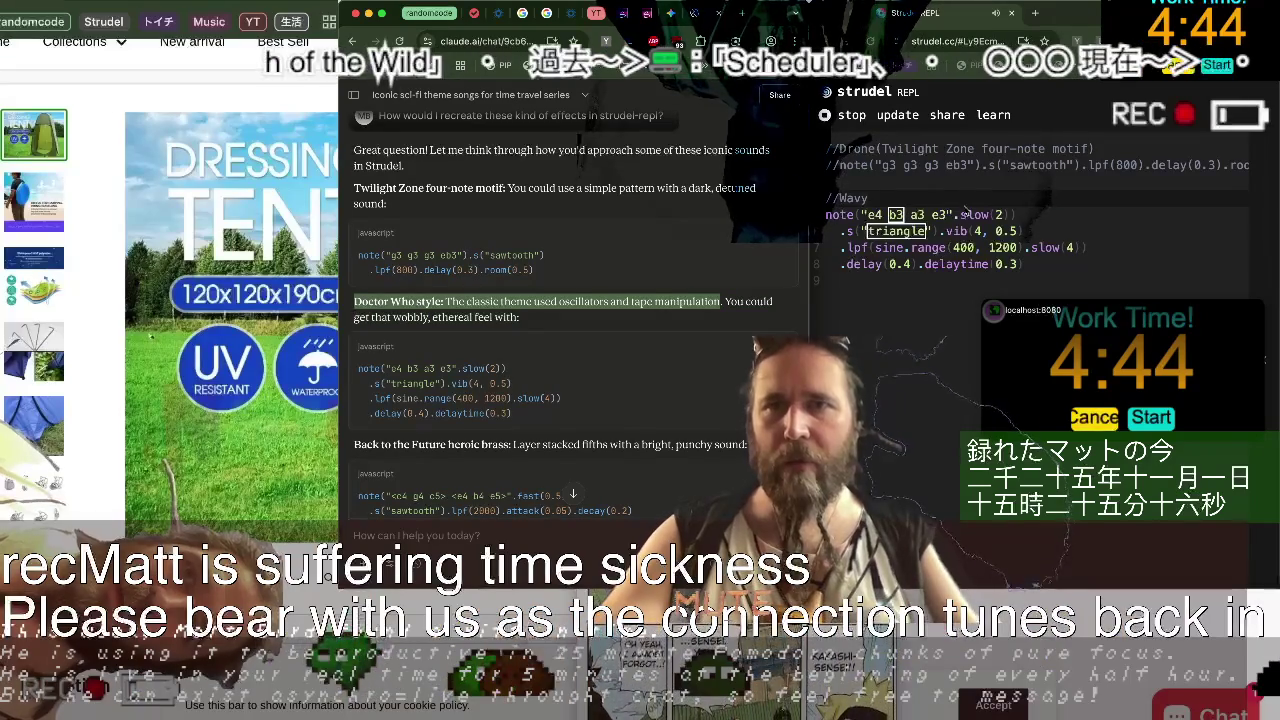
left_click(962, 206)
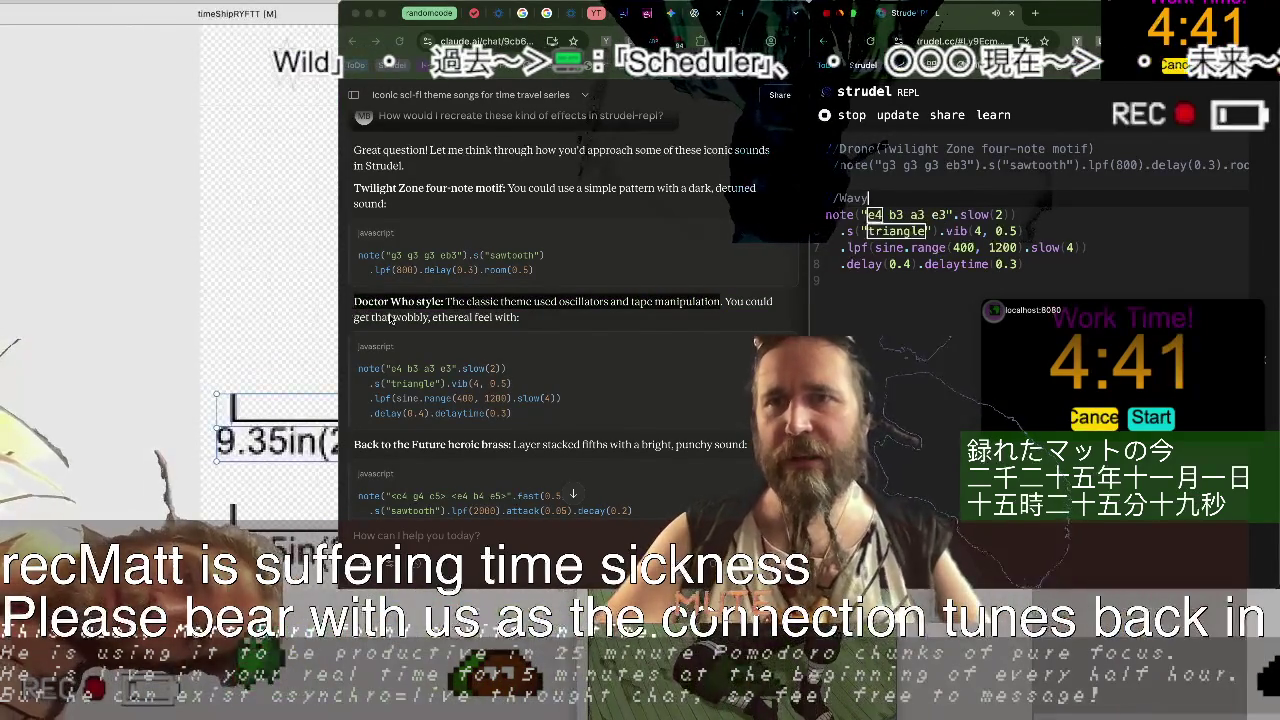
Paste 'wobbly, ethereal' into the Wavy comment and change Wavy to Waves.
left_click_drag(392, 318, 471, 317)
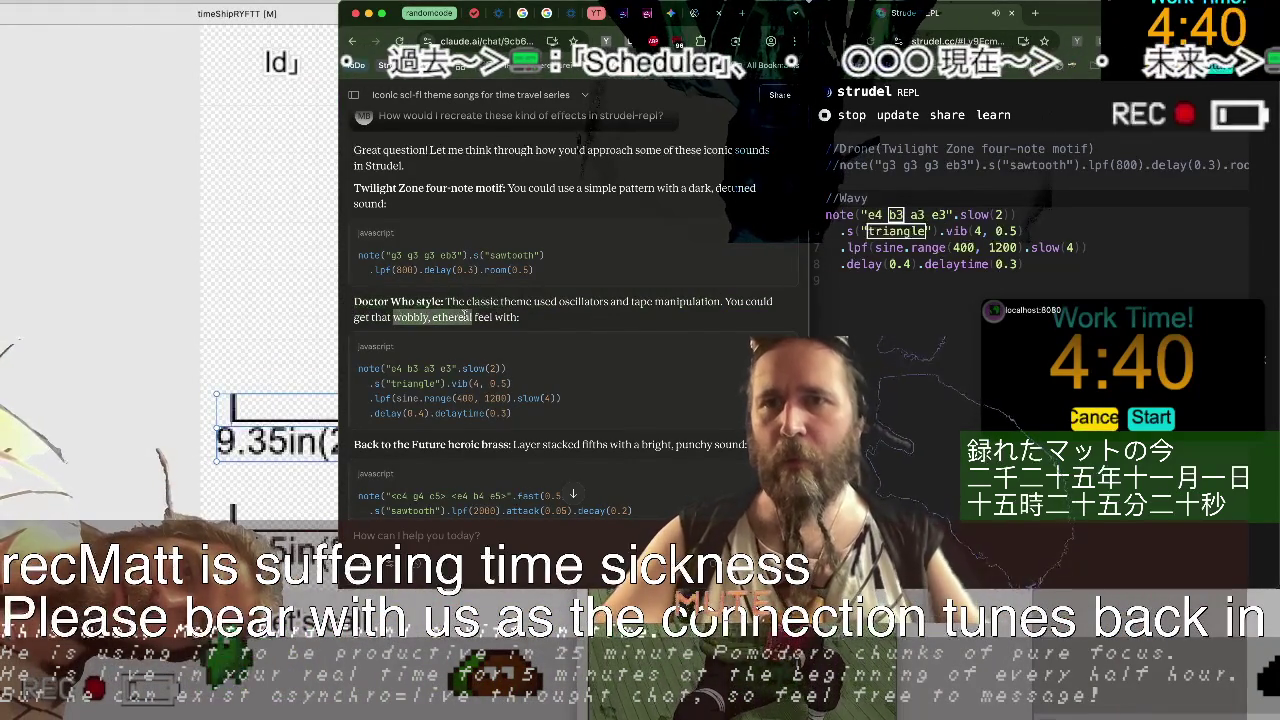
left_click(864, 199)
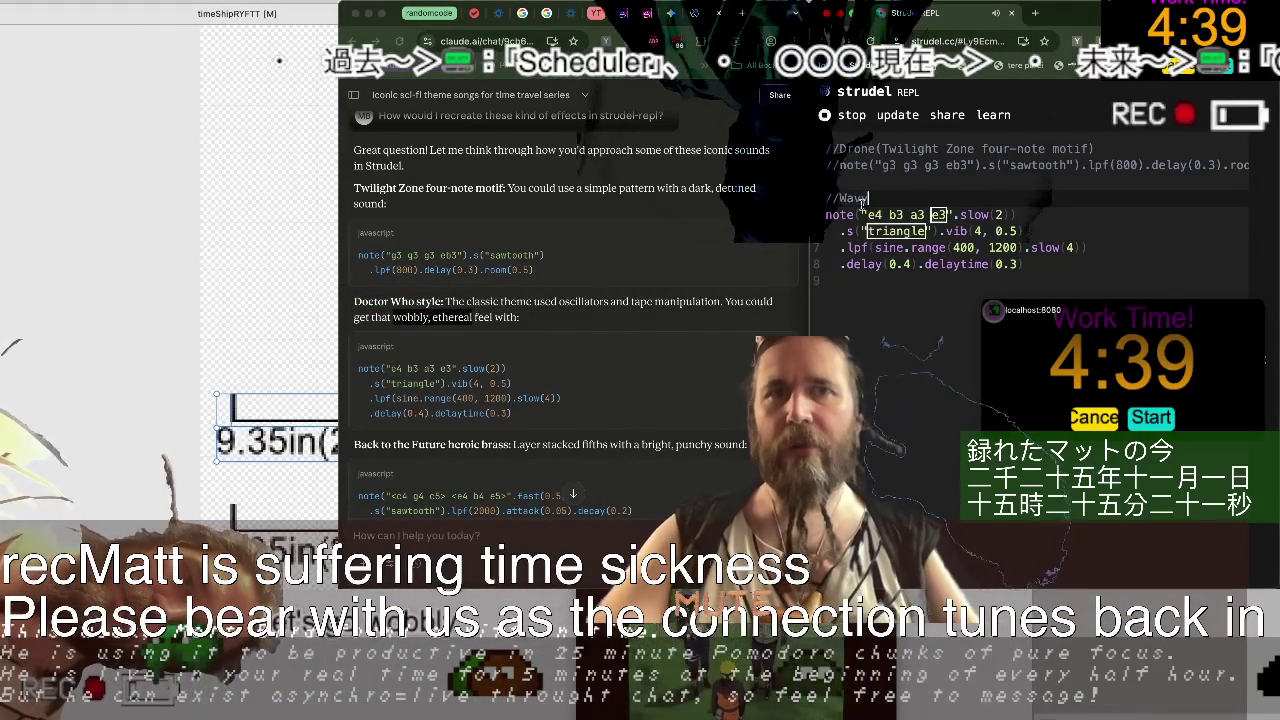
left_click(842, 197)
key("ctrl+v")
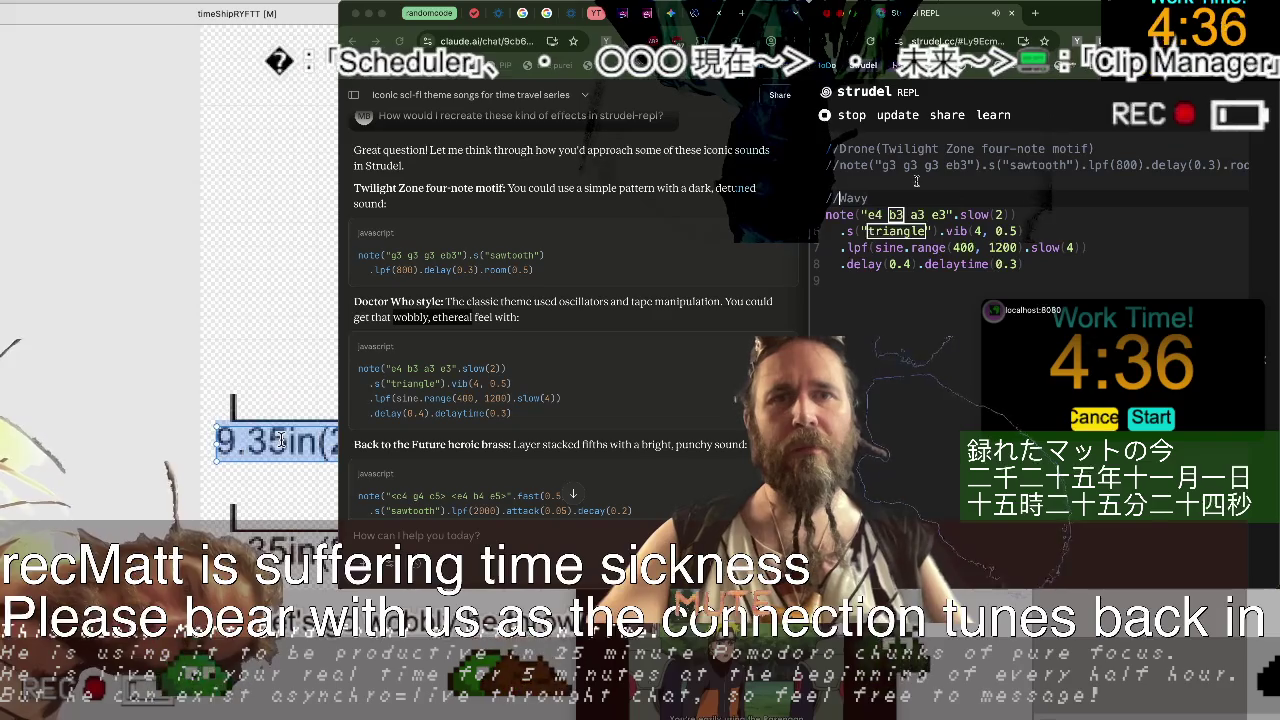
key("End")
key("BackSpace")
type("e")
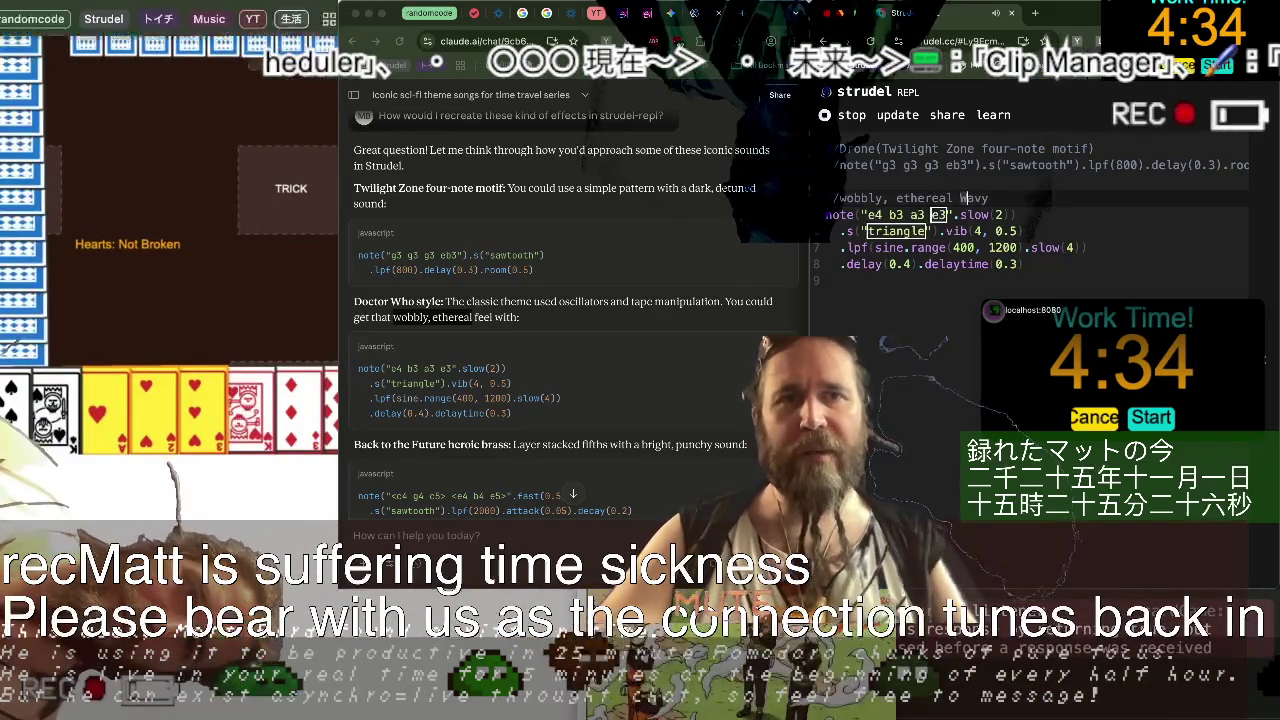
type("s(")
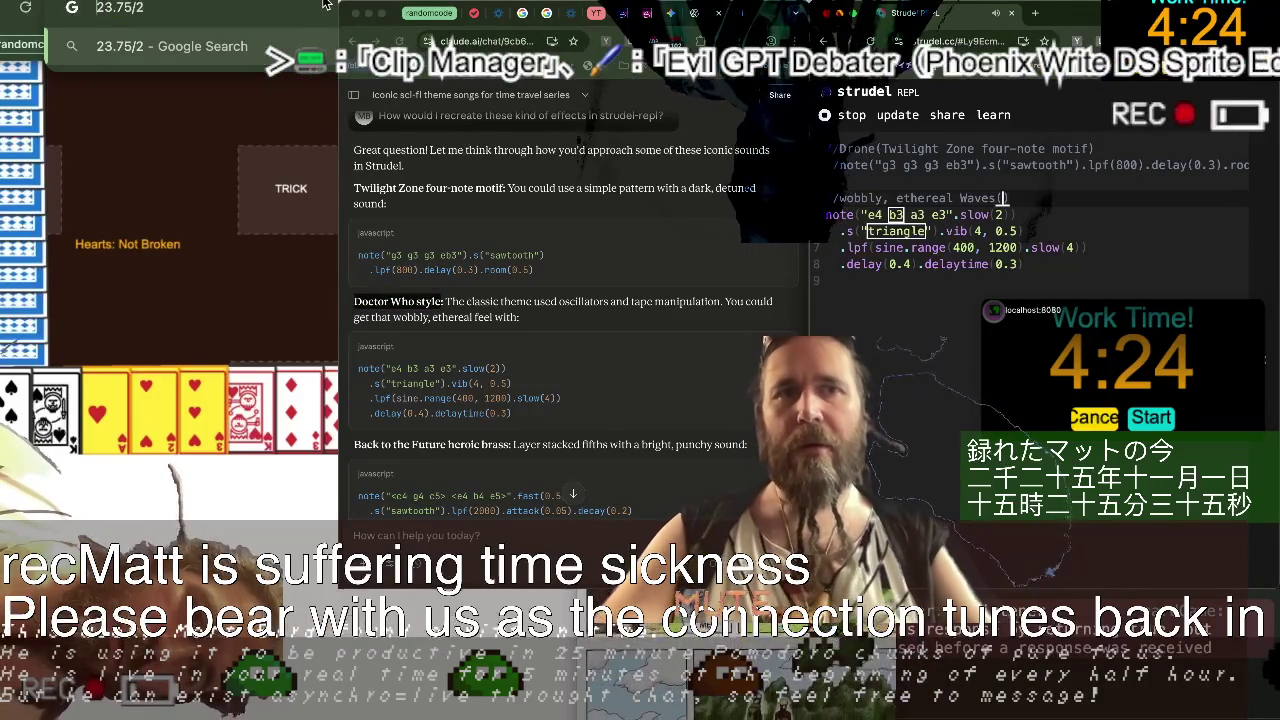
Calculate 9.35/2 in the search bar and paste 'oscillators and tape manipulation' over 'style' in the comment.
type("=")
key("Down")
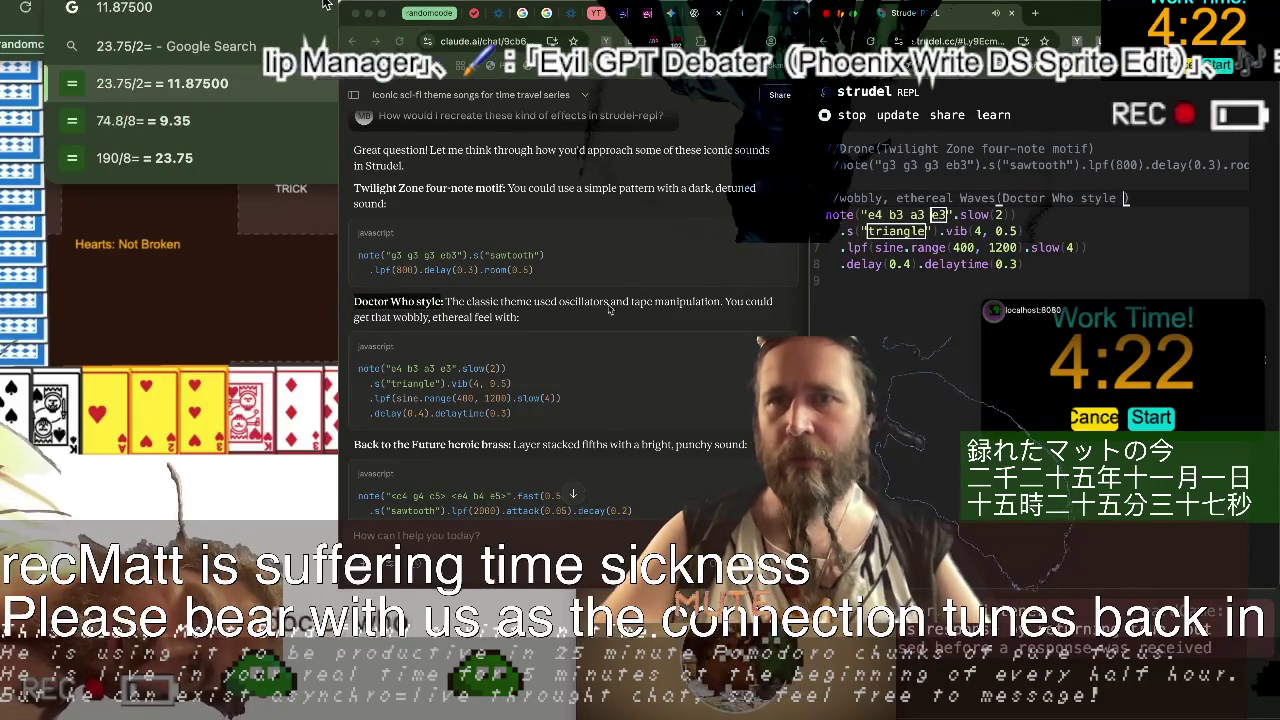
type("9.35in(")
left_click_drag(562, 302, 659, 306)
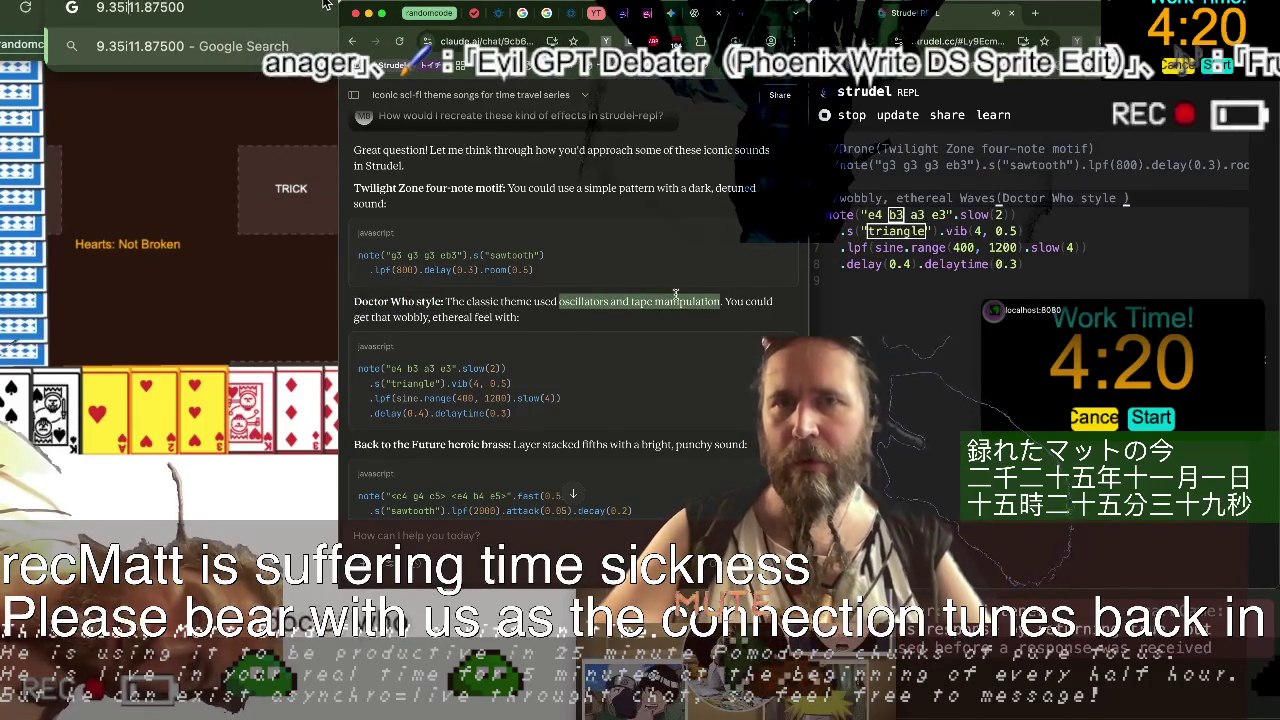
type("/2=")
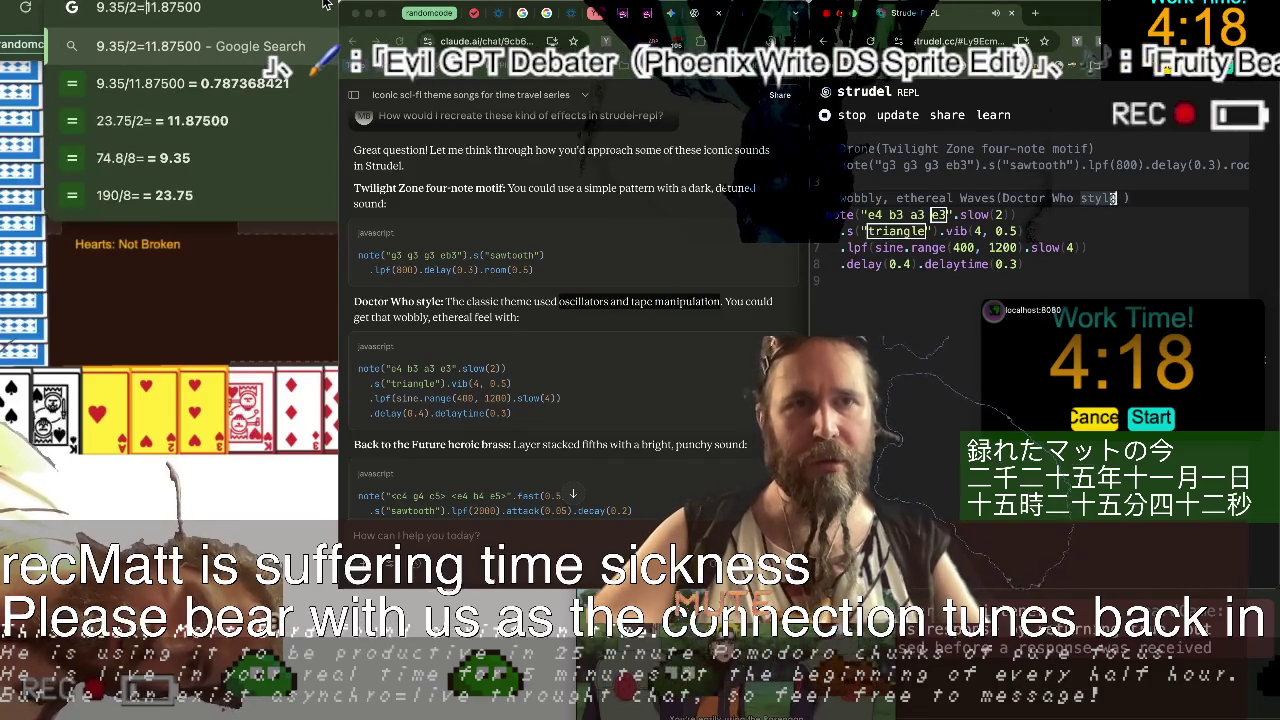
double_click(1100, 198)
type("oscillators and tape manipulation")
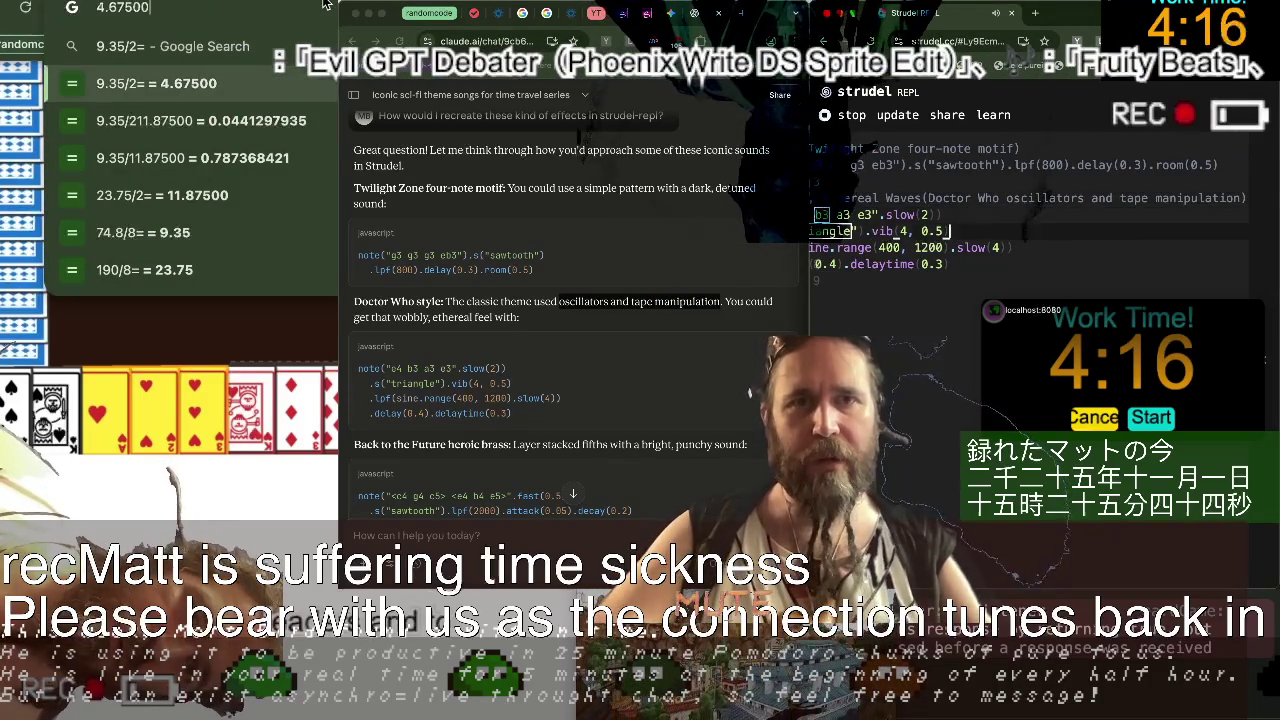
Add an empty line below the code and tidy the 4.675in / 11.875 values.
left_click(826, 281)
key("Return")
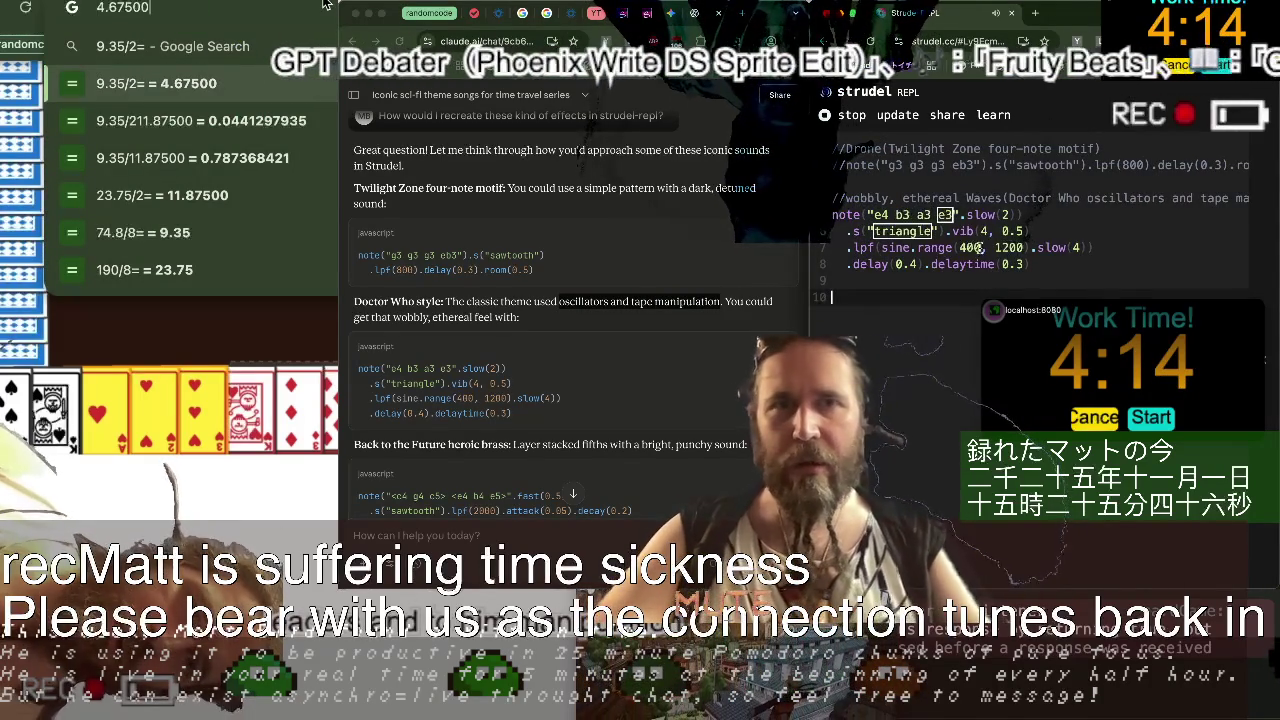
key("BackSpace")
key("BackSpace")
type("in")
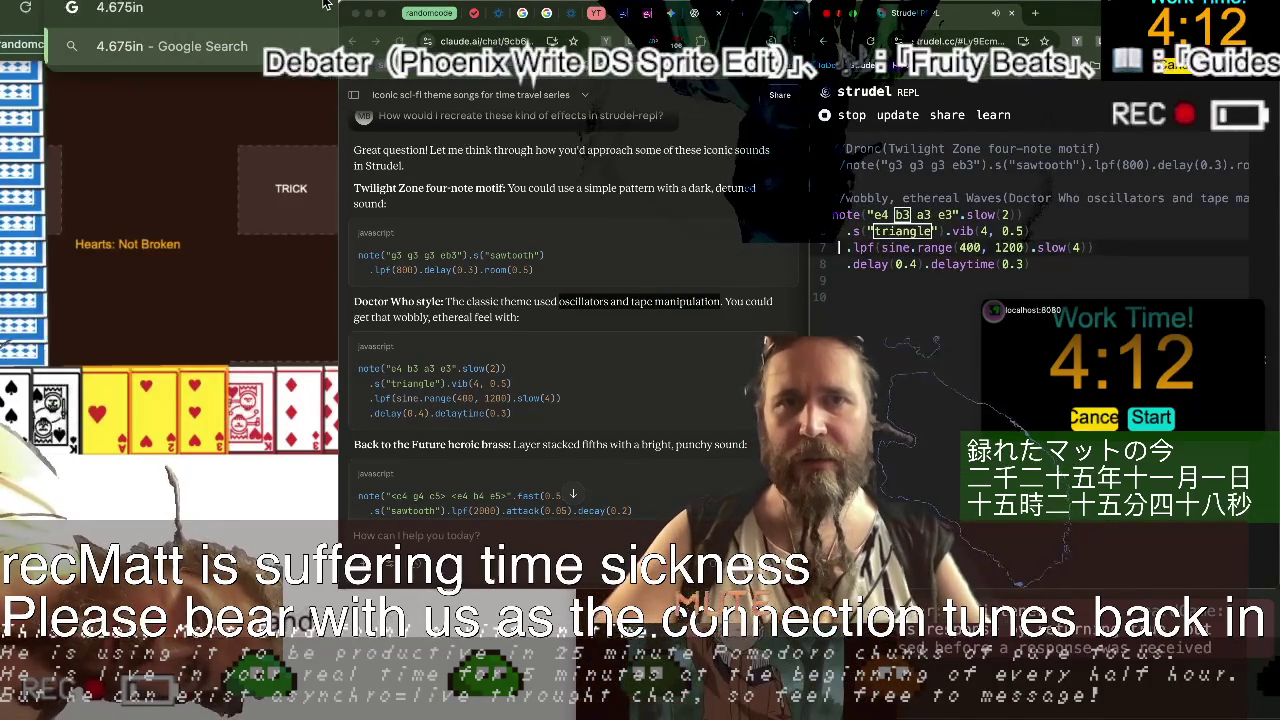
type("()")
type("11.87500")
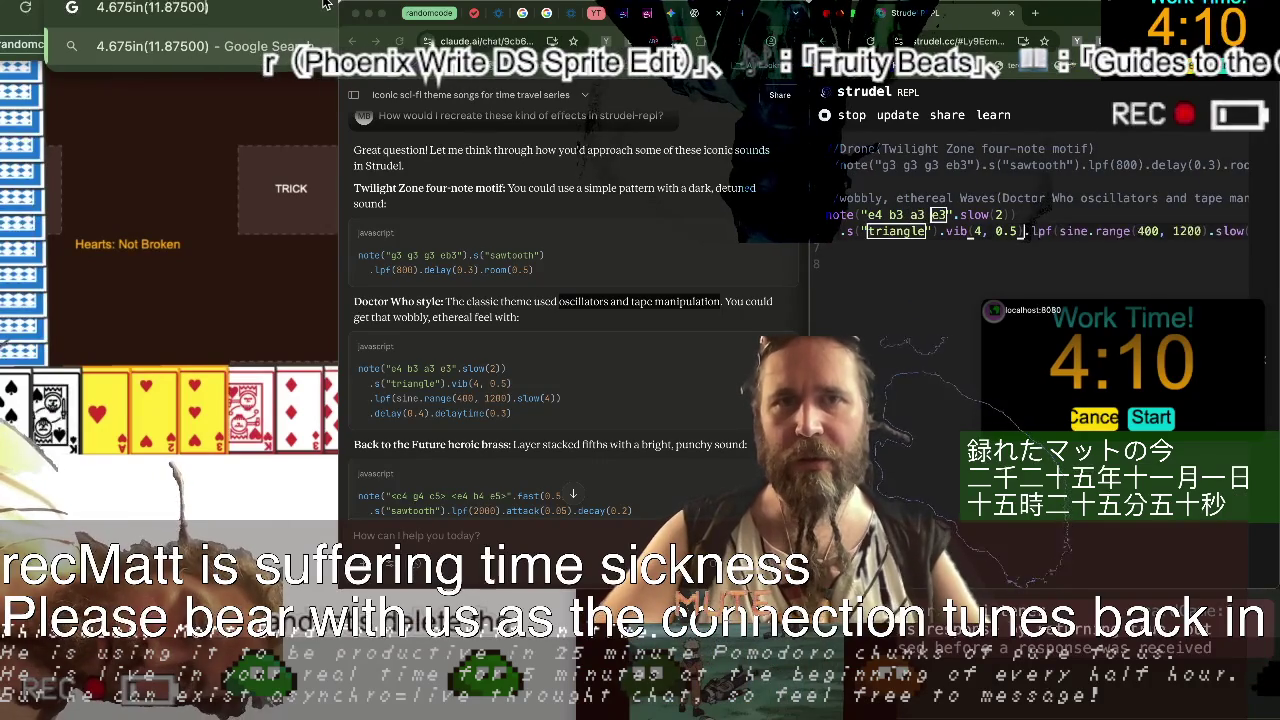
key("BackSpace")
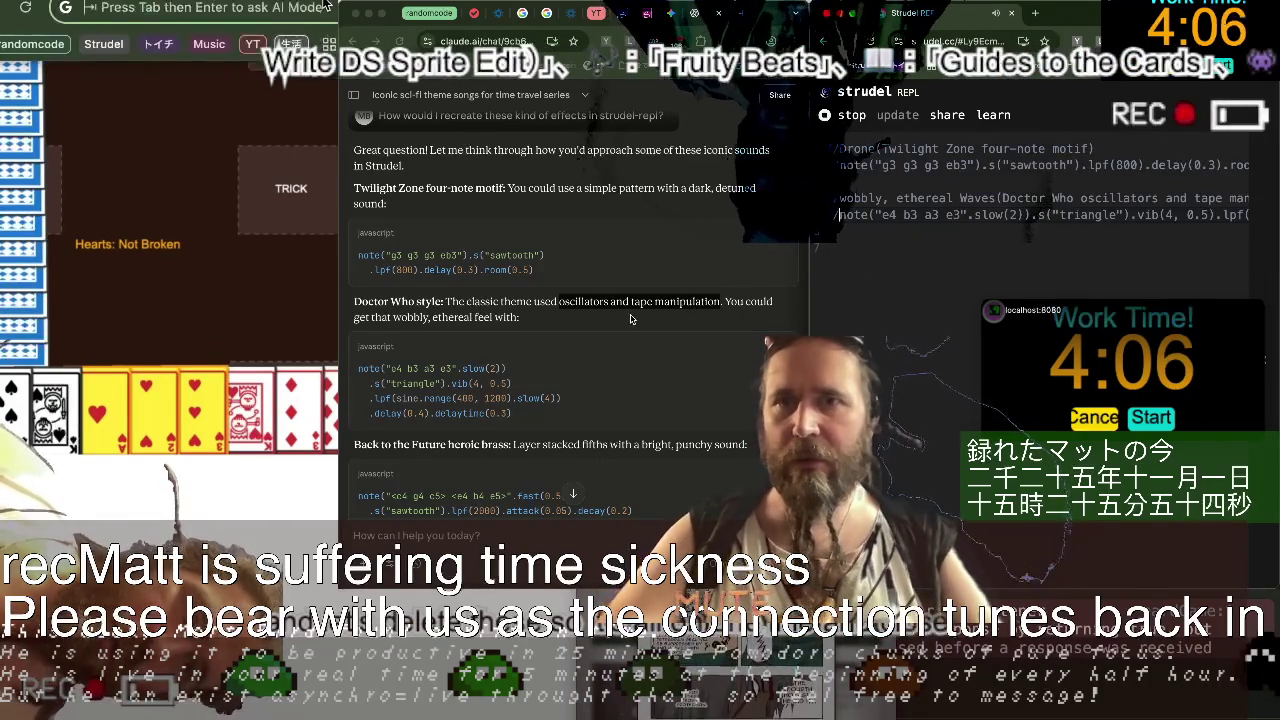
scroll(463, 368, "down", 2)
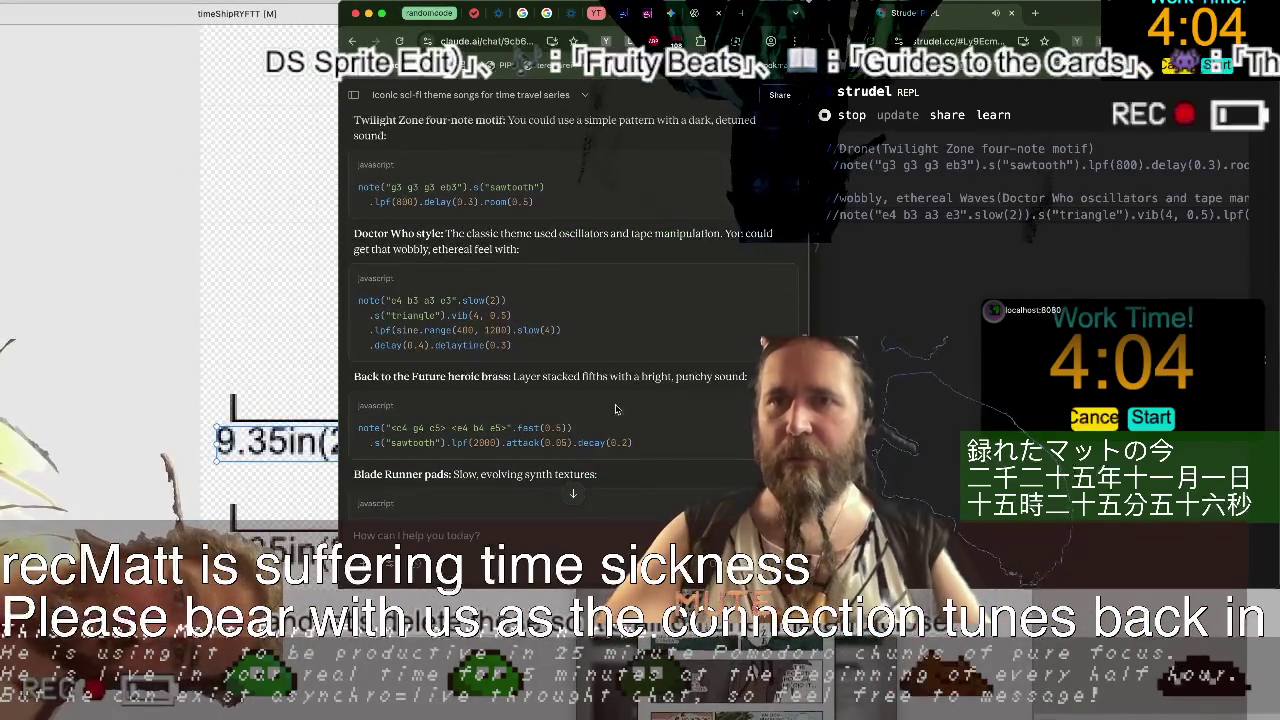
Add a '//' comment line and paste the Back to the Future pattern below it.
left_click(880, 368)
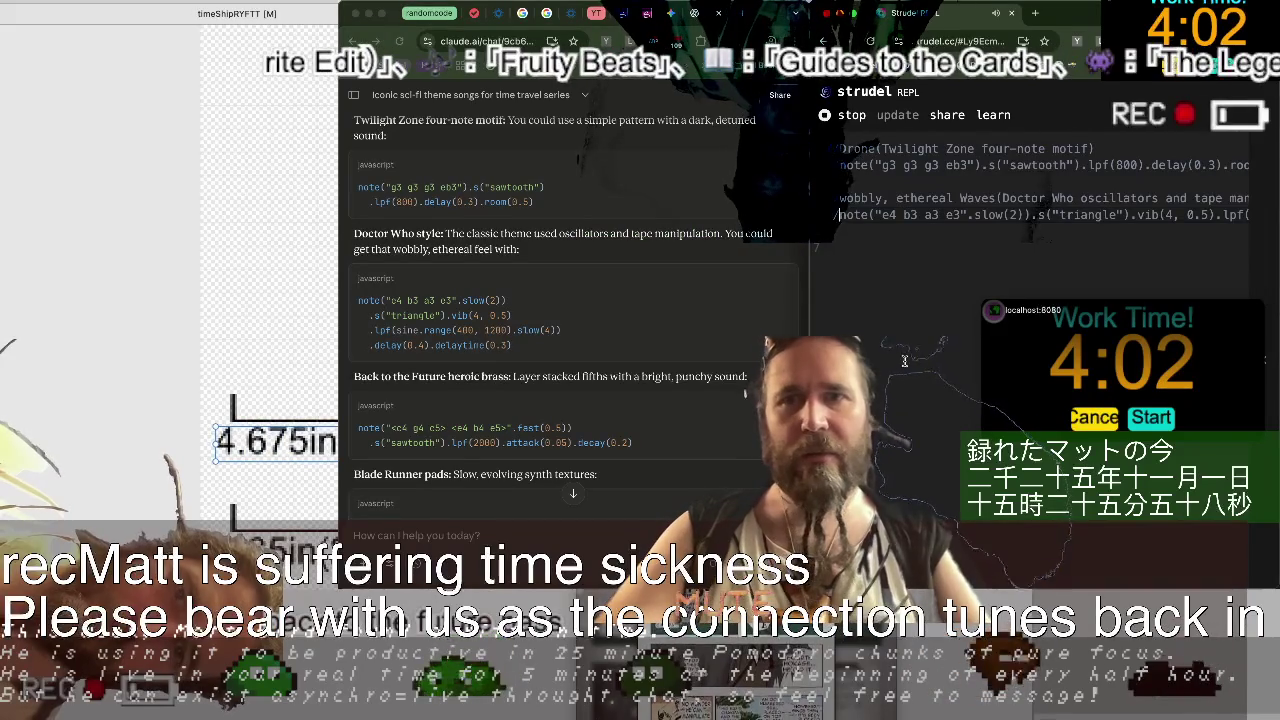
type("//(")
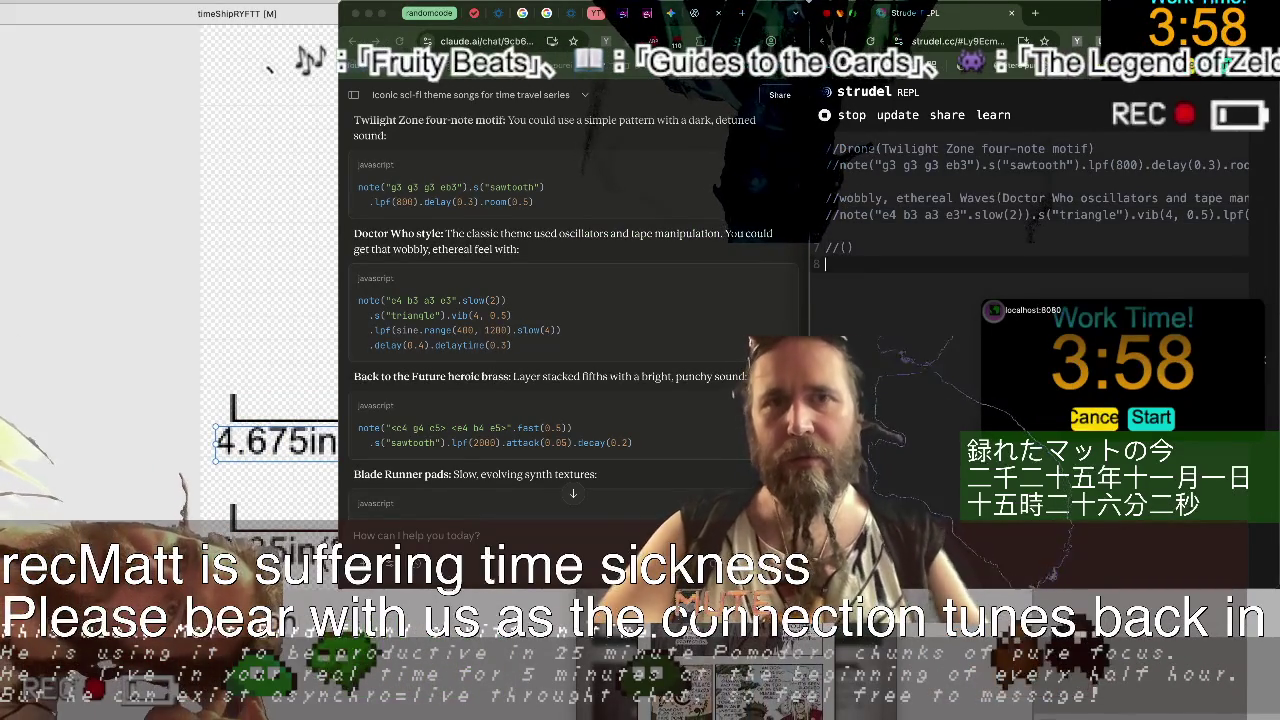
type("note(\"<c4 g4 c5> <e4 b4 e5>\").fast(0.5)   .s(\"sawtooth\").lpf(2000).attack(0.05).decay(0.2)")
key("BackSpace")
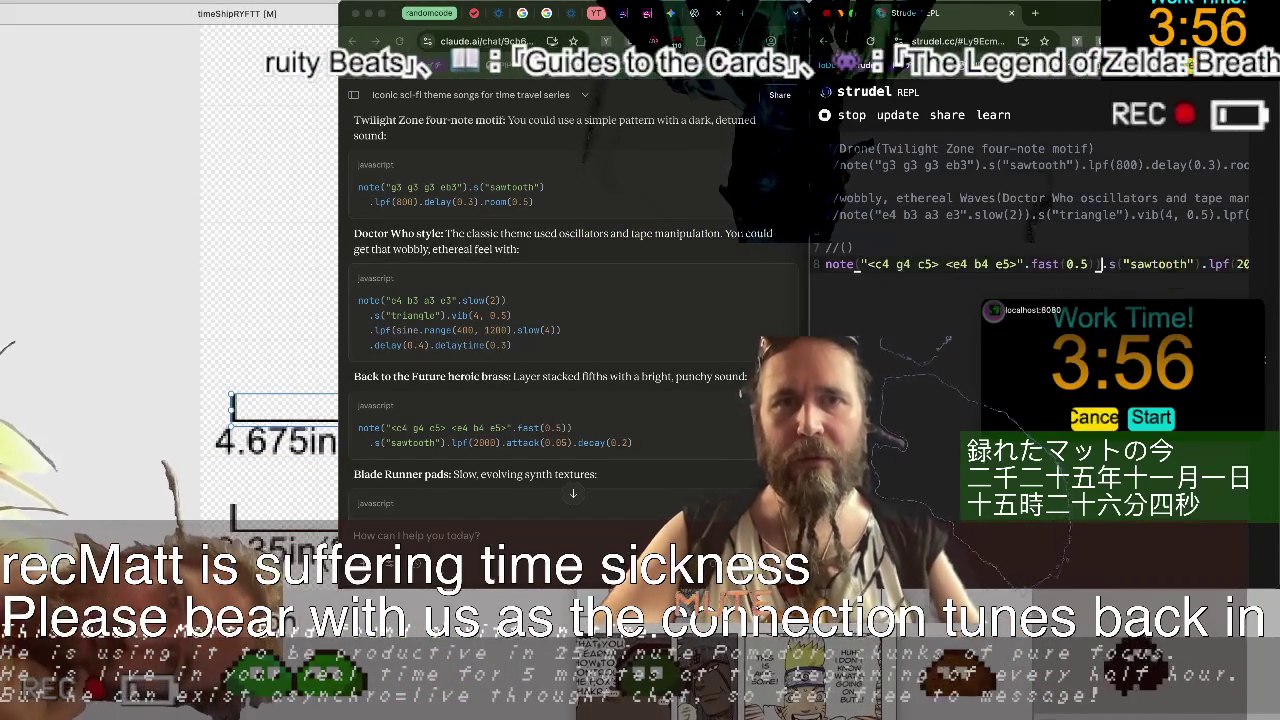
key("Home")
left_click_drag(355, 376, 445, 377)
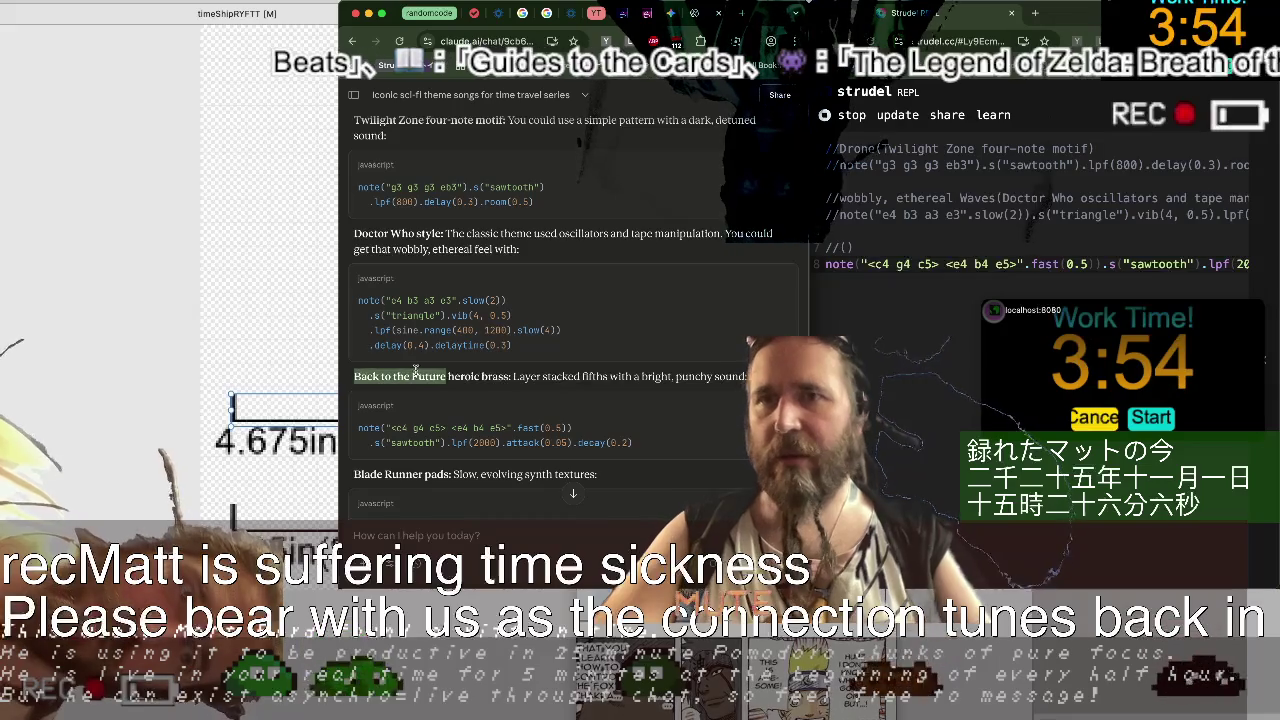
Paste the 'Back to the Future' heading into the new comment line.
left_click(145, 0)
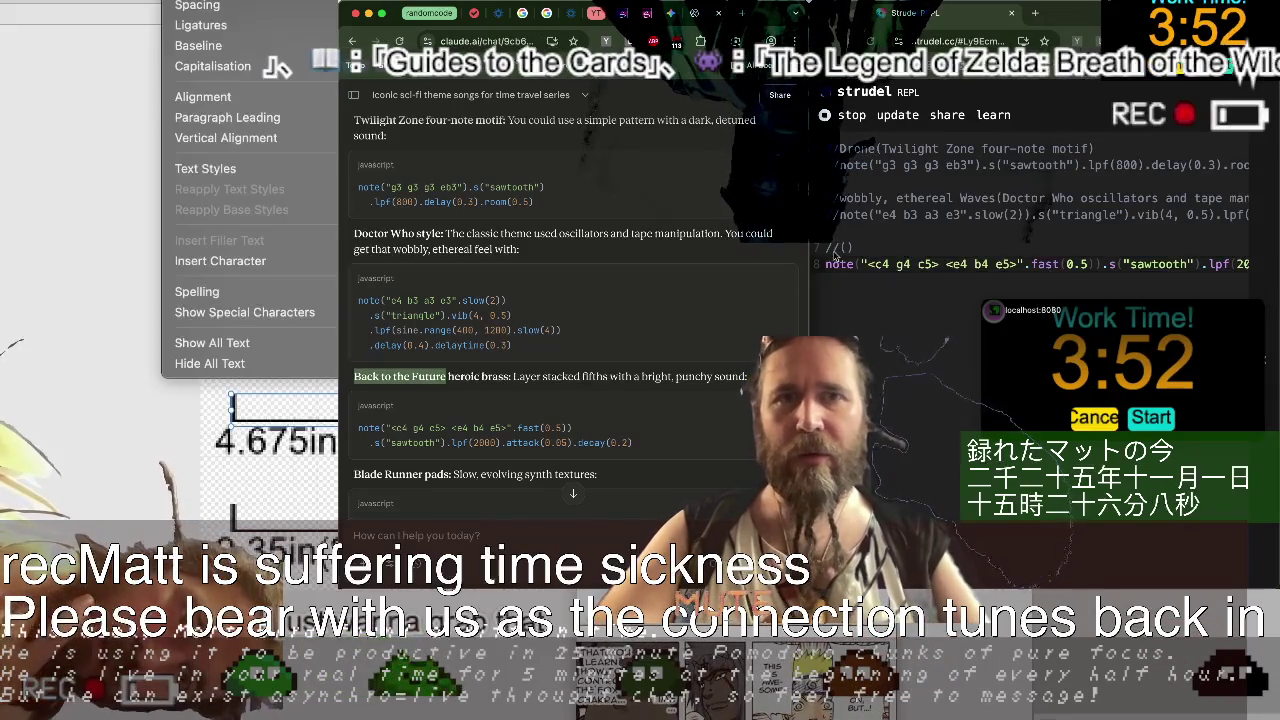
key("shift+Home")
key("super+x")
key("Up")
key("End")
key("Left")
key("super+v")
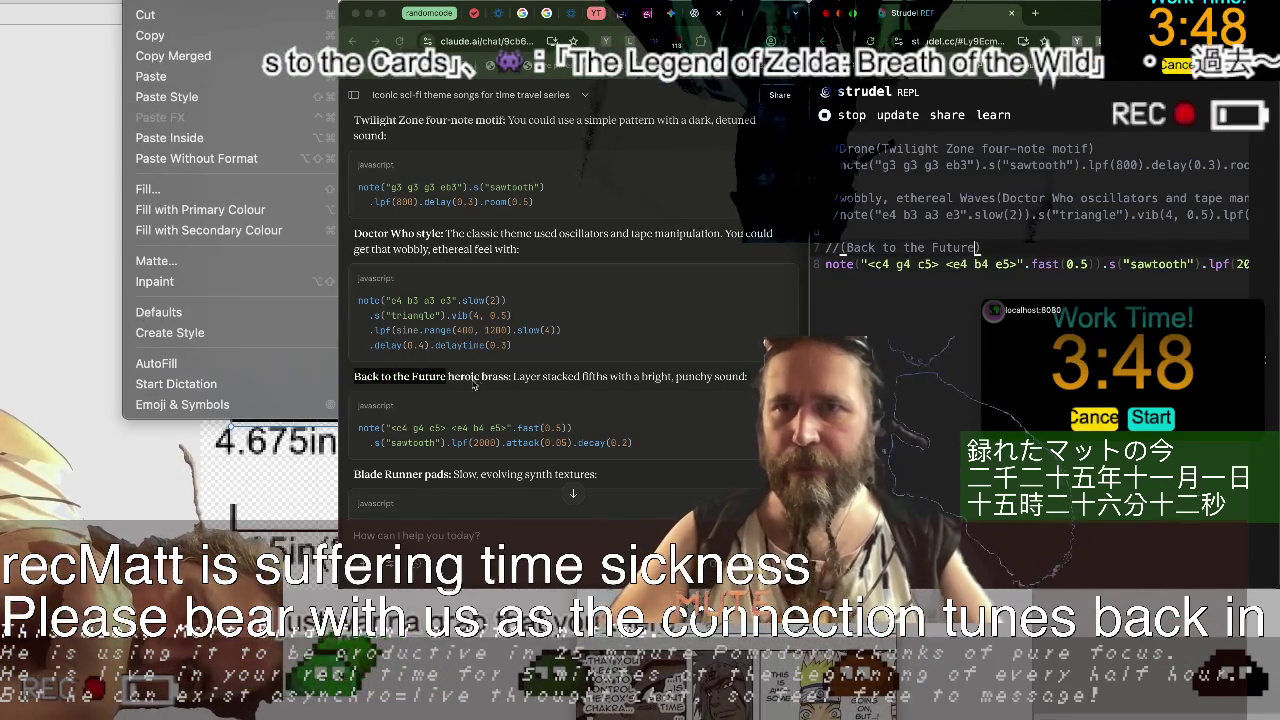
Add the 'stacked fifths' description and a 'heroic brass' label to the comment.
double_click(566, 378)
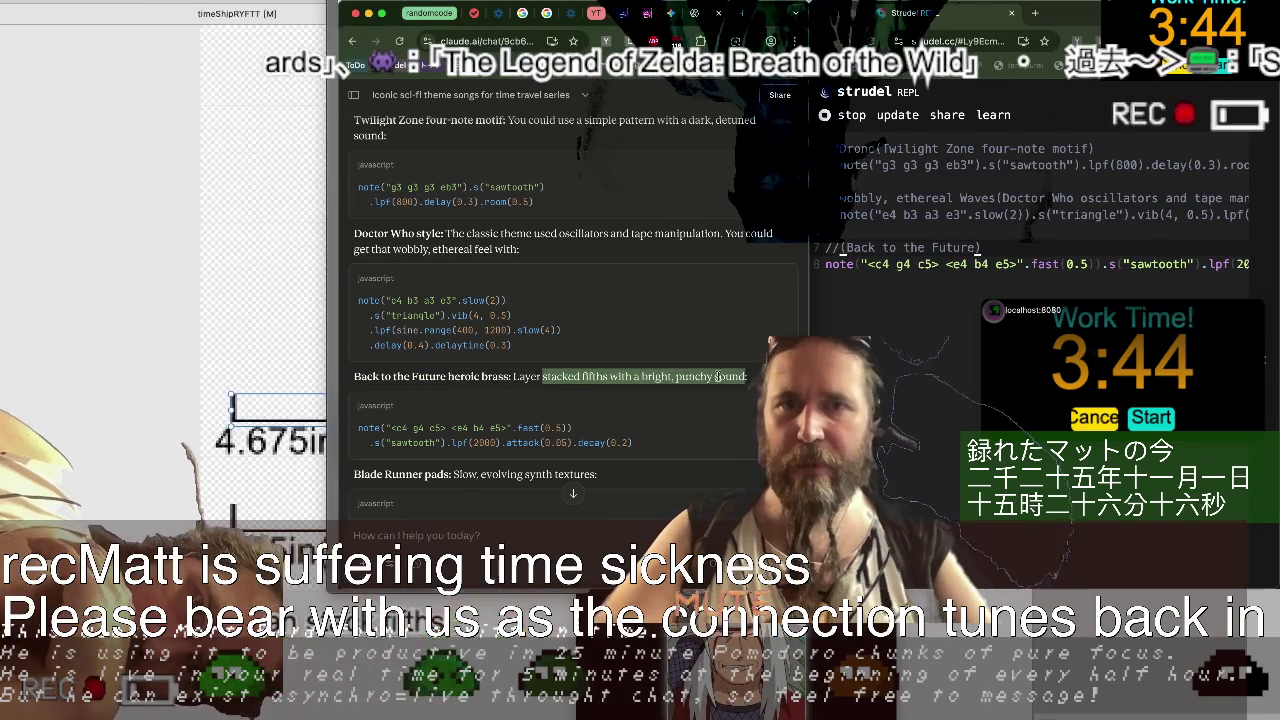
left_click(1007, 249)
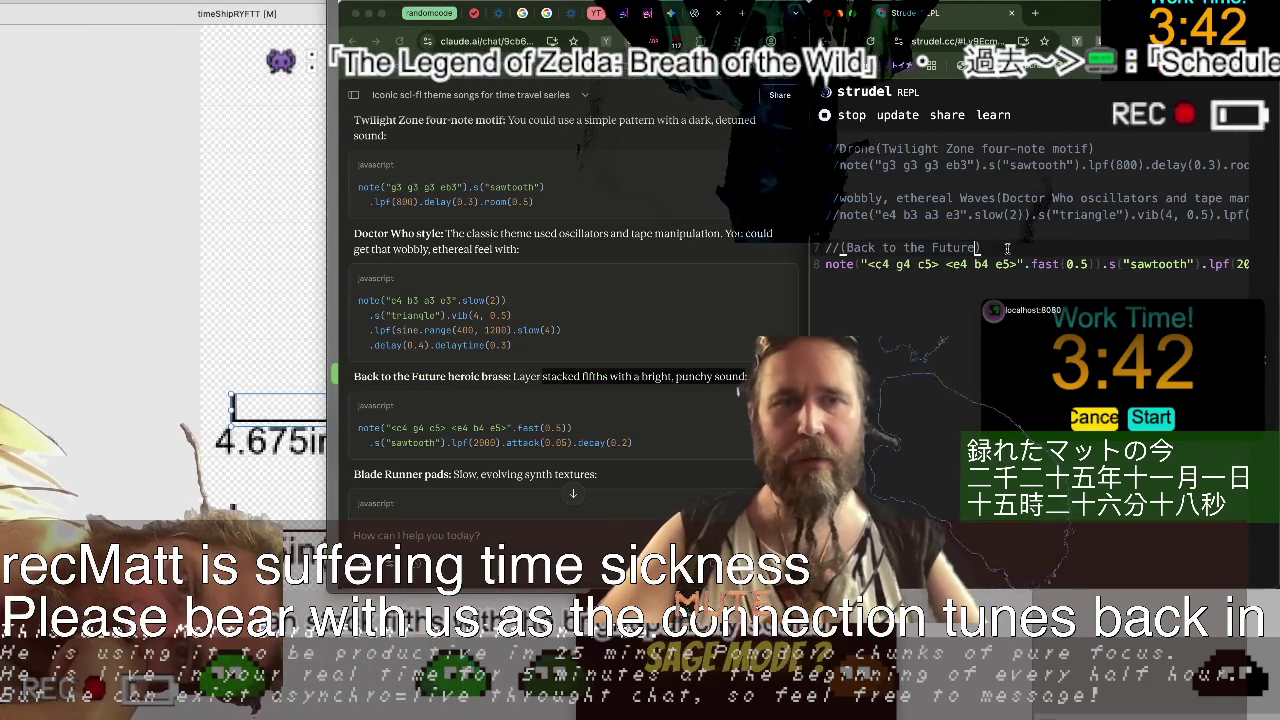
key("super+v")
key("super+Left")
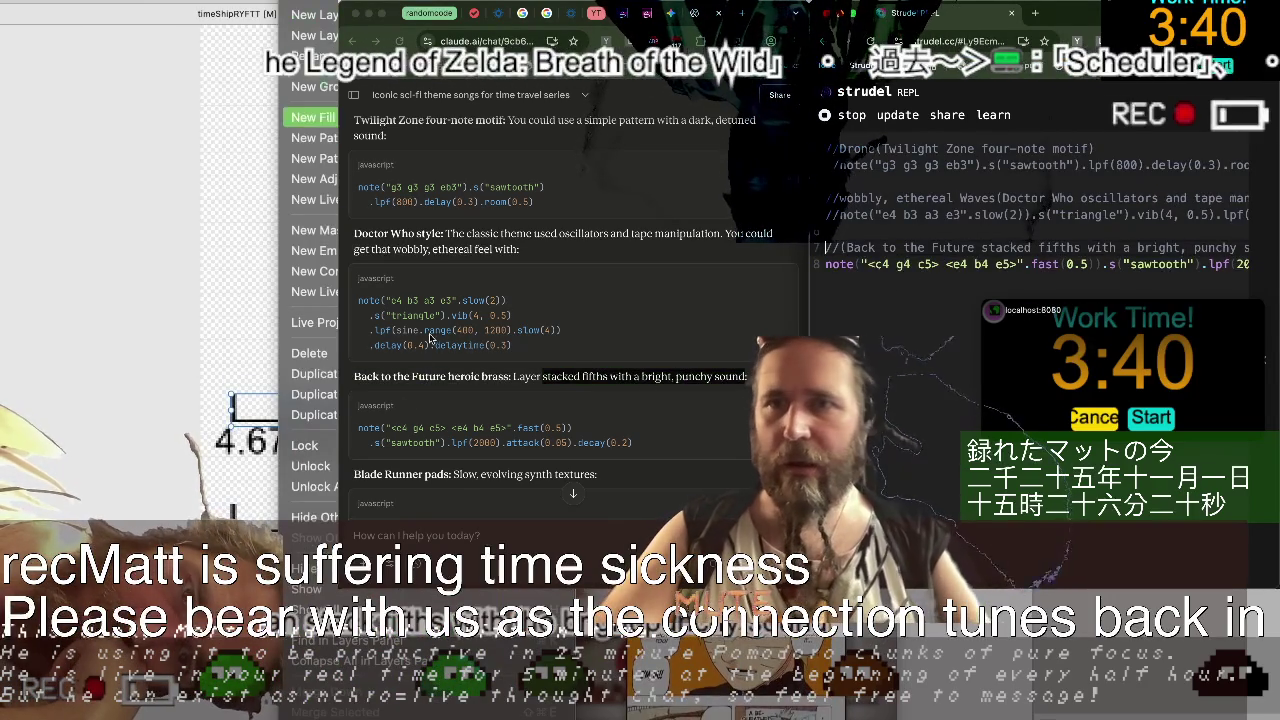
left_click_drag(448, 378, 510, 378)
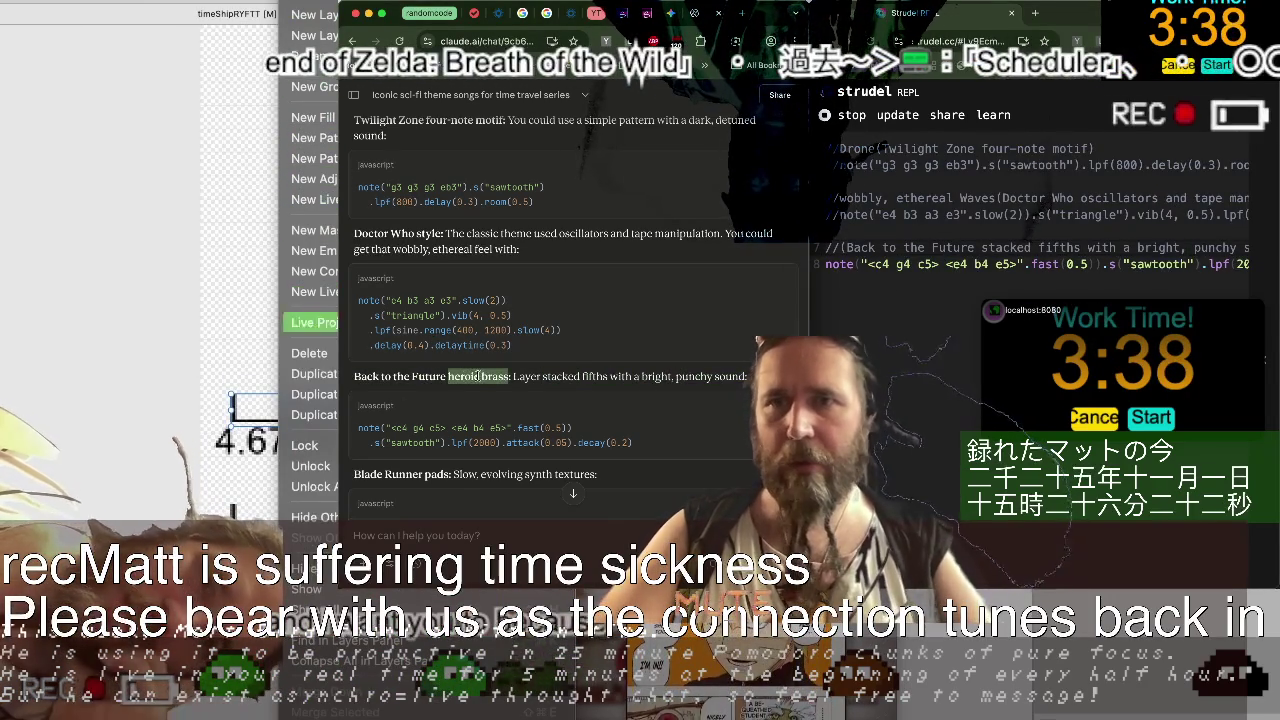
left_click(842, 248)
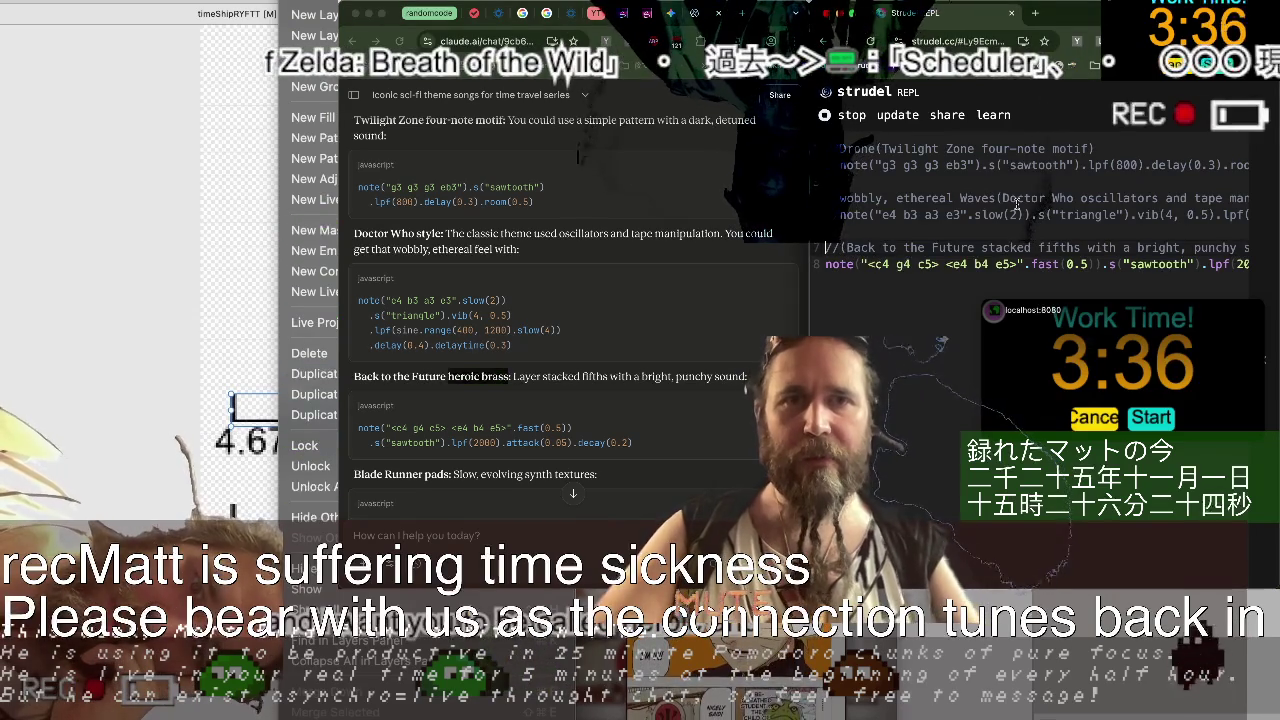
key("super+v")
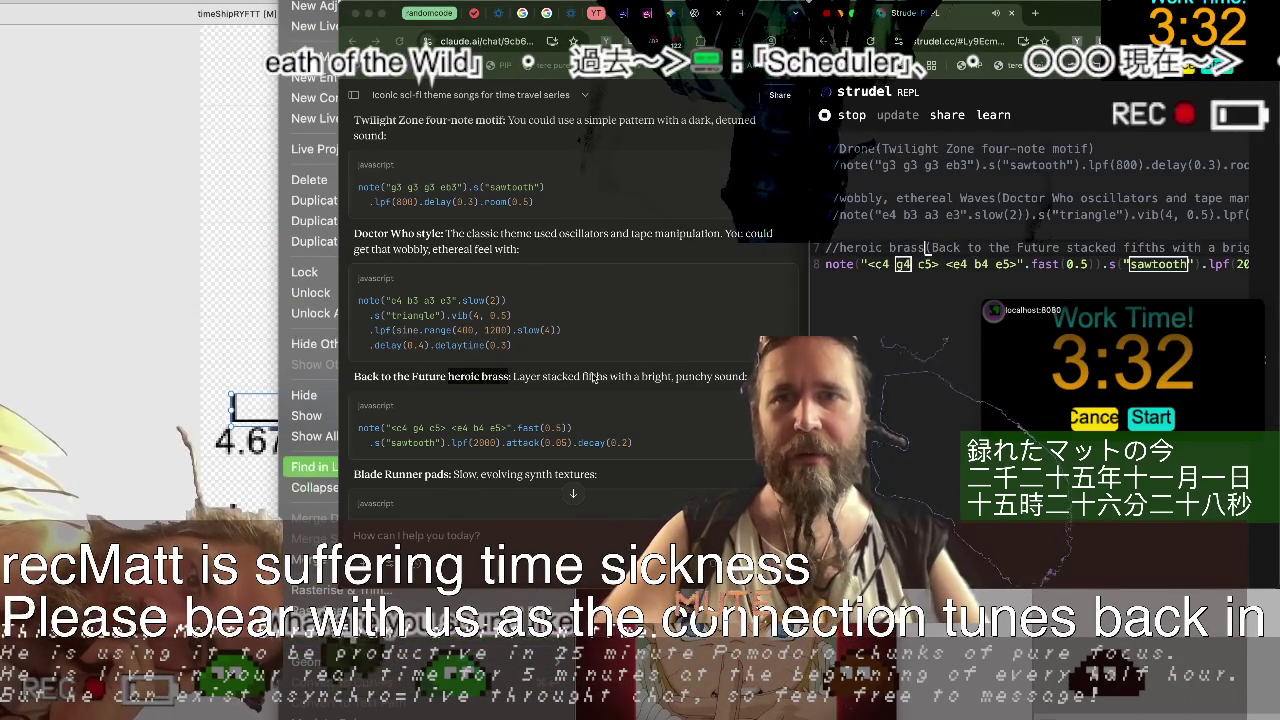
Scroll the reply, re-select 'heroic brass', and adjust the line above the brass note.
scroll(592, 376, "down", 1)
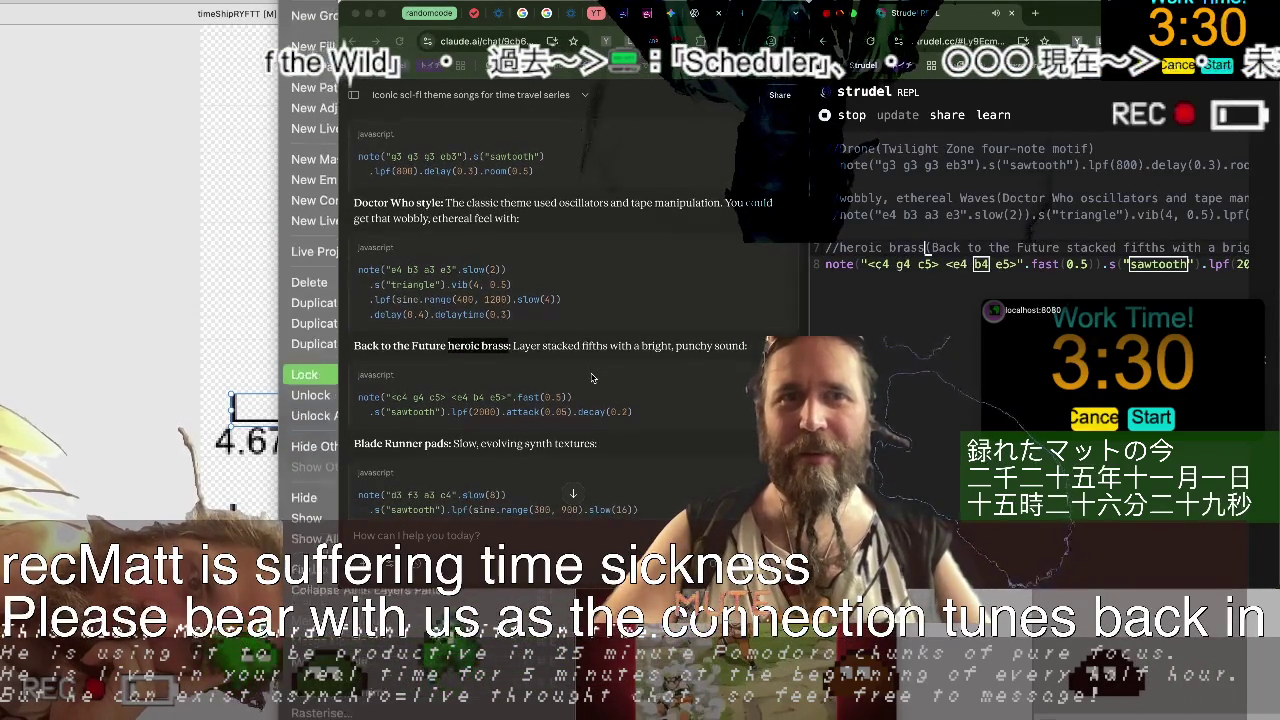
scroll(592, 377, "down", 3)
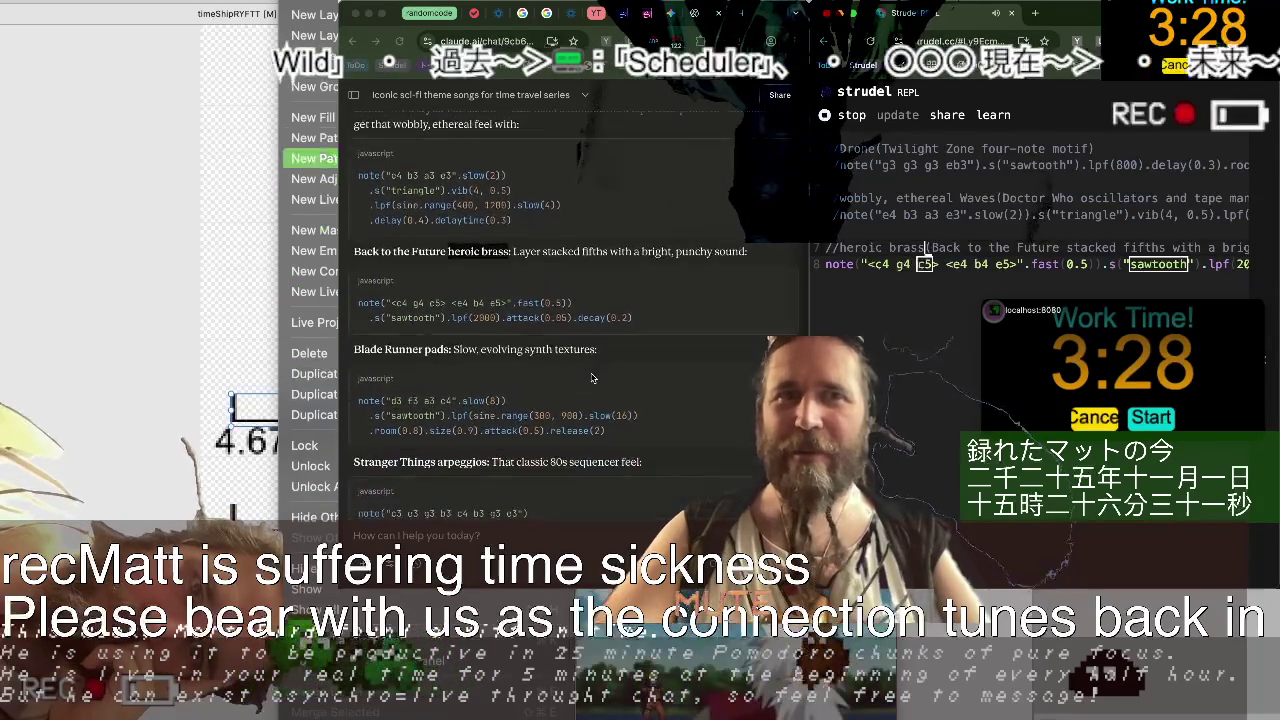
scroll(592, 377, "down", 1)
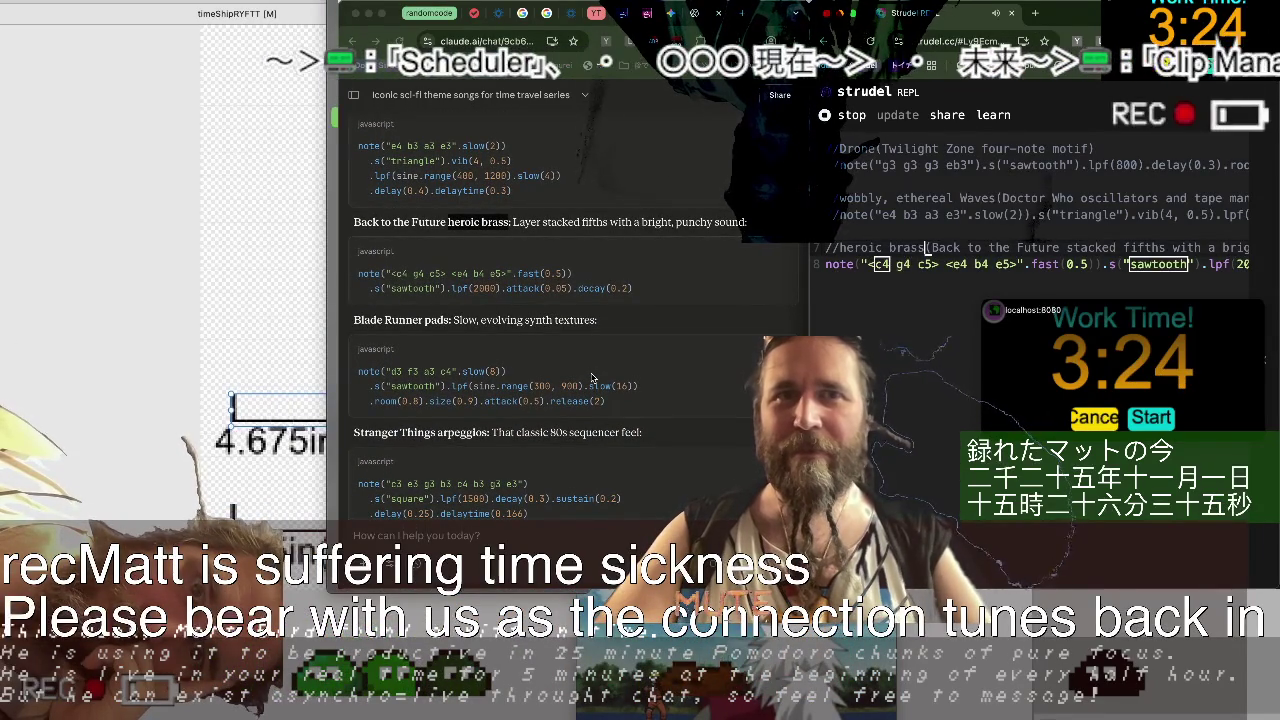
scroll(592, 377, "down", 1)
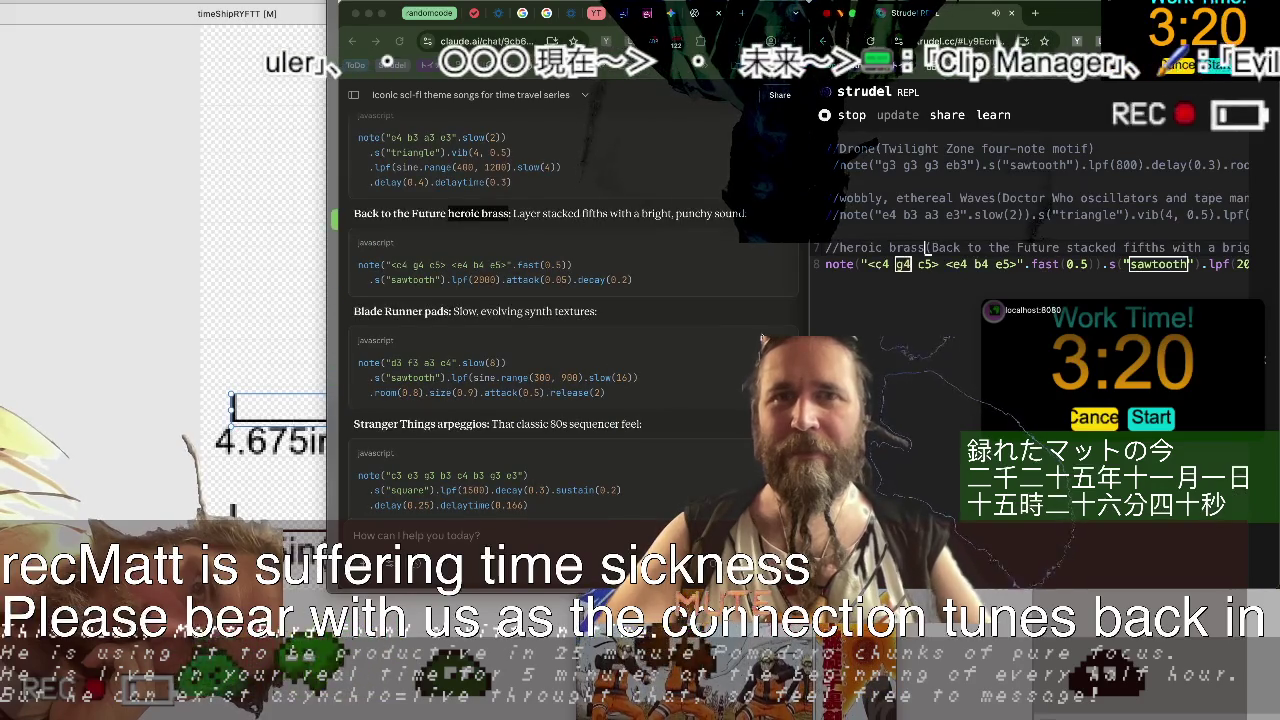
left_click_drag(448, 213, 510, 213)
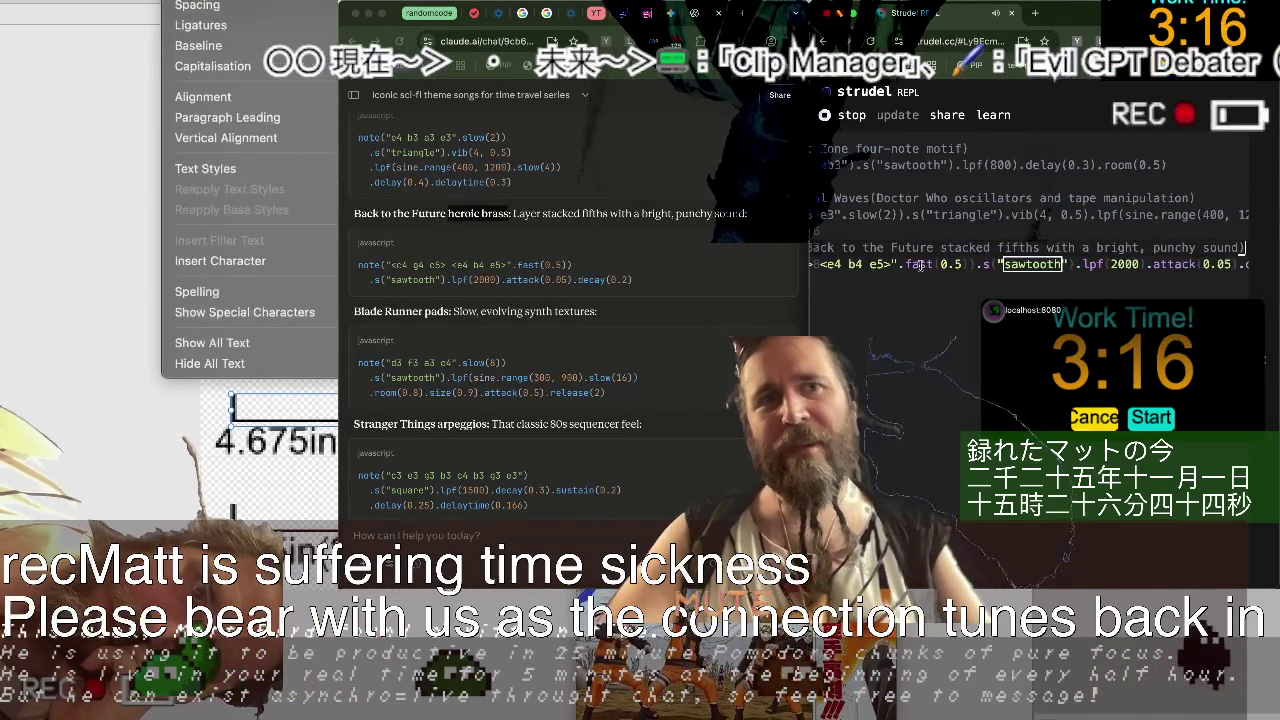
key("Return")
key("BackSpace")
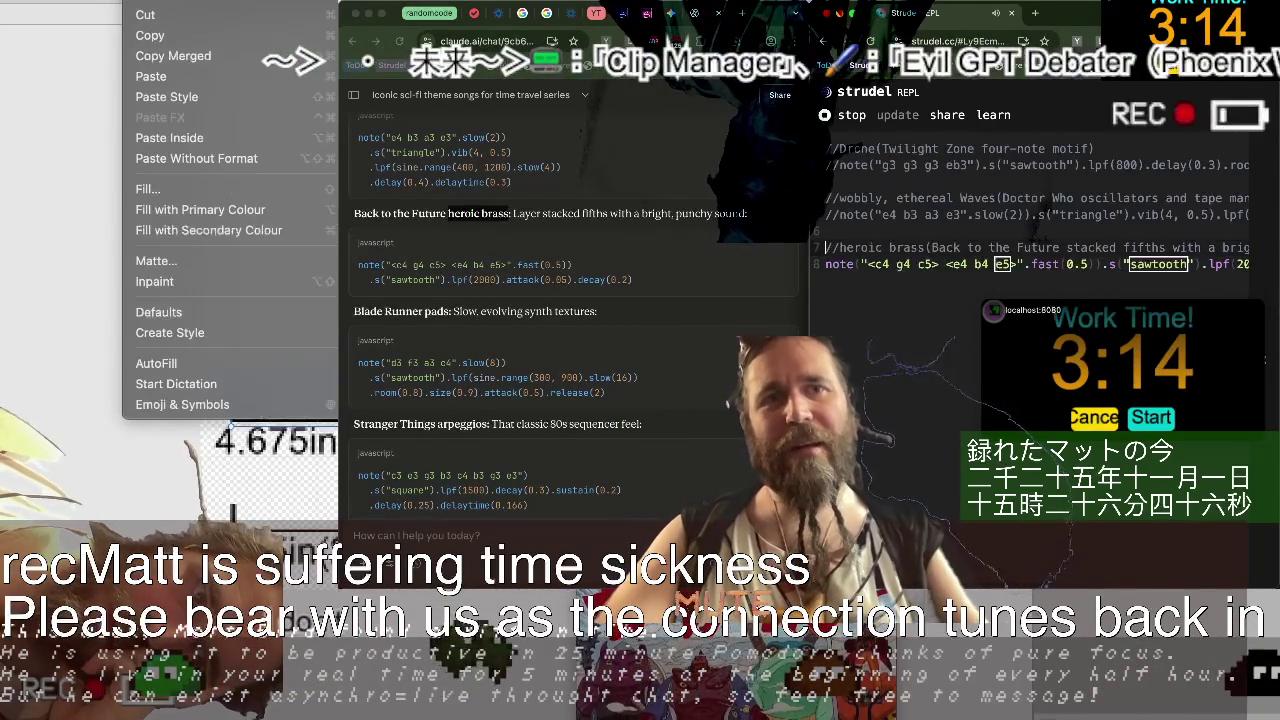
Comment out the heroic brass note line with // and re-evaluate the code.
type("//")
key("Up")
key("ctrl+Return")
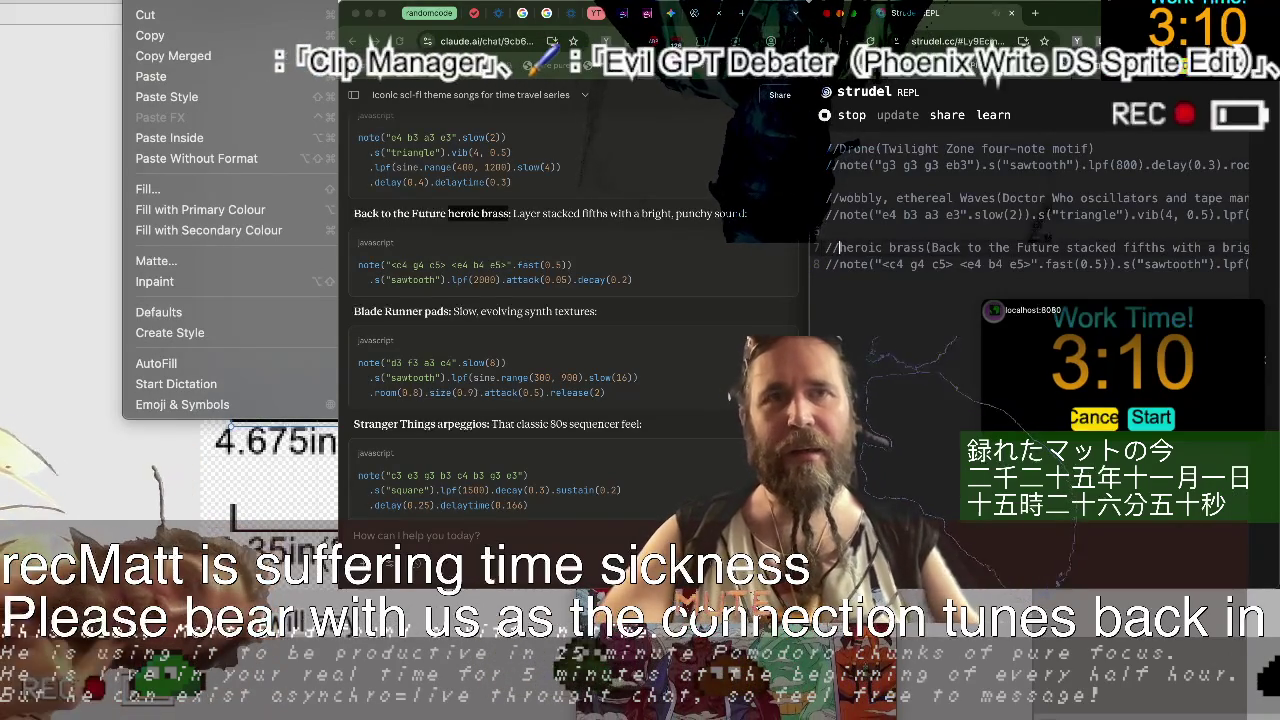
left_click(891, 312)
key("Return")
key("Return")
Paste the Blade Runner pad code, search Google for 'thumbs up', then return to Strudel.
key("ctrl+v")
key("ctrl+t")
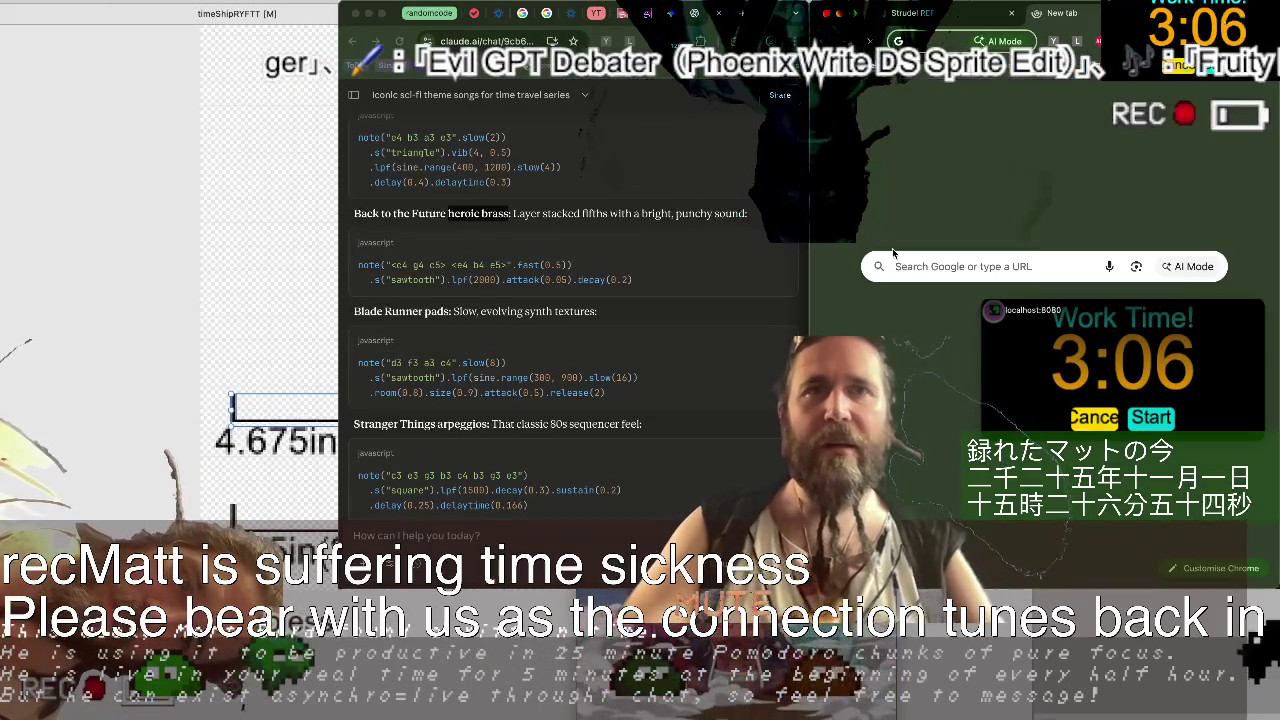
type("thumbs up emoji")
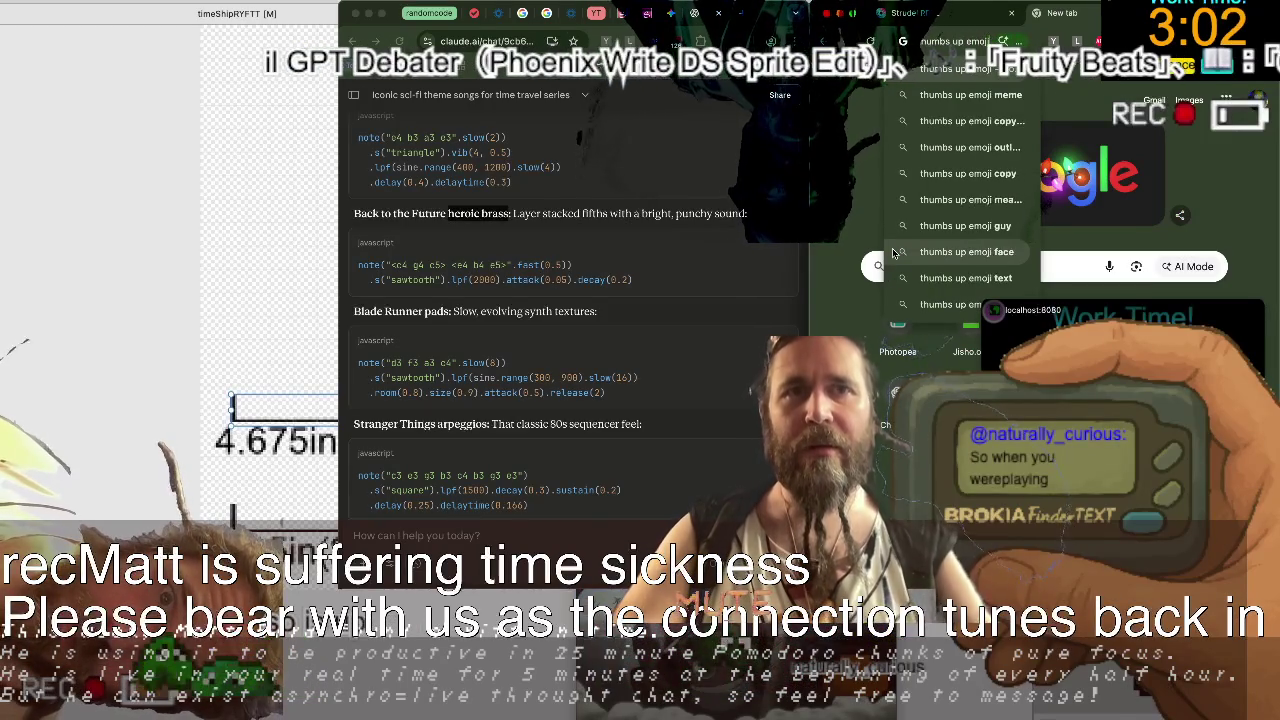
key("Return")
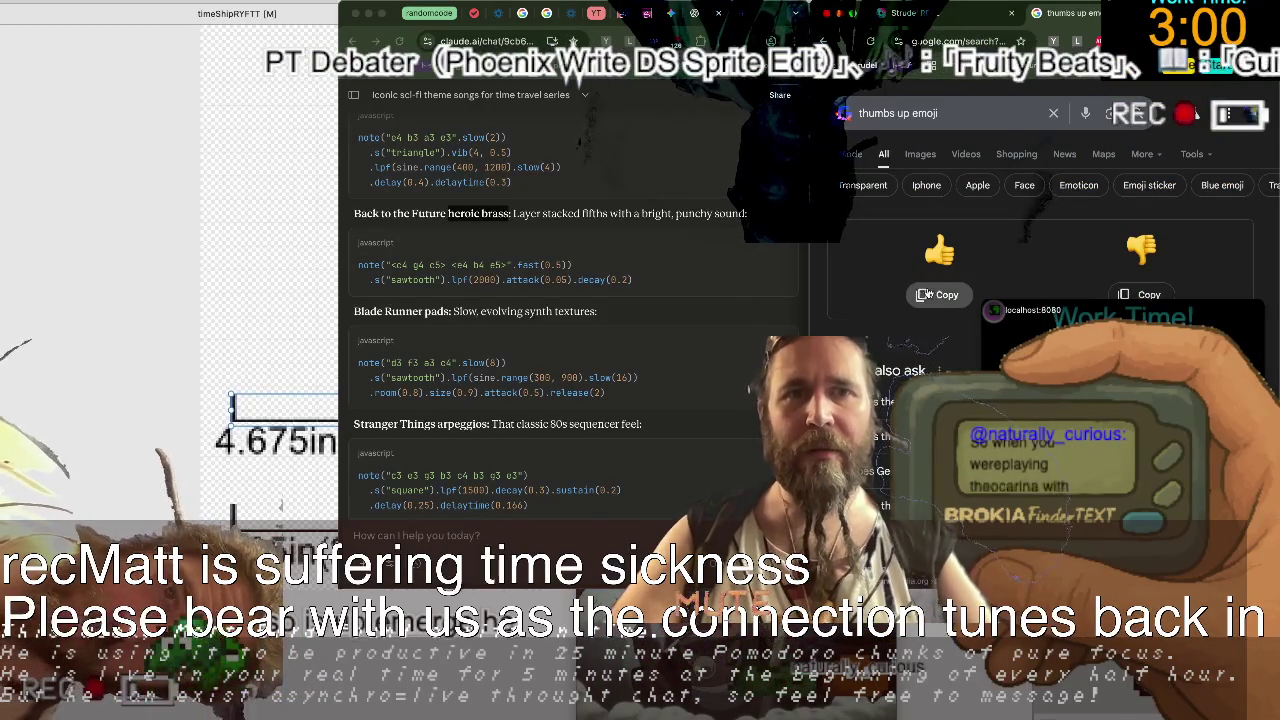
key("ctrl+shift+Tab")
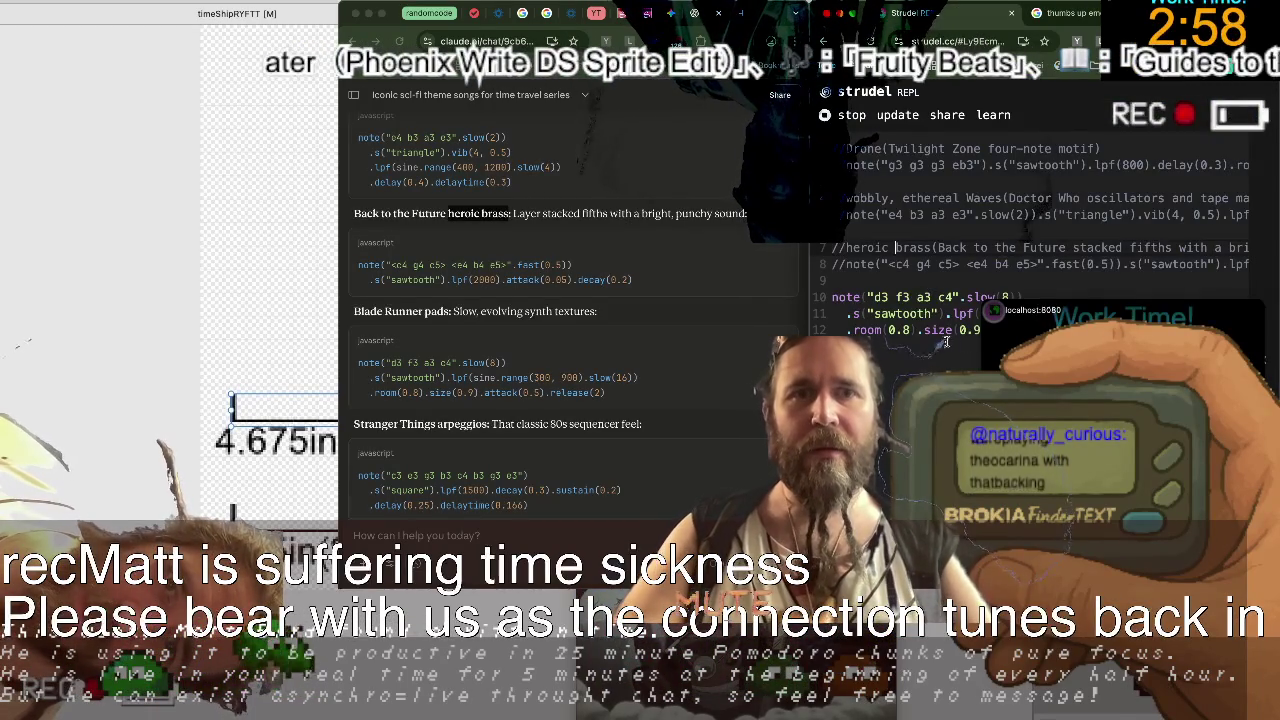
Move the Work Time timer aside and replace the pad line with the three-line Blade Runner code.
left_click_drag(1025, 340, 1010, 110)
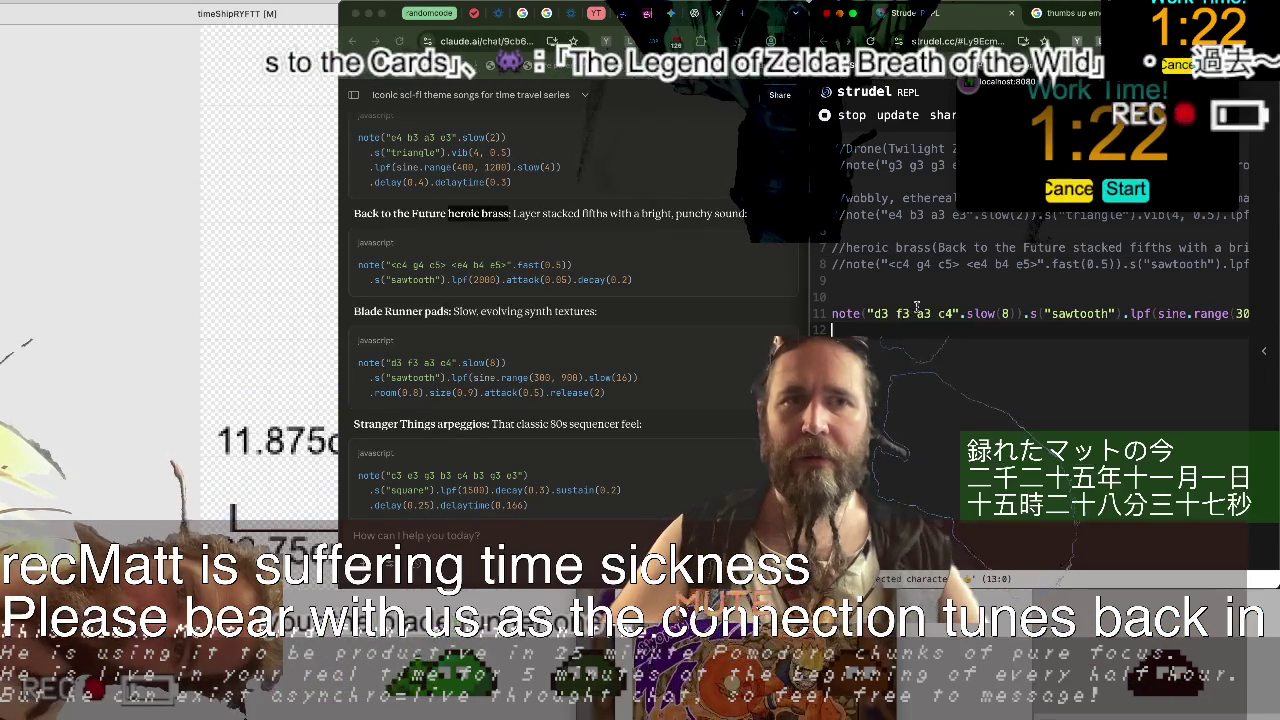
scroll(928, 294, "right", 5)
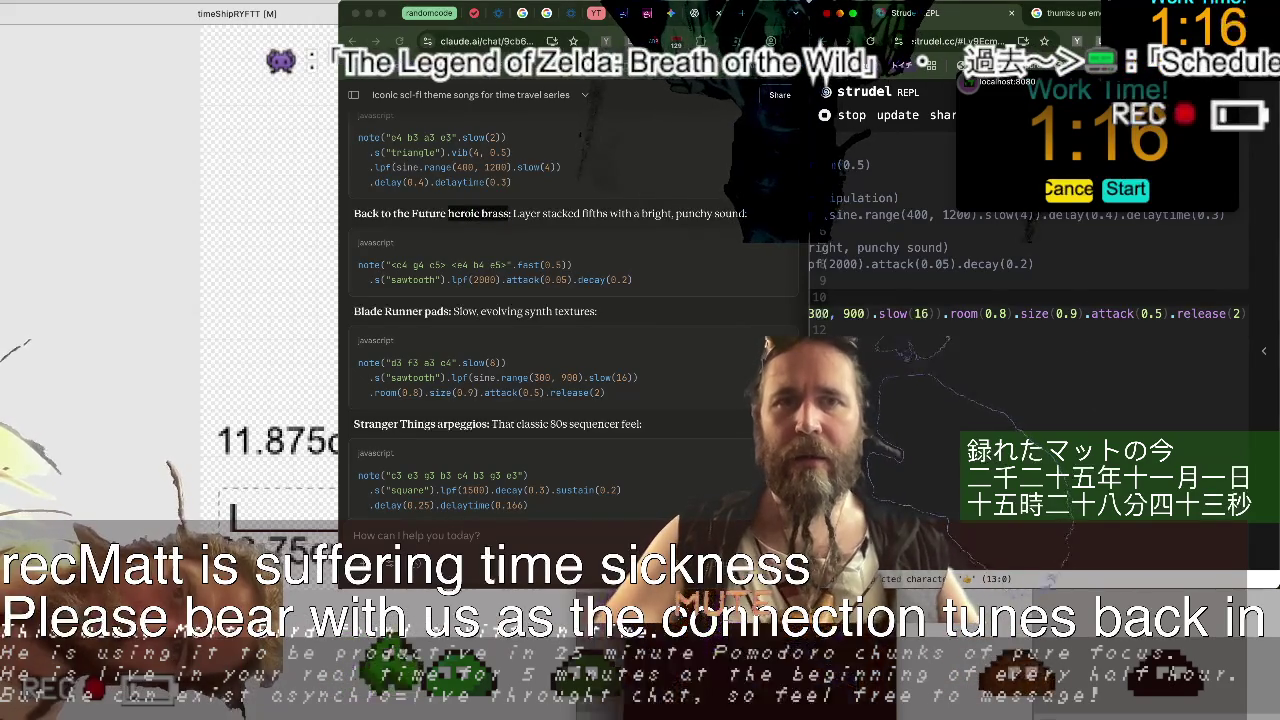
key("Home")
key("shift+End")
type("note(\"d3 f3 a3 c4\").slow(8)   .s(\"sawtooth\").lpf(sine.range(300, 900).slow(16))   .room(0.8).size(0.9).attack(0.5).release(2)")
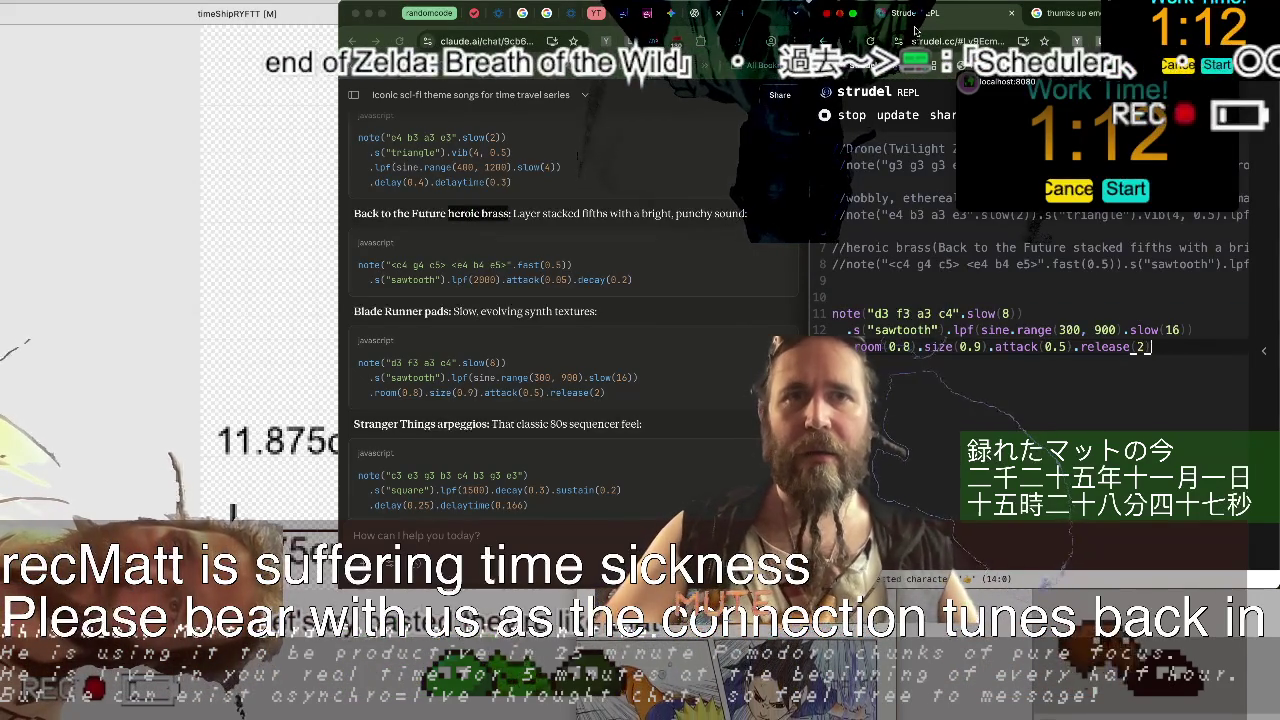
Restore the accidentally cleared code, remove duplicated pasted lines, and show the thumbs up emoji results.
key("super+a")
key("BackSpace")
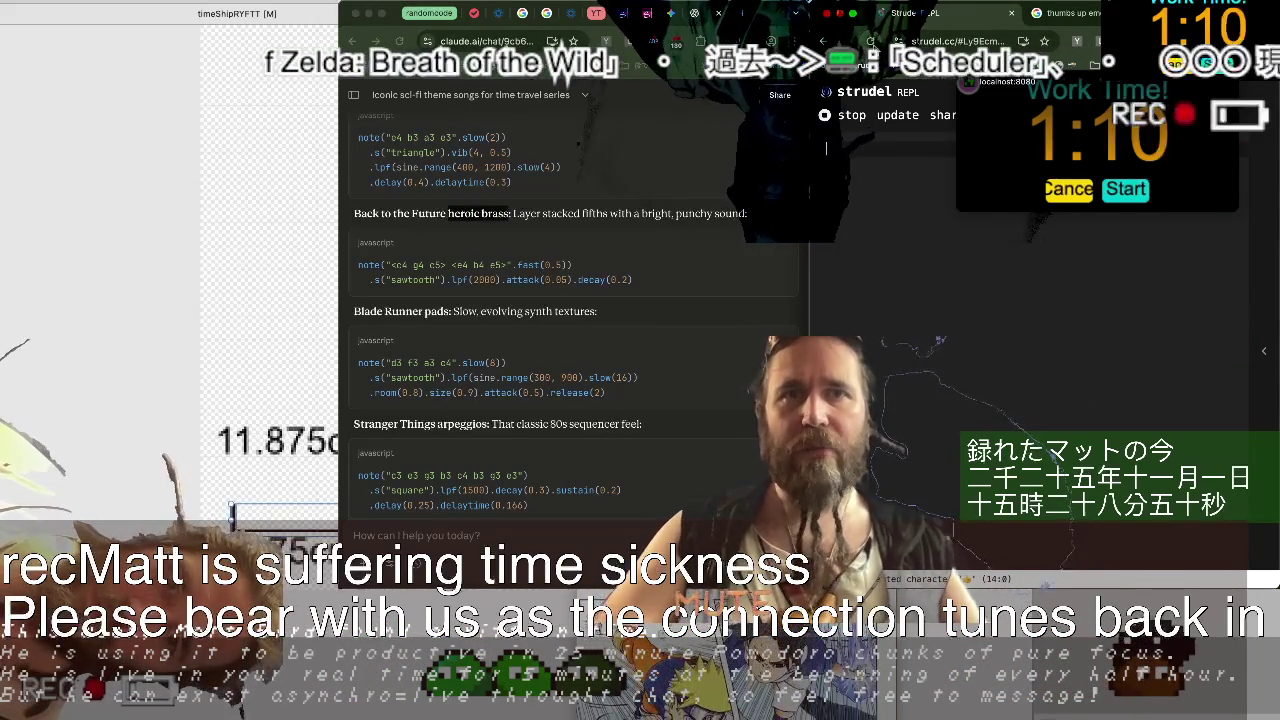
key("super+z")
key("ctrl+period")
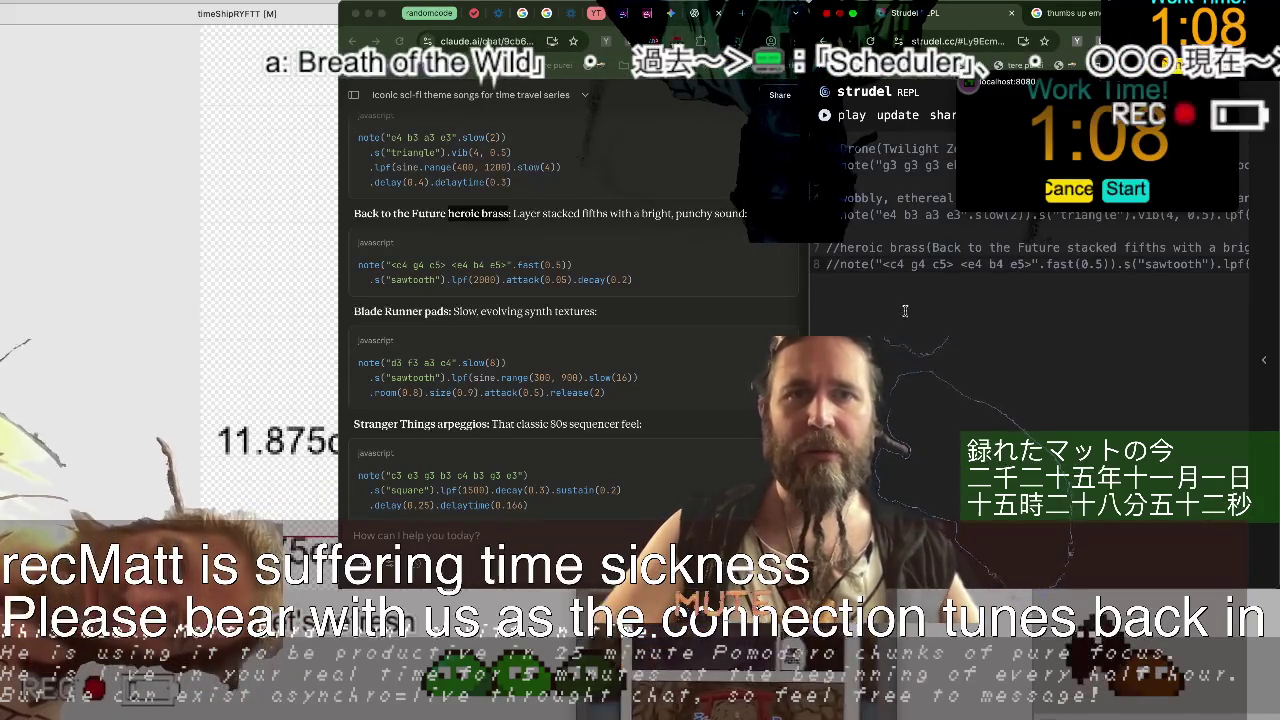
key("super+v")
key("shift+Up")
key("shift+Up")
key("shift+Up")
key("BackSpace")
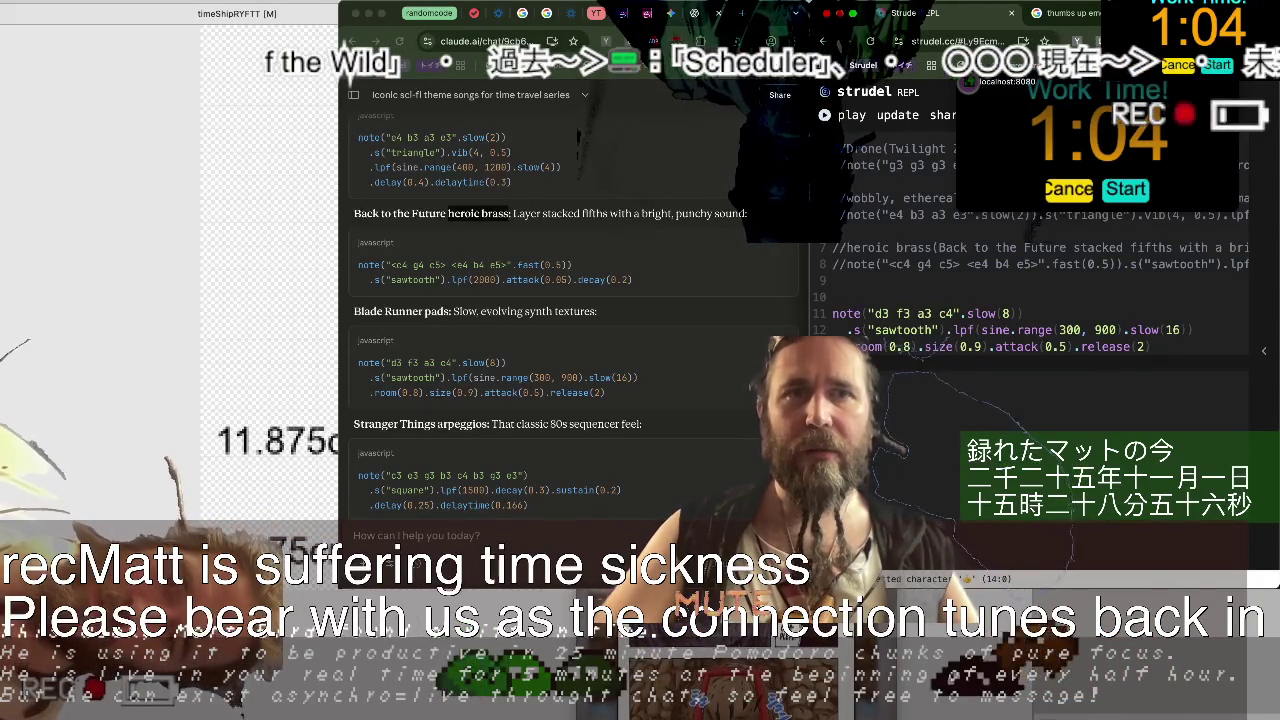
left_click(1065, 13)
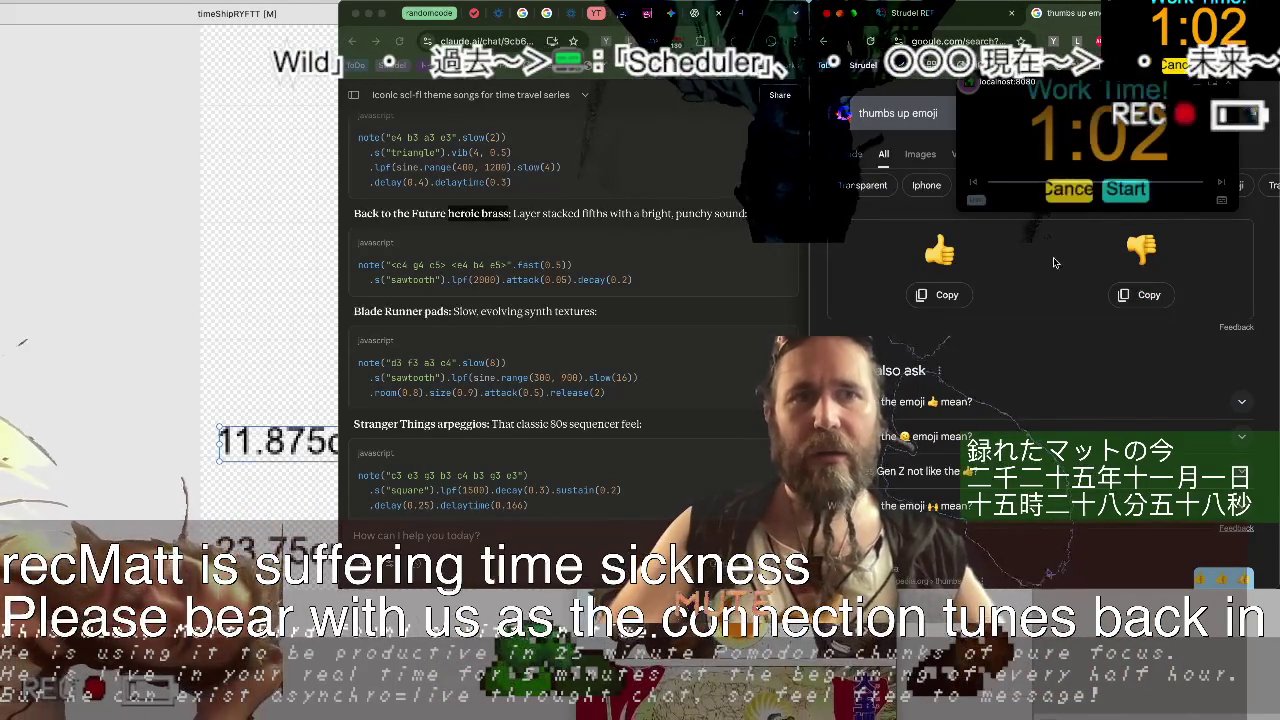
Mark the heroic brass comment with thumbs-down and the Drone and wobbly comments with thumbs-up.
left_click(1140, 295)
key("ctrl+shift+Tab")
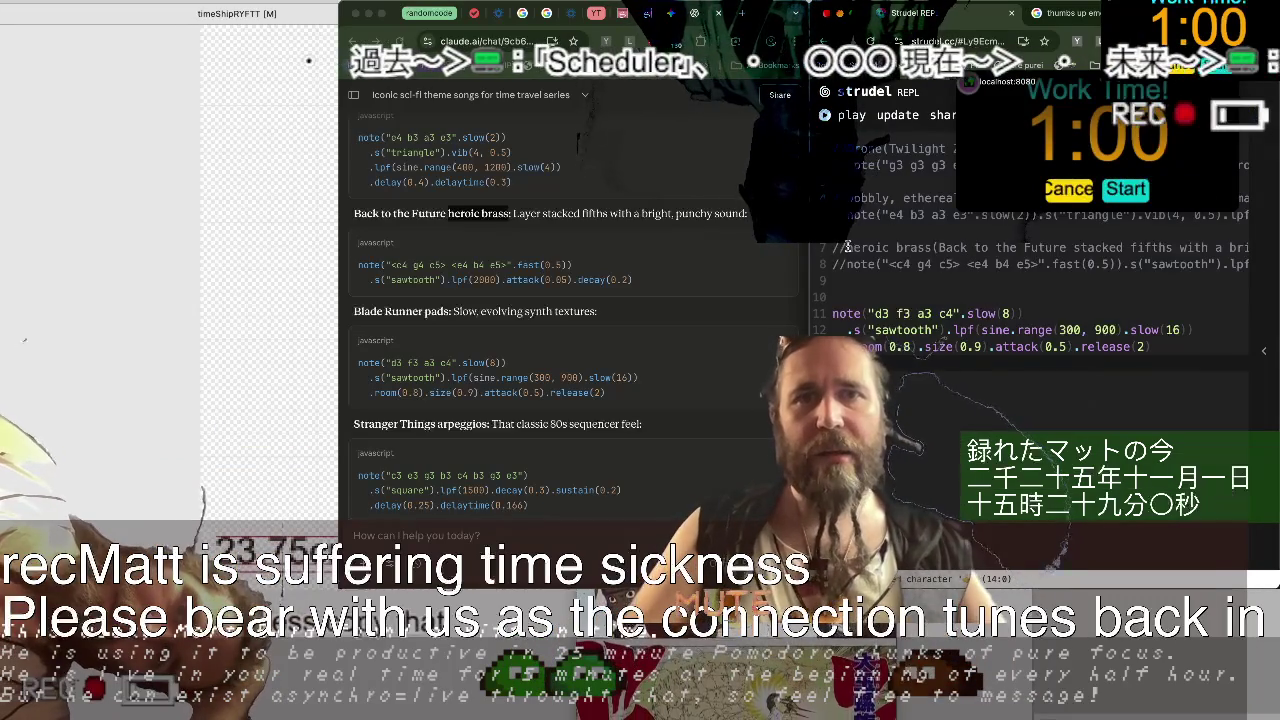
key("ctrl+Tab")
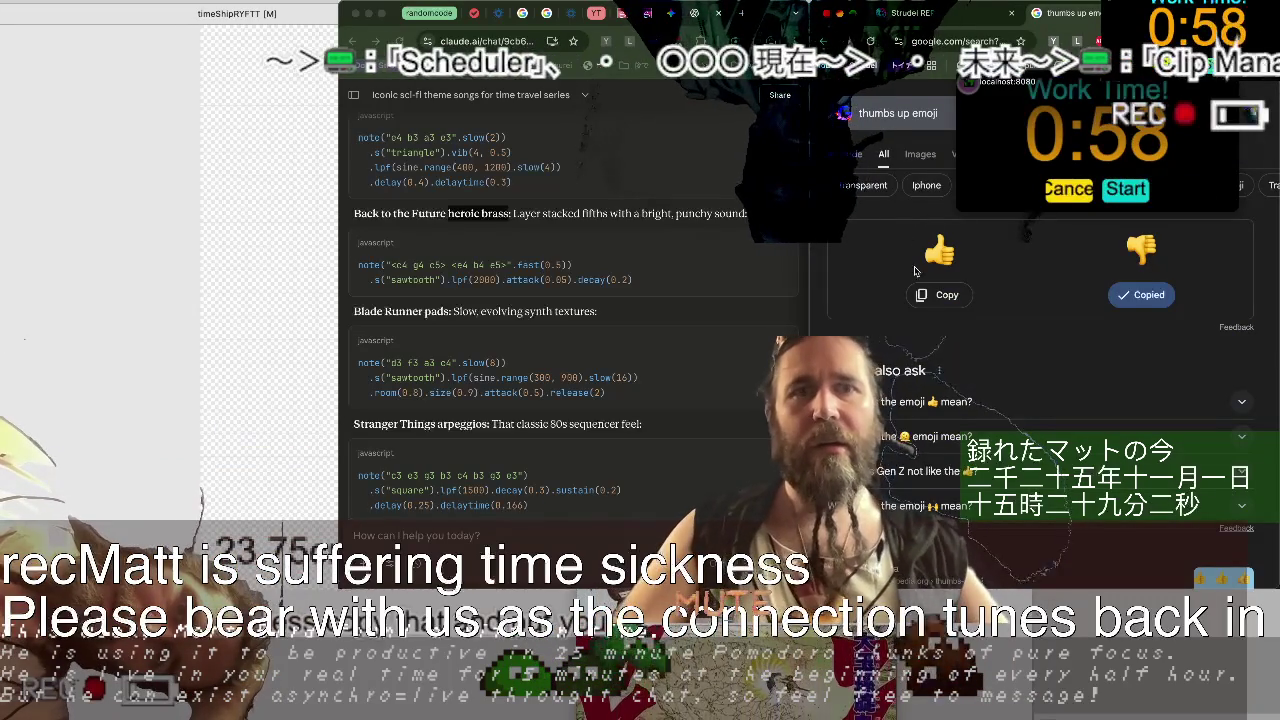
key("ctrl+shift+Tab")
key("ctrl+v")
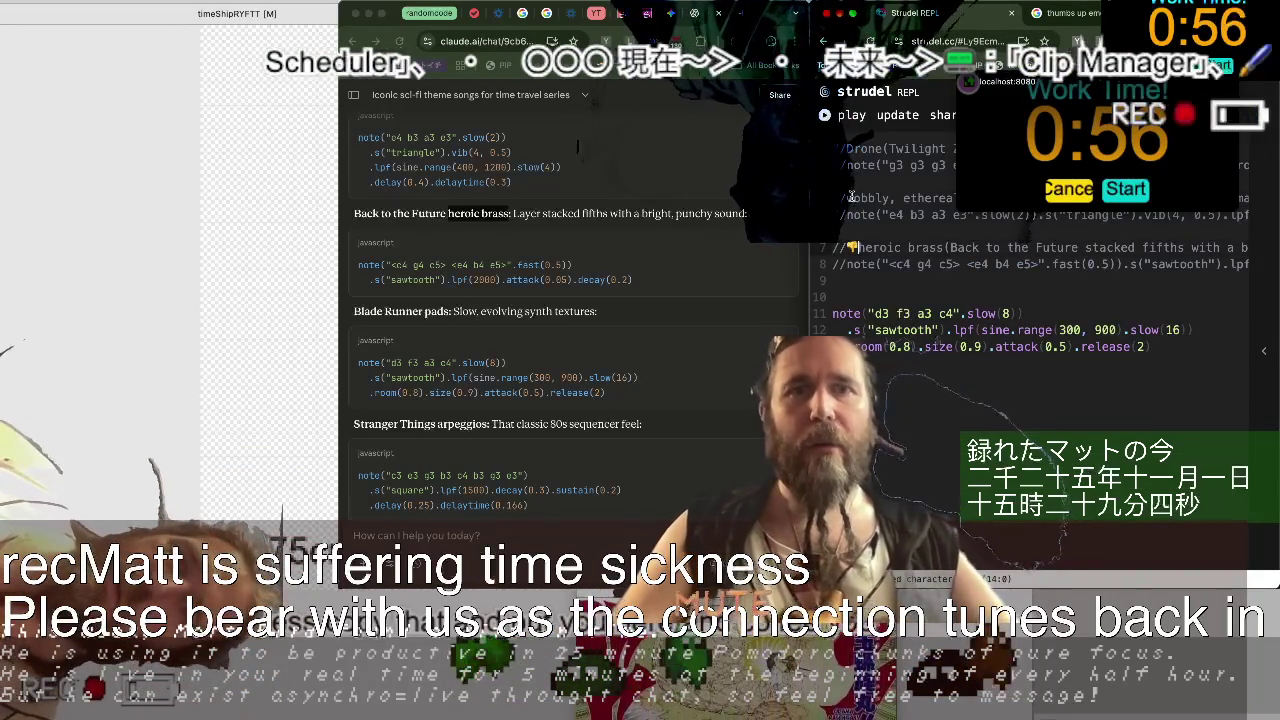
left_click(850, 197)
key("ctrl+v")
left_click(849, 148)
key("ctrl+v")
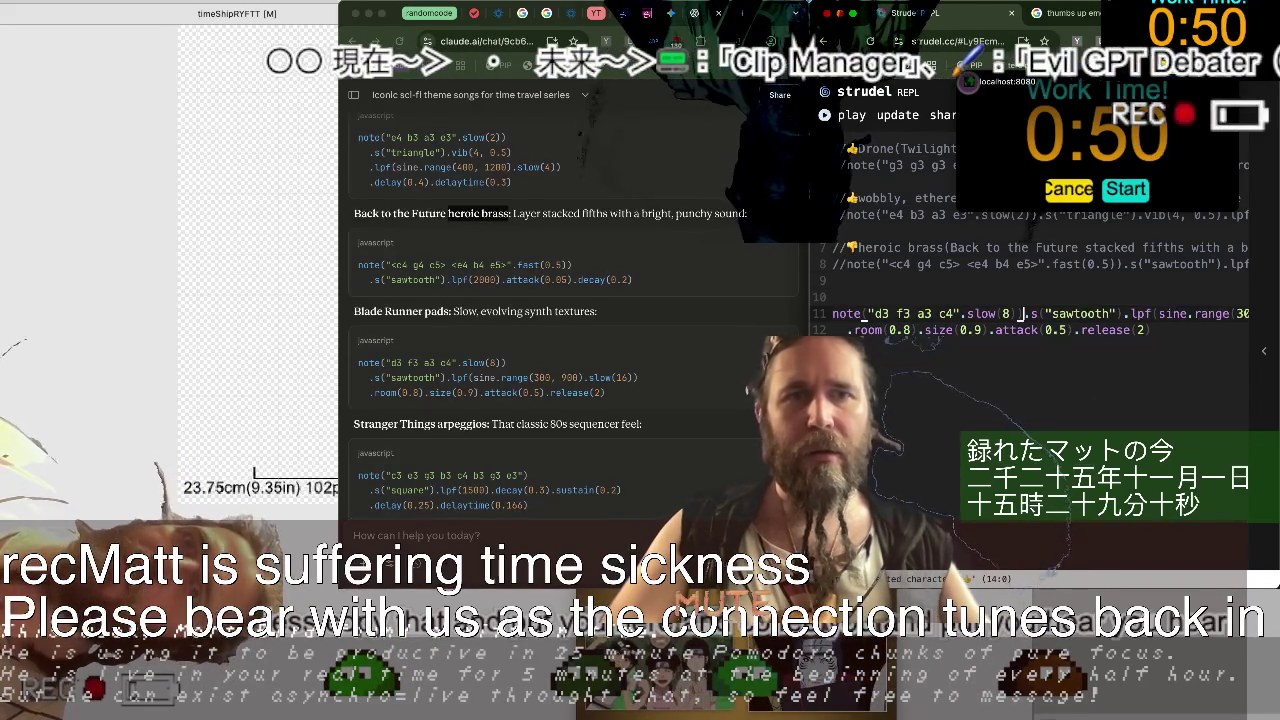
Search for 'red x emo', copy the red cross mark emoji, and edit lines around the pad code.
key("ctrl+t")
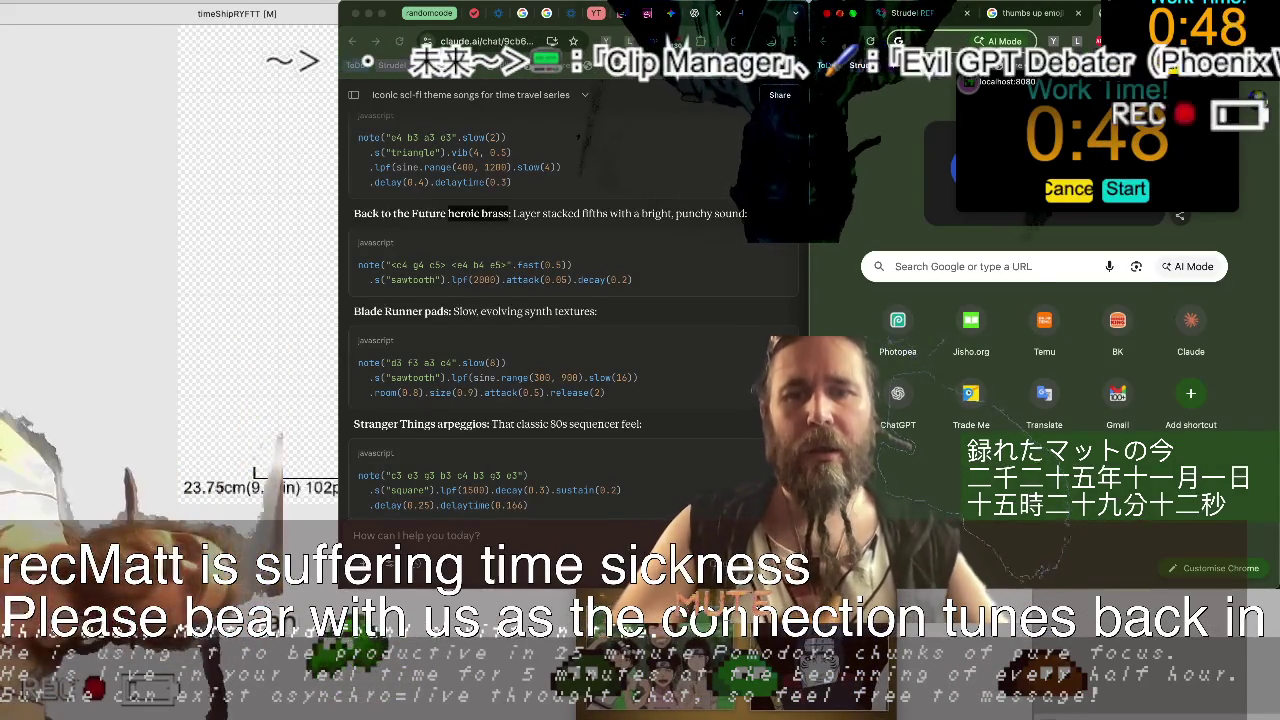
type("red x e")
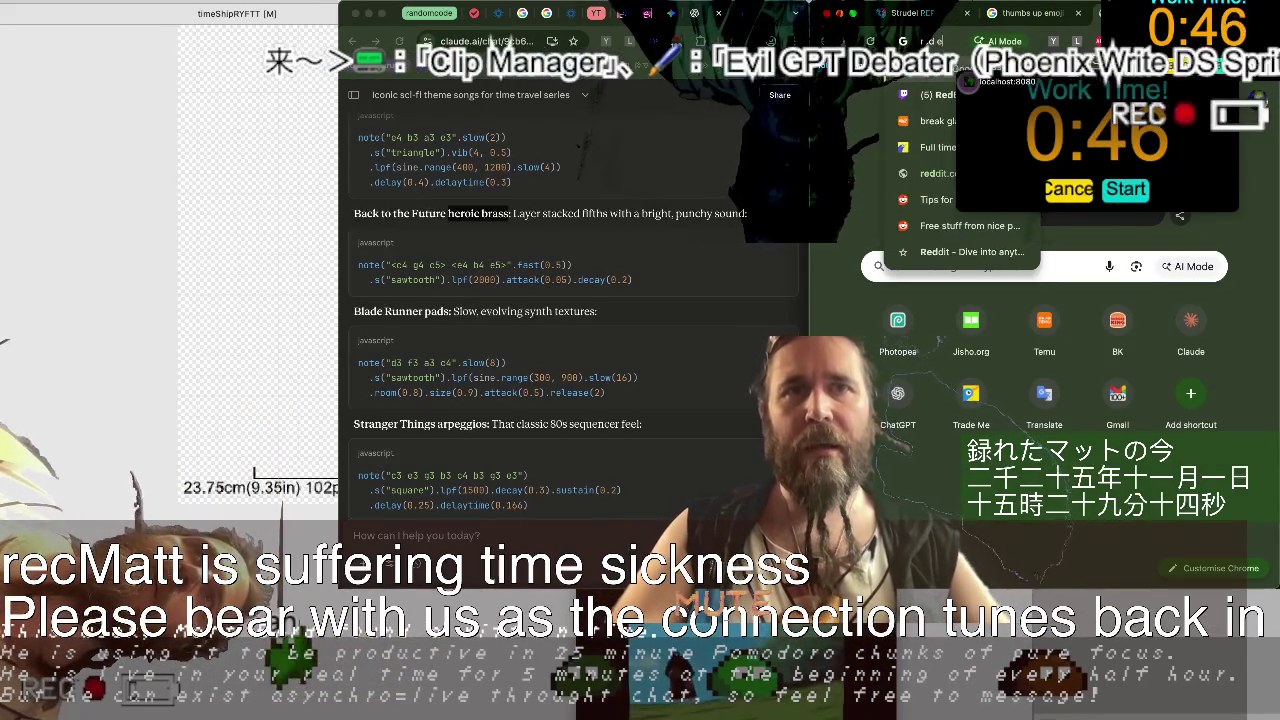
type("moj")
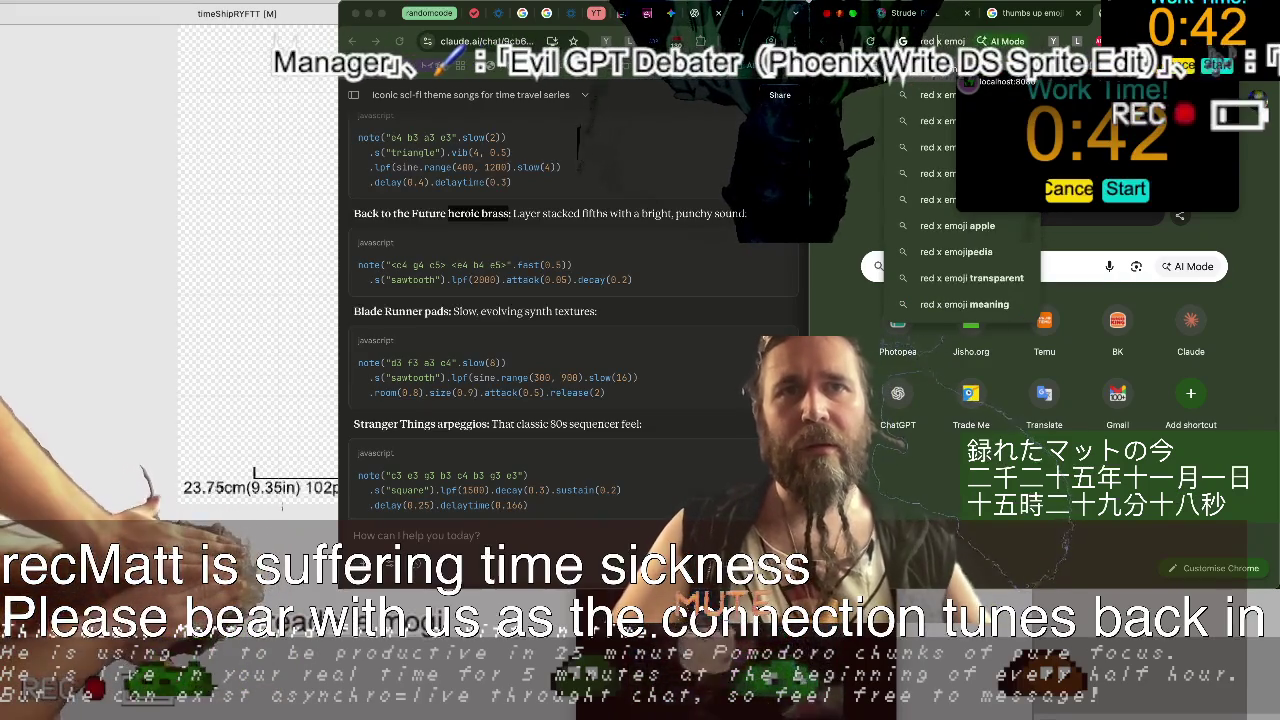
key("Return")
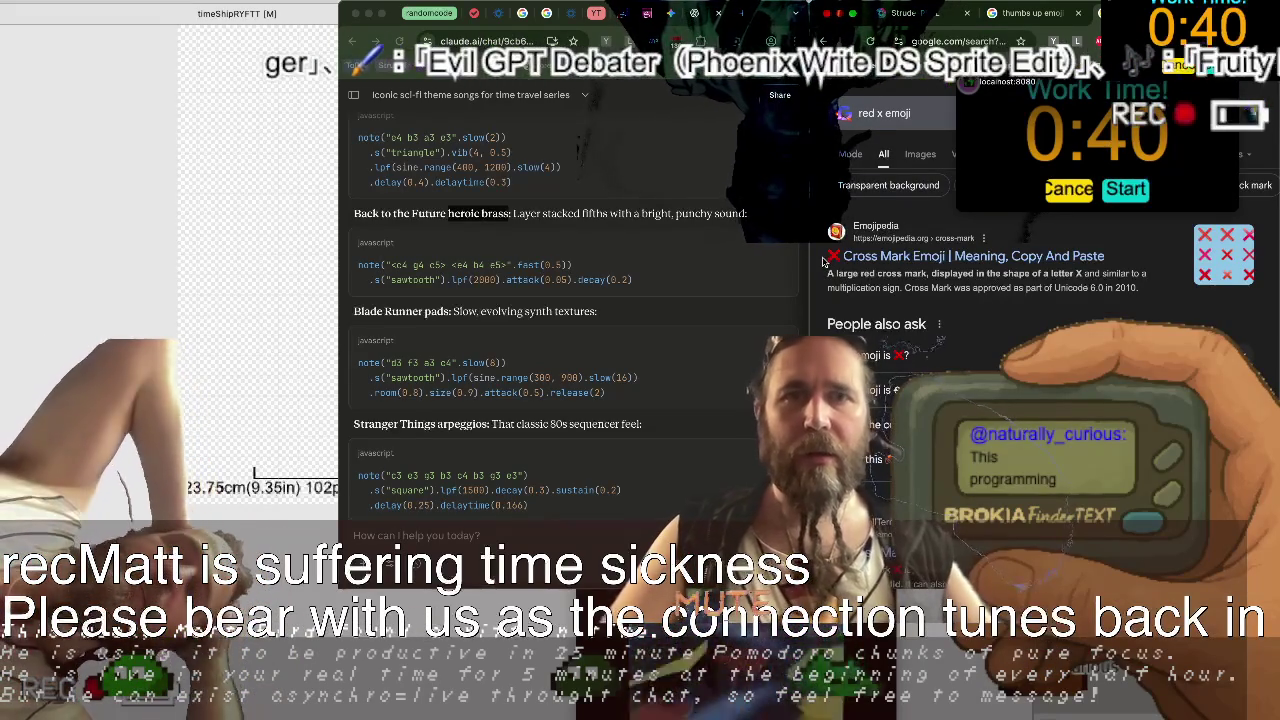
left_click(832, 258)
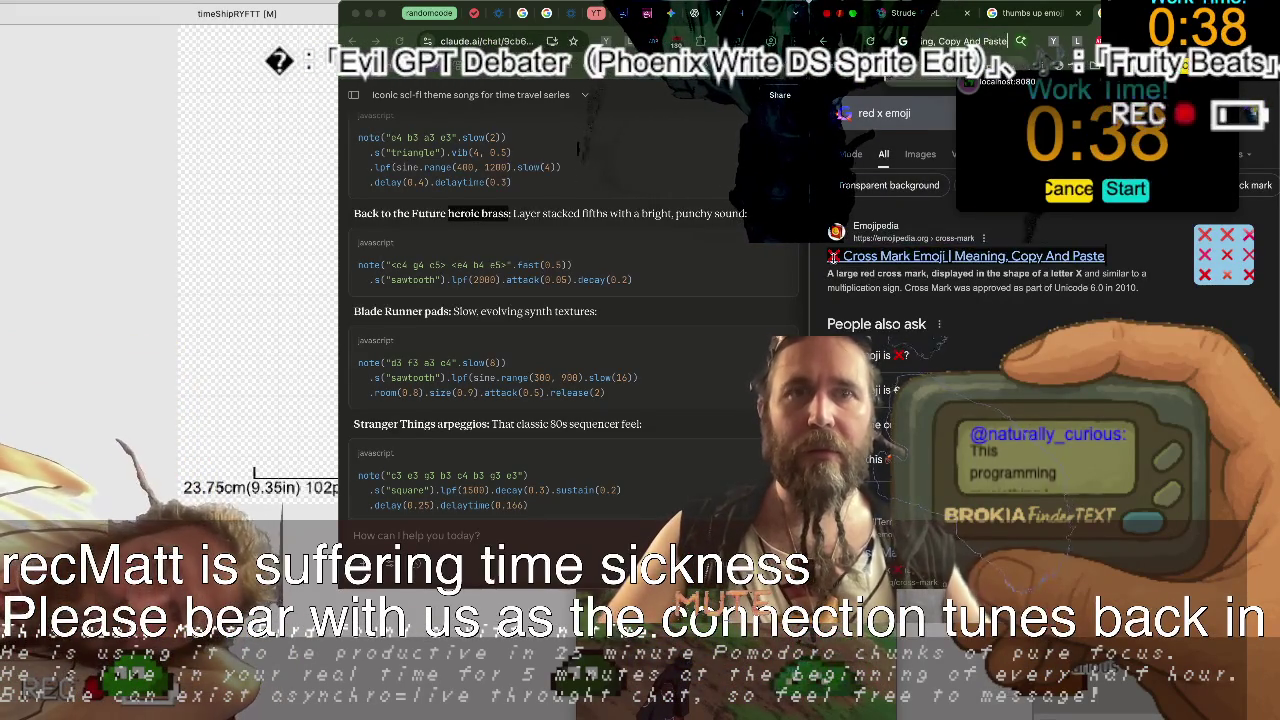
key("ctrl+shift+Tab")
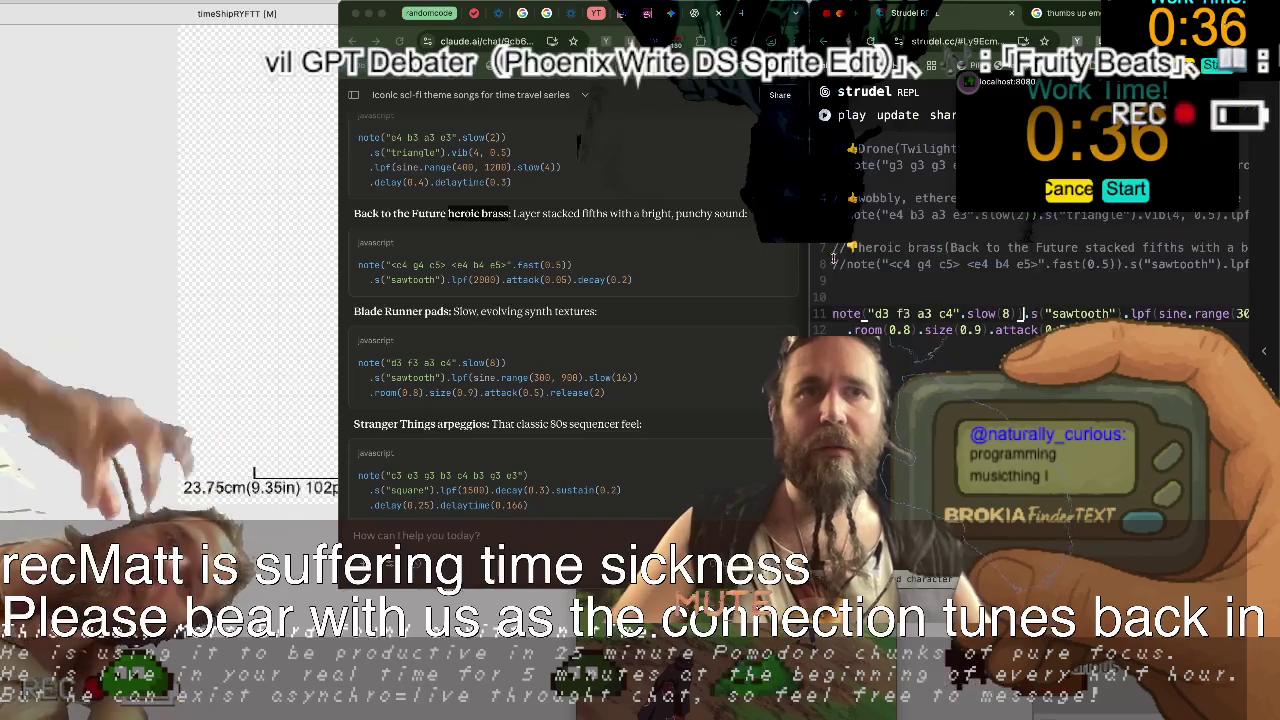
left_click(832, 313)
type("//❌")
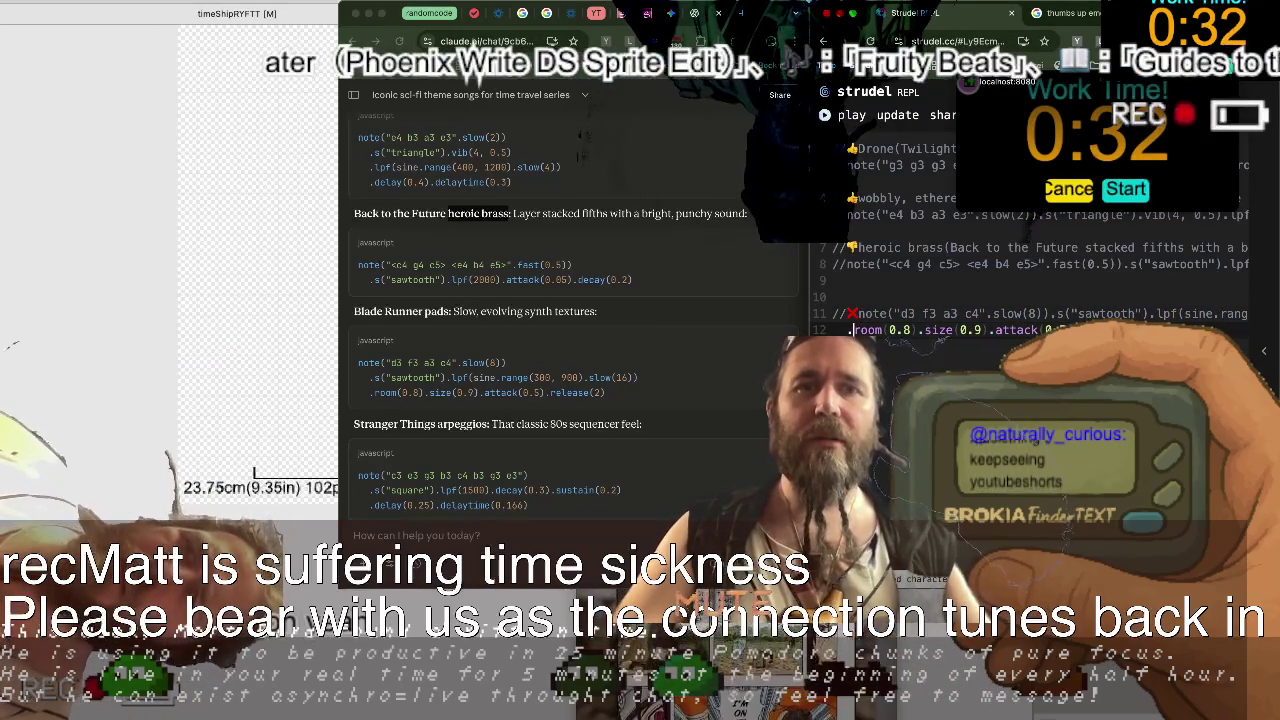
key("BackSpace")
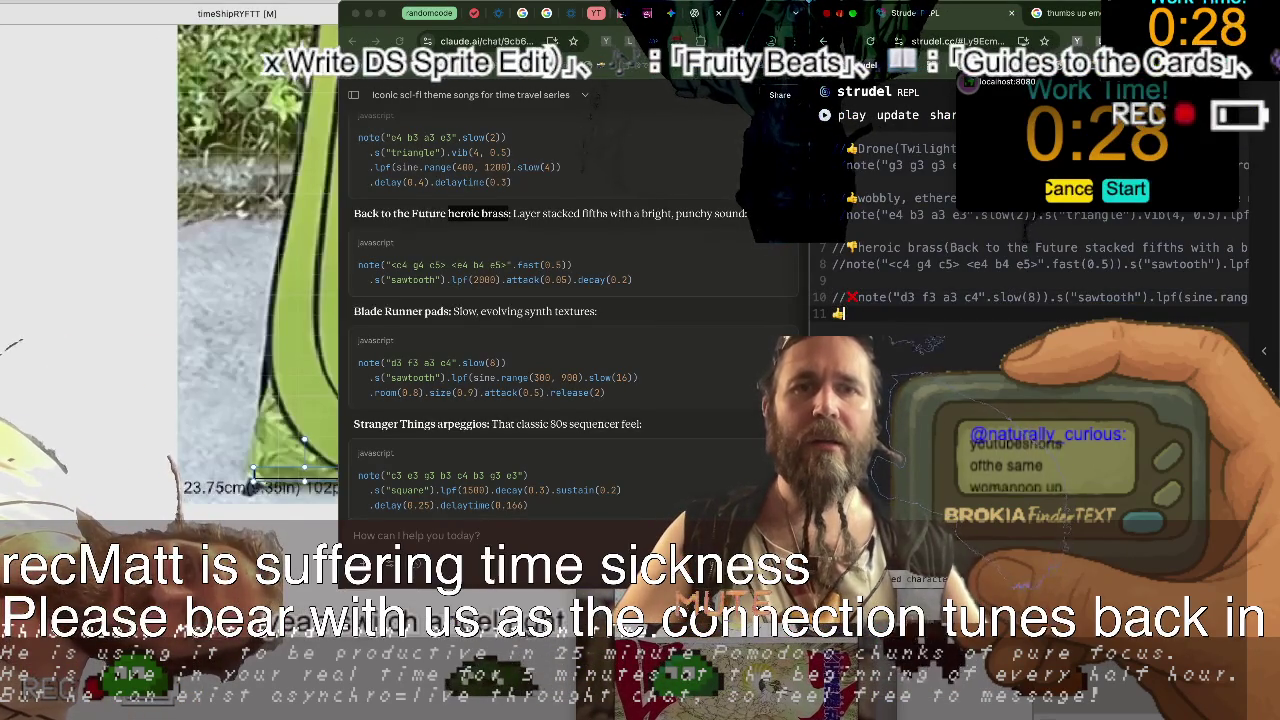
key("BackSpace")
key("BackSpace")
key("ctrl+z")
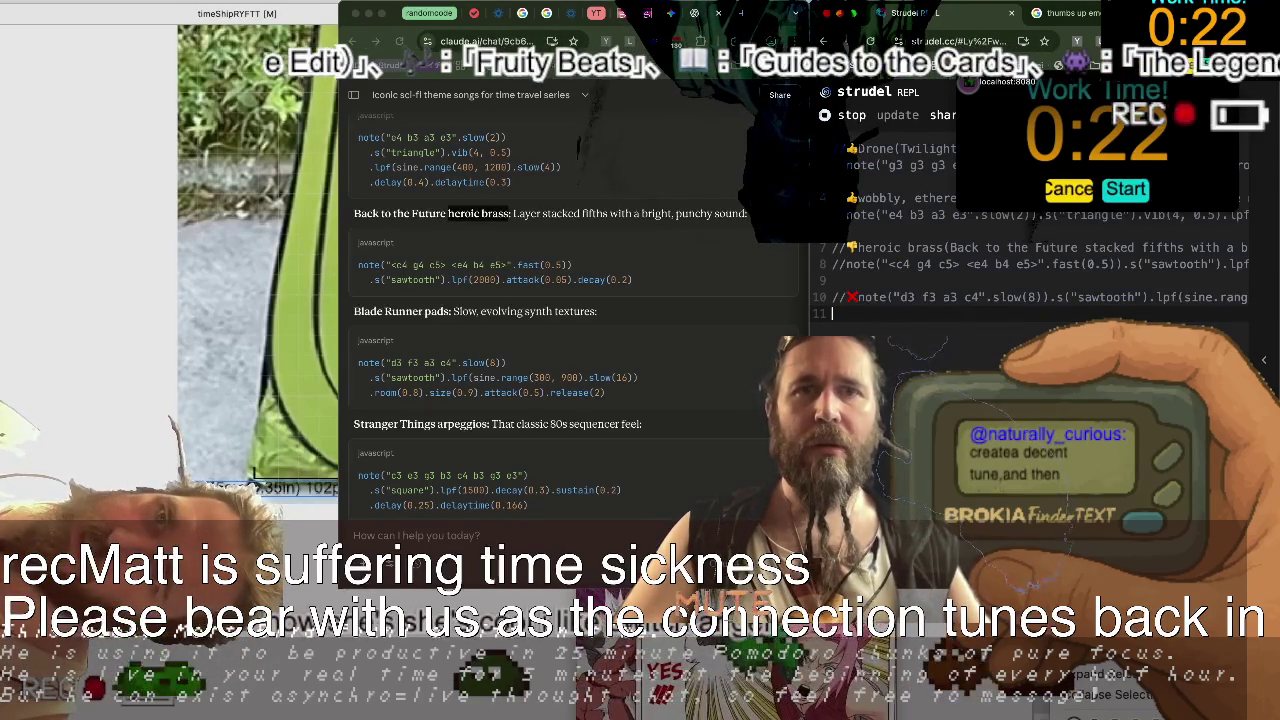
Uncomment the Blade Runner pads note line and strip the emoji markers from the comments.
left_click(832, 297)
key("BackSpace")
key("BackSpace")
key("ctrl+Return")
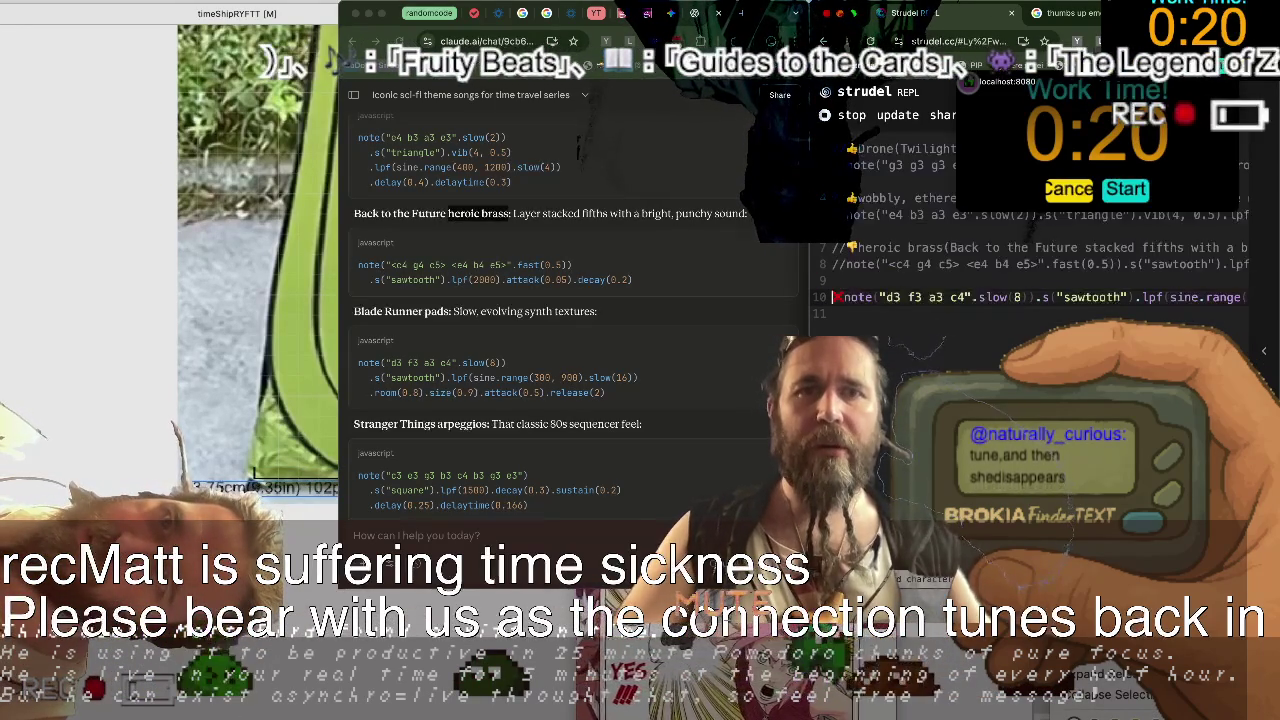
key("BackSpace")
key("Up")
key("Up")
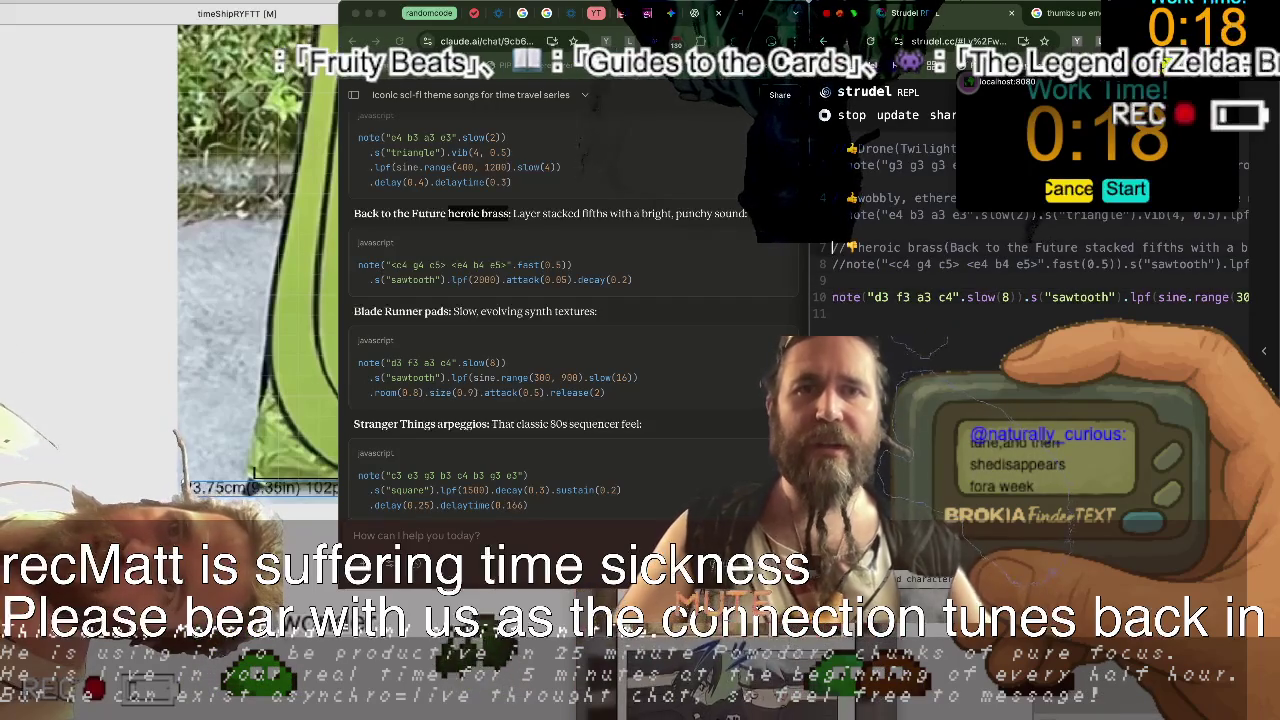
key("BackSpace")
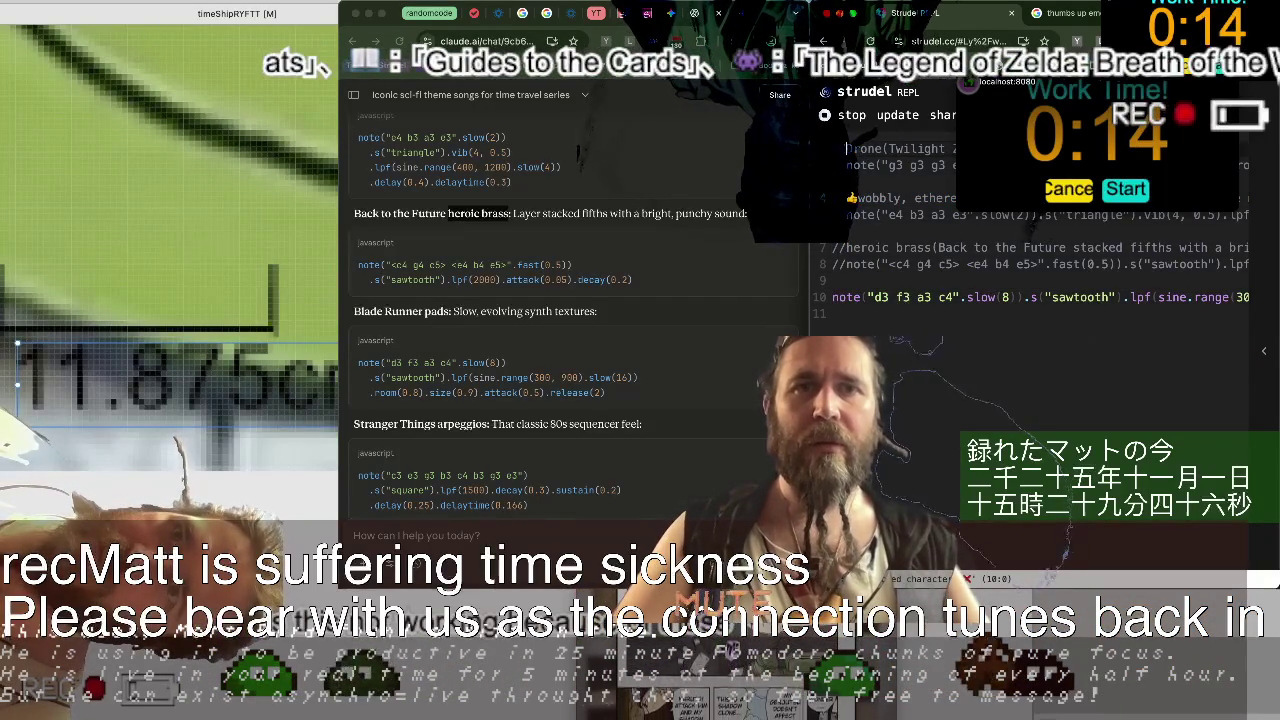
key("Down")
key("Down")
key("Down")
key("BackSpace")
key("Down")
key("Down")
key("Down")
key("Down")
Audition the heroic brass line, comment it out again, and add a blank line above the pads note.
key("ctrl+slash")
key("ctrl+Return")
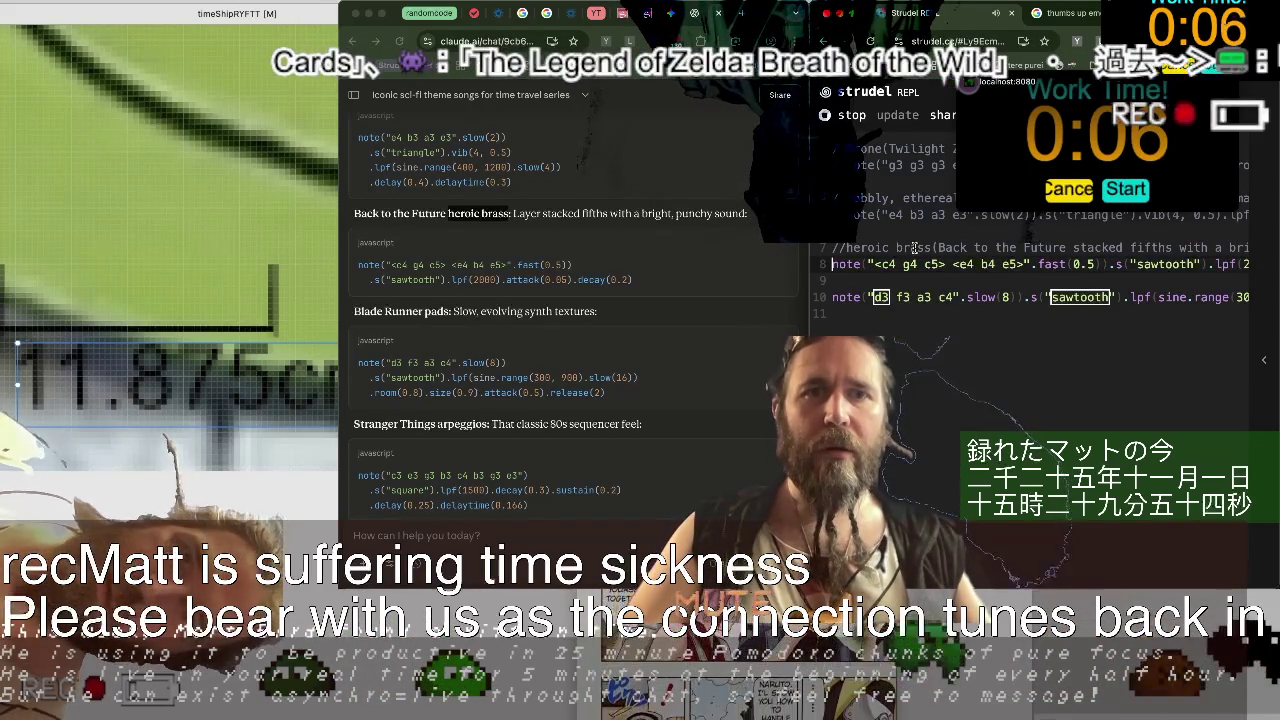
key("ctrl+slash")
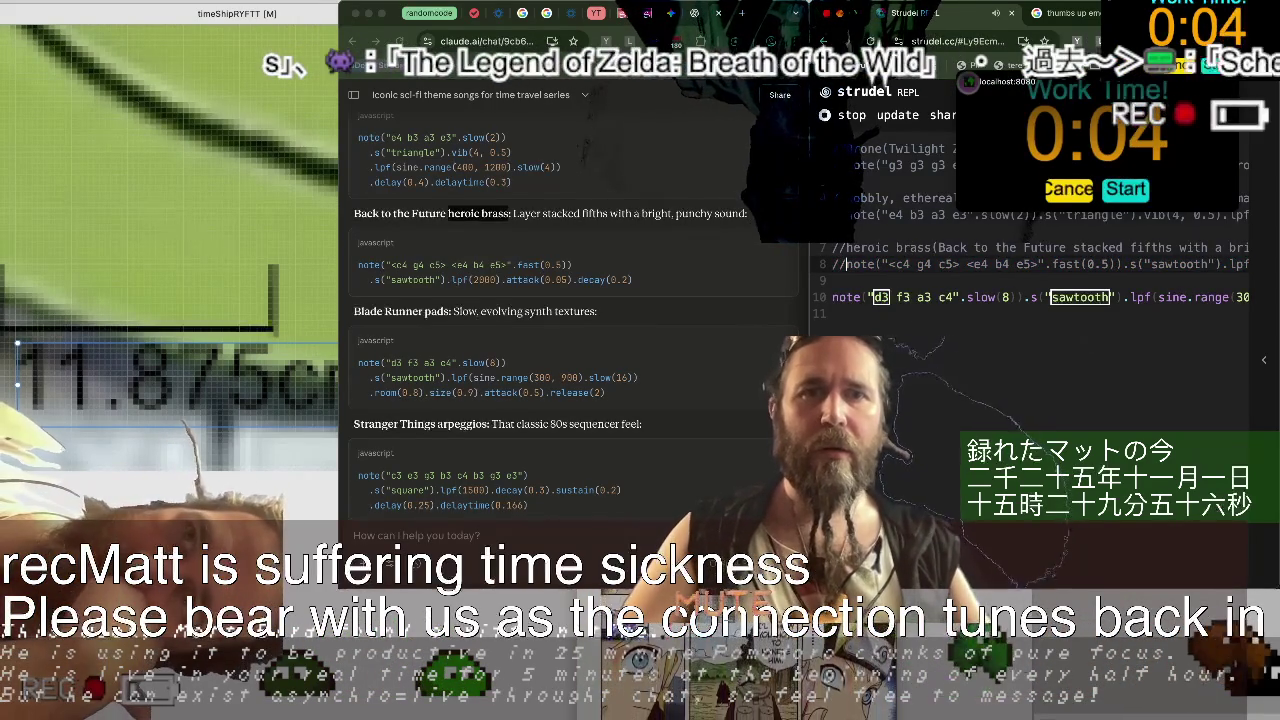
left_click(846, 247)
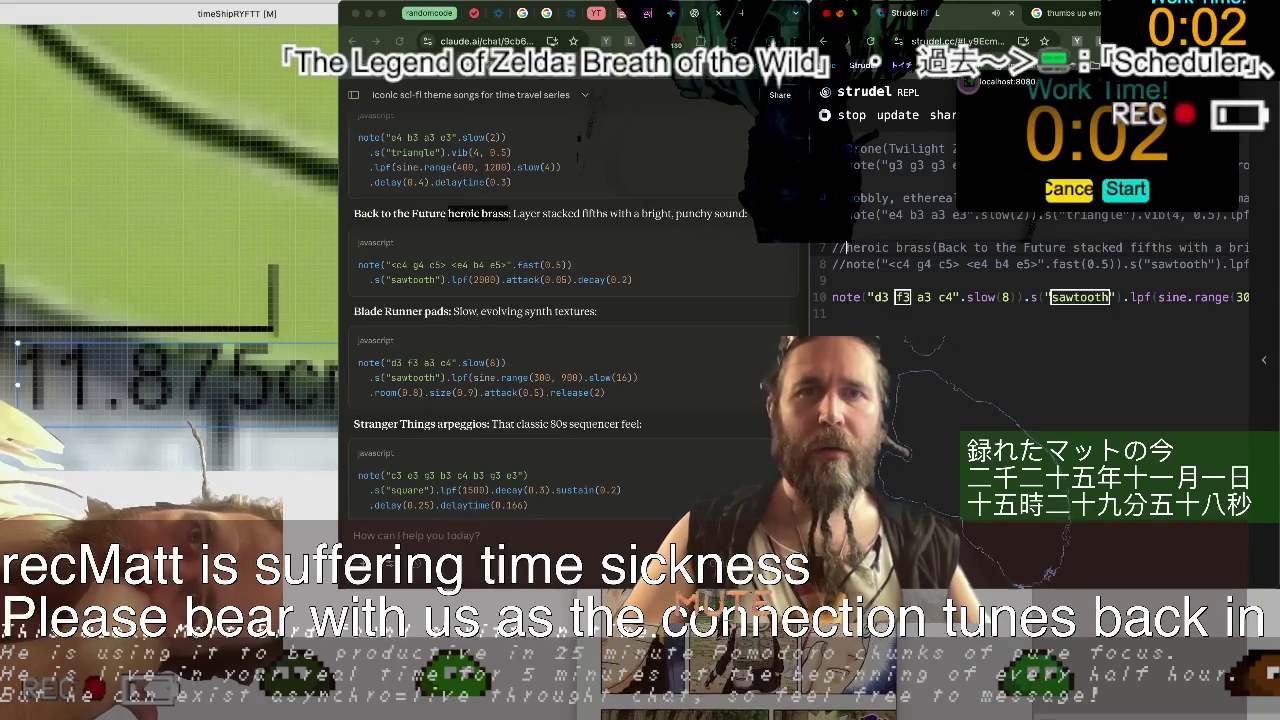
left_click(834, 280)
key("Return")
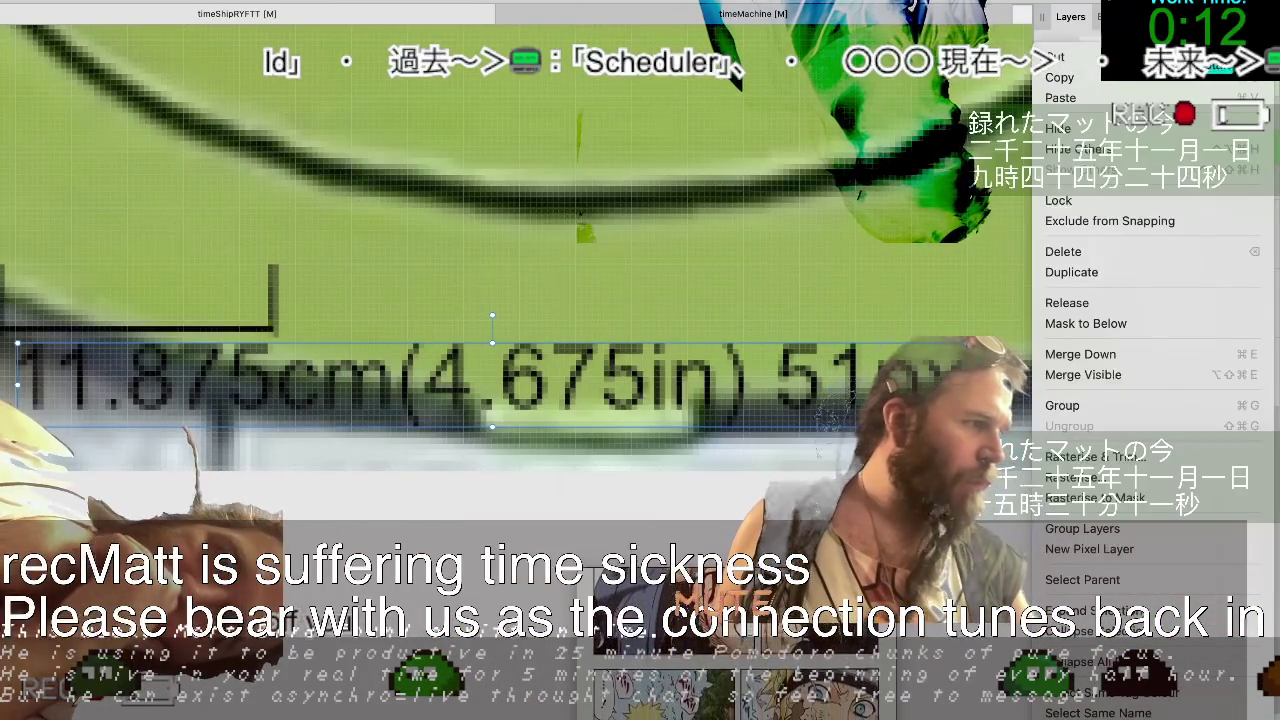
key("Escape")
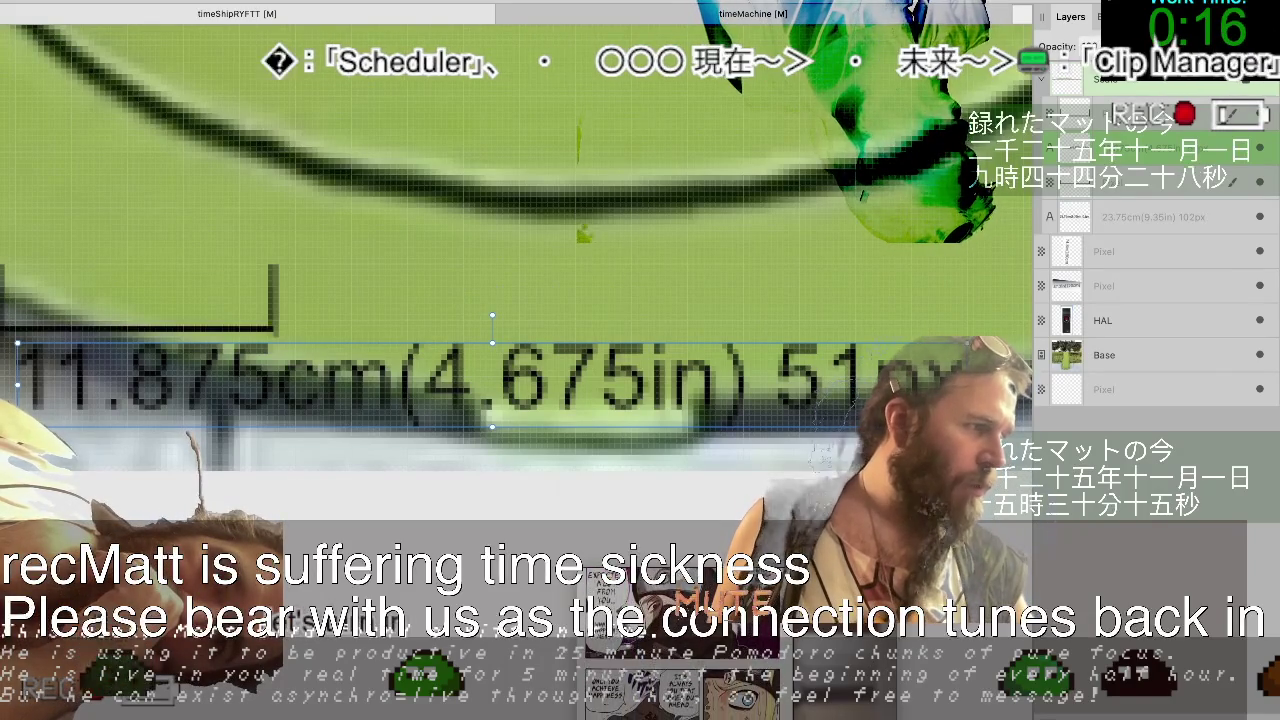
right_click(370, 385)
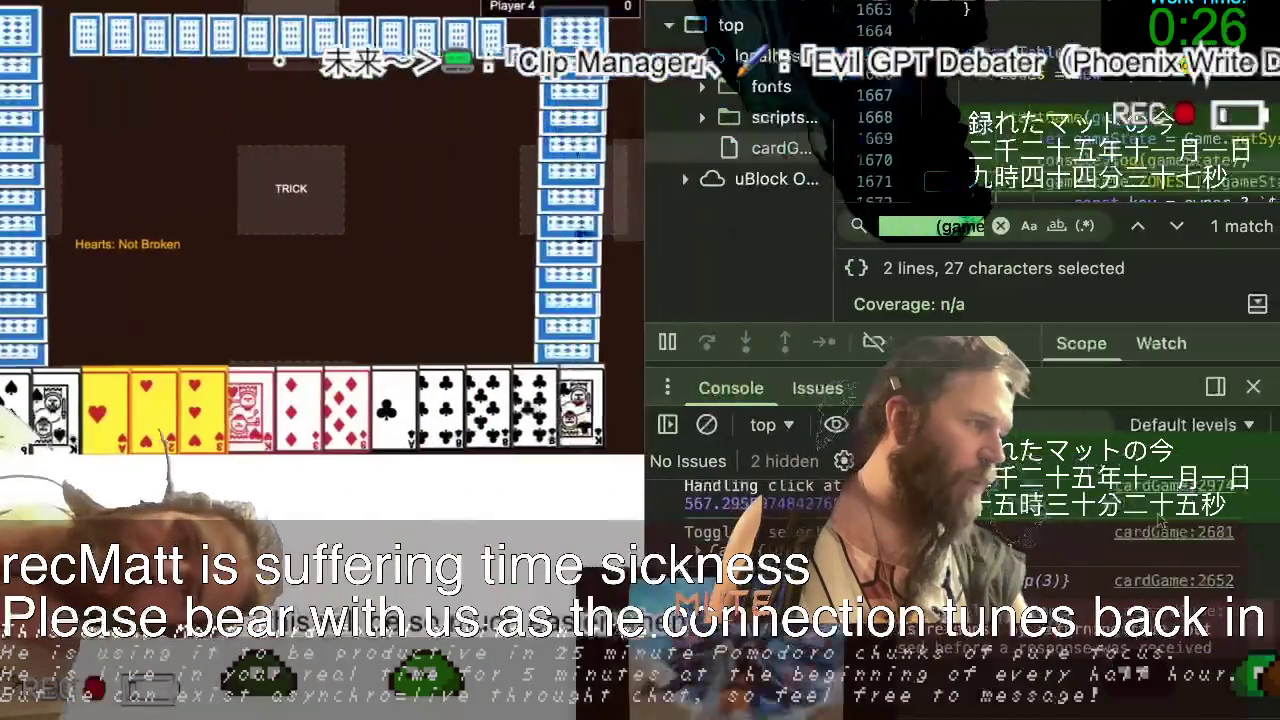
Search Google for 'outline text affinity', fixing typos, and open the forum thread on outlining text.
key("ctrl+t")
type("outlin")
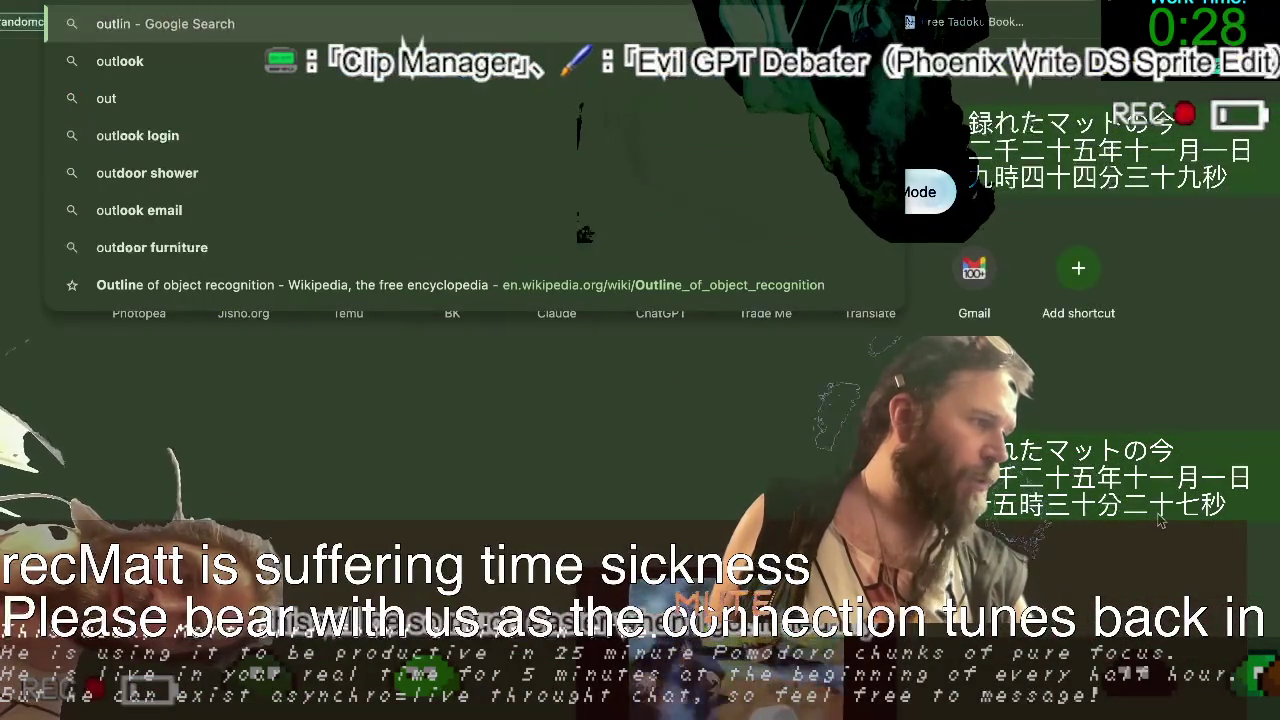
type("e text adder")
key("BackSpace")
key("BackSpace")
key("BackSpace")
type("g")
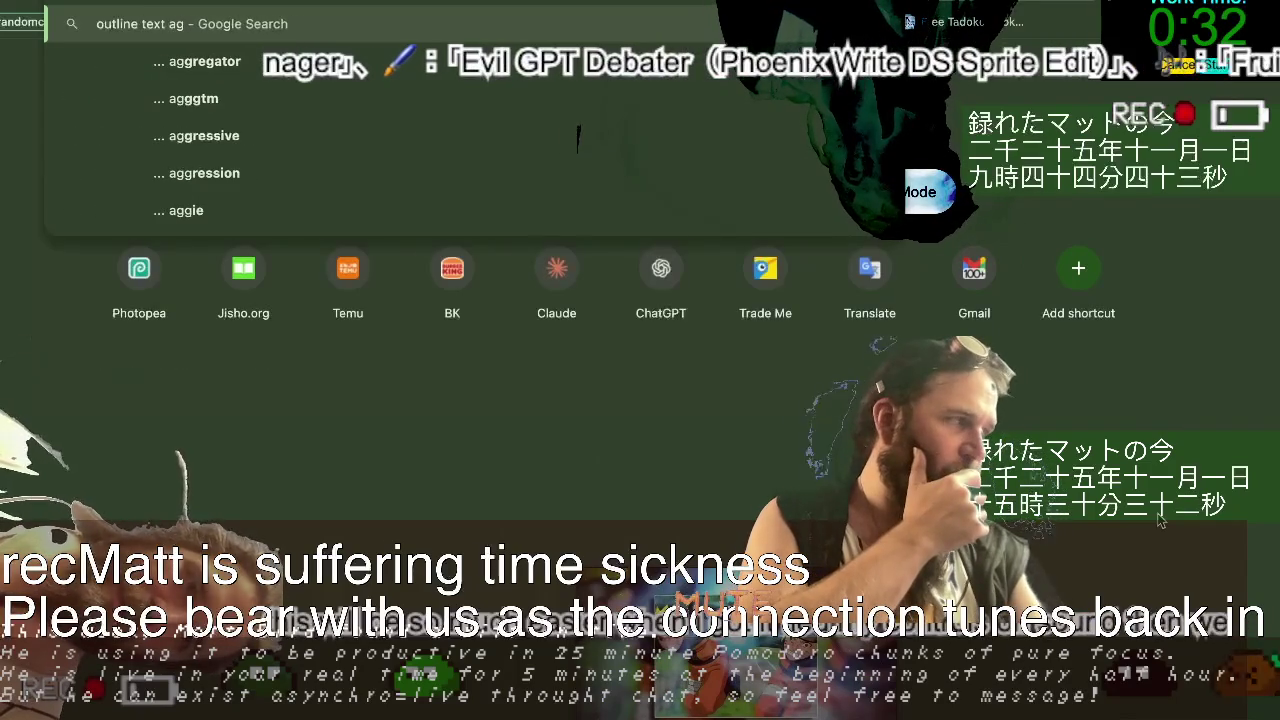
key("BackSpace")
type("ffininty")
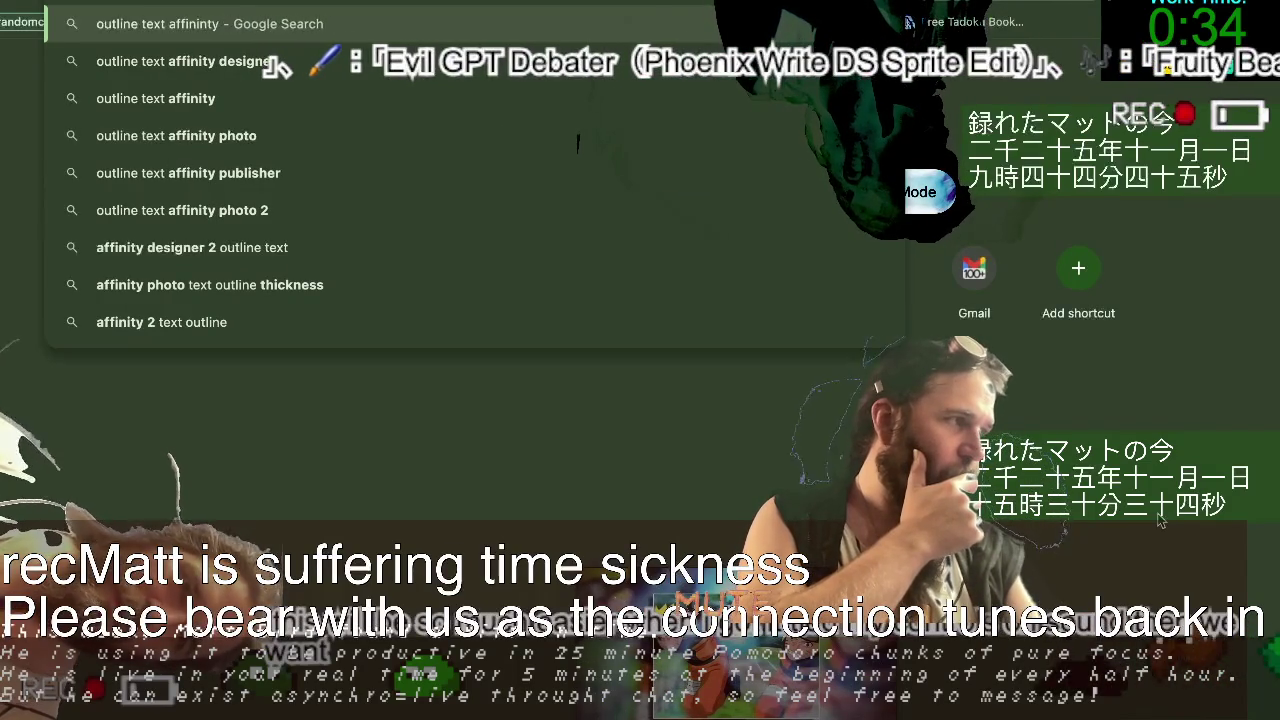
key("Return")
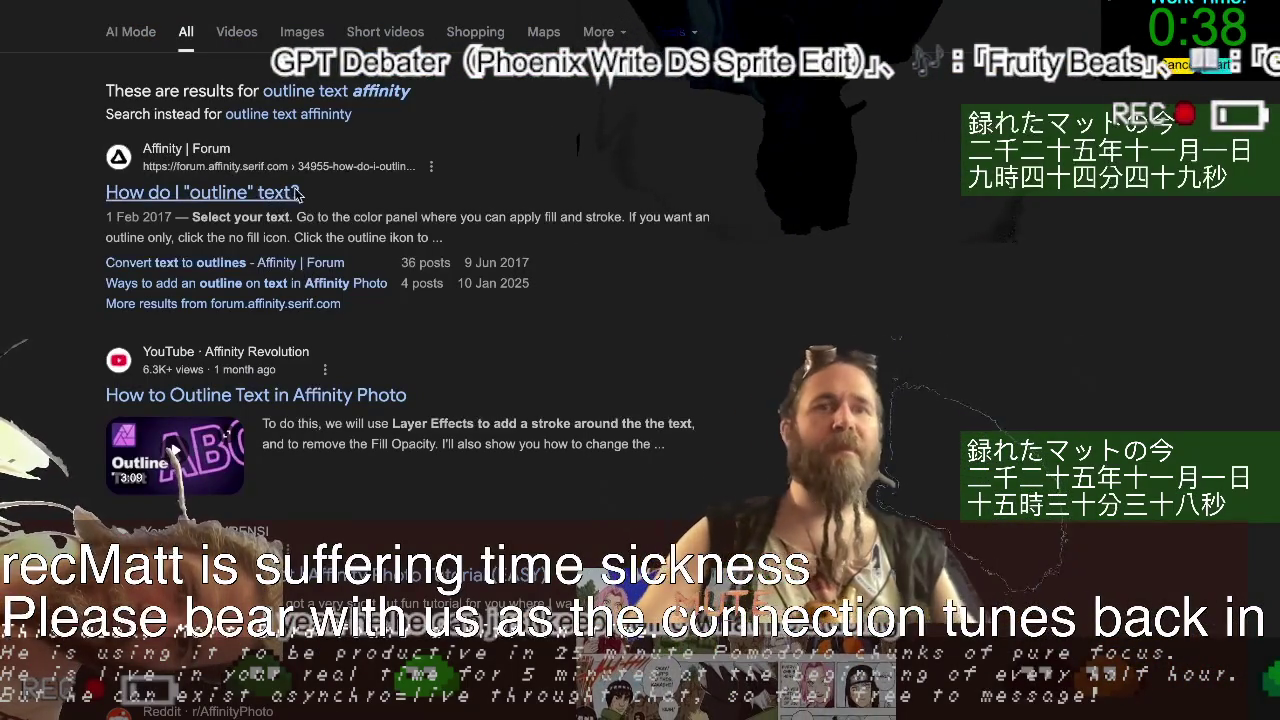
left_click(295, 193)
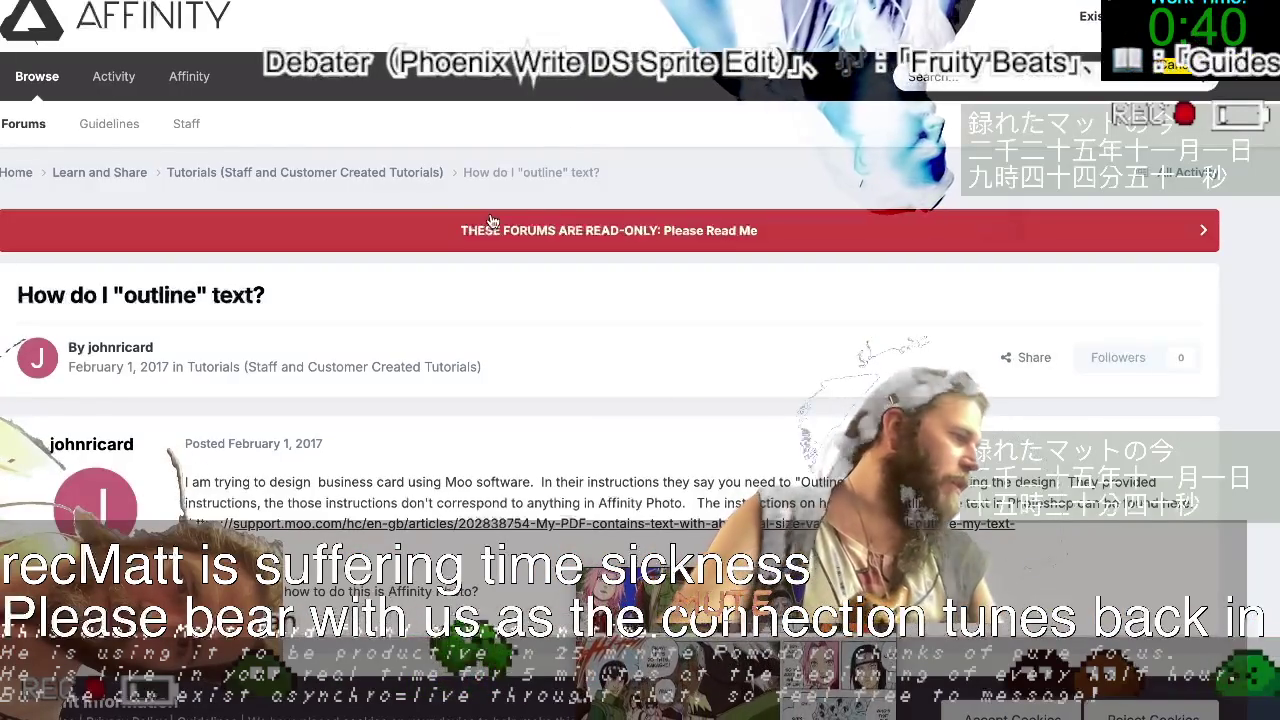
Scroll through the 'How do I outline text?' thread, then switch back to Affinity Designer.
scroll(490, 220, "down", 1)
scroll(490, 220, "down", 1)
scroll(490, 220, "down", 2)
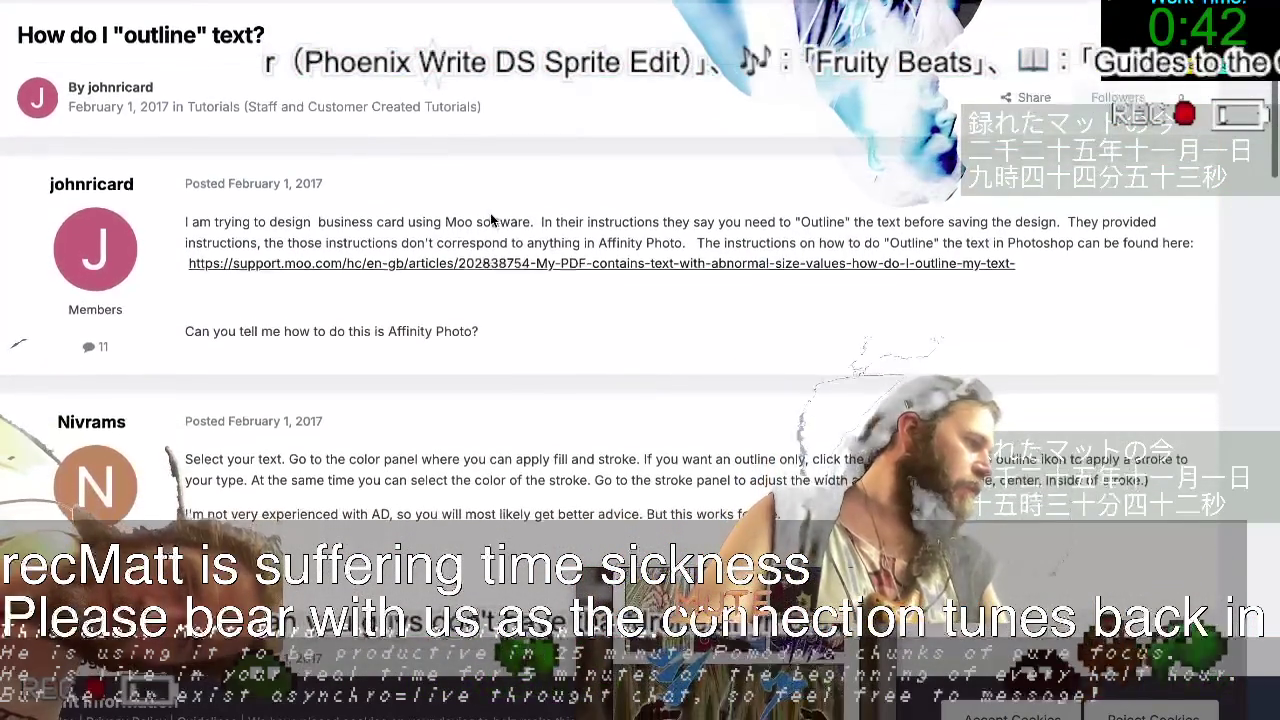
key("ctrl+Left")
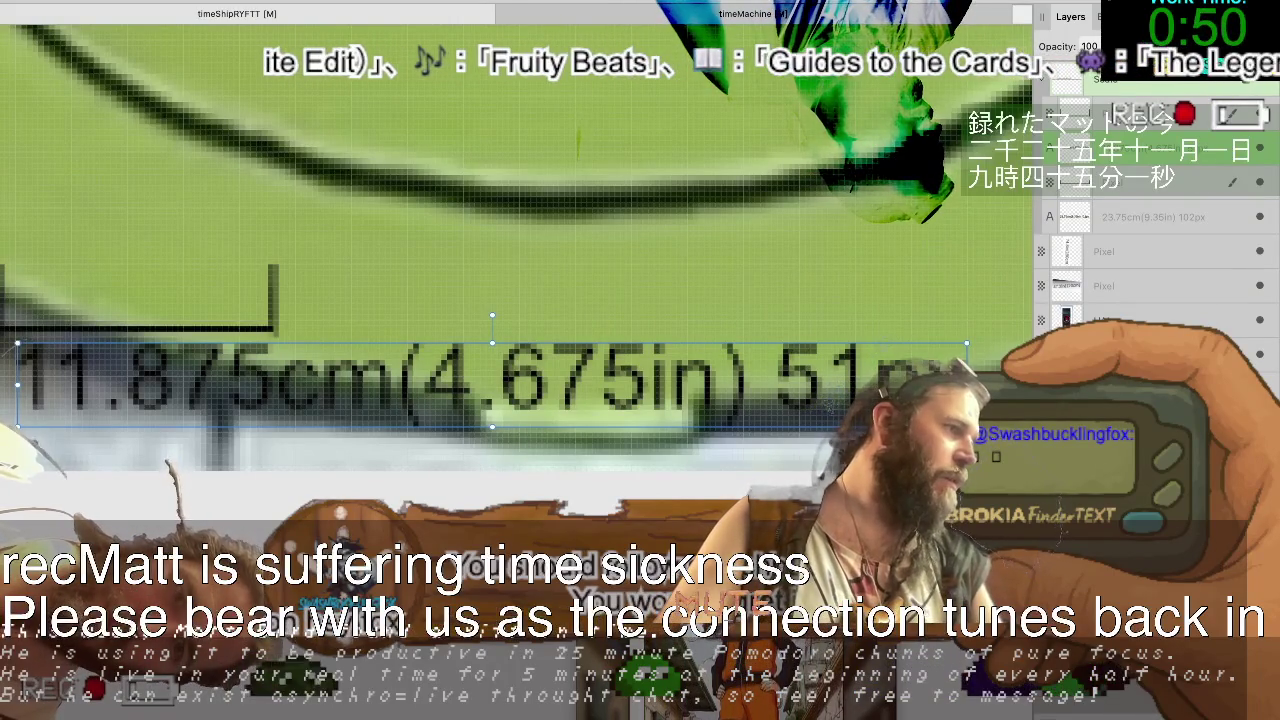
scroll(190, 455, "down", 5)
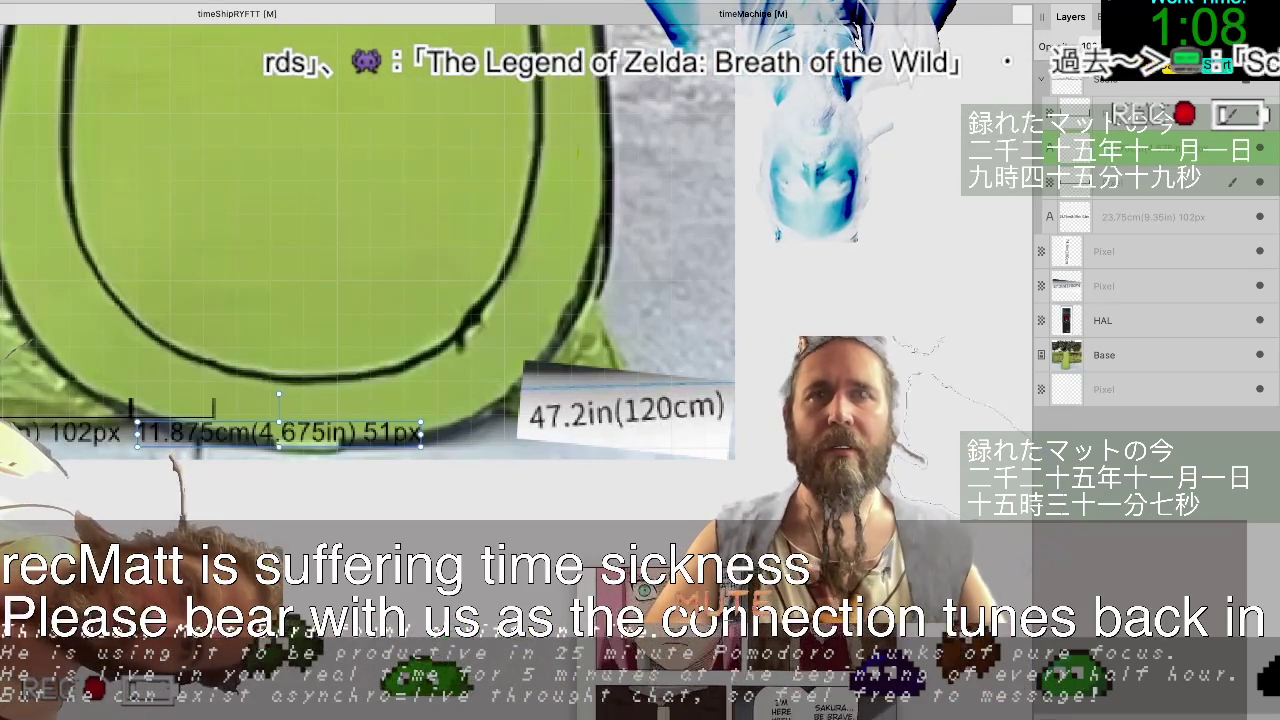
Switch the fill to a linear gradient and set its first stop to black (000000).
left_click(285, 37)
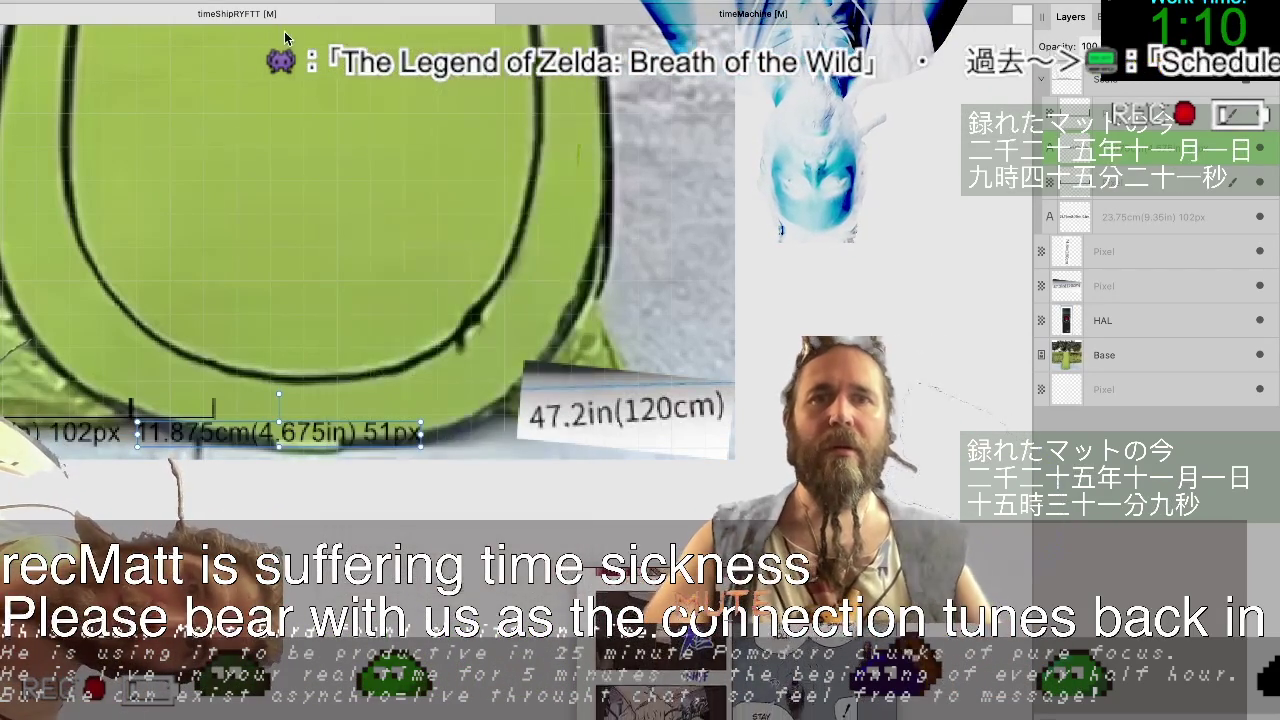
left_click(393, 3)
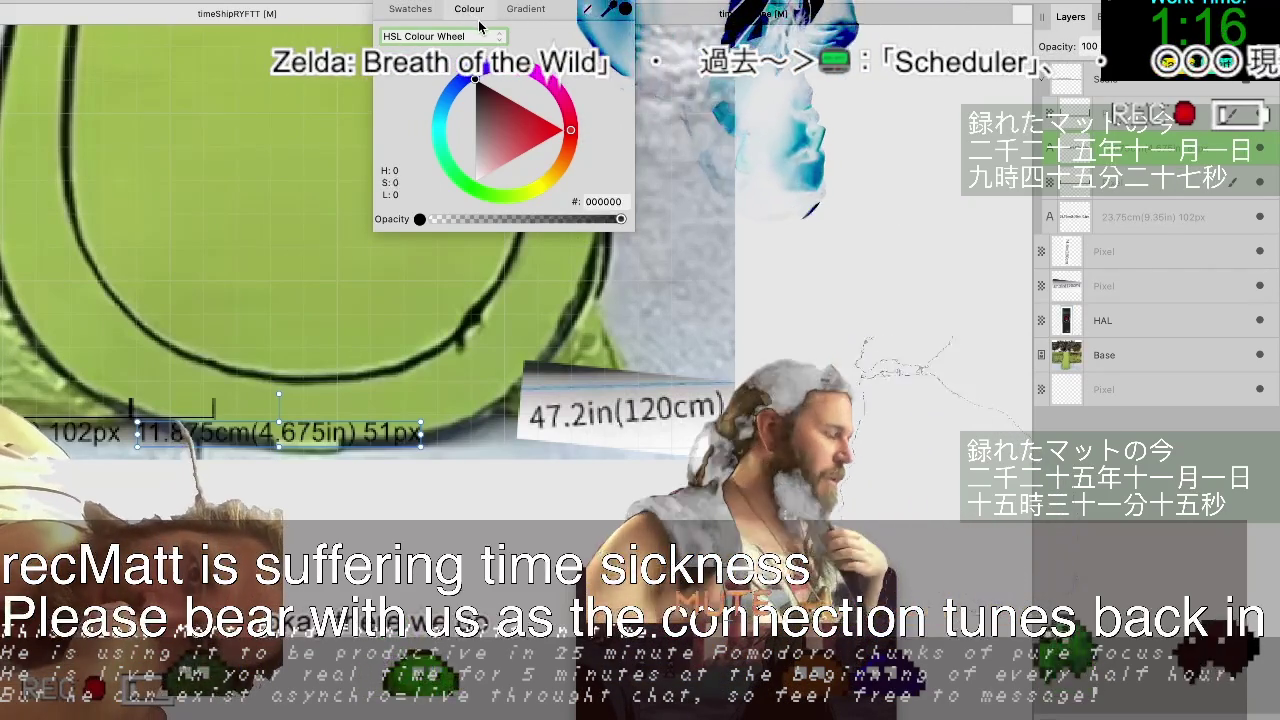
left_click(431, 10)
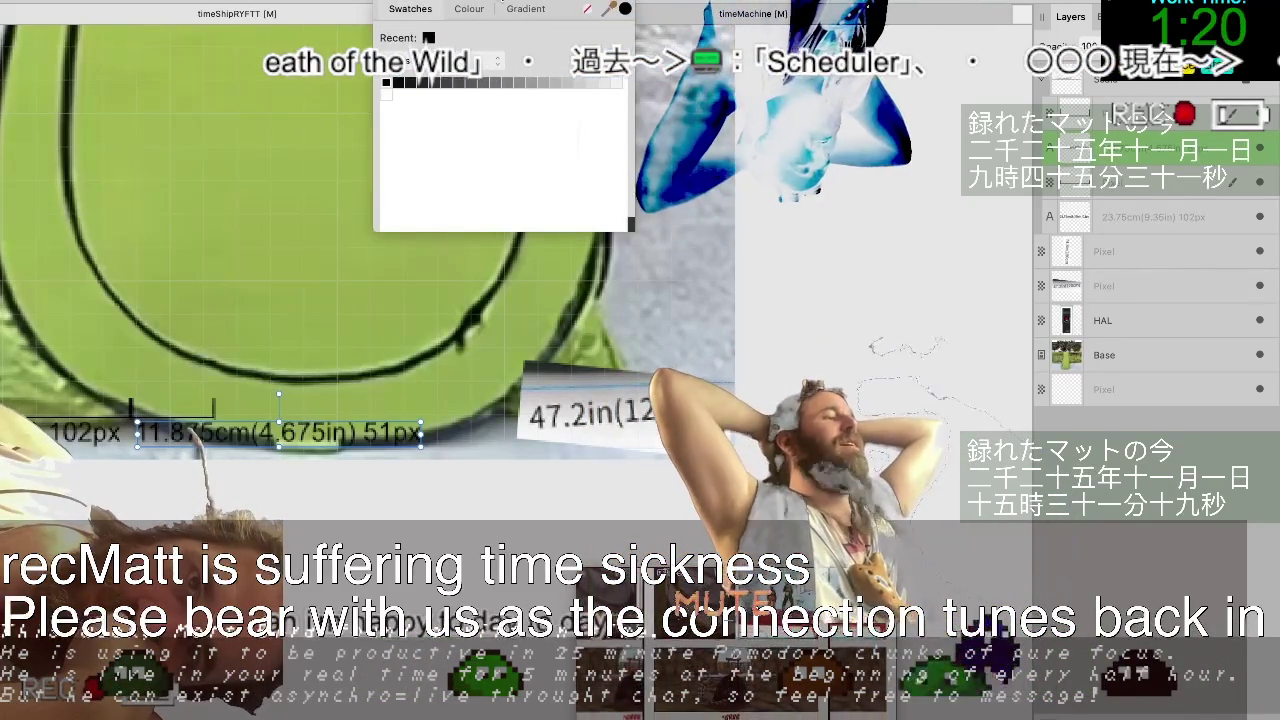
left_click(501, 10)
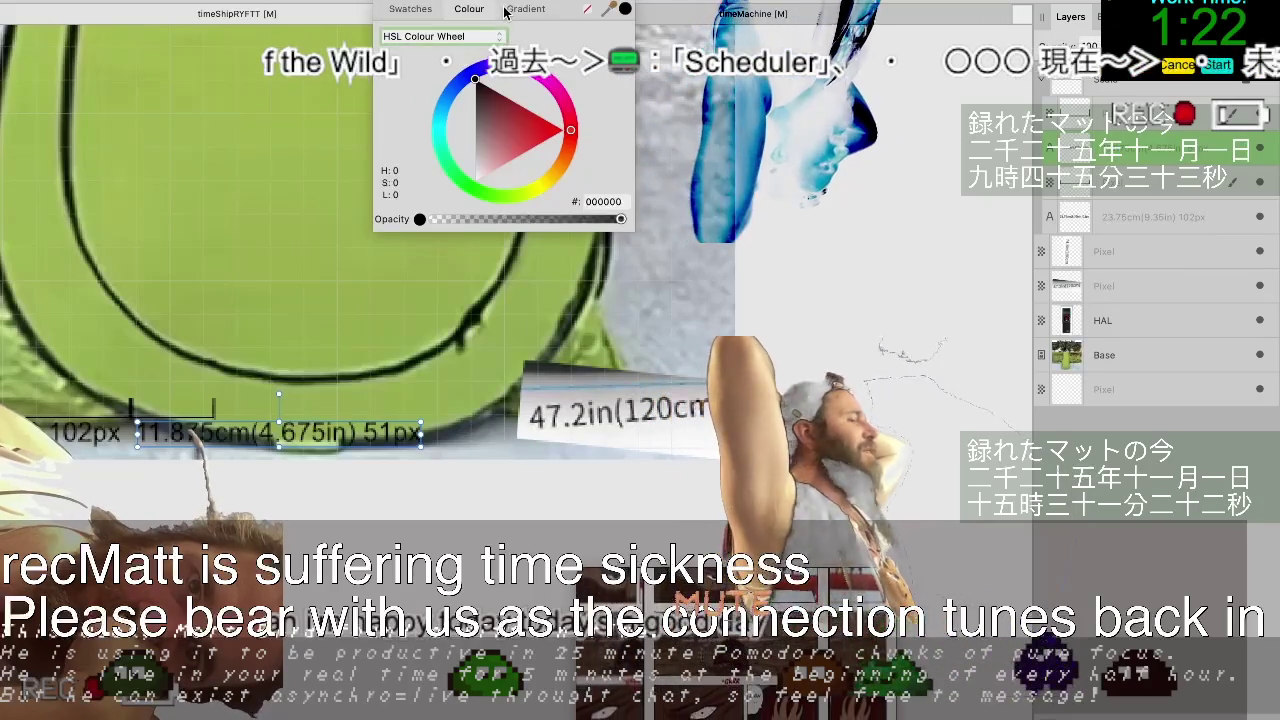
left_click(507, 11)
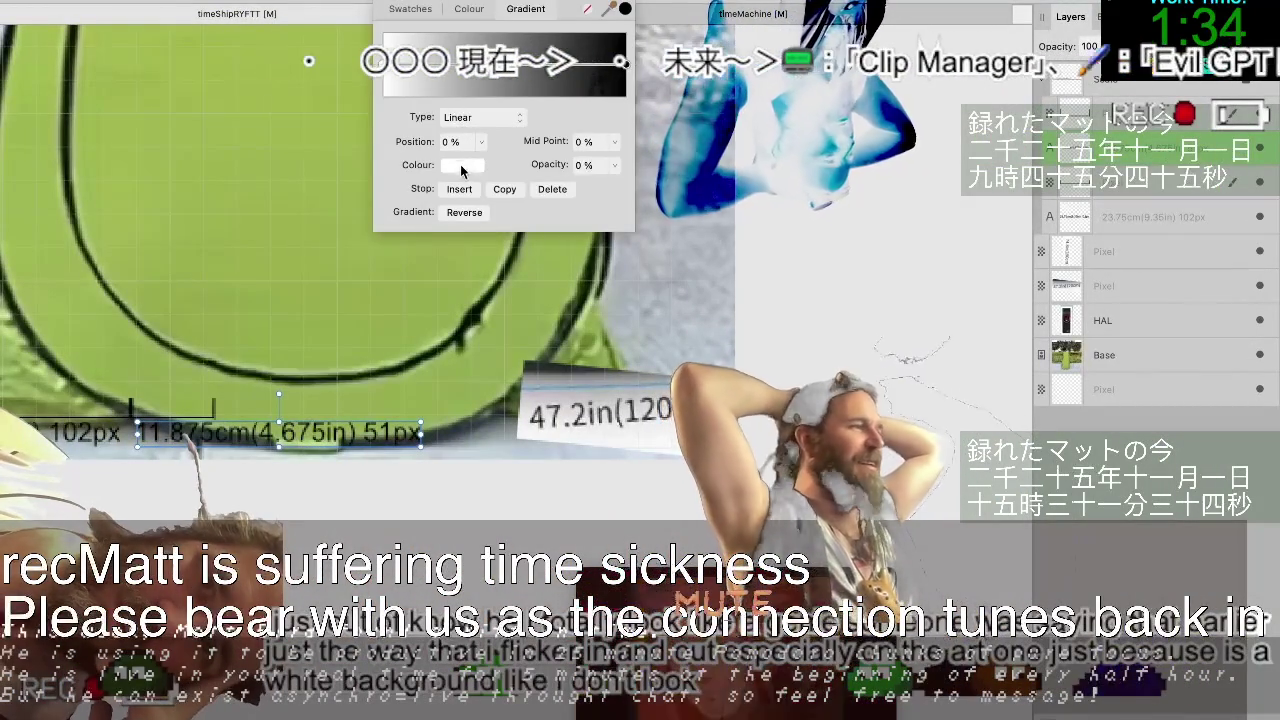
left_click(461, 166)
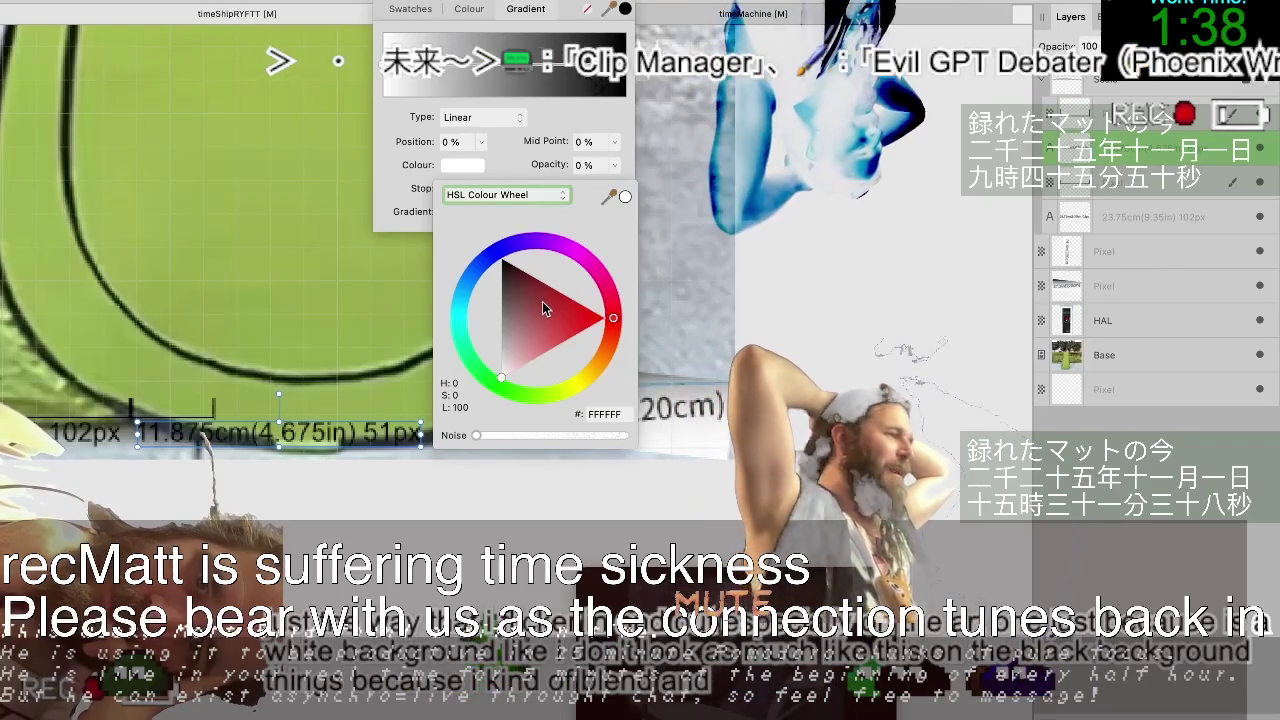
left_click(586, 318)
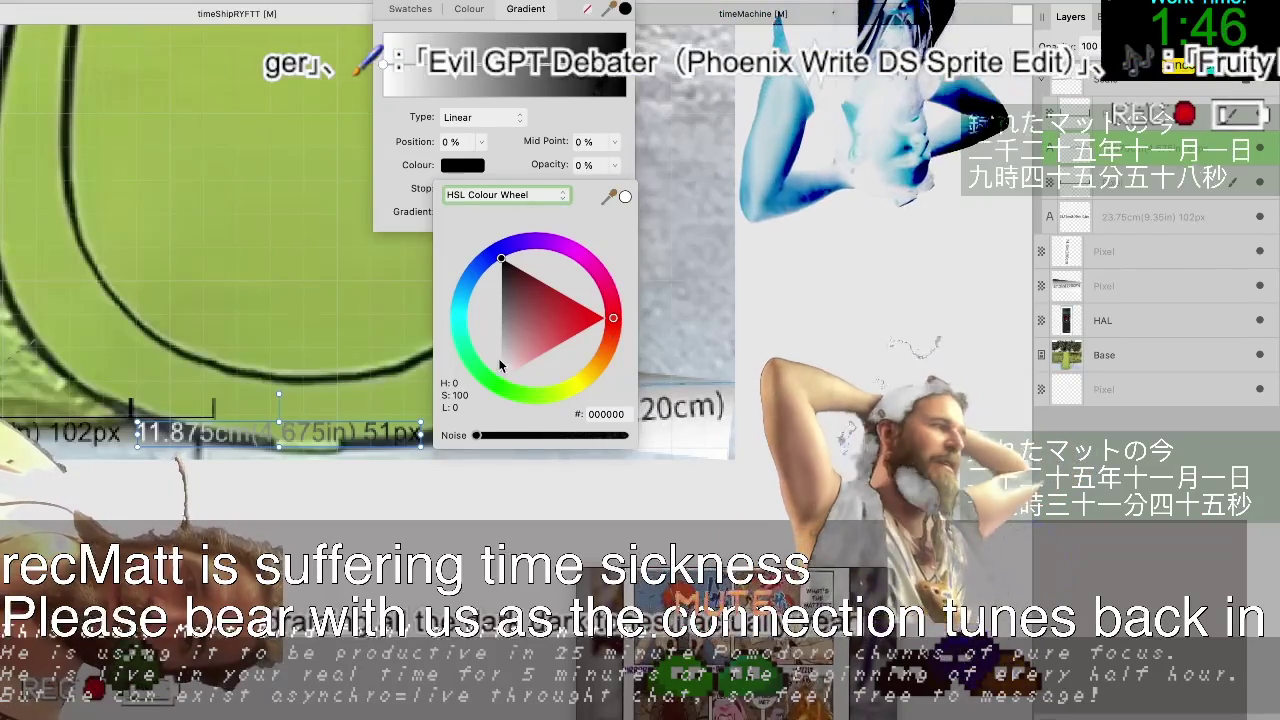
left_click(300, 520)
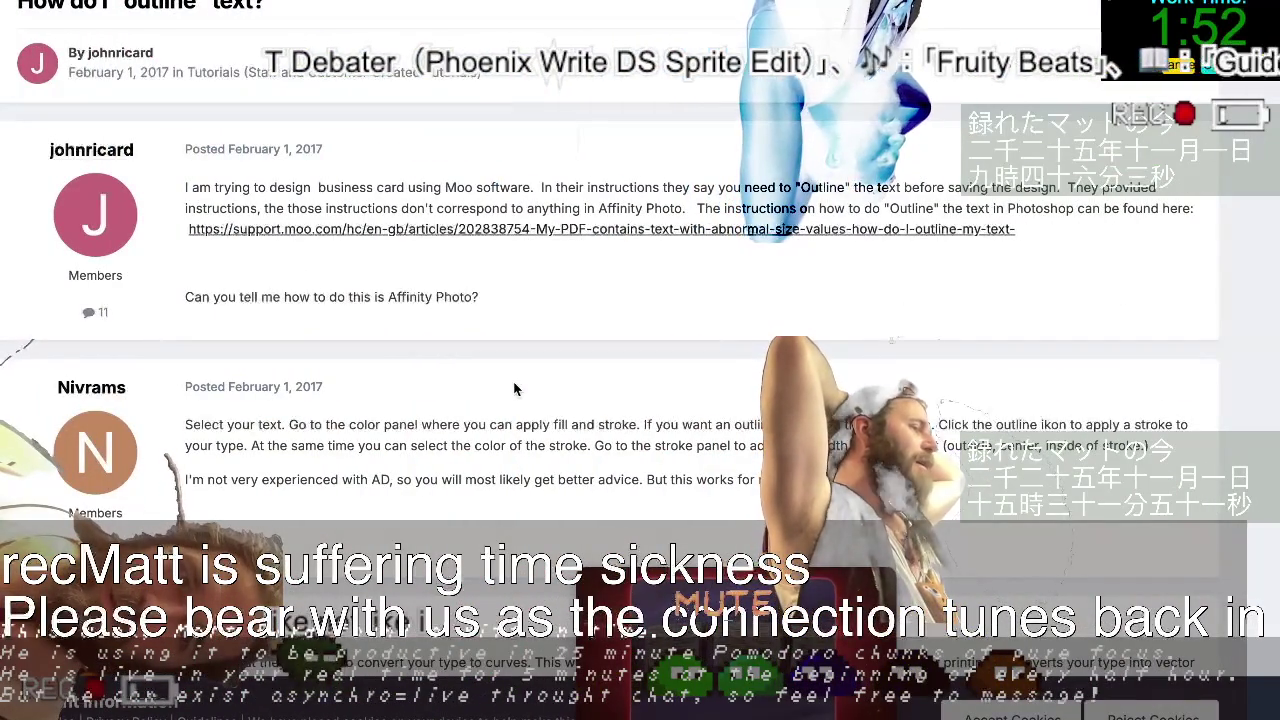
Scroll the forum thread to reread the reply about applying fill and stroke to outline text.
scroll(514, 389, "down", 1)
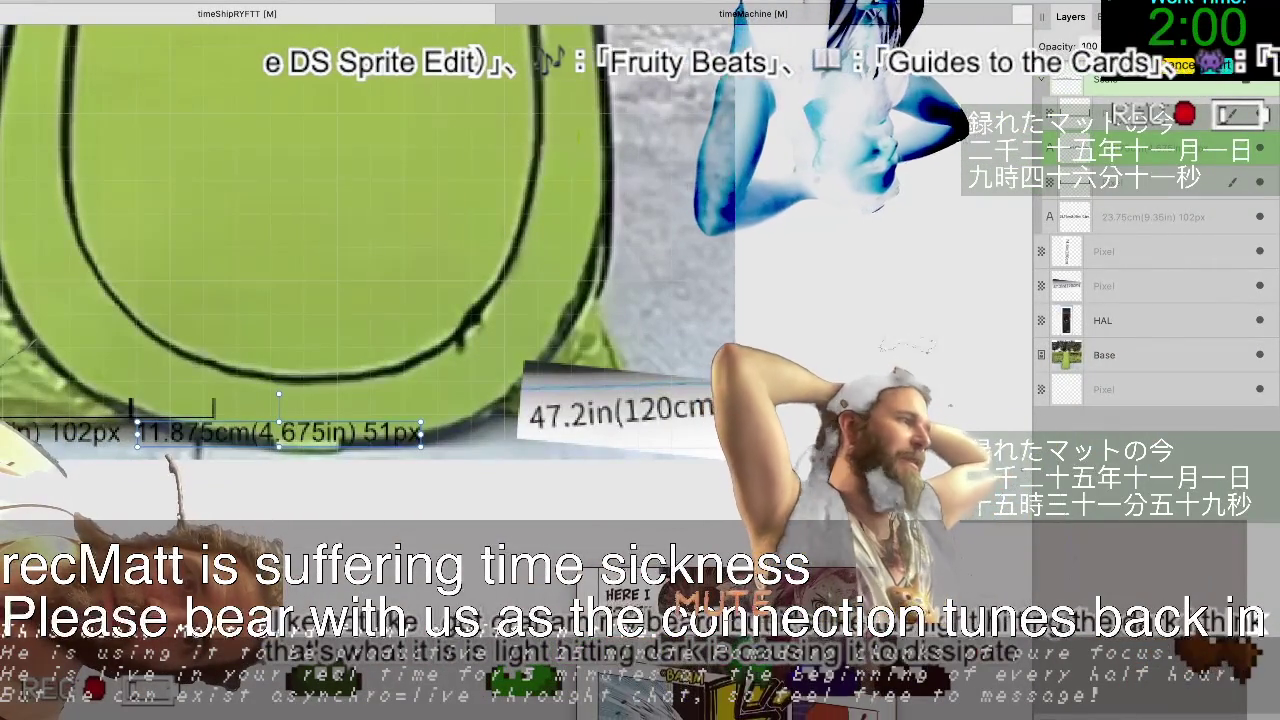
Turn on rulers around the green tent canvas with Ctrl+R, leaving other menu options unchanged.
left_click(352, 0)
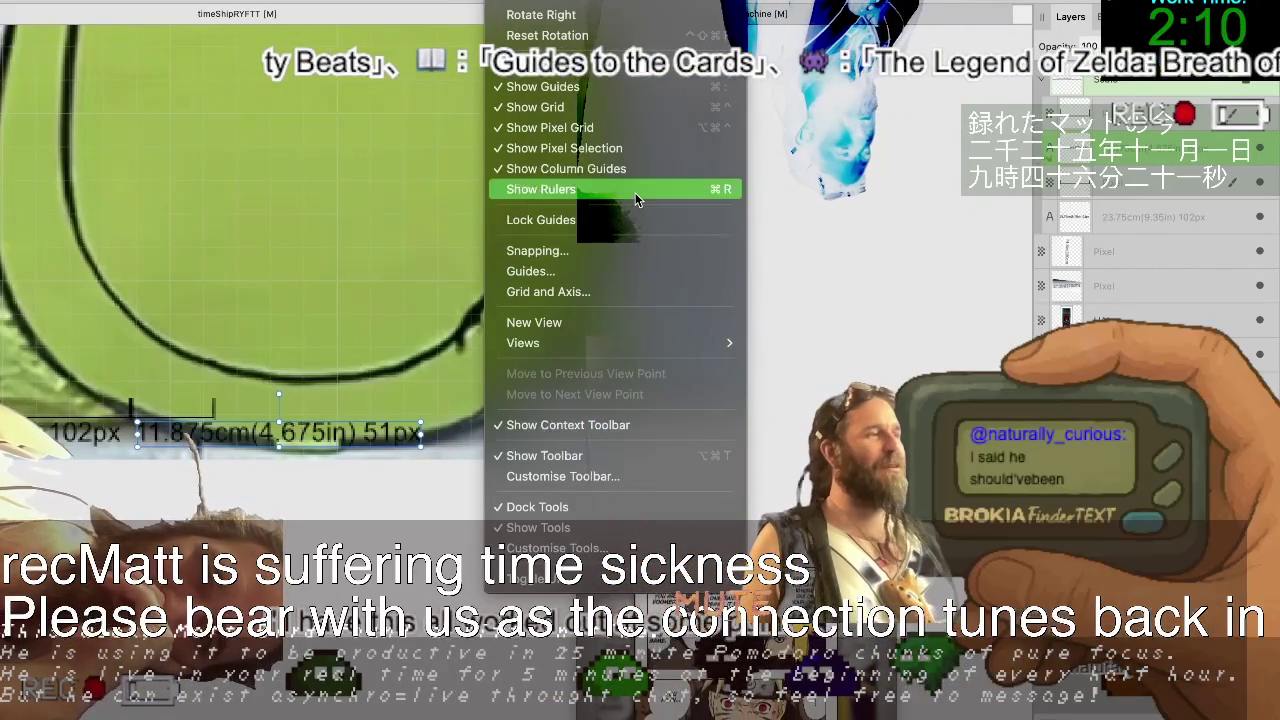
key("Escape")
key("ctrl+r")
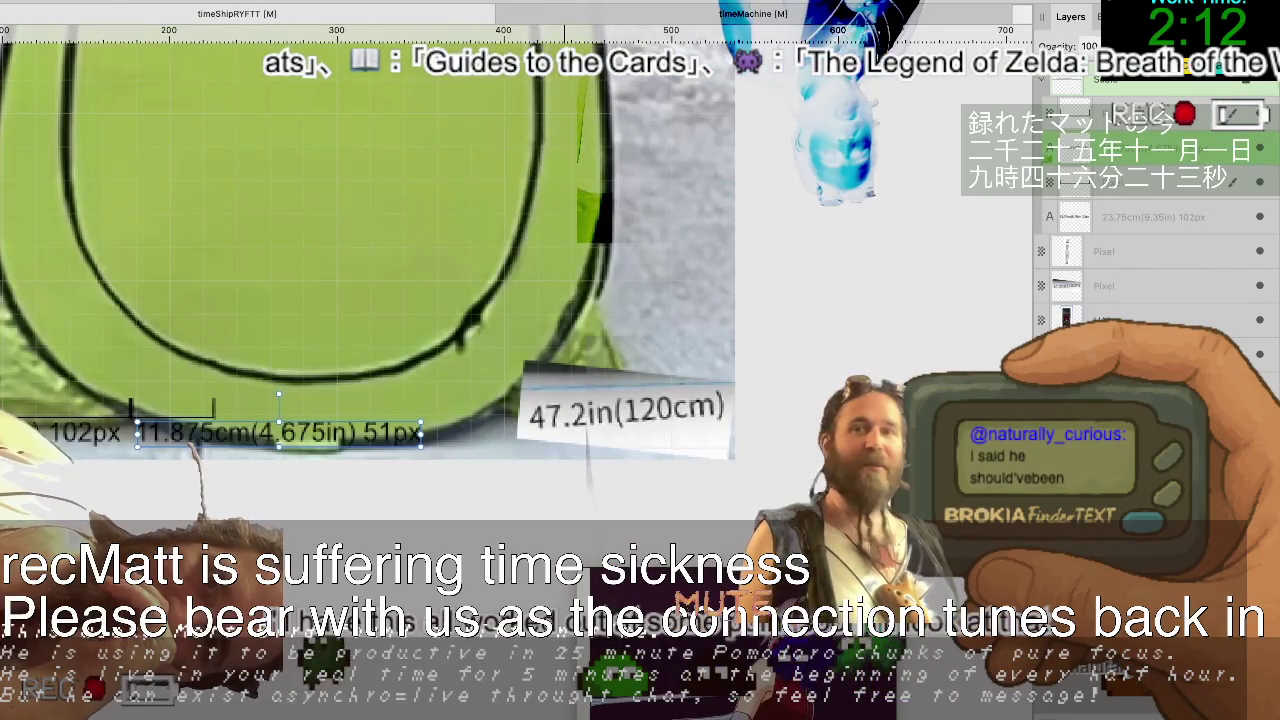
left_click(505, 0)
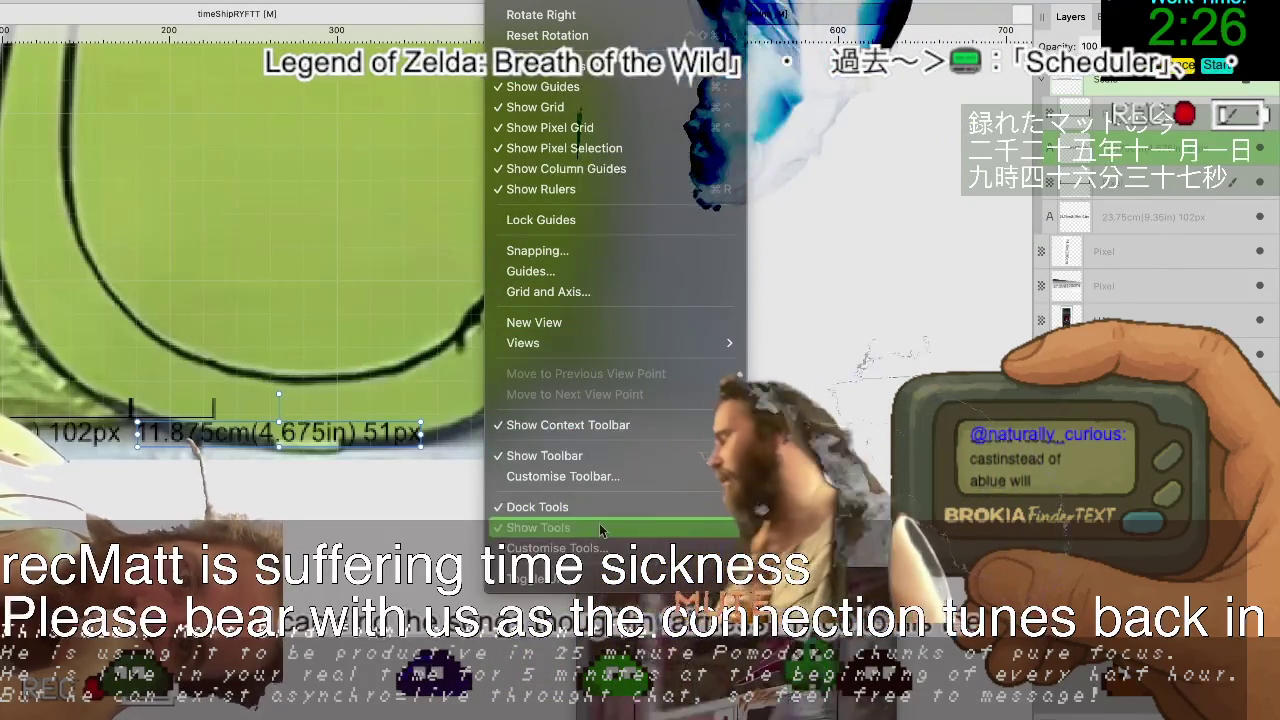
left_click(791, 447)
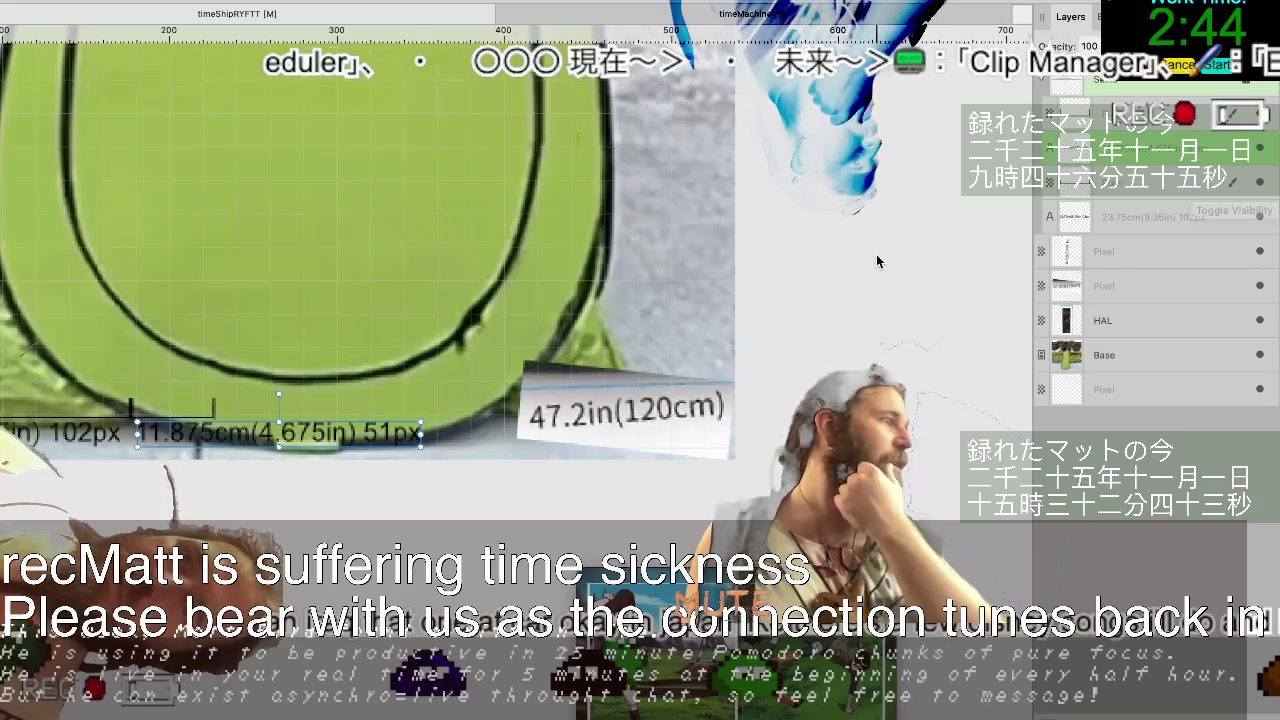
Zoom out and trim the bottom edge of the tent photo's frame.
scroll(876, 254, "down", 2)
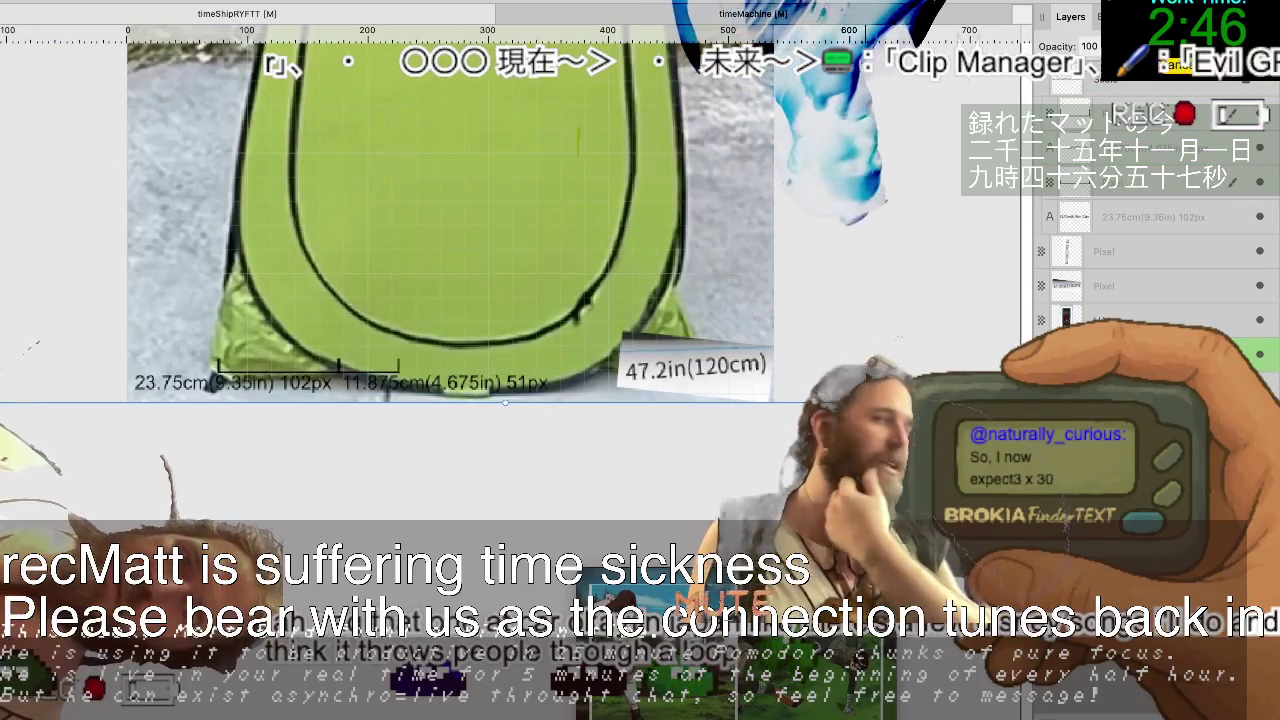
scroll(395, 530, "down", 1)
scroll(440, 531, "down", 2)
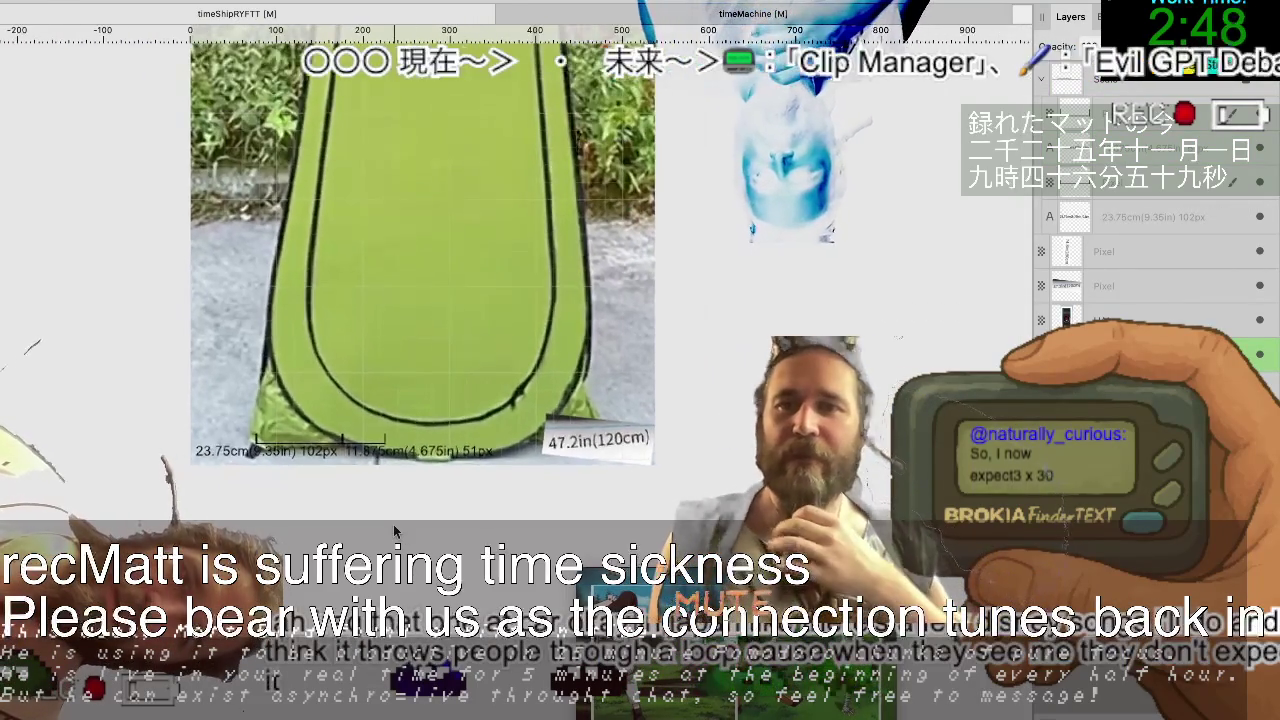
scroll(600, 495, "down", 2)
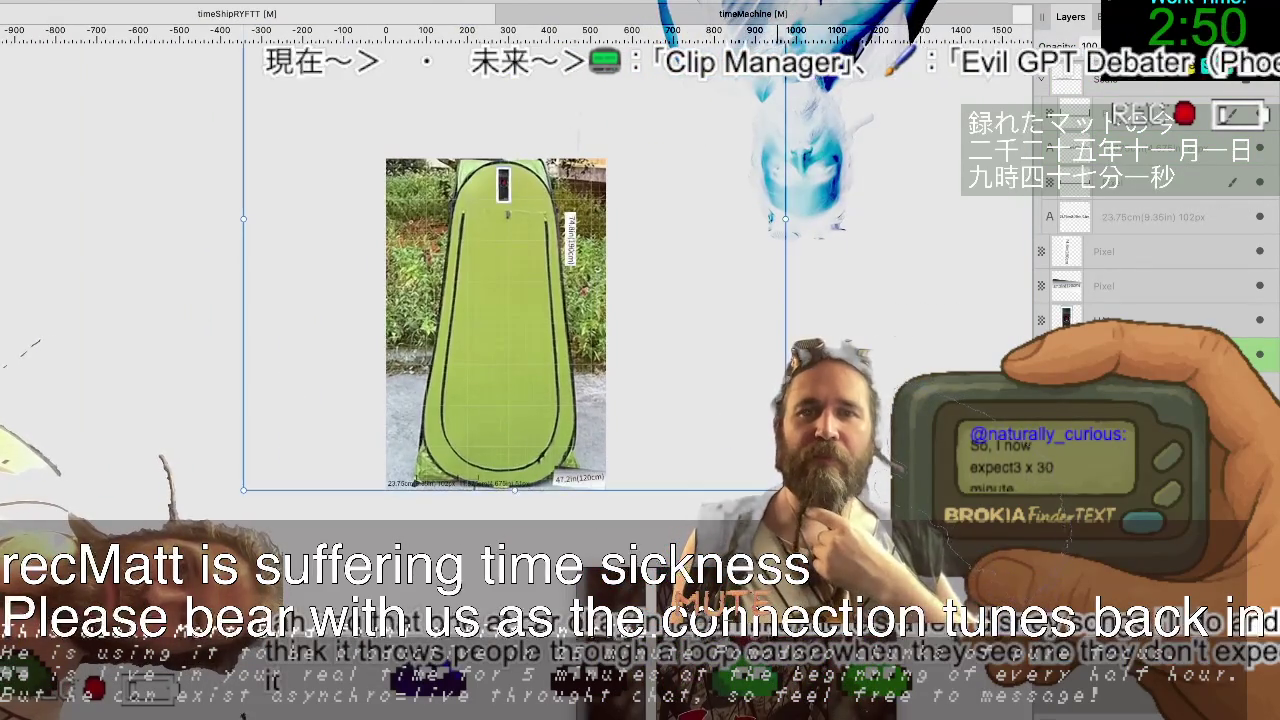
left_click_drag(785, 490, 750, 465)
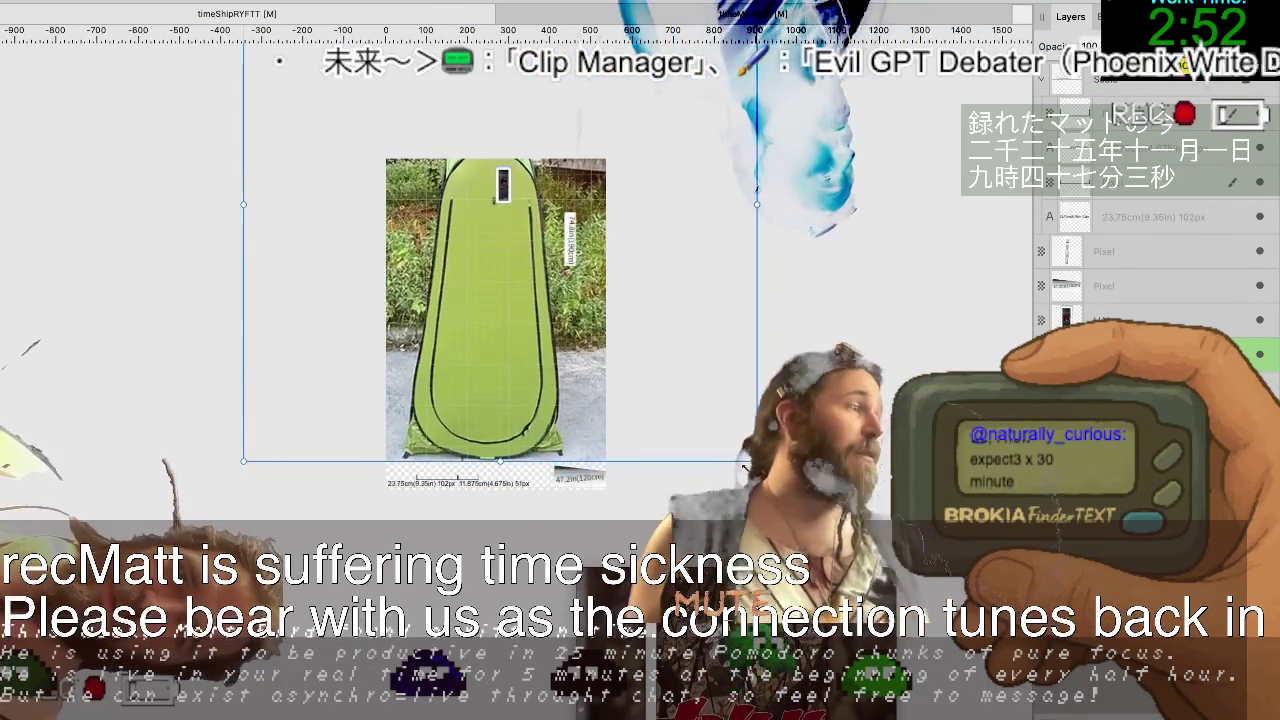
Enlarge the tent photo's frame proportionally and shift it right until it snaps.
scroll(523, 507, "up", 3)
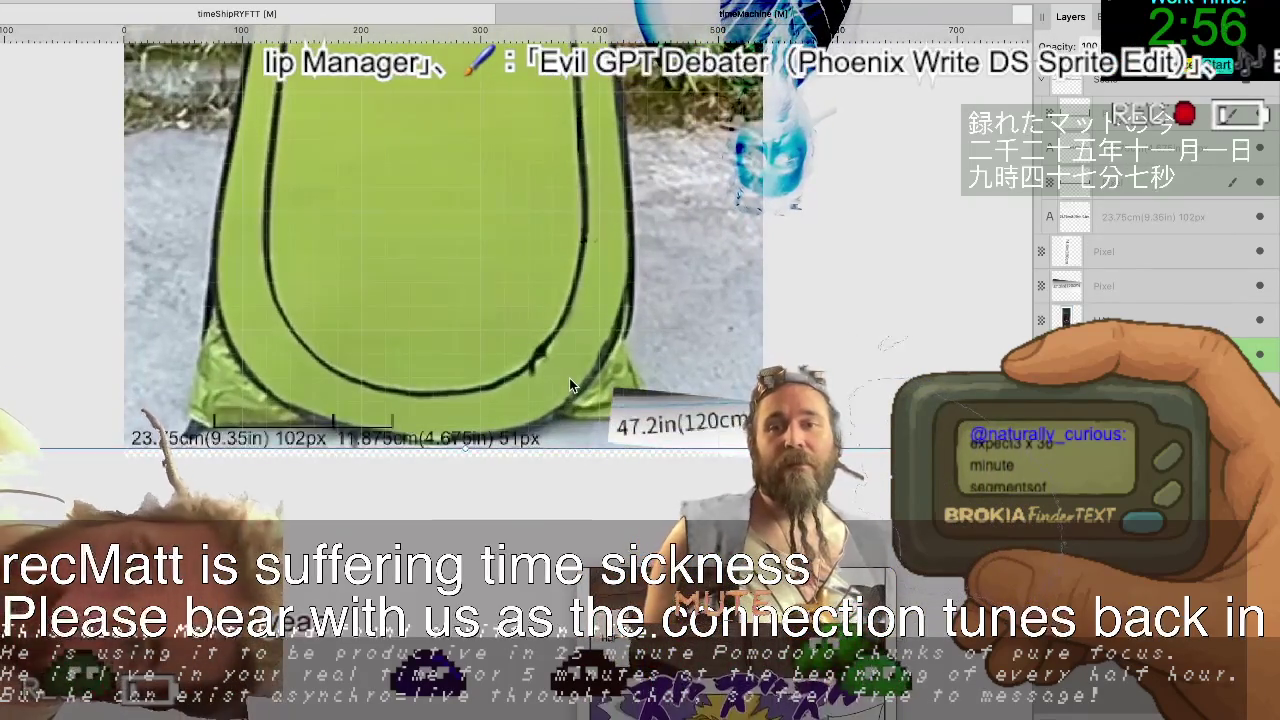
scroll(569, 378, "up", 1)
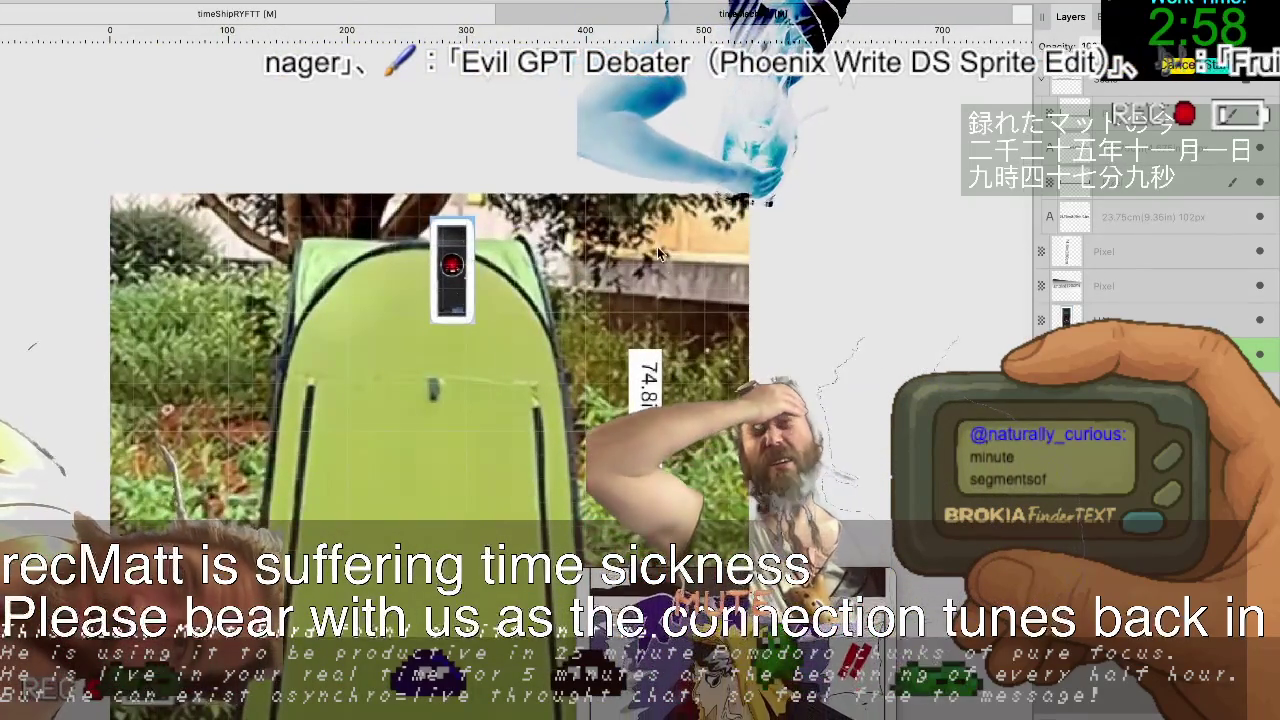
scroll(664, 267, "down", 2)
scroll(664, 260, "down", 2)
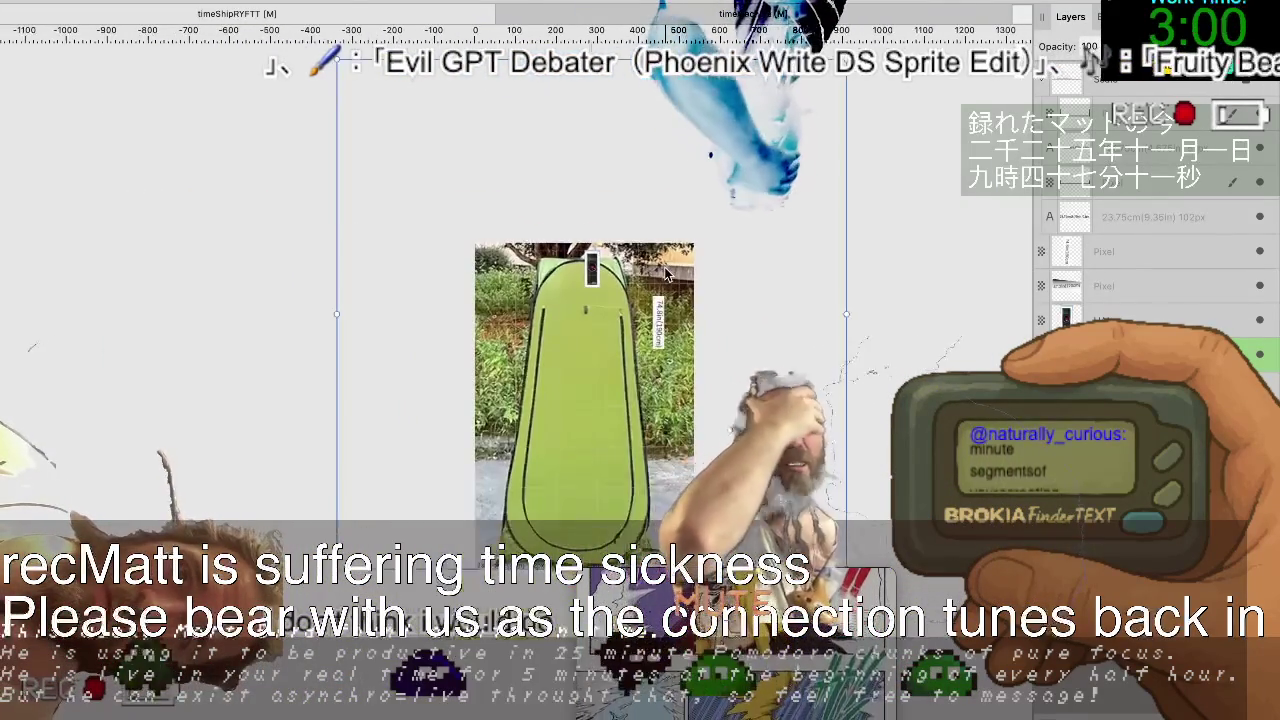
scroll(665, 240, "down", 1)
left_click_drag(606, 96, 608, 78)
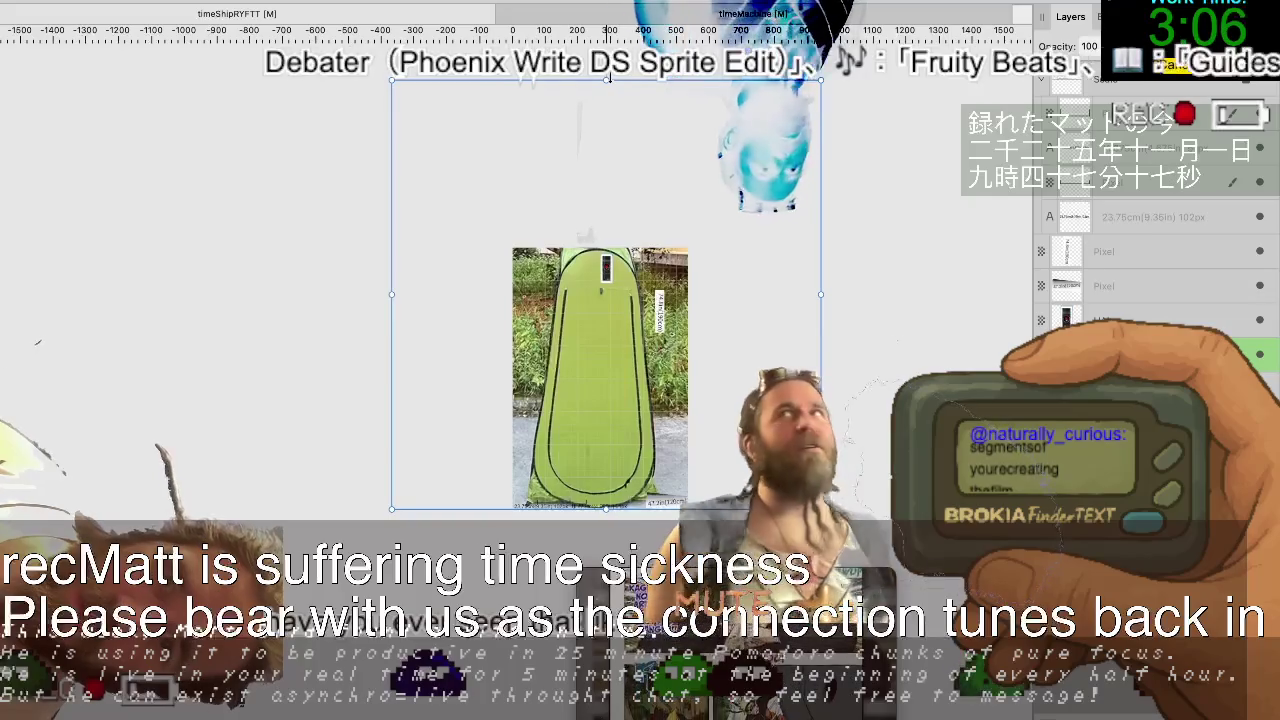
left_click_drag(591, 375, 600, 374)
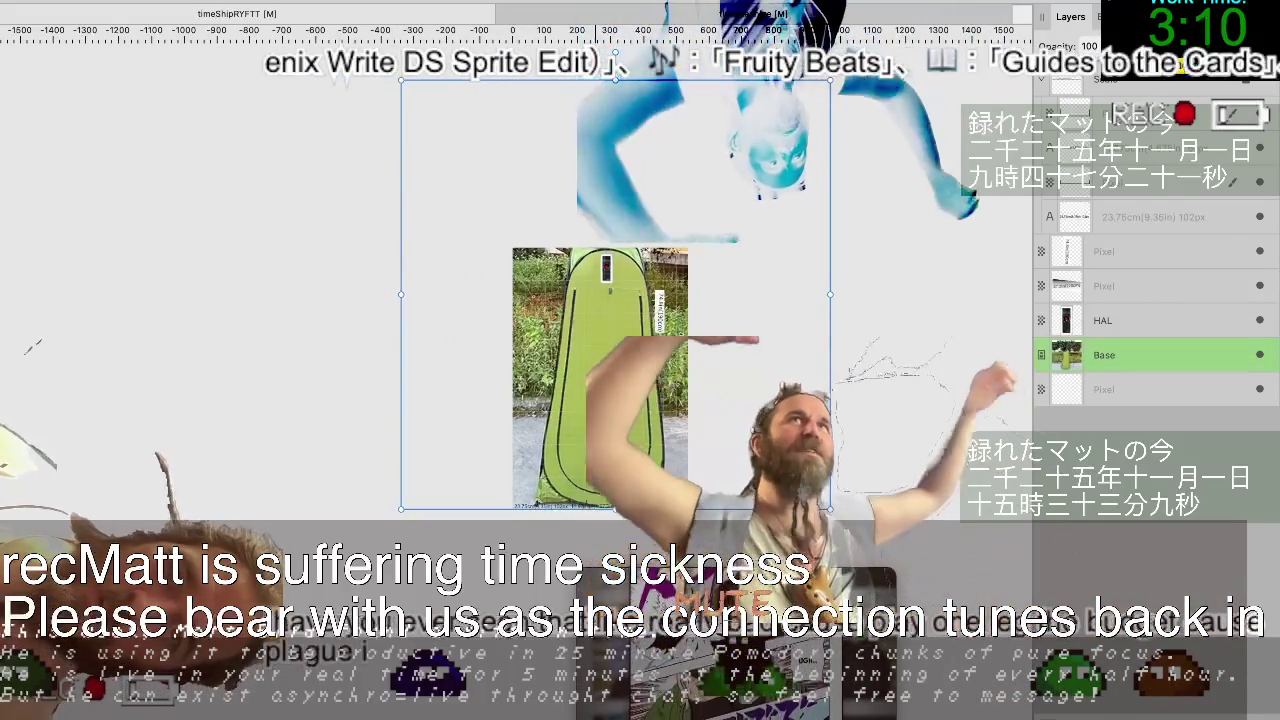
scroll(598, 420, "down", 2)
scroll(597, 440, "up", 3)
scroll(605, 412, "up", 3)
scroll(600, 418, "down", 3)
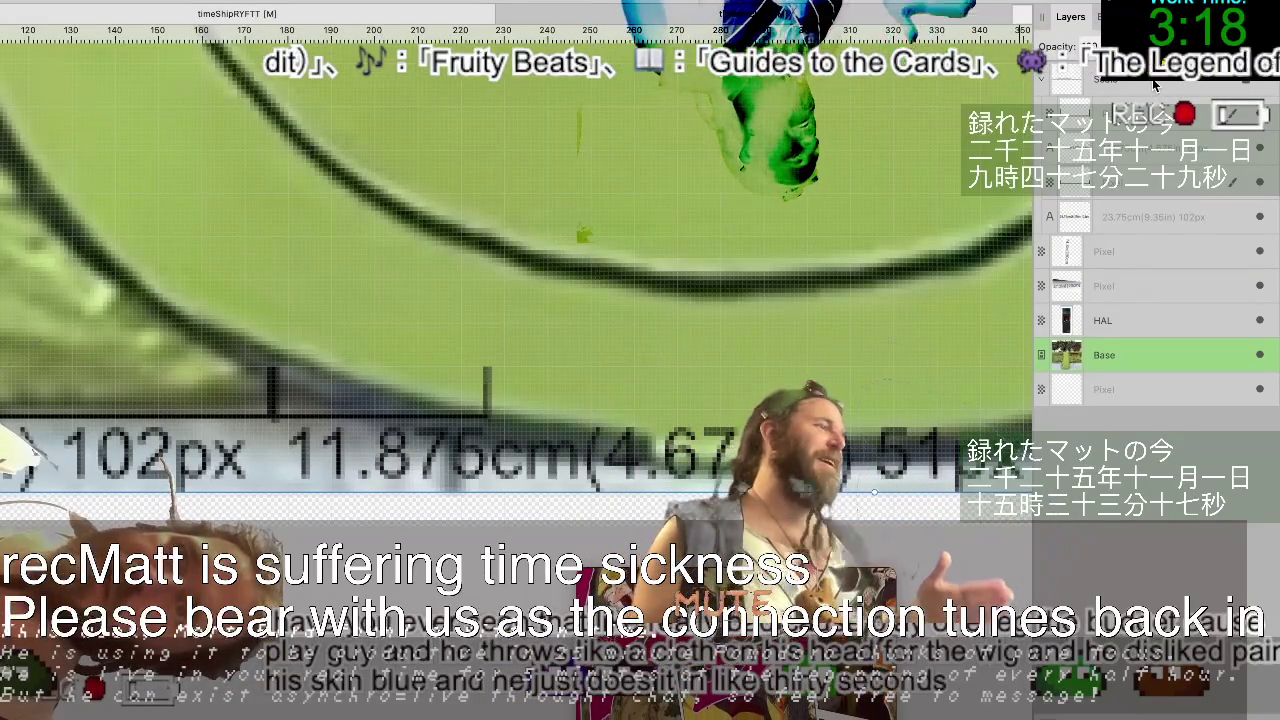
Select the measurement ruler graphic and nudge it down three steps onto the 102px labels.
left_click(638, 440)
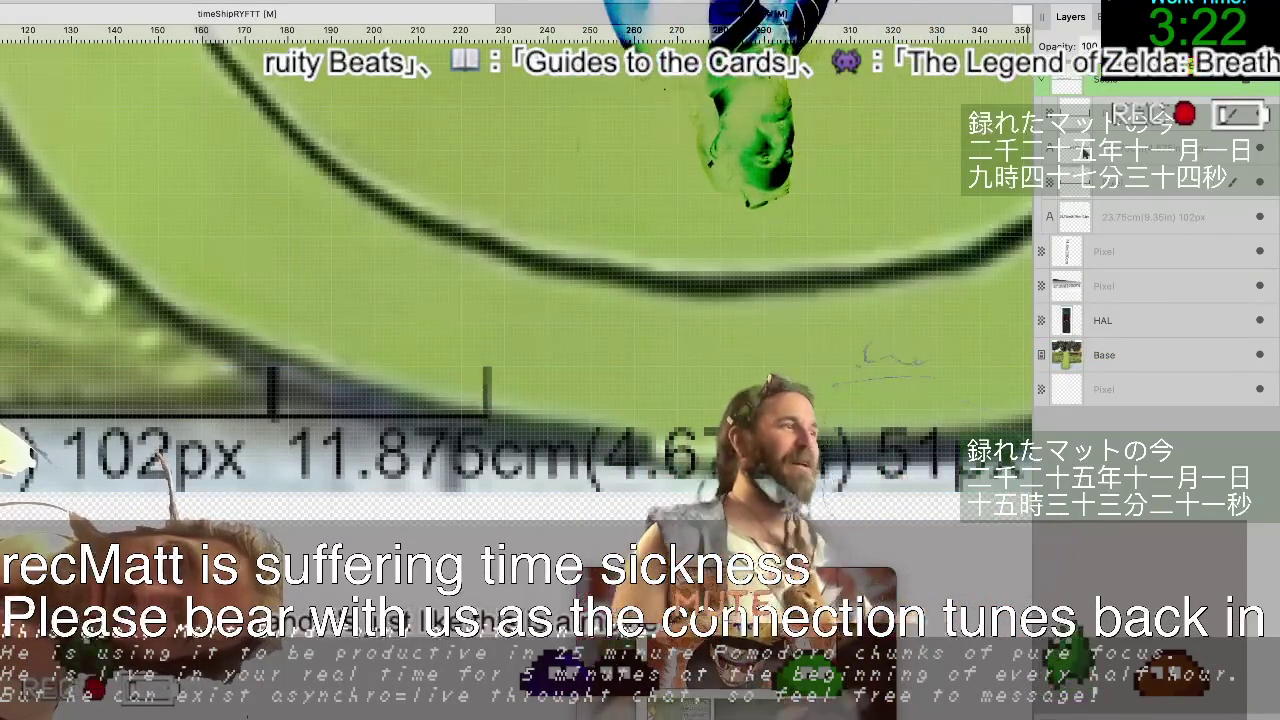
left_click(1052, 86)
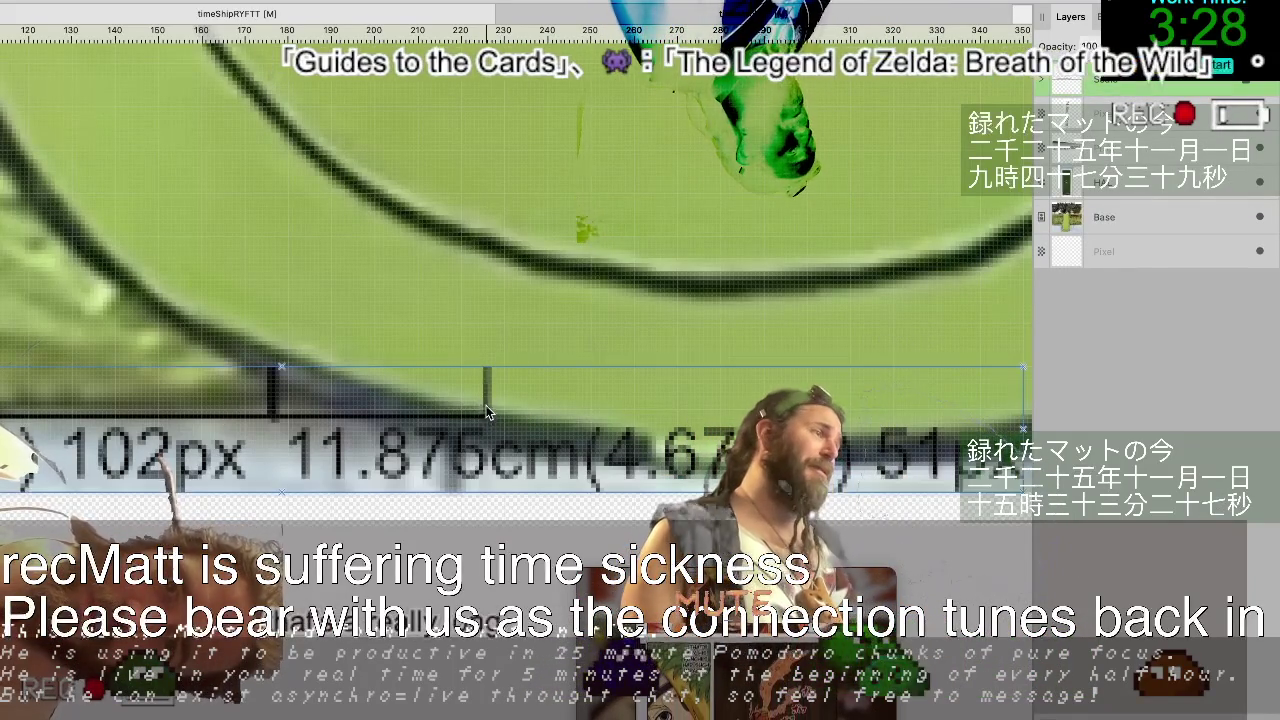
left_click(493, 398)
key("m")
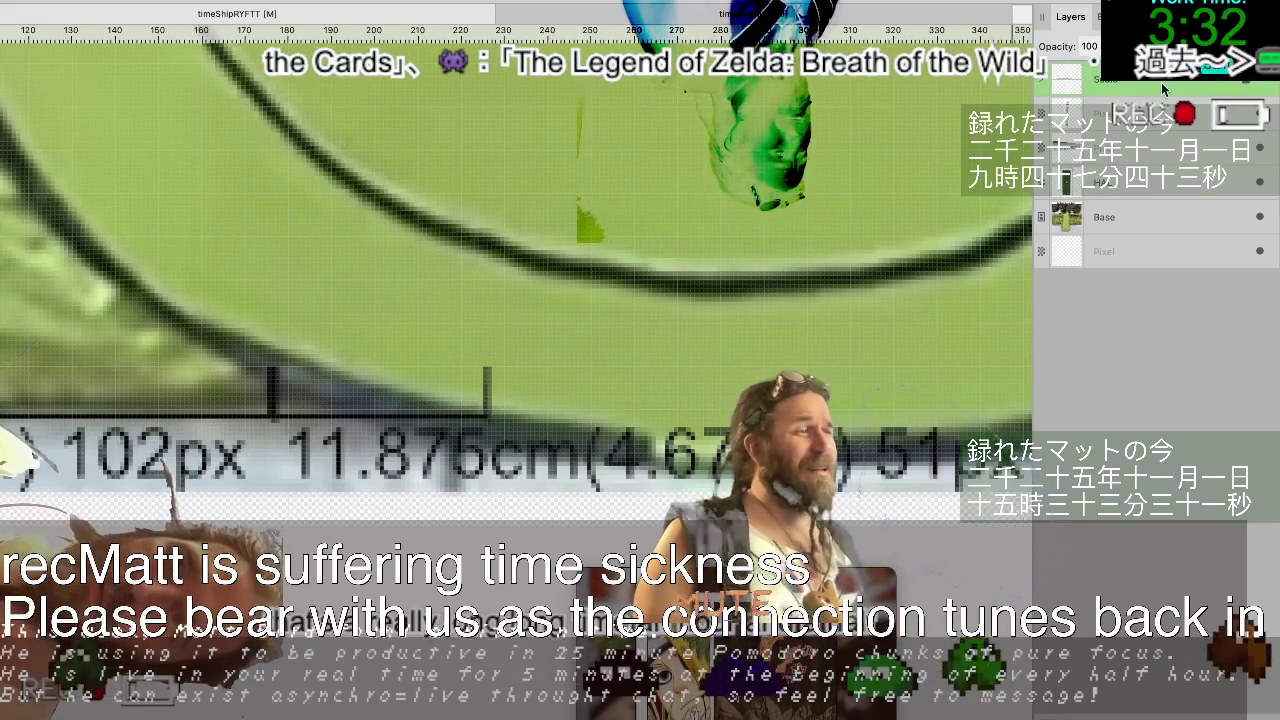
left_click(521, 433)
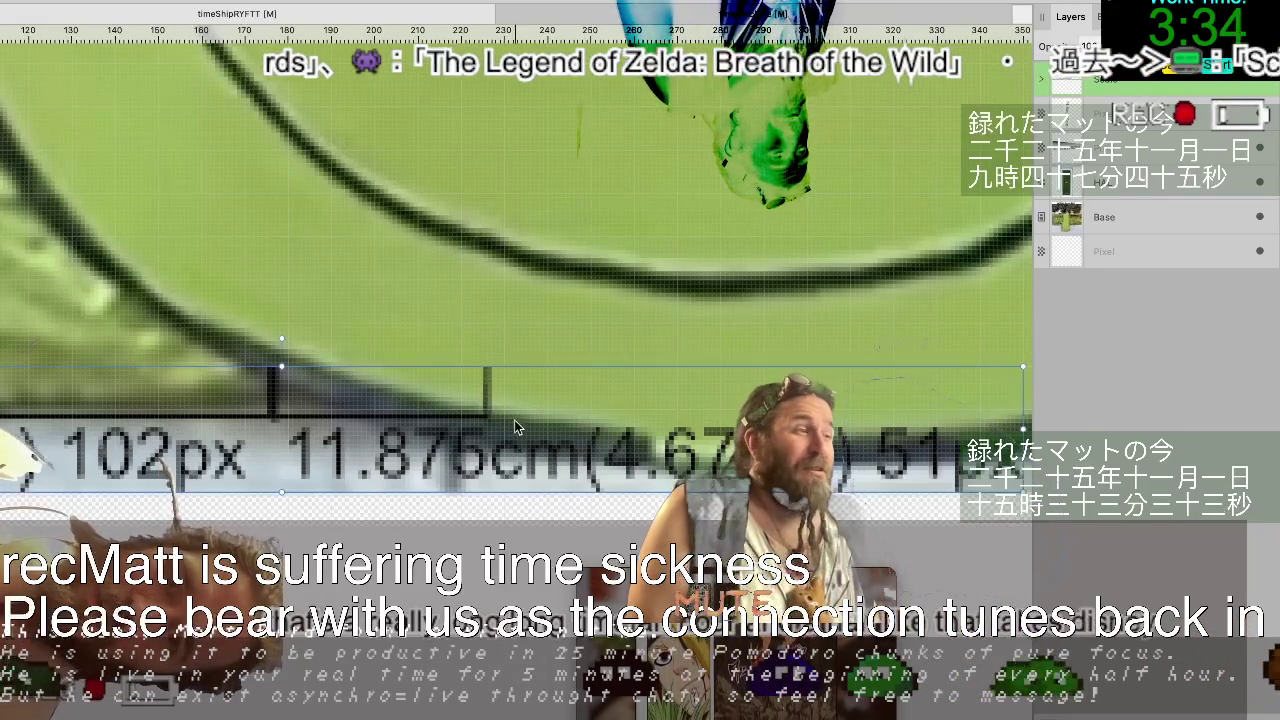
key("Down")
key("Down")
key("Down")
key("Down")
key("Down")
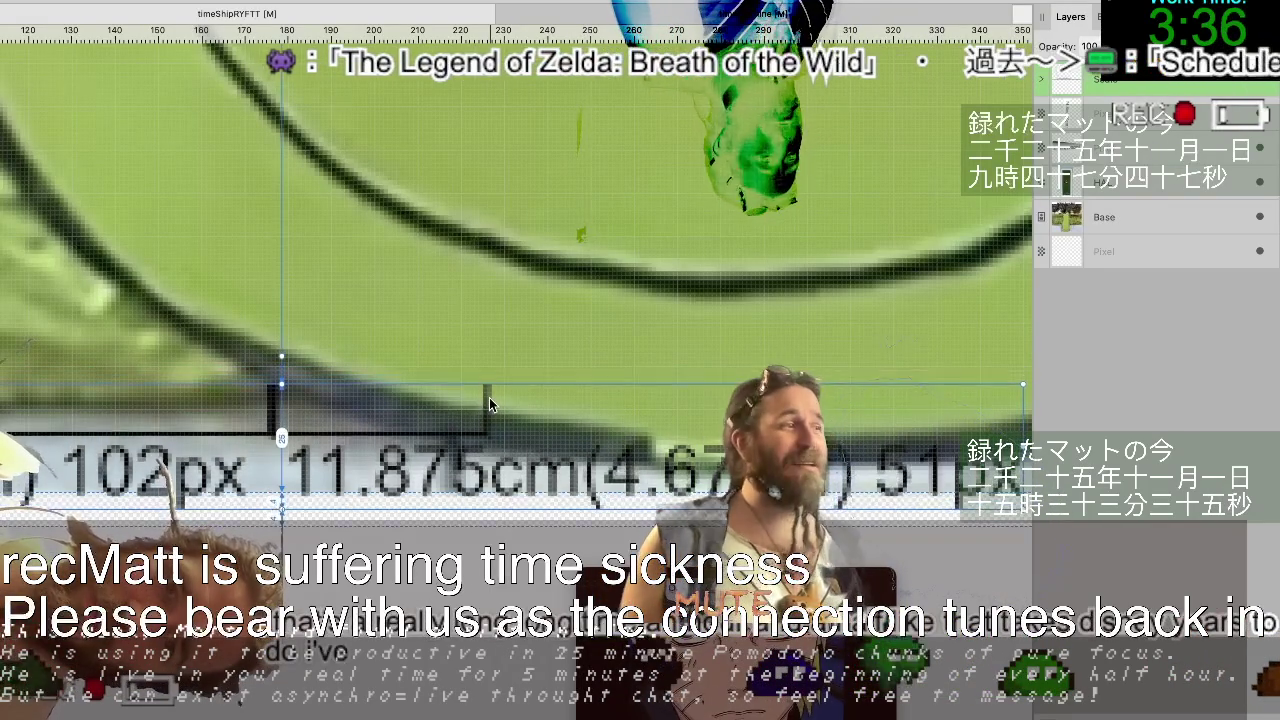
key("Down")
key("Down")
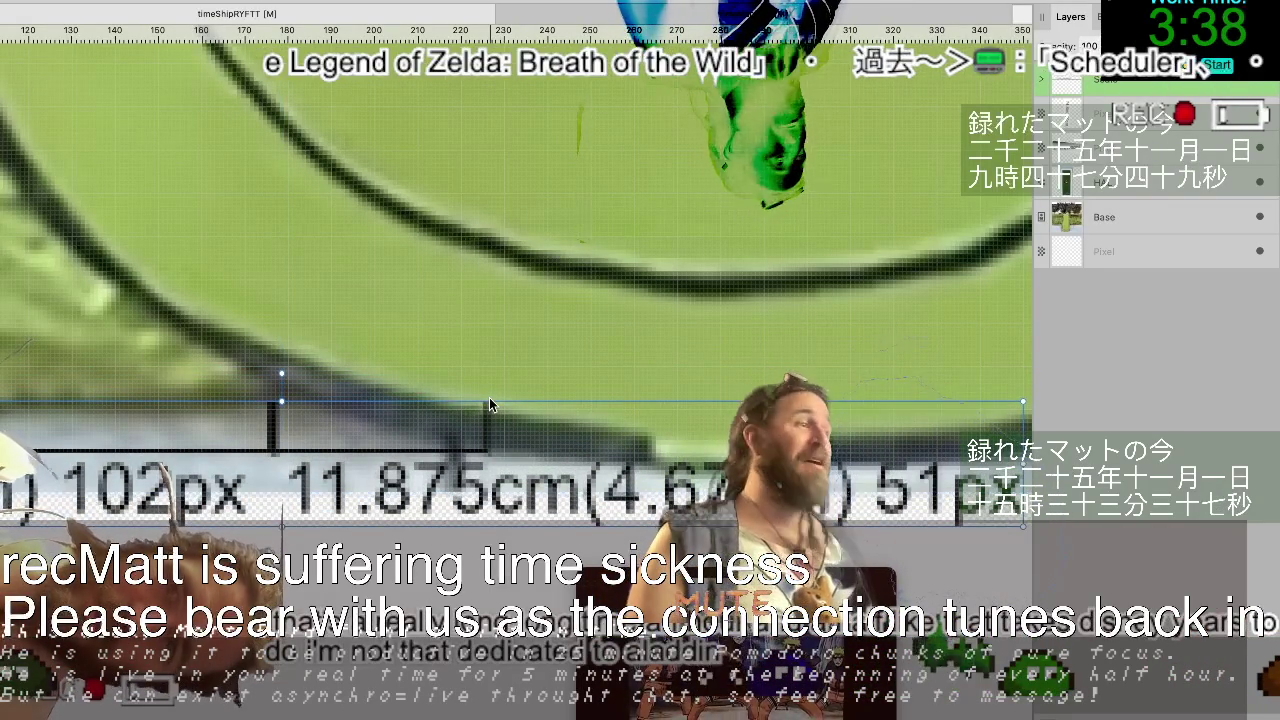
key("Down")
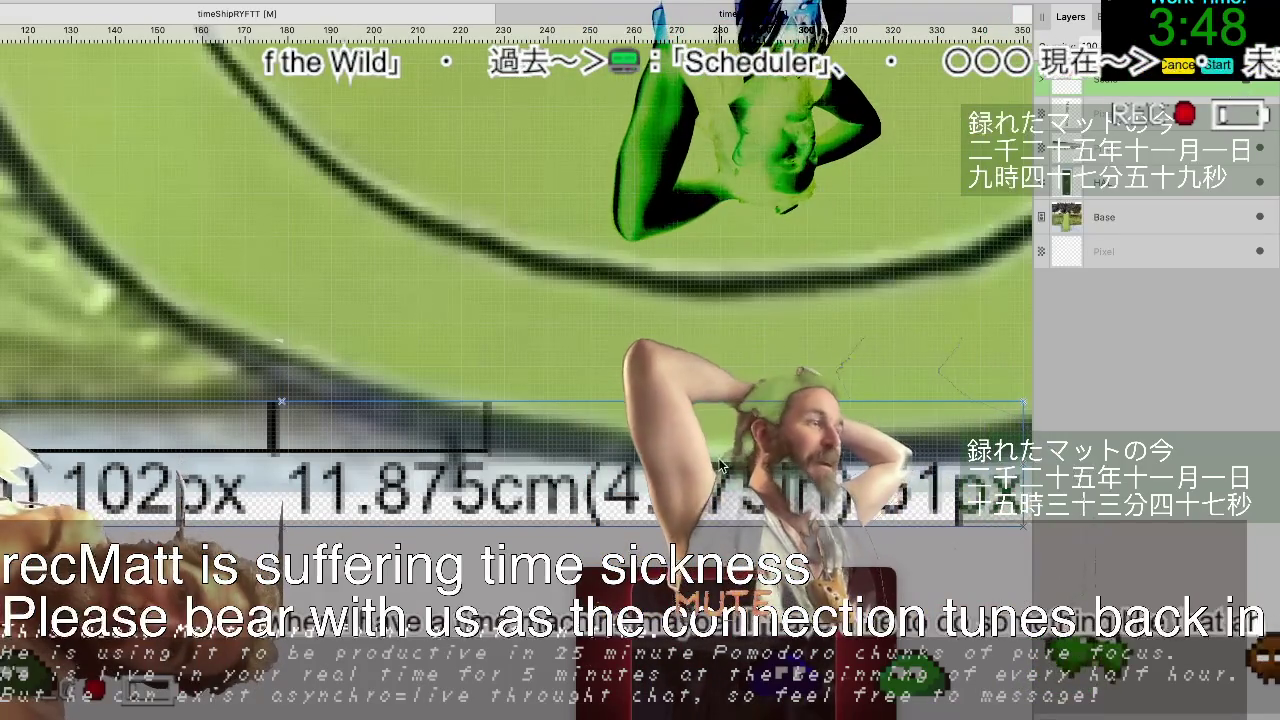
scroll(322, 469, "down", 8)
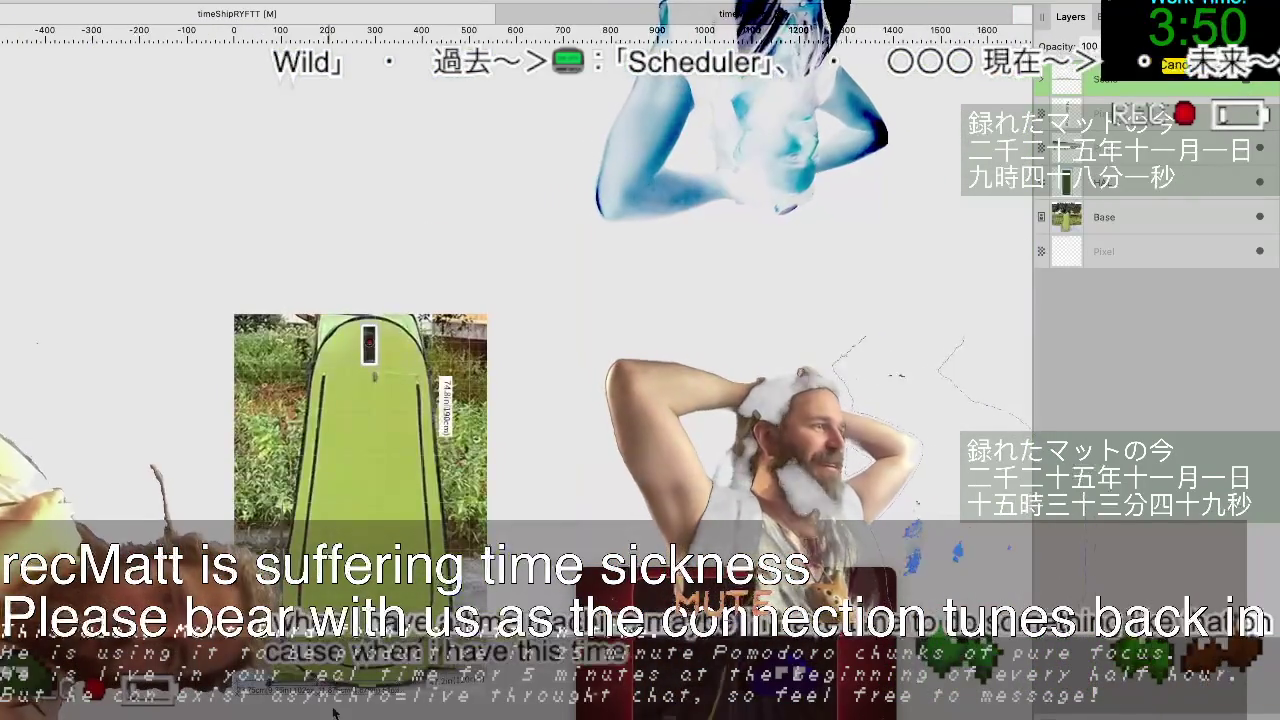
scroll(322, 717, "up", 5)
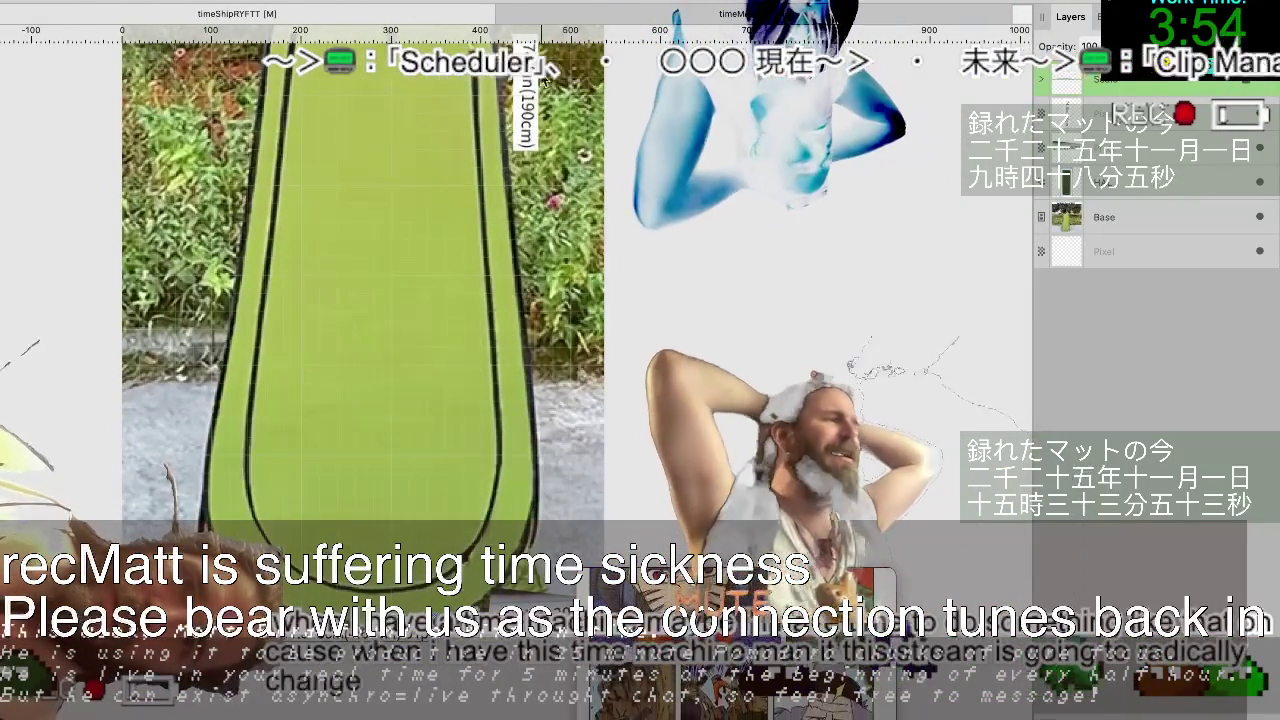
key("ctrl+Tab")
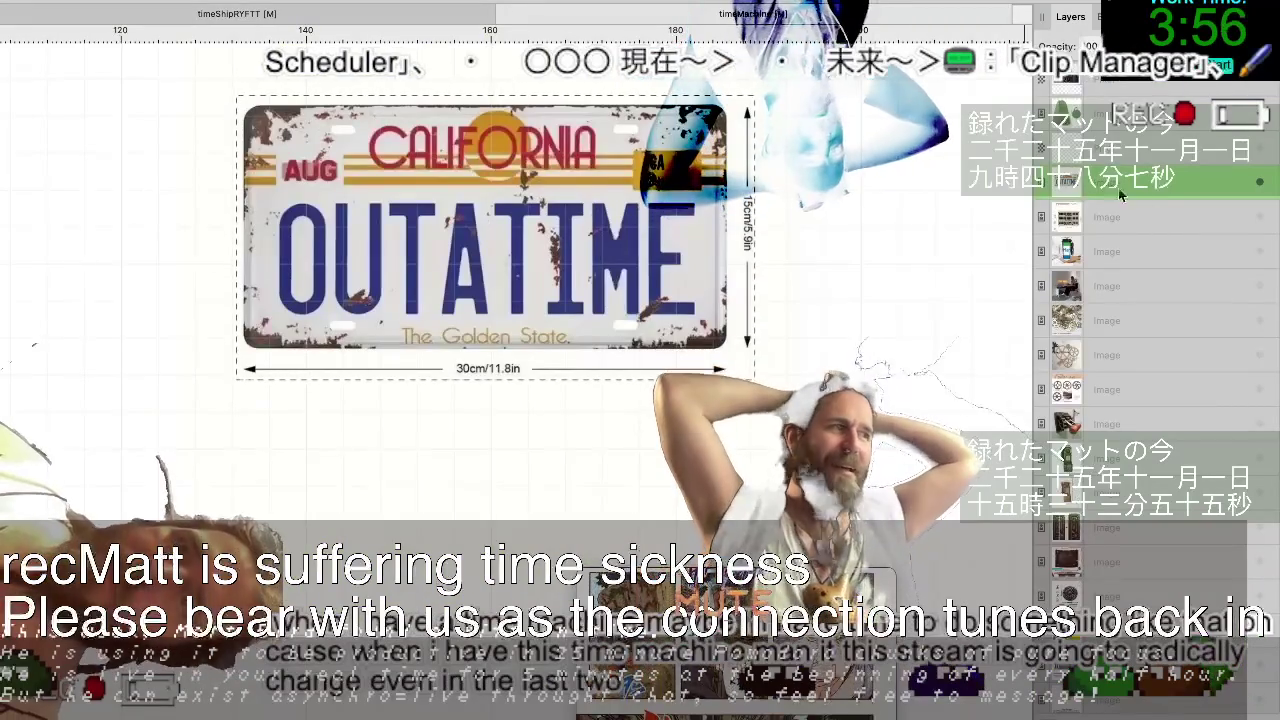
left_click(1156, 217)
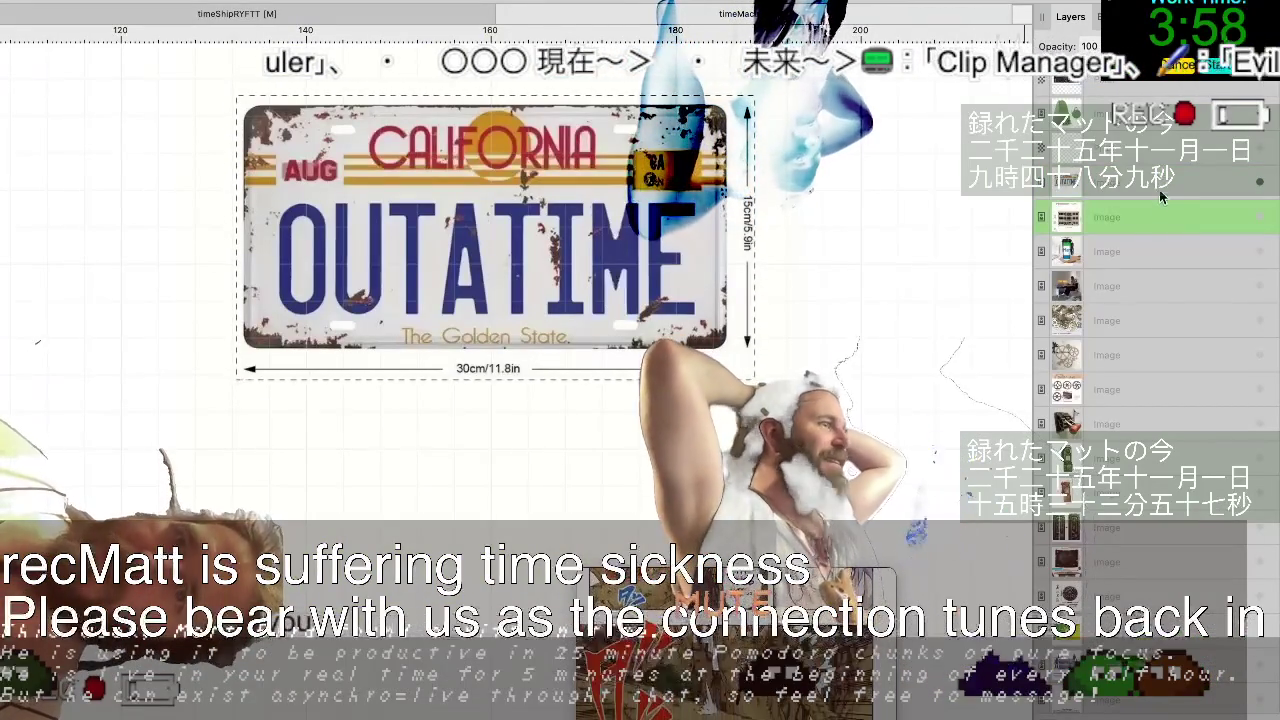
scroll(1159, 207, "down", 5)
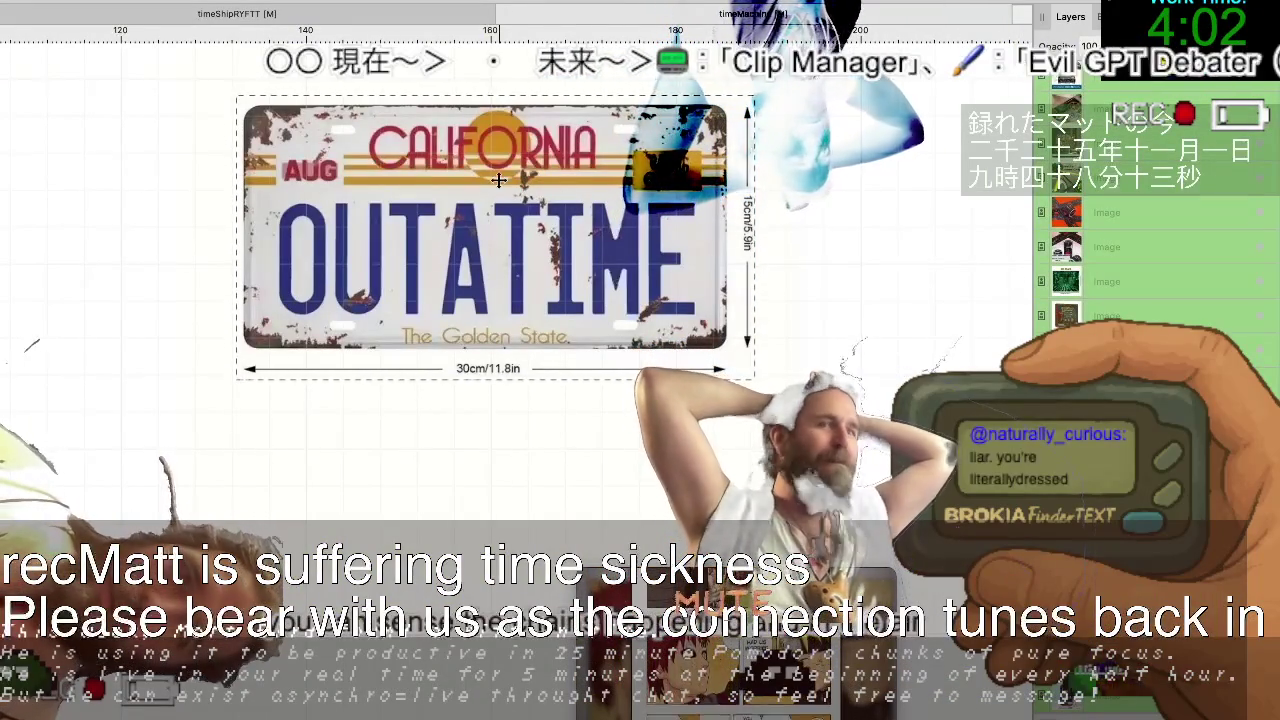
key("ctrl+Tab")
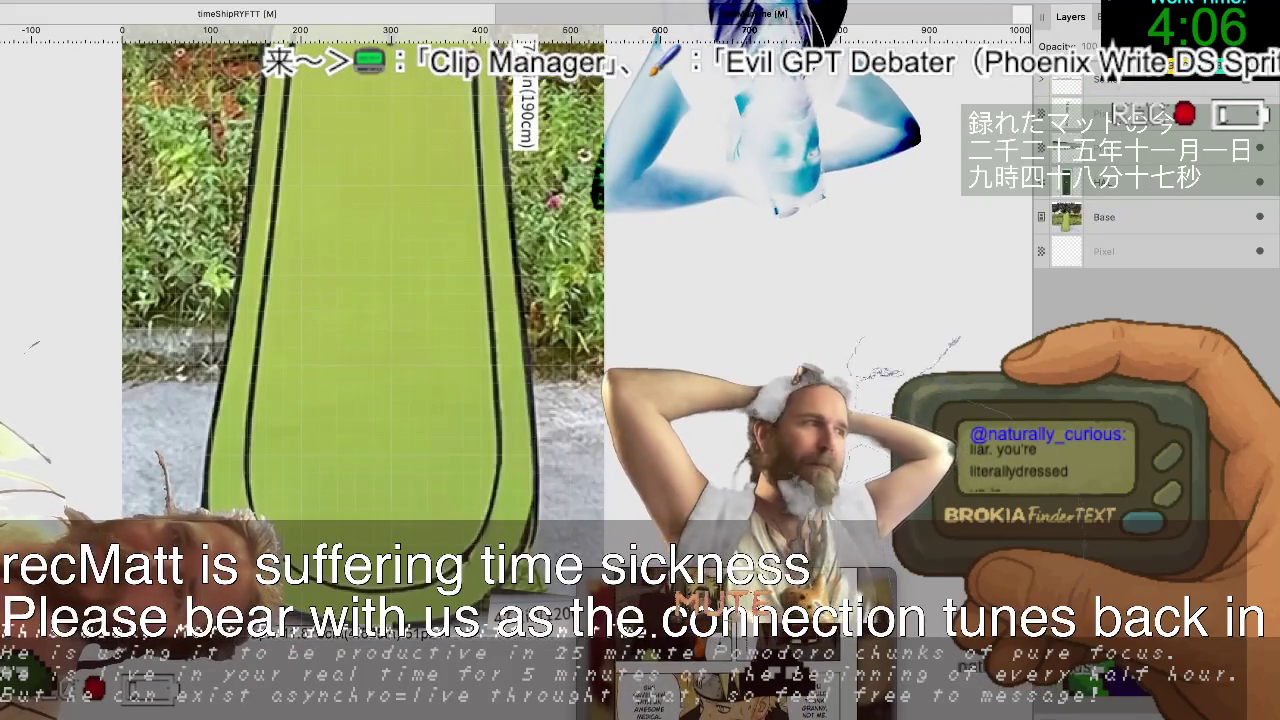
key("ctrl+Tab")
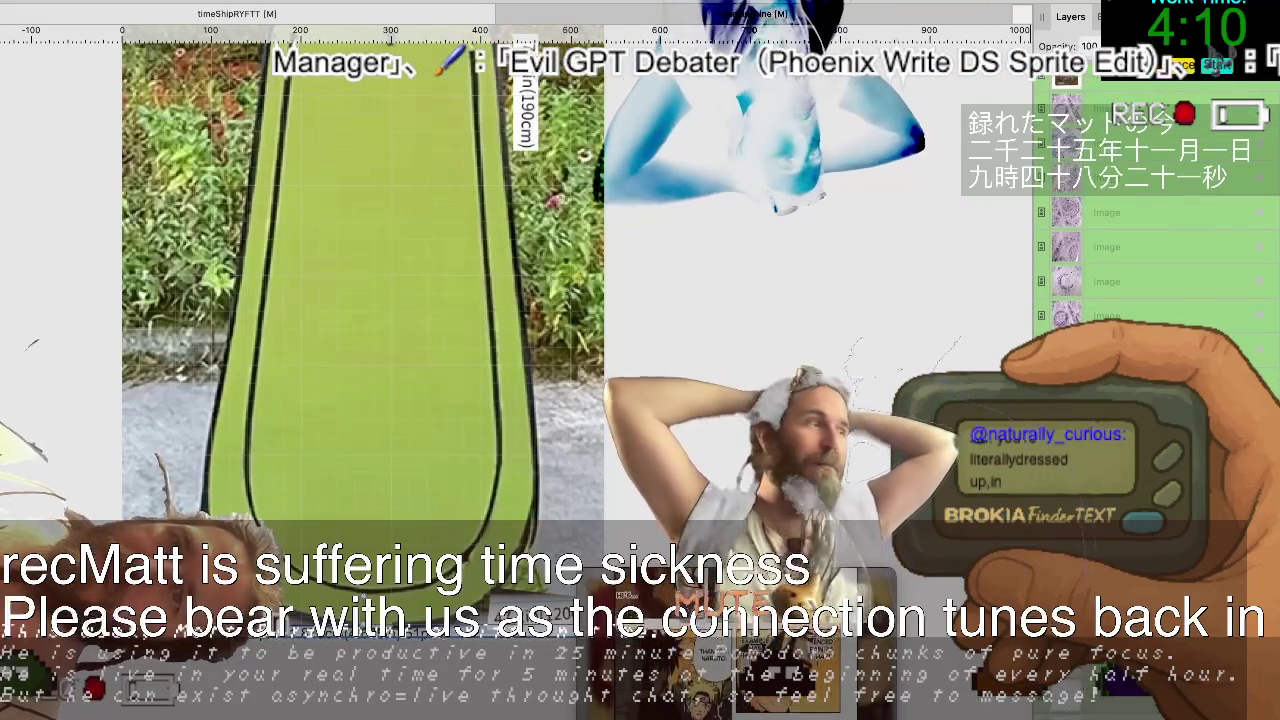
key("ctrl+Tab")
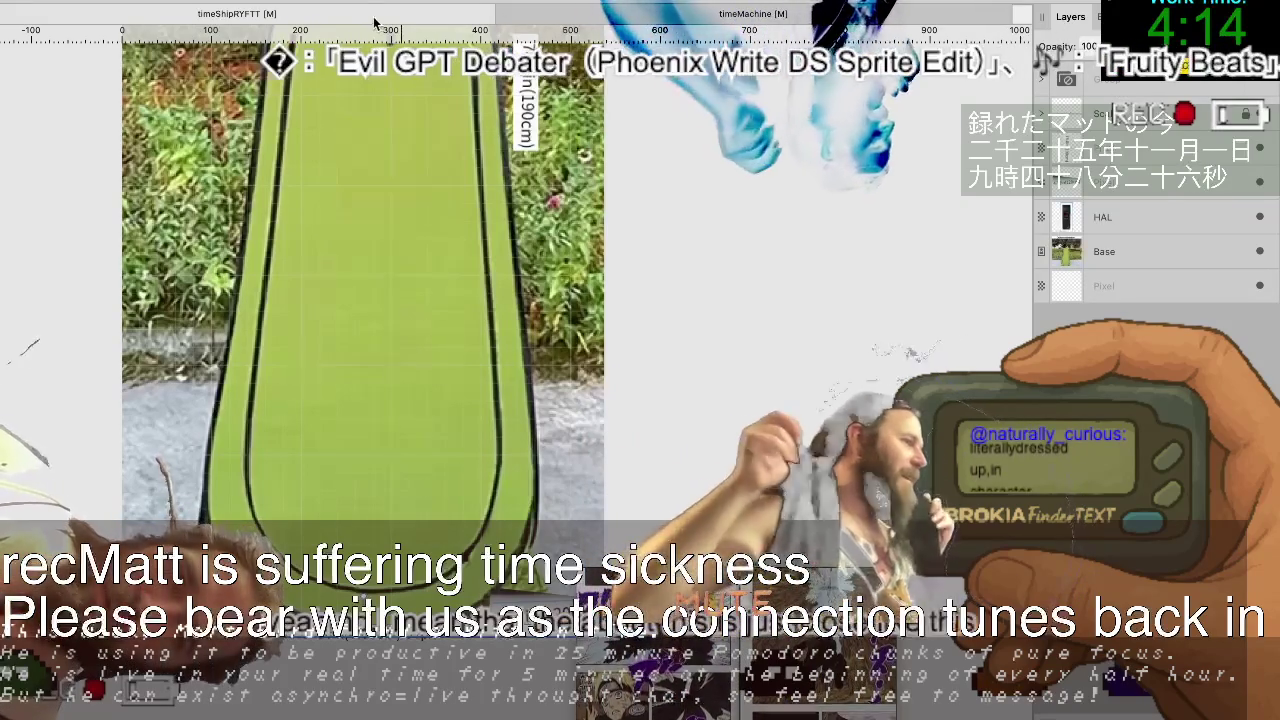
left_click(628, 16)
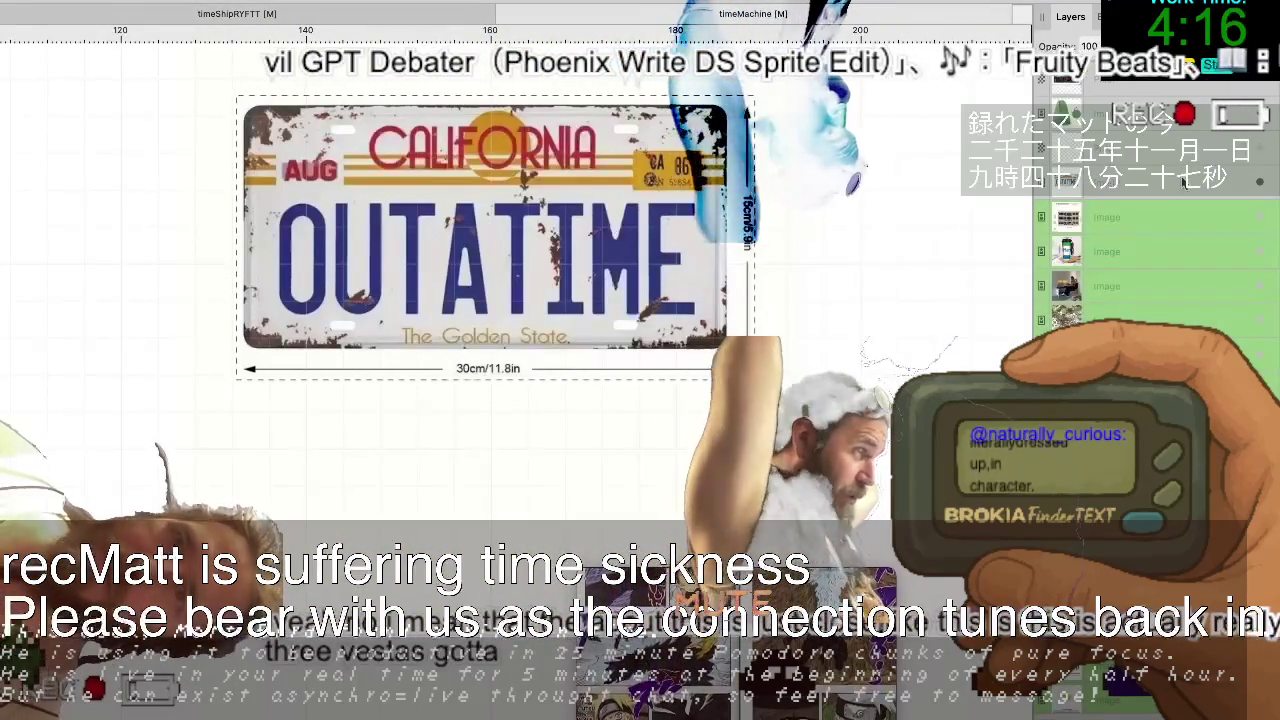
key("ctrl+Tab")
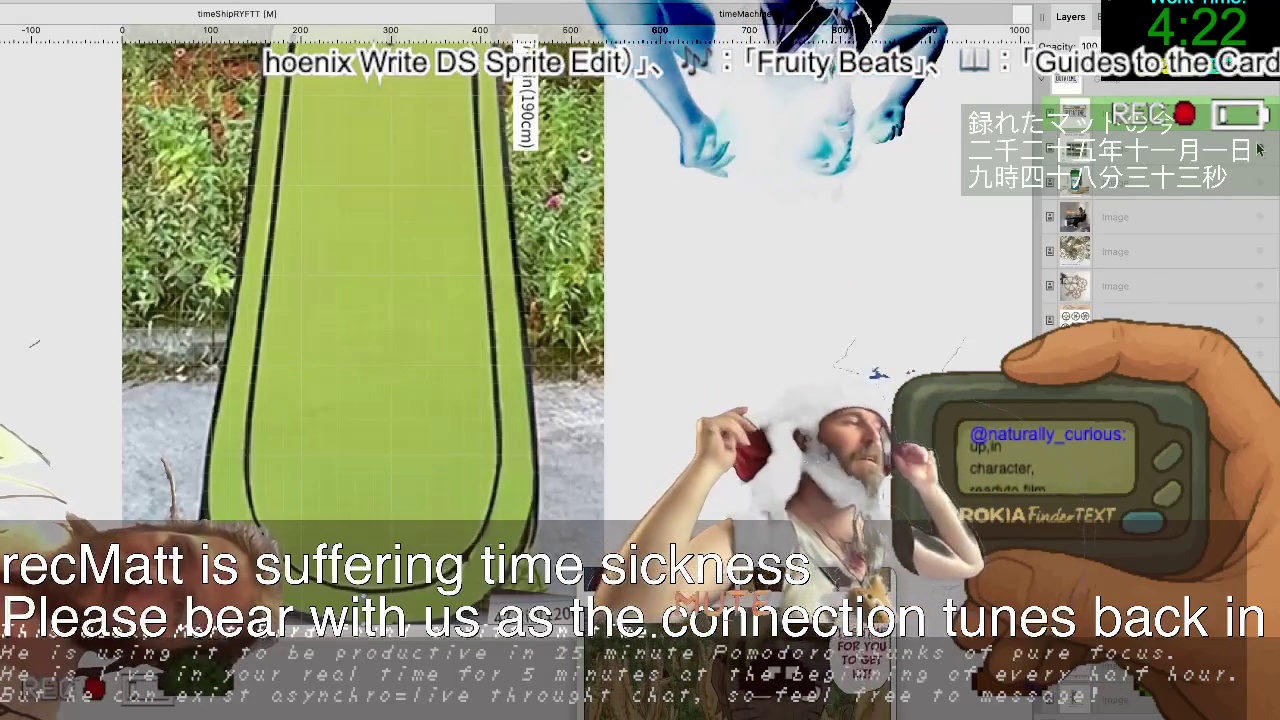
scroll(1068, 237, "down", 3)
scroll(1068, 237, "down", 3)
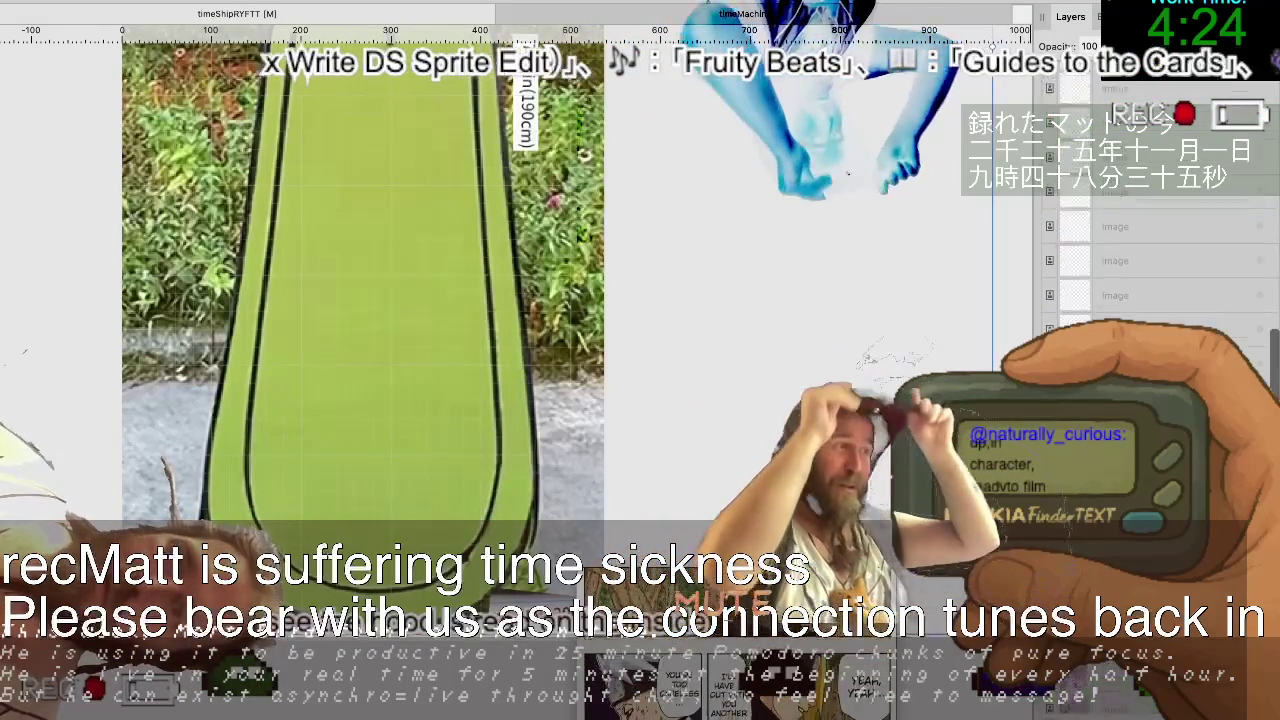
scroll(1068, 237, "down", 3)
scroll(1068, 237, "down", 3)
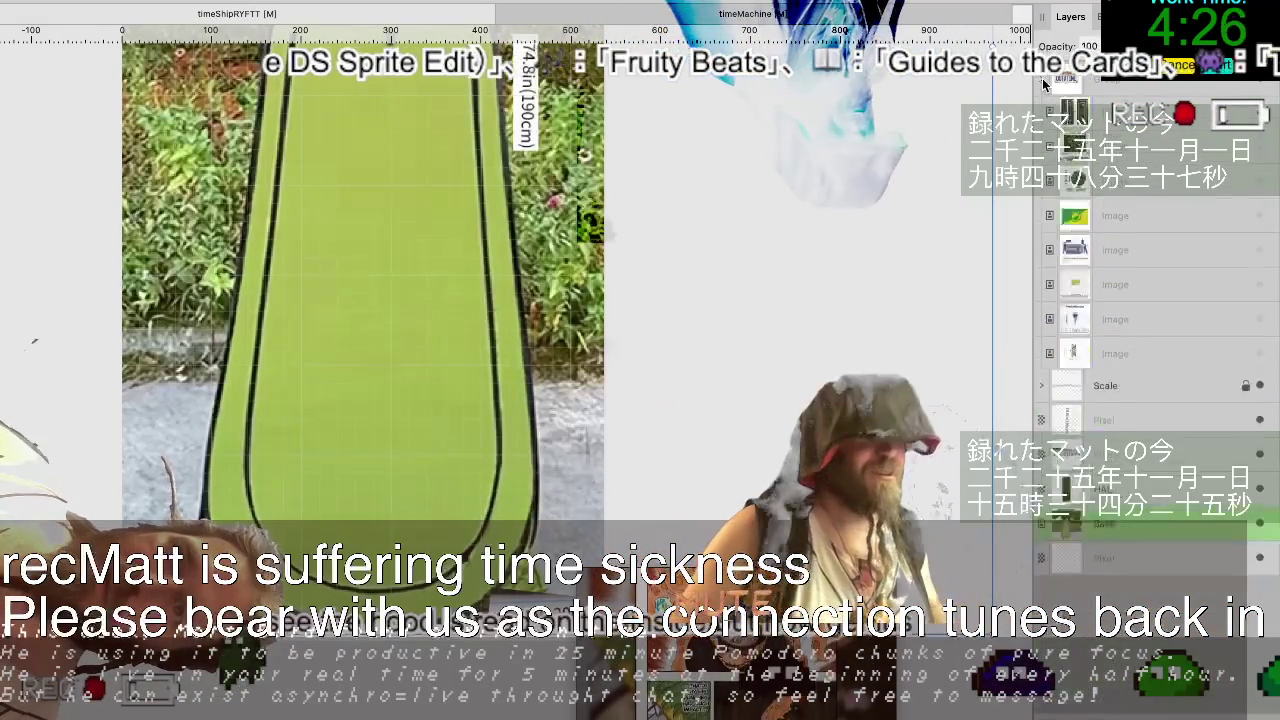
scroll(1090, 88, "down", 5)
left_click(1100, 113)
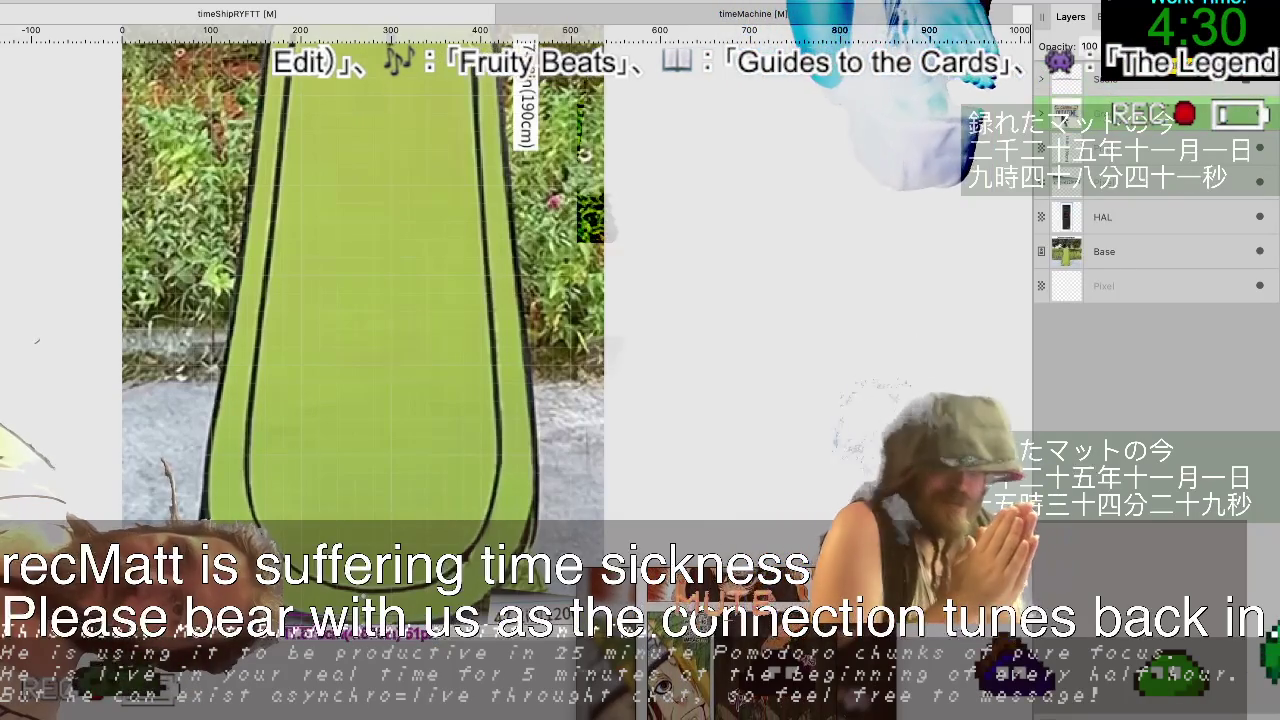
scroll(1147, 160, "up", 3)
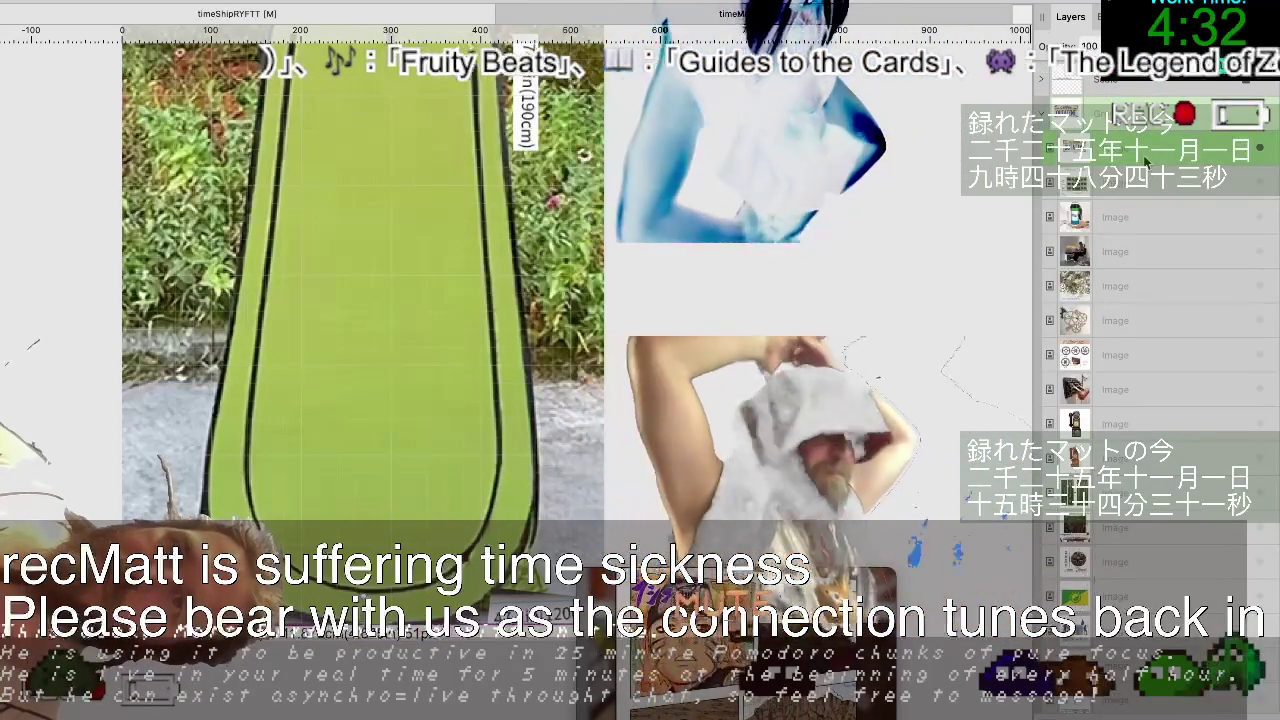
scroll(1147, 160, "up", 3)
scroll(1147, 160, "up", 3)
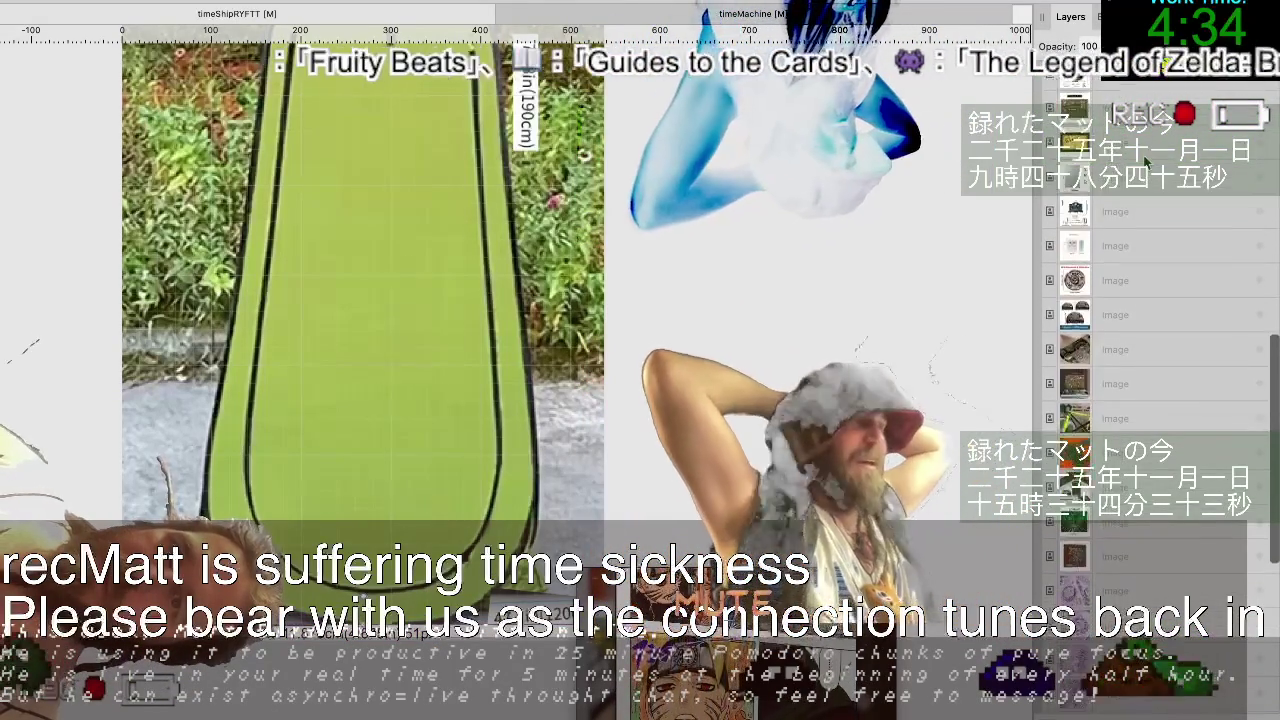
scroll(1140, 140, "up", 3)
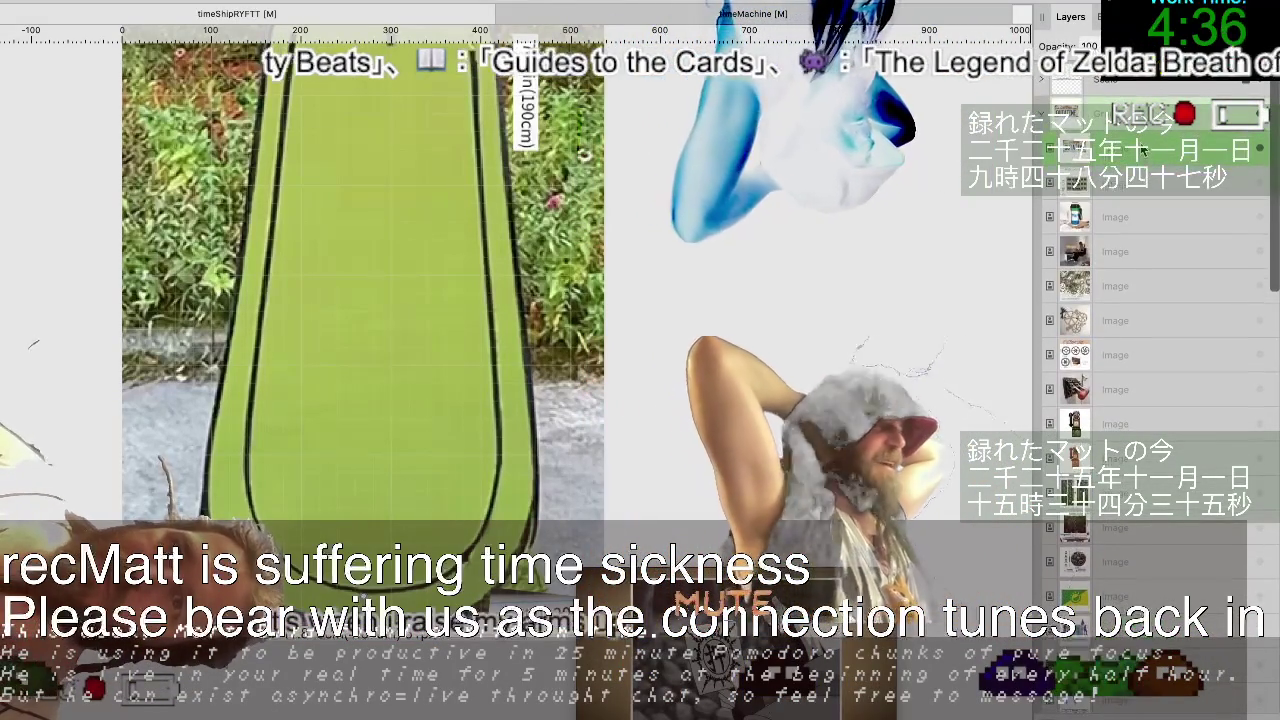
right_click(1143, 150)
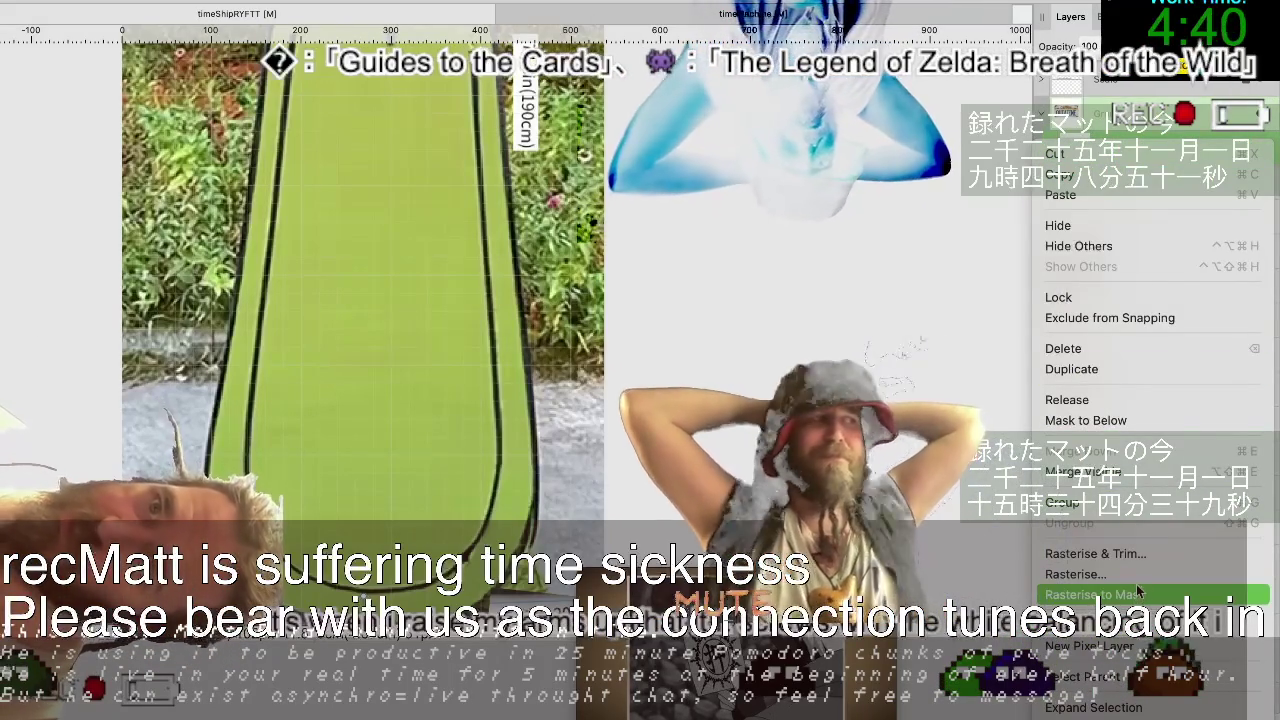
Select all the circular sketch Image layers and rasterise them into Pixel layers.
left_click(1075, 574)
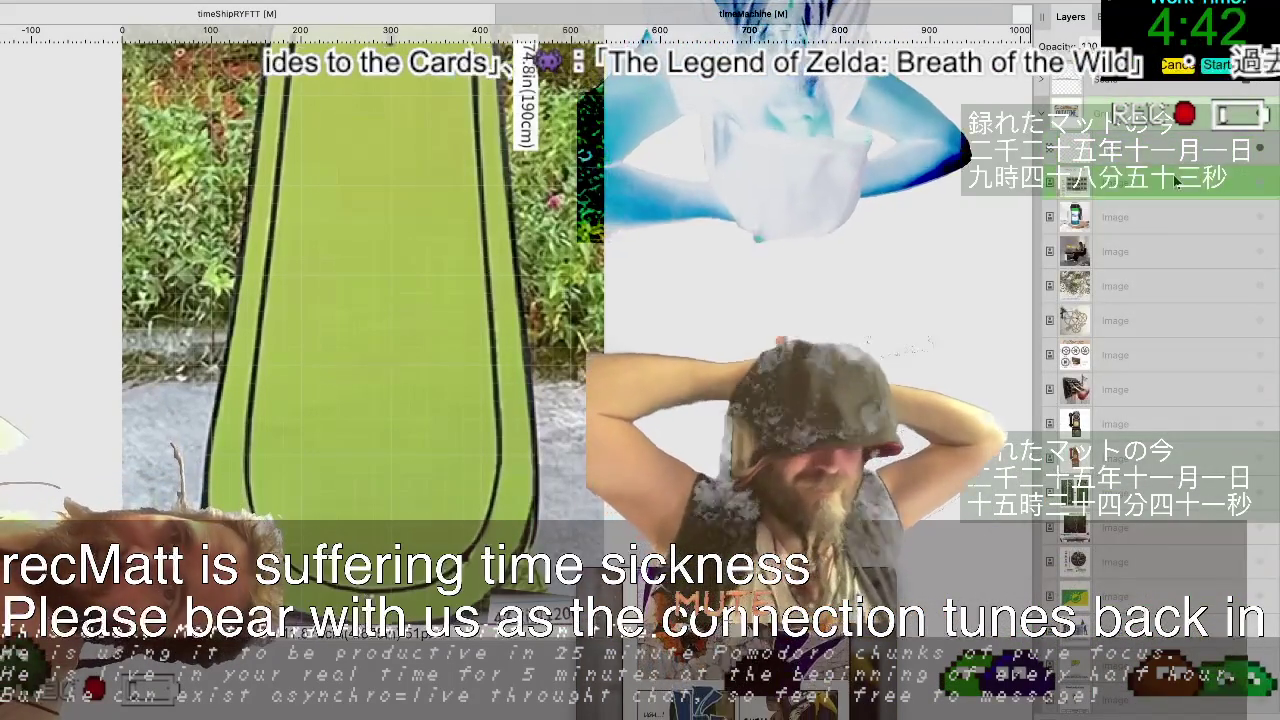
scroll(1175, 220, "down", 5)
scroll(1170, 236, "down", 3)
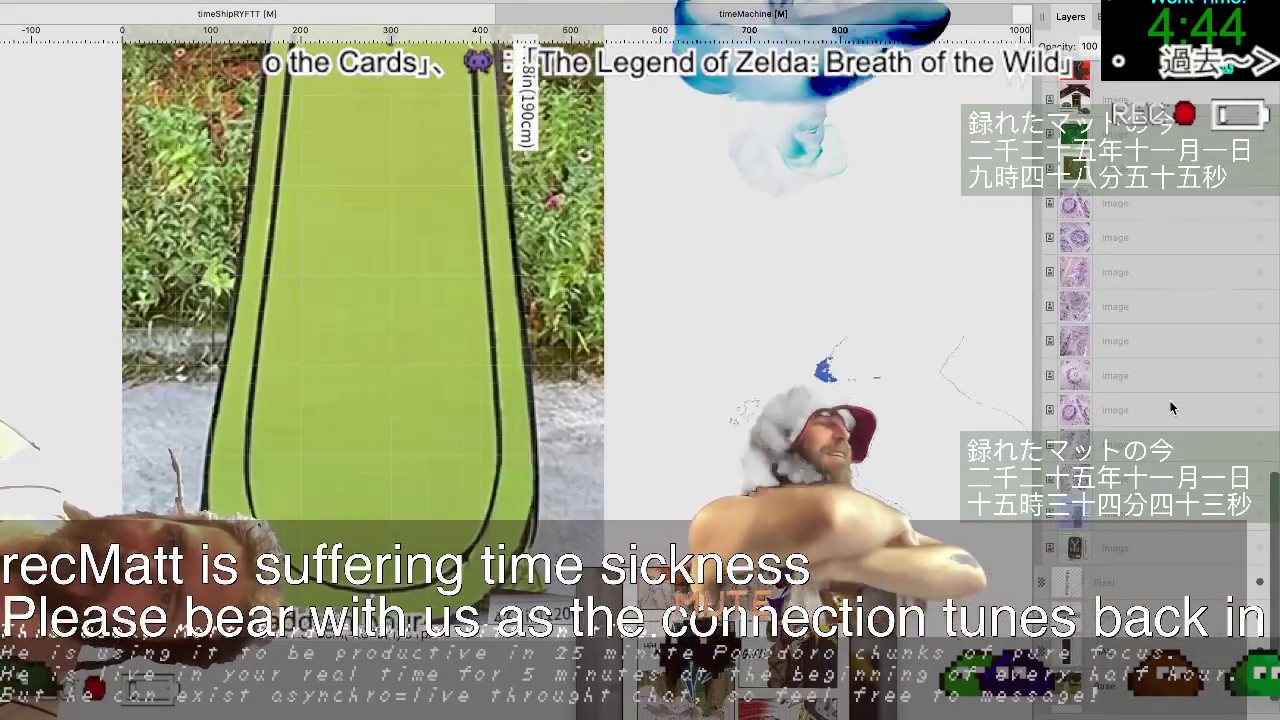
scroll(1162, 592, "down", 3)
key("ctrl+a")
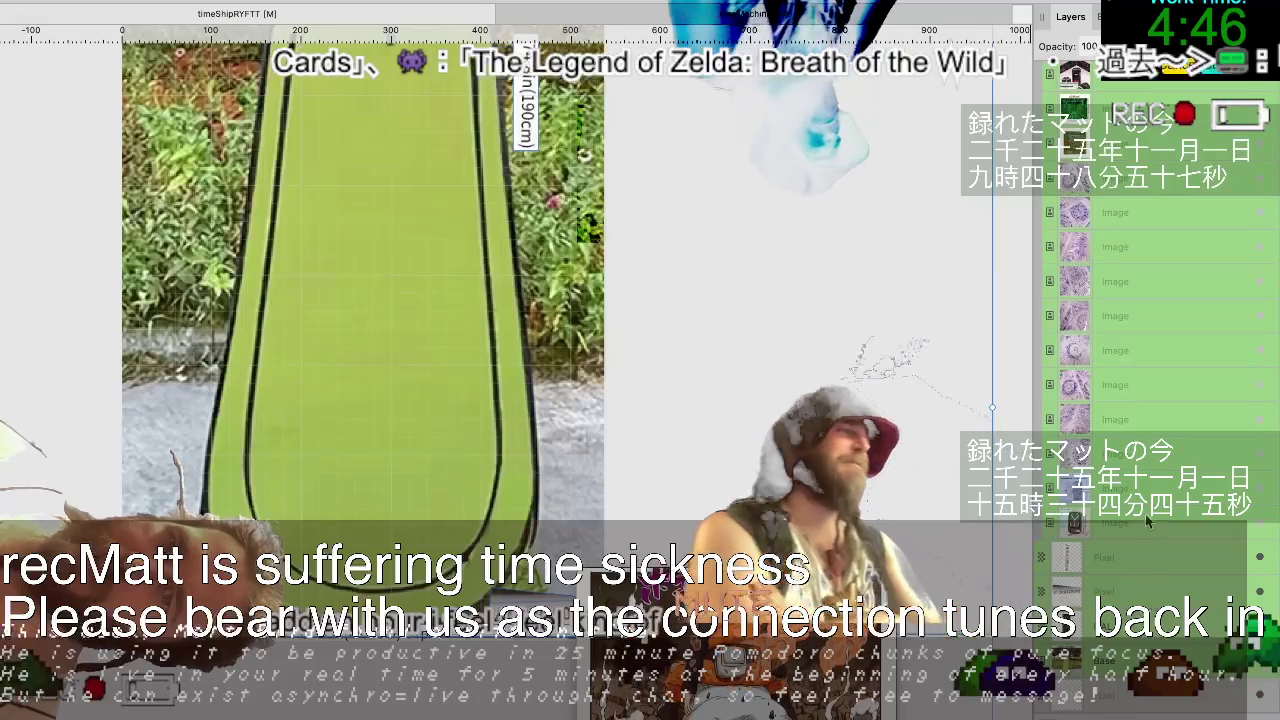
right_click(1145, 519)
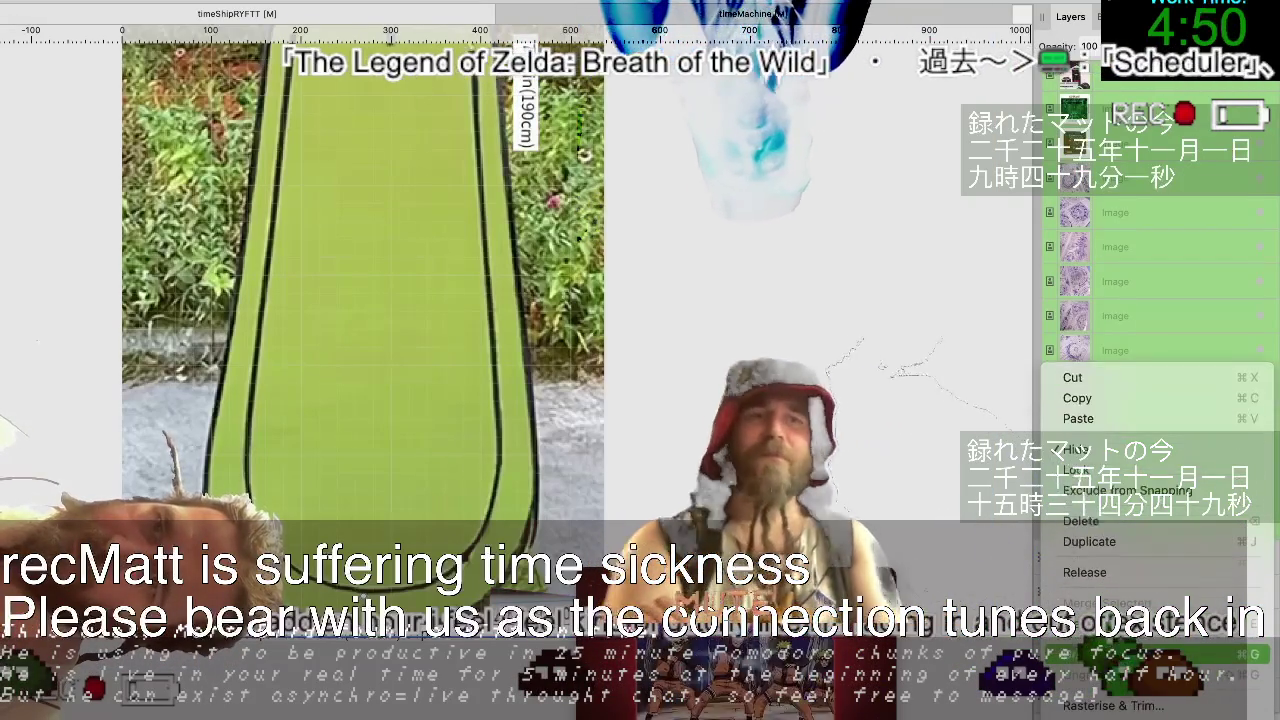
left_click(1150, 663)
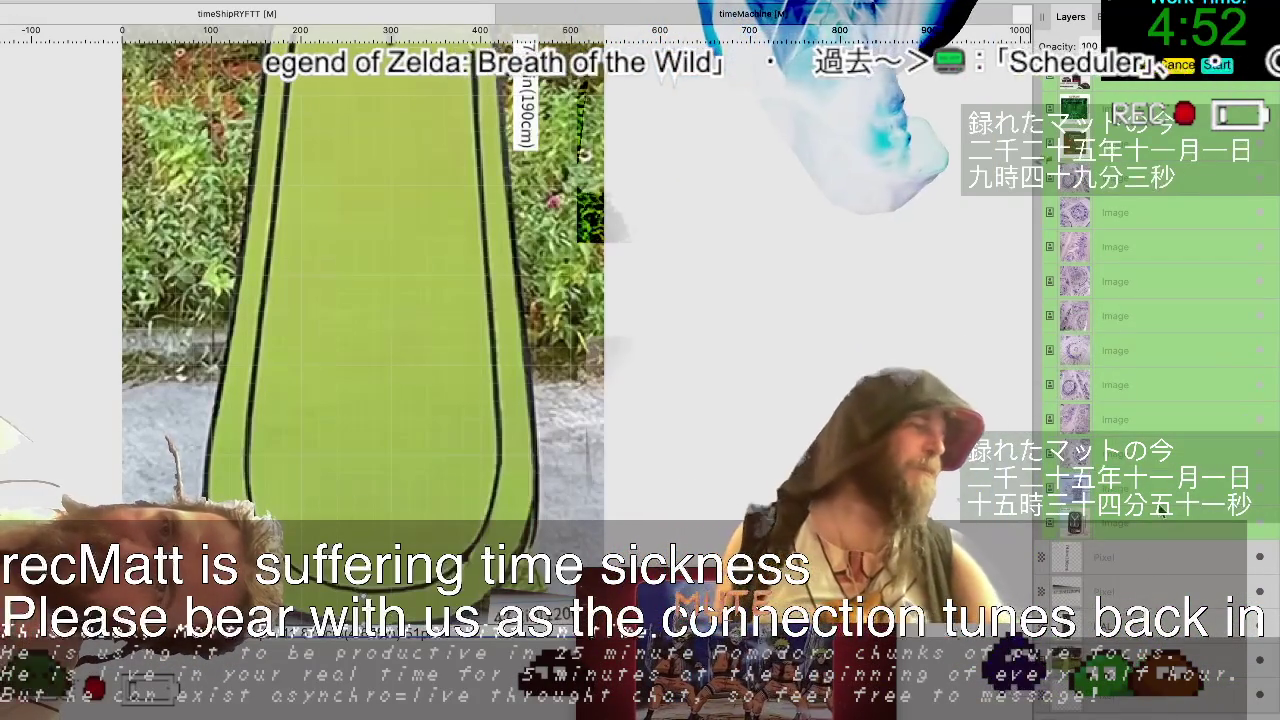
scroll(1163, 508, "down", 5)
scroll(1163, 508, "down", 5)
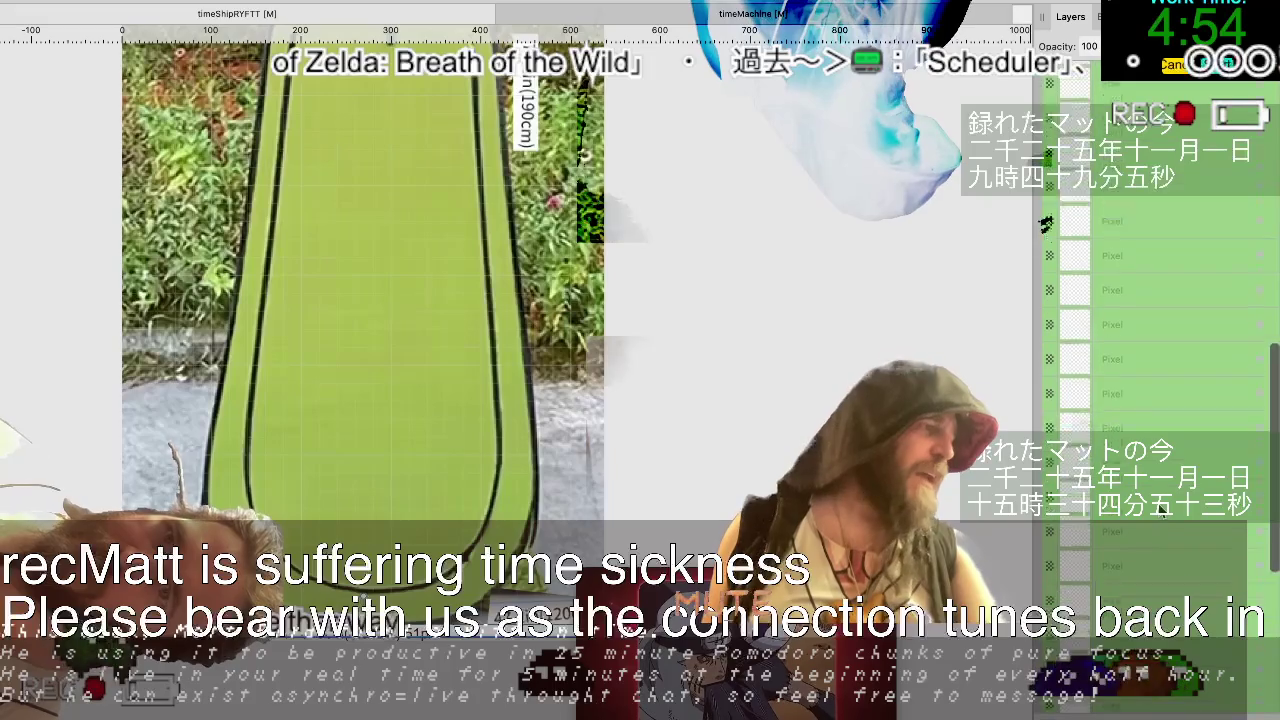
scroll(1163, 508, "down", 3)
scroll(1076, 232, "up", 3)
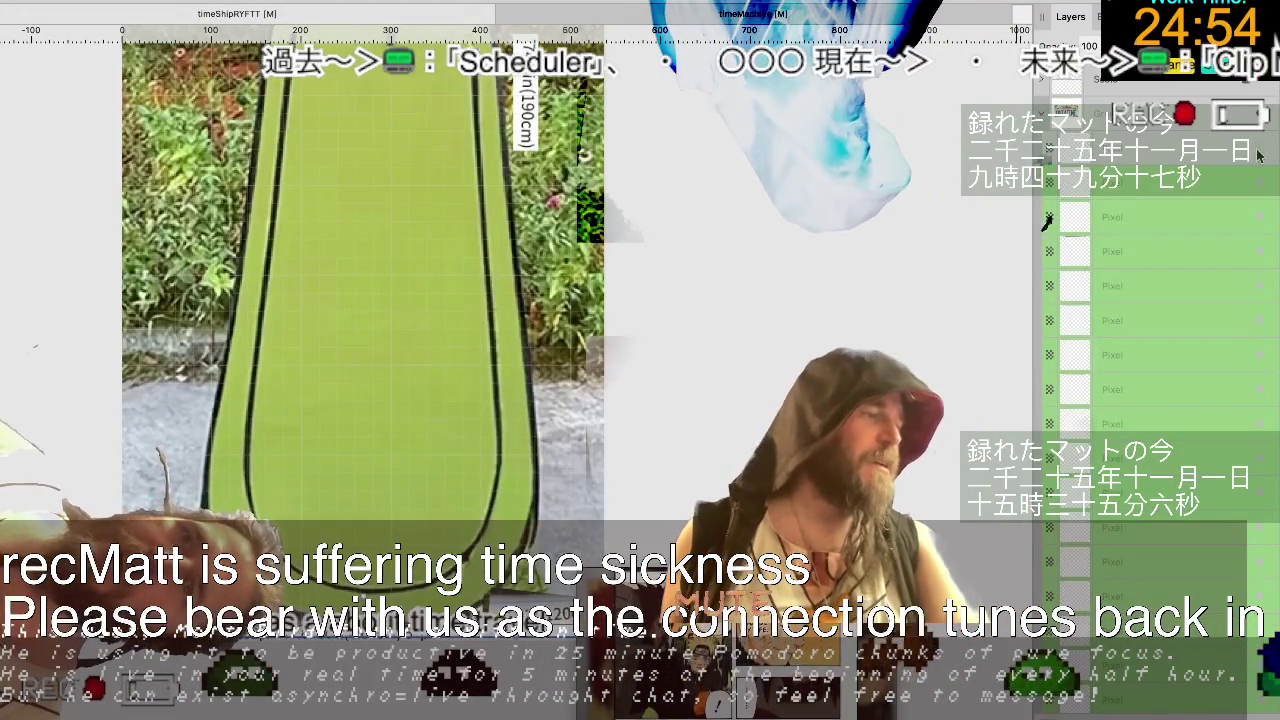
scroll(792, 263, "down", 3)
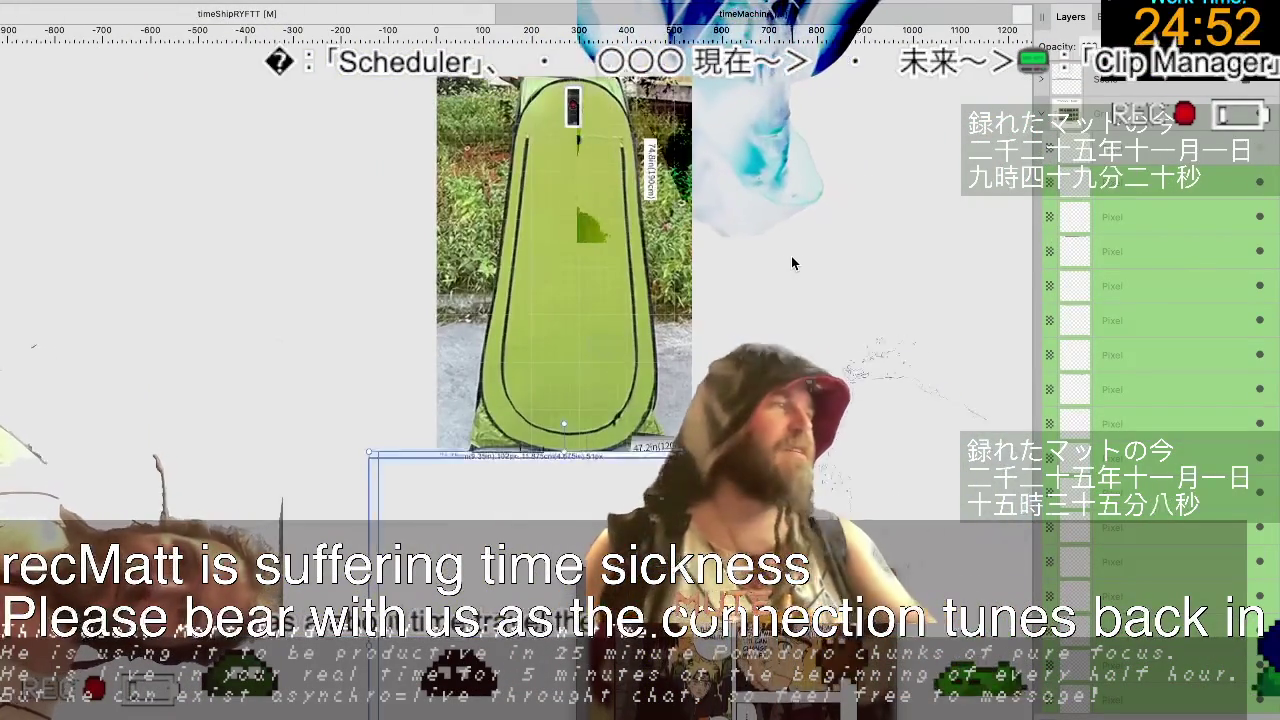
Zoom out on the Affinity Designer canvas to view the finished tent mockup.
scroll(792, 263, "down", 2)
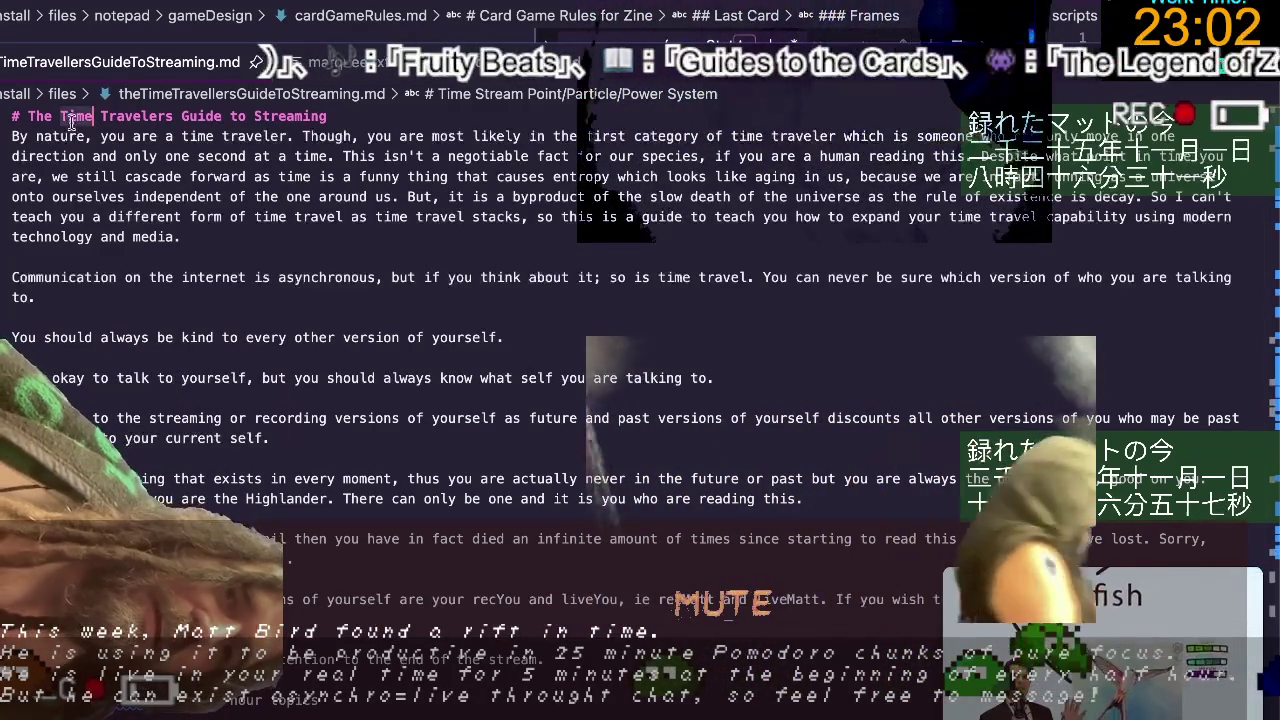
Change the H1 to 'The Travelers Guide to Time Streaming' and start a new line beneath it.
key("ctrl+BackSpace")
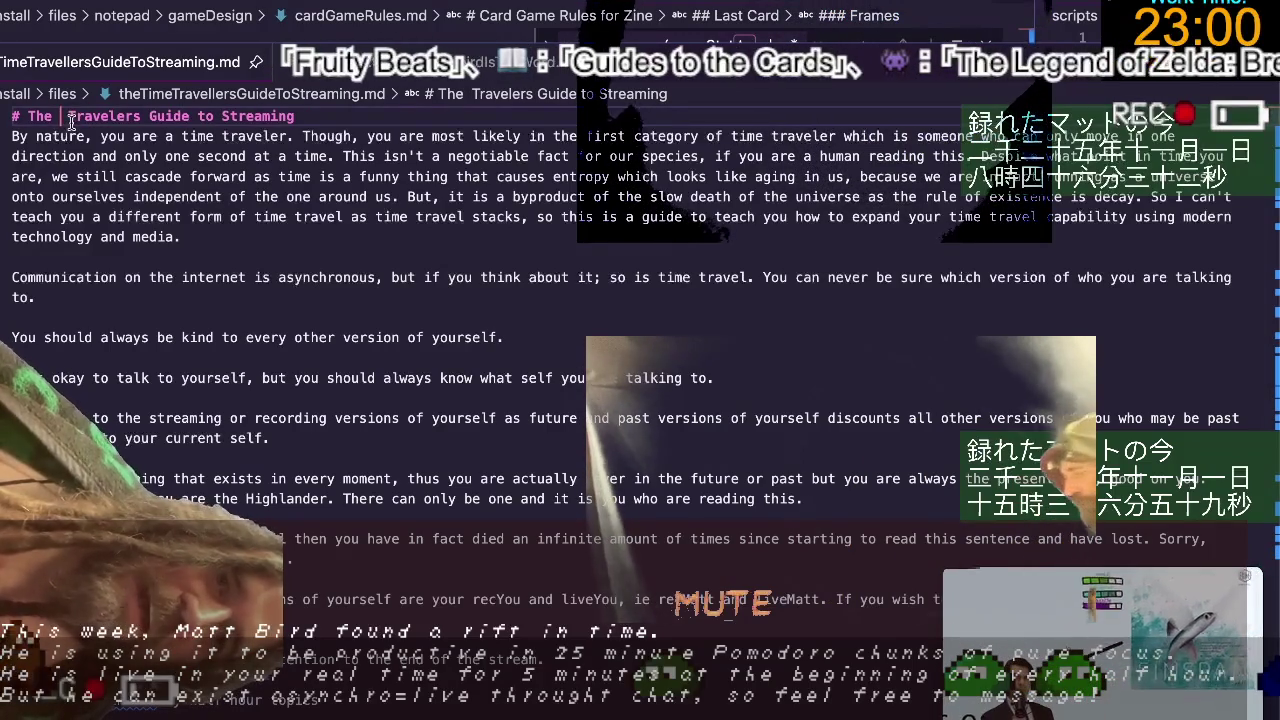
key("BackSpace")
left_click(213, 116)
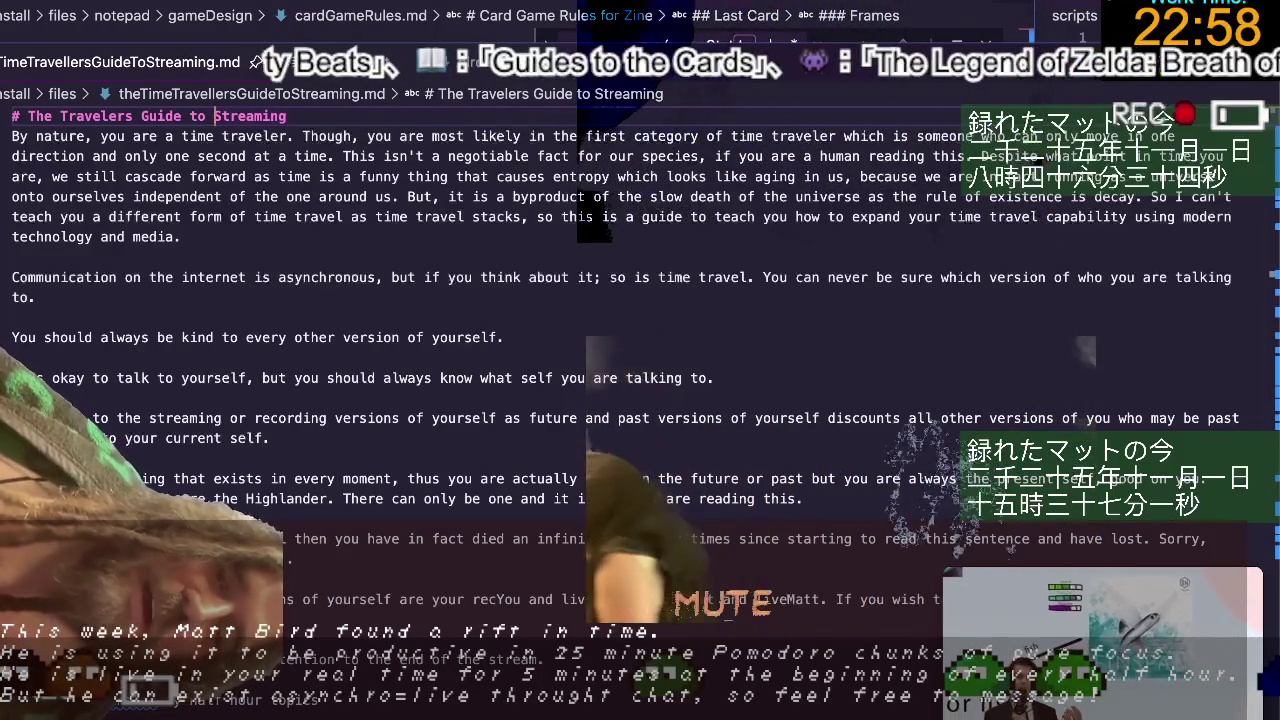
type("Time")
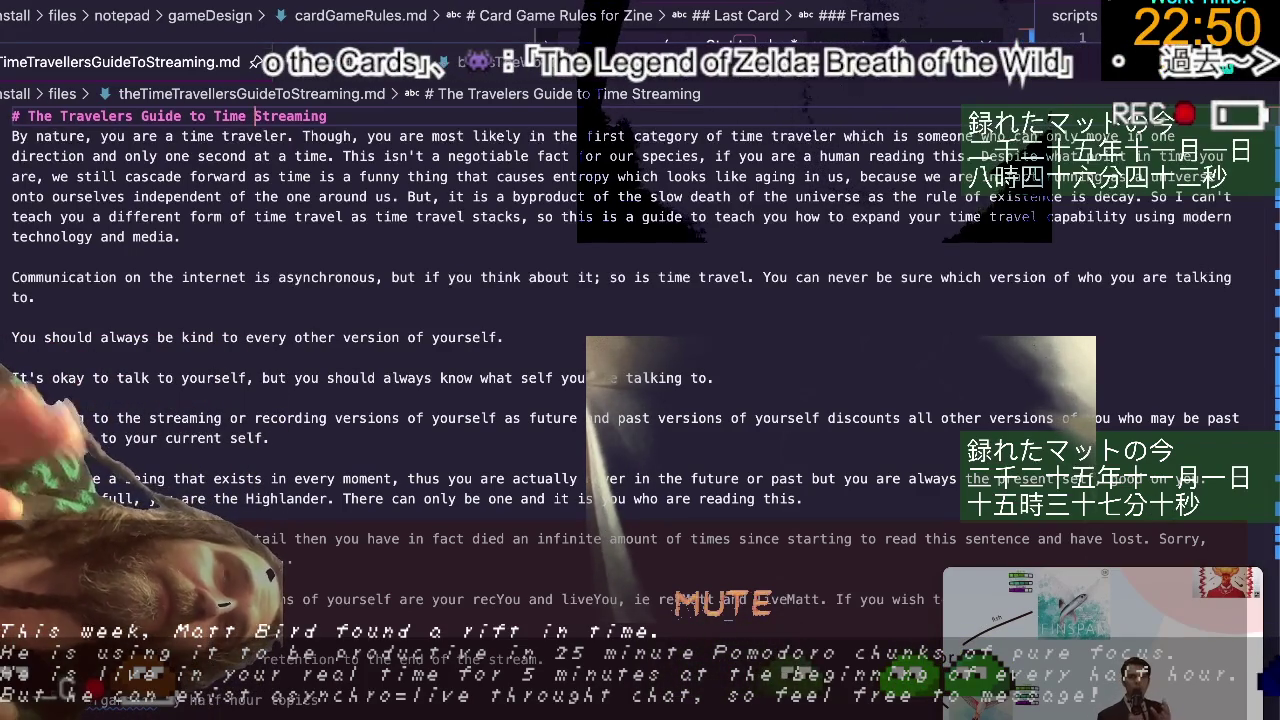
key("Return")
type("## B")
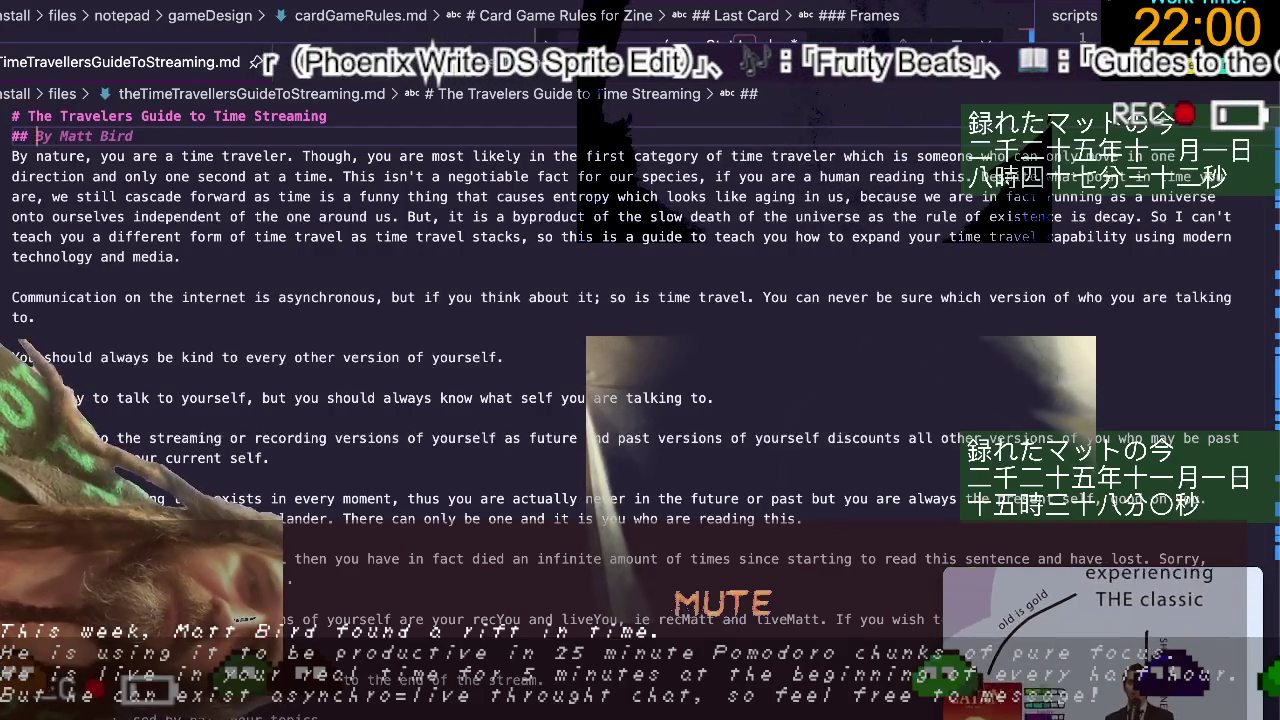
Dismiss the suggested author byline on the new '## ' subheading line.
left_click(53, 136)
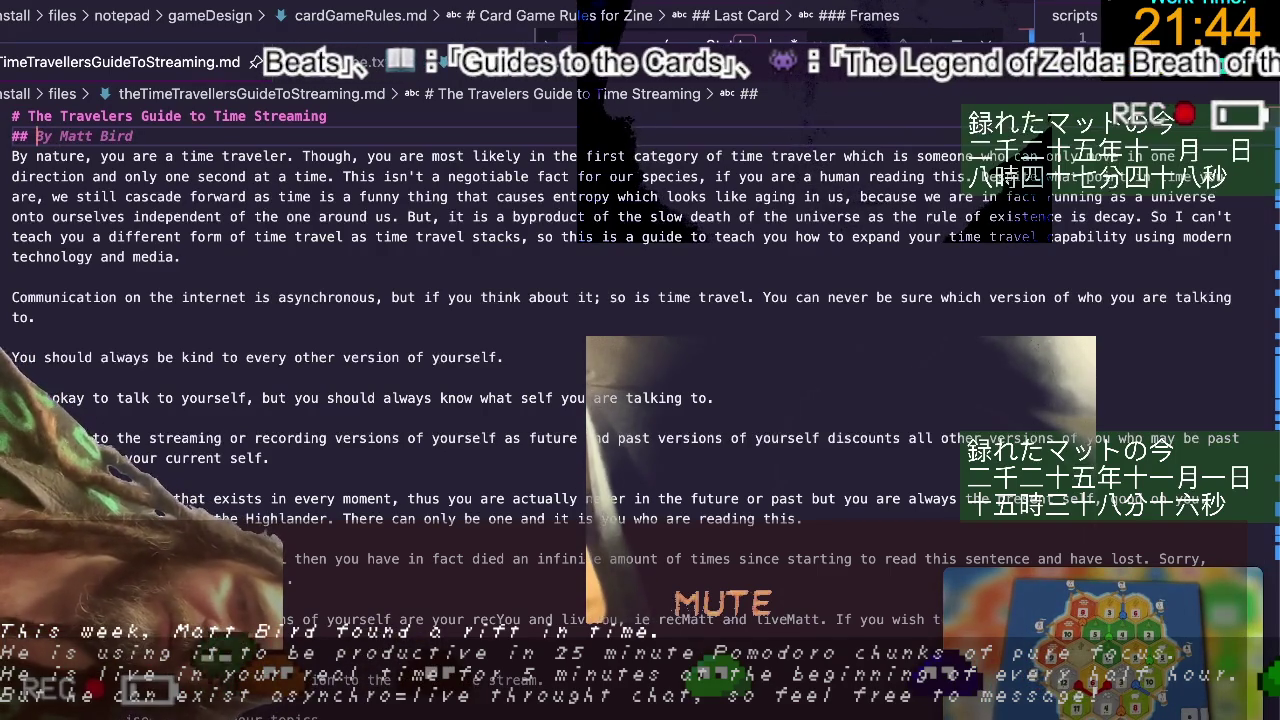
key("Escape")
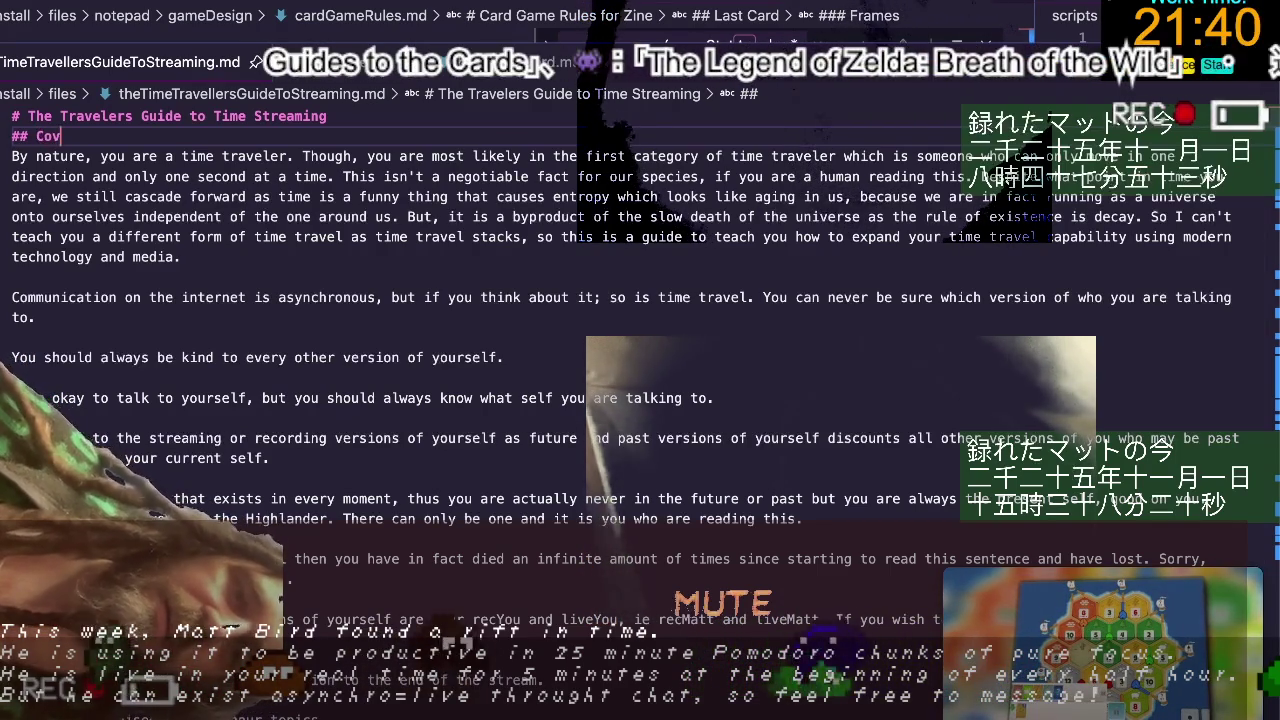
Add '## Cover', '## 1' and '## 2' headings beneath the title.
type("Cover")
key("Return")
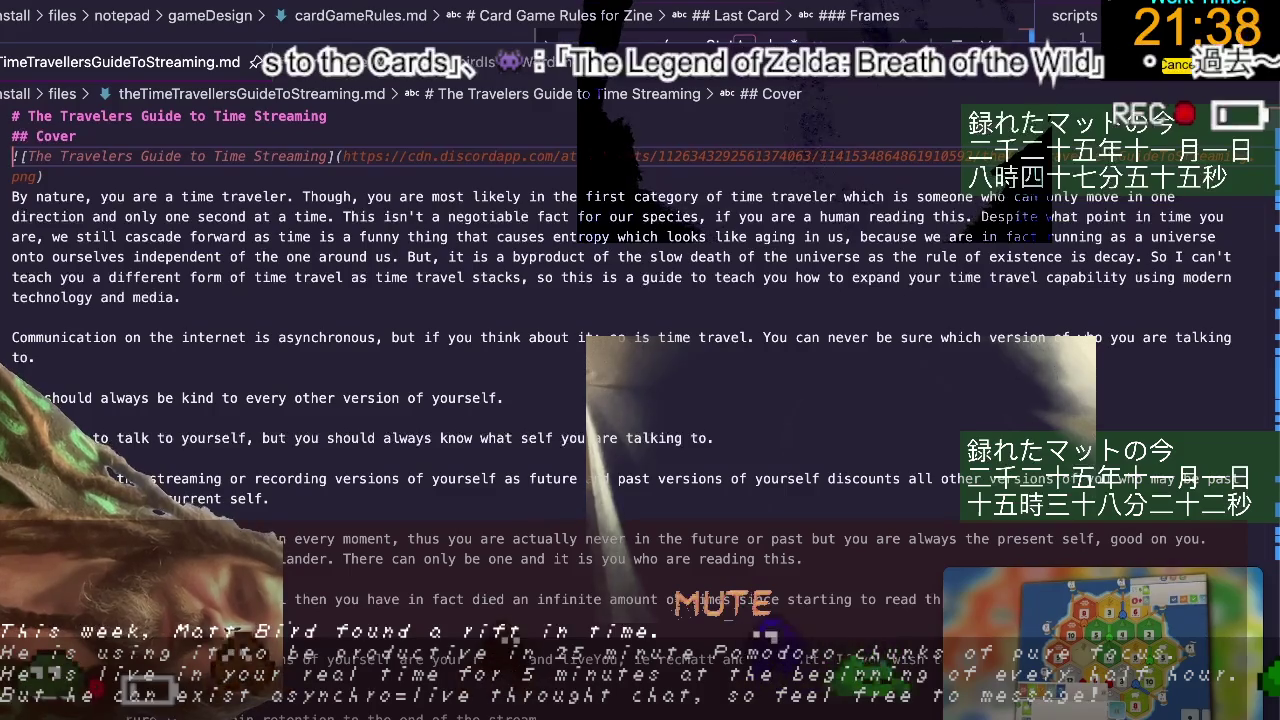
type("## 1")
key("Return")
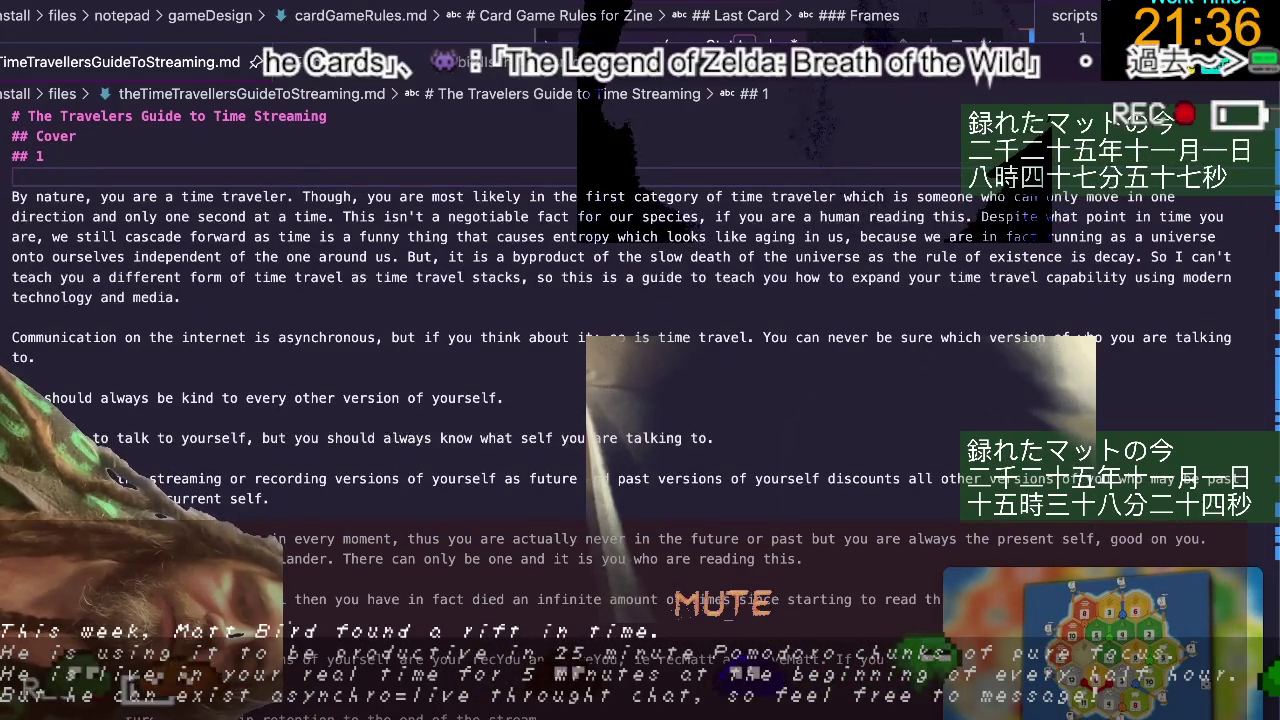
type("# ")
type("2")
key("Return")
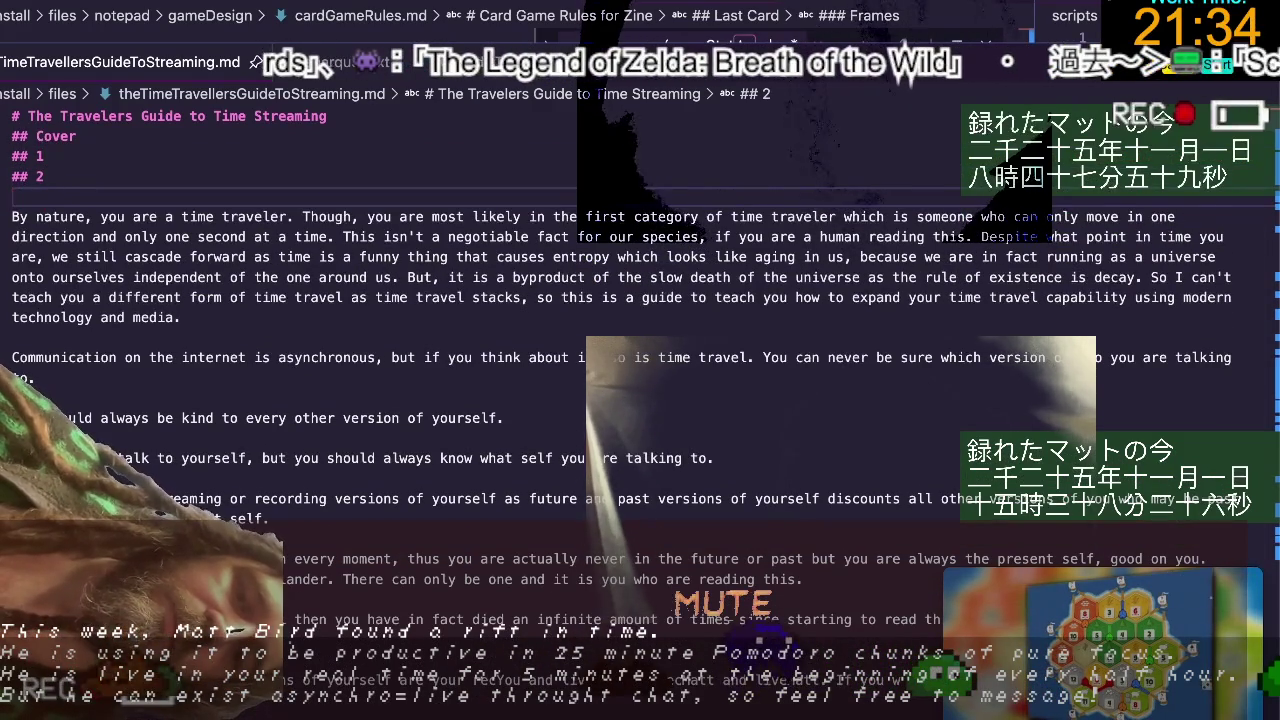
Add page headings 3 and 4, fixing a missing space and clearing stray $$ characters.
type("## 43")
type("##4")
key("Return")
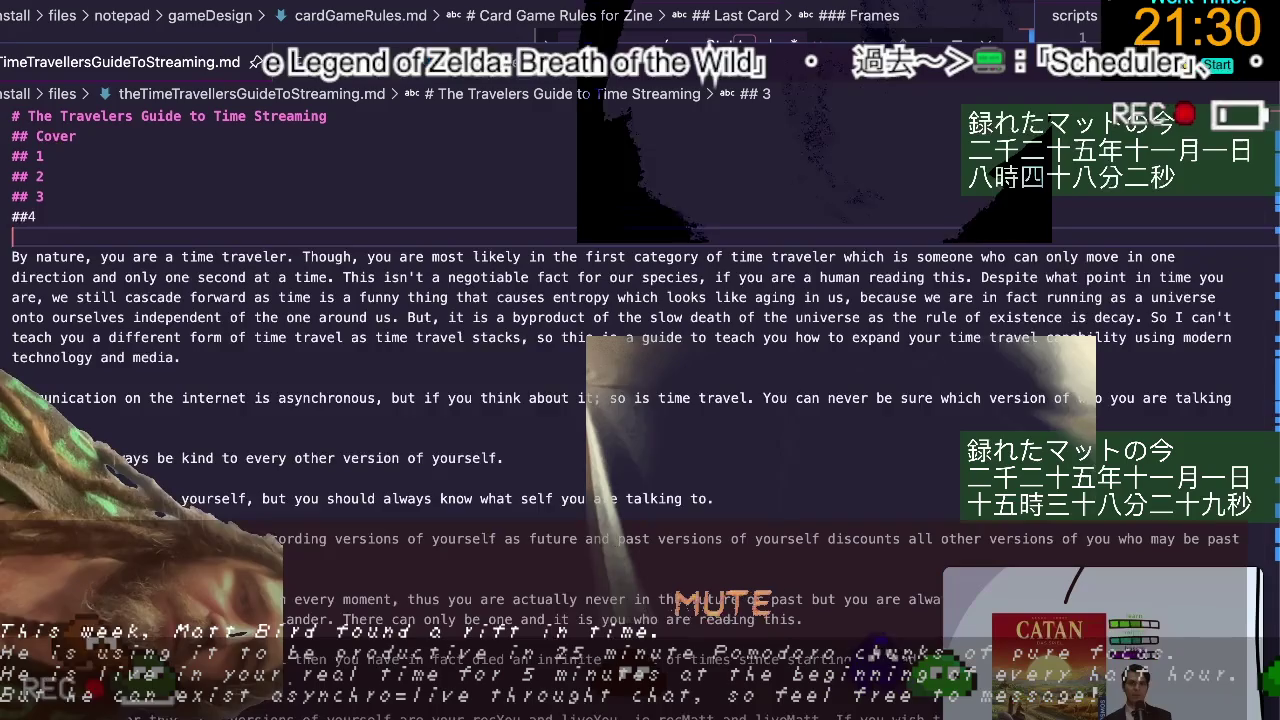
key("BackSpace")
type("4")
key("Return")
type("$$")
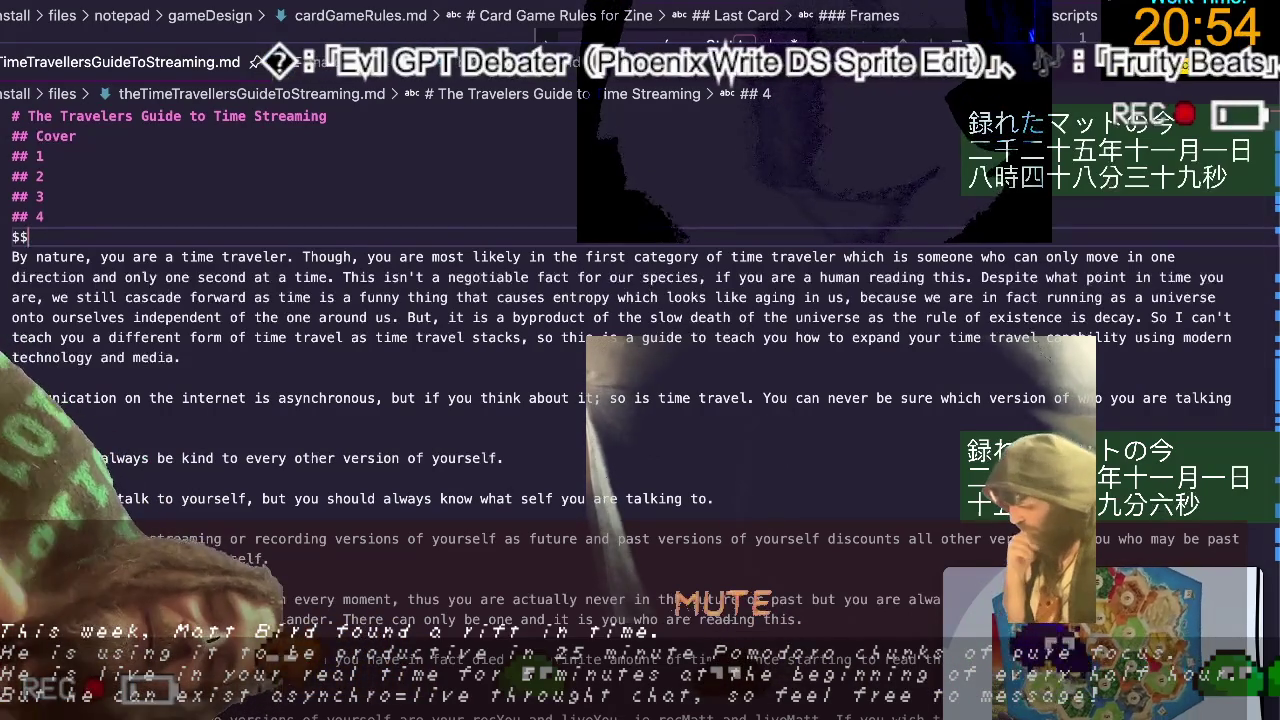
key("BackSpace")
key("BackSpace")
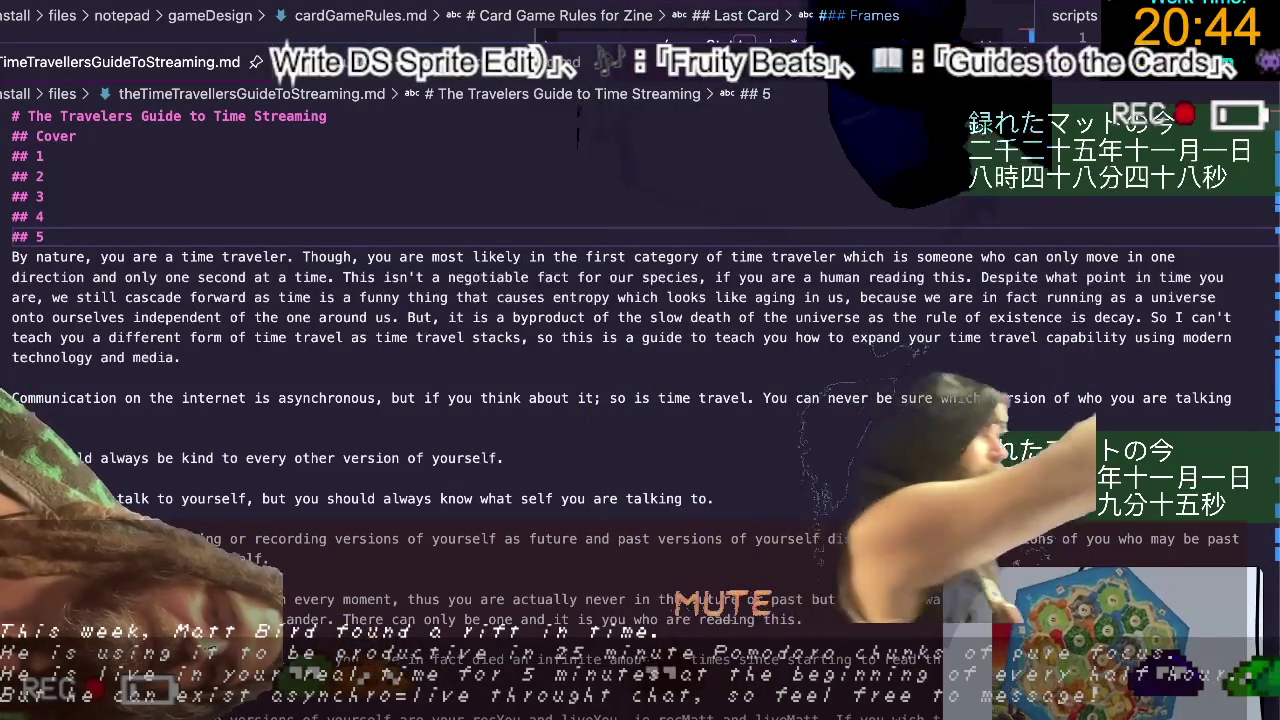
Complete heading 5 and add page headings 6 through 9 on new lines.
type("5")
key("Return")
type("#")
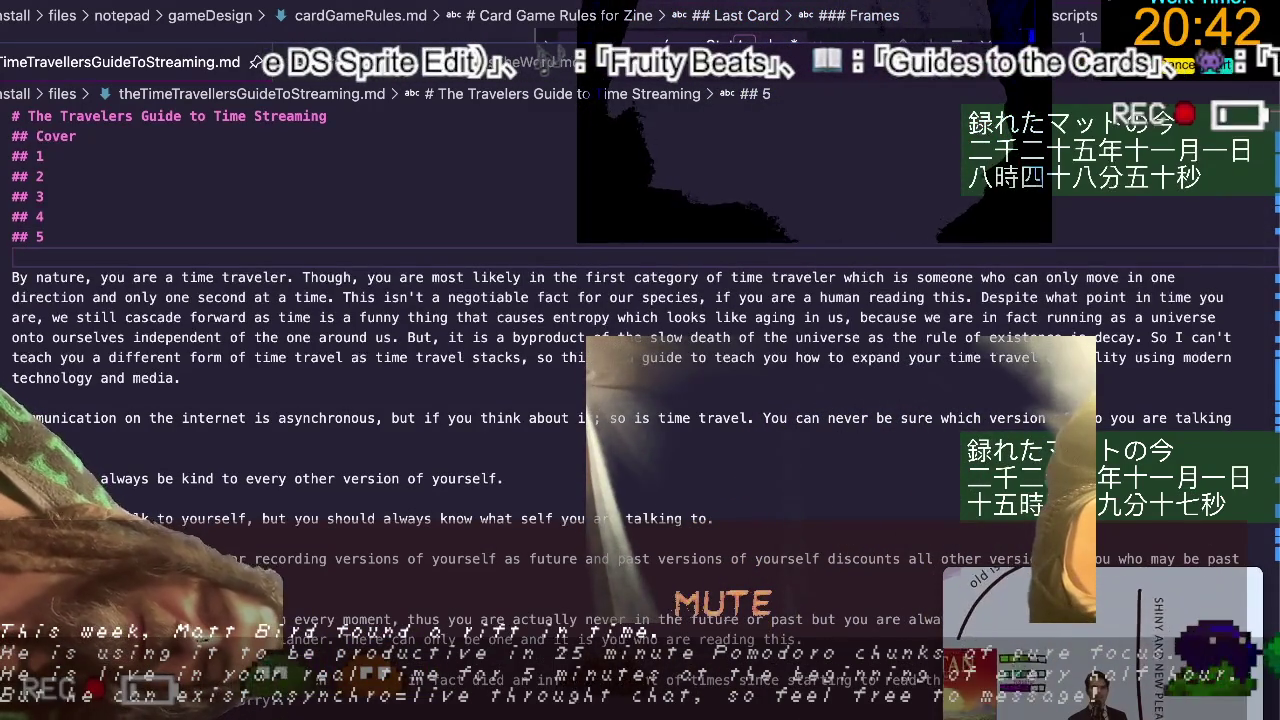
type("# 6")
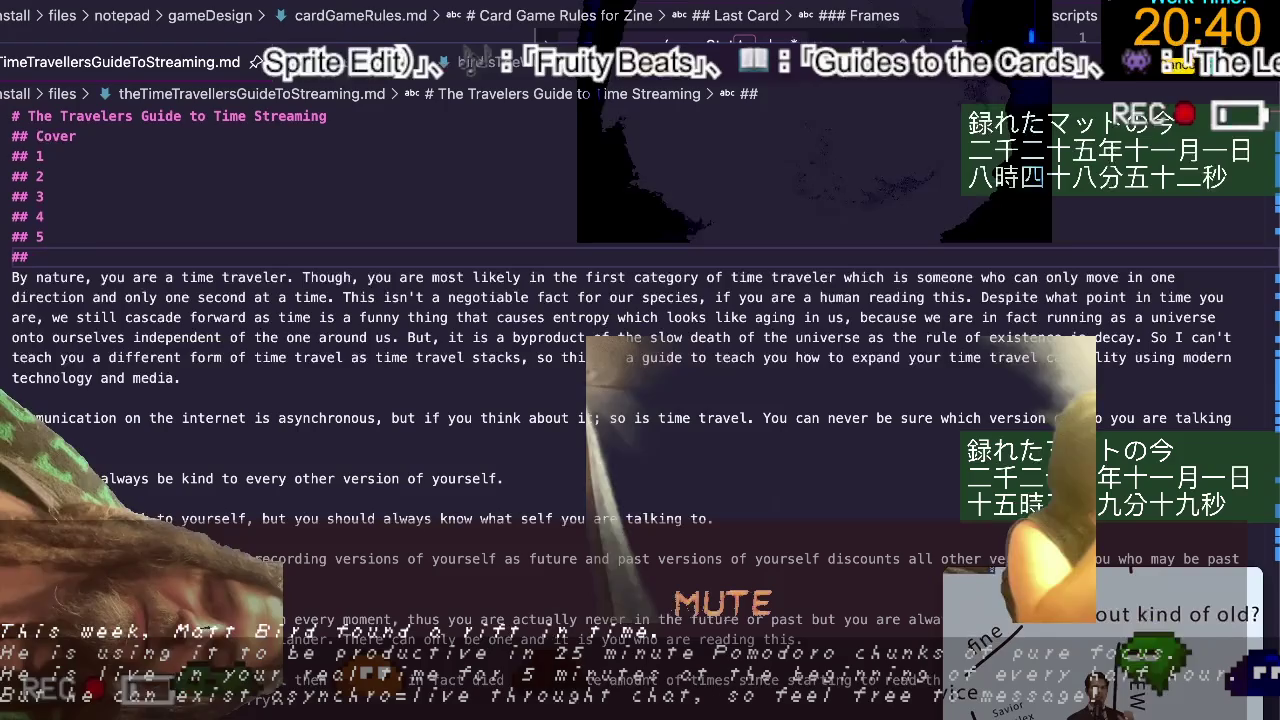
key("Return")
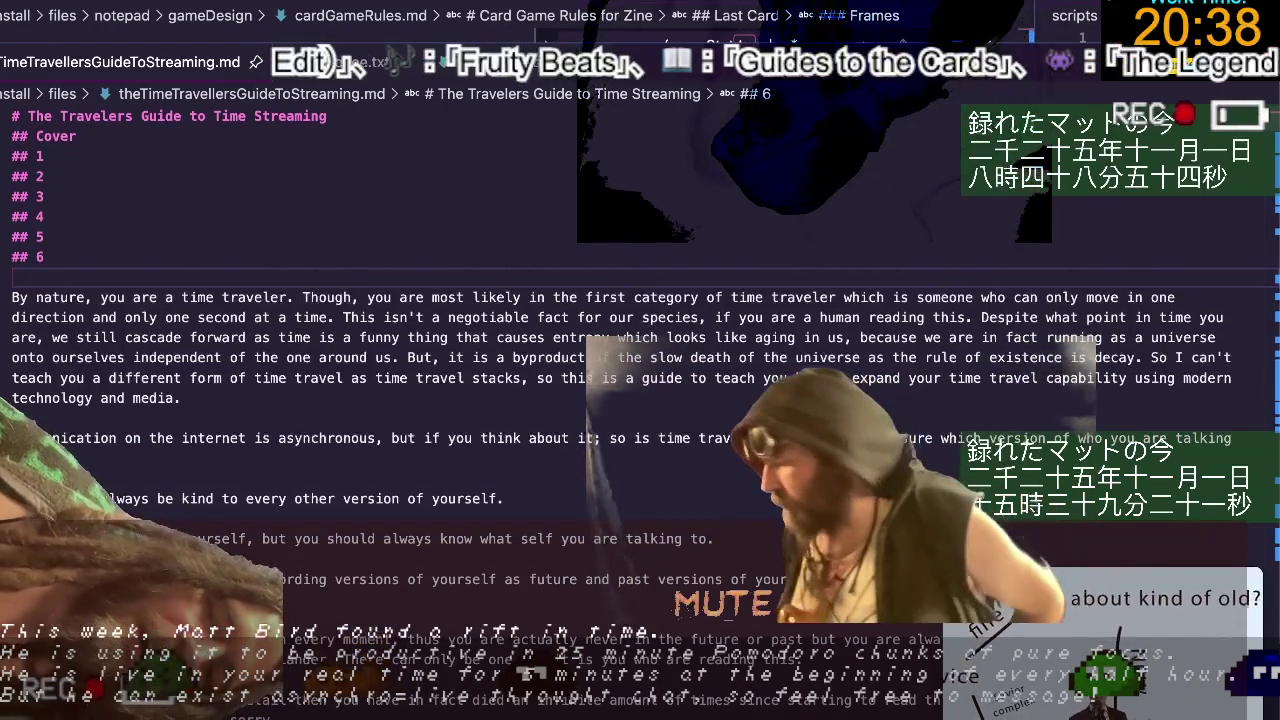
type("## 7")
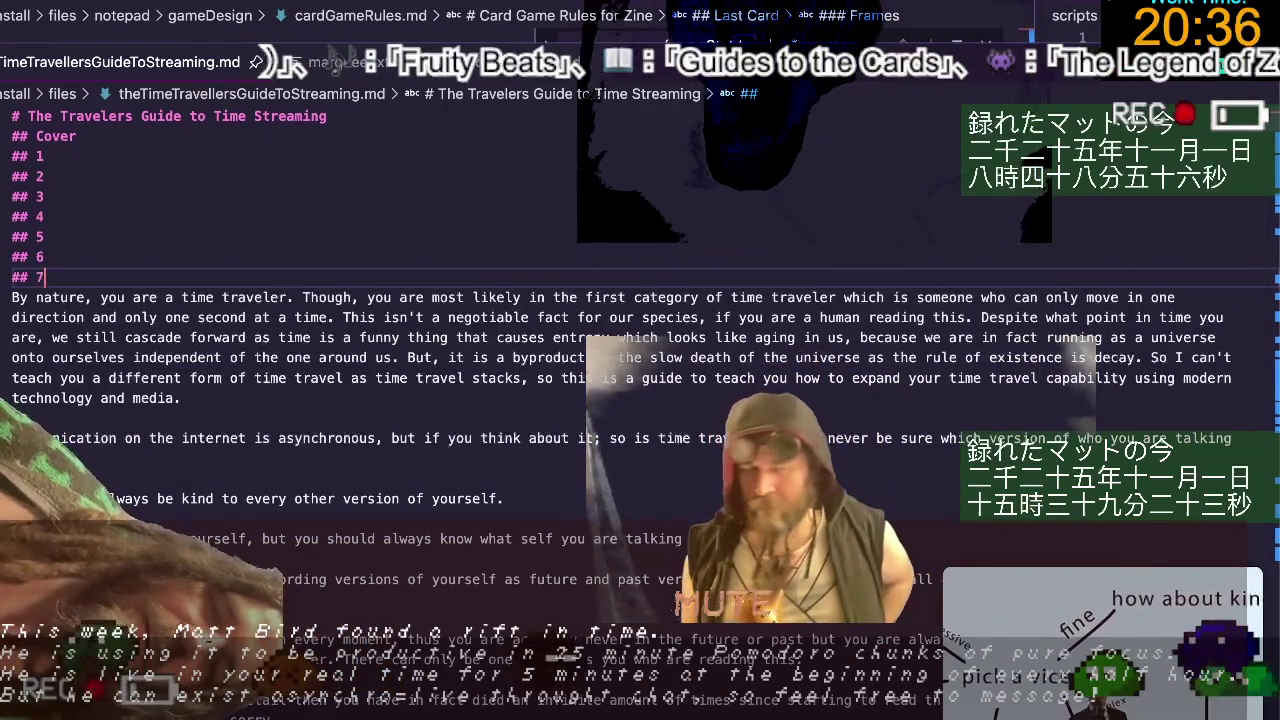
key("Return")
type("## 8")
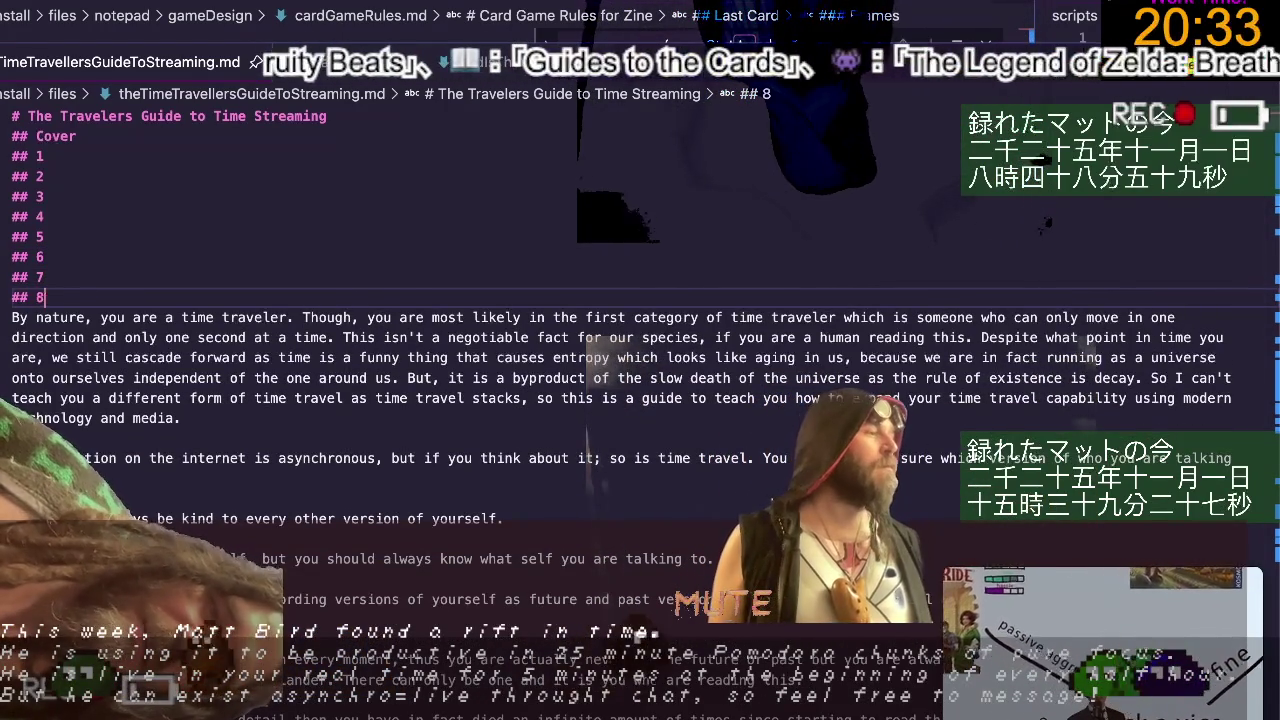
key("Return")
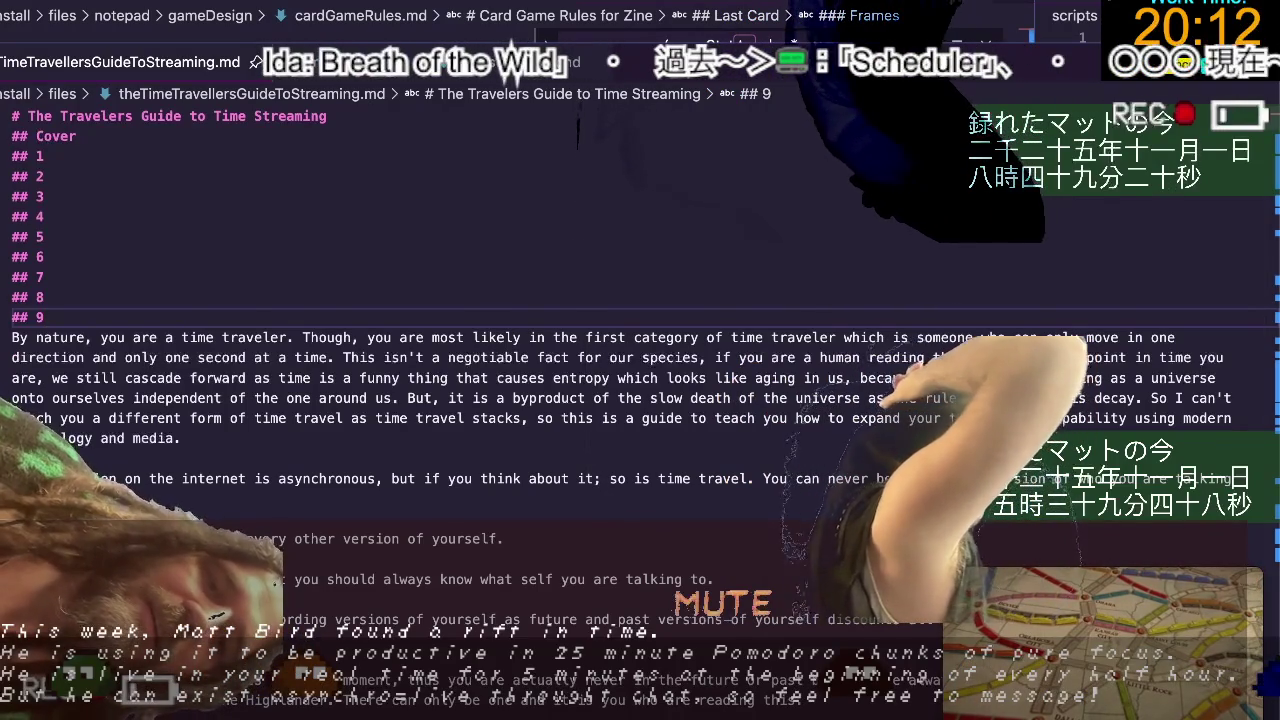
key("Return")
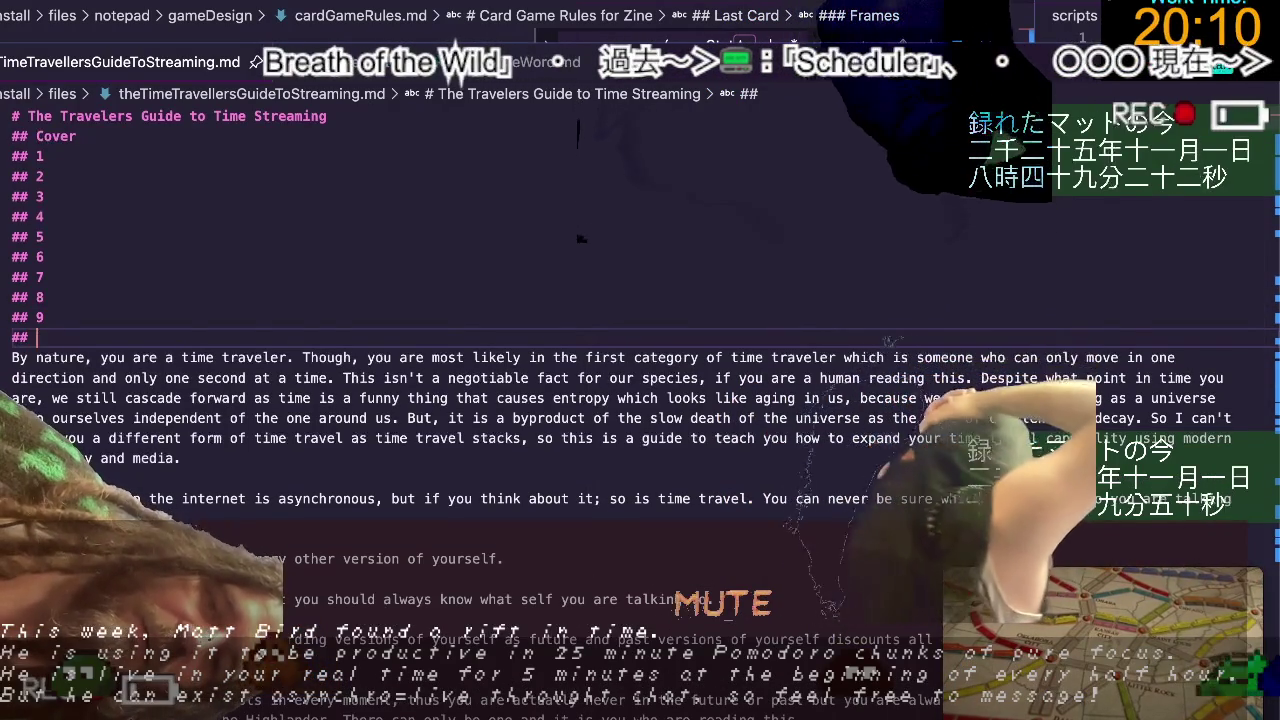
Add page headings 10 through 15, accepting suggested lines along the way.
type("## 10")
key("Return")
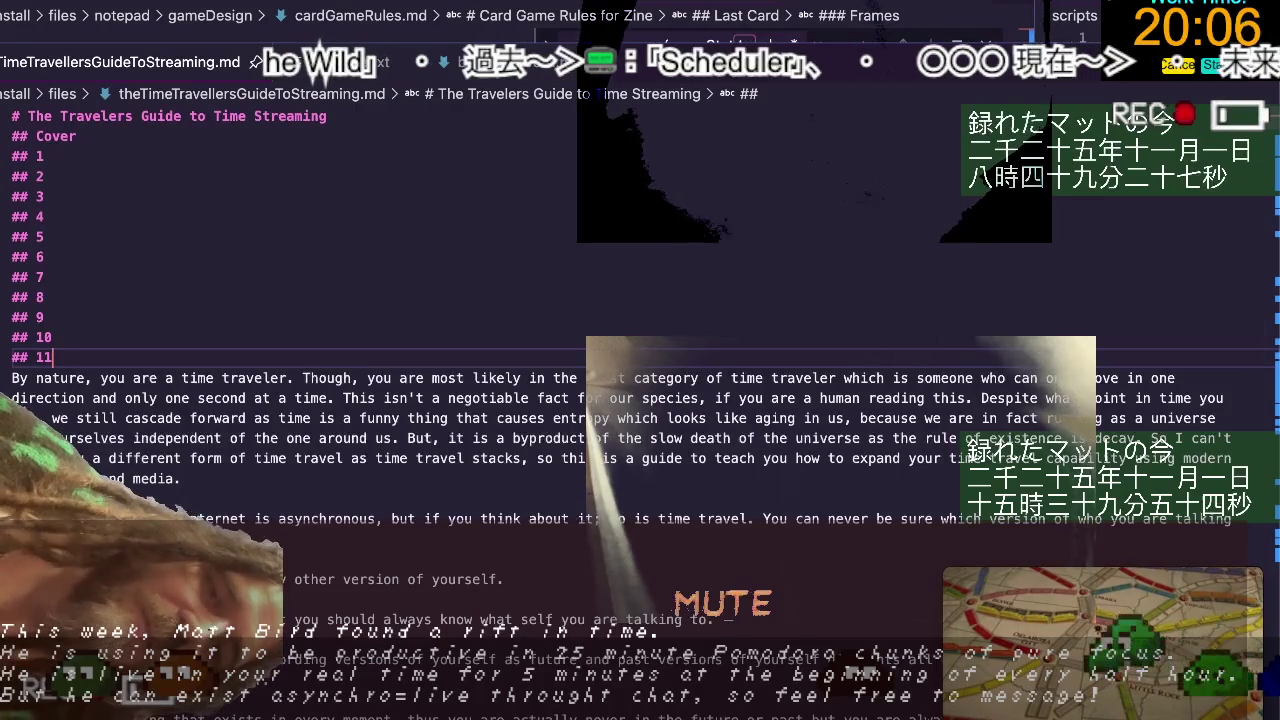
key("Return")
type("##")
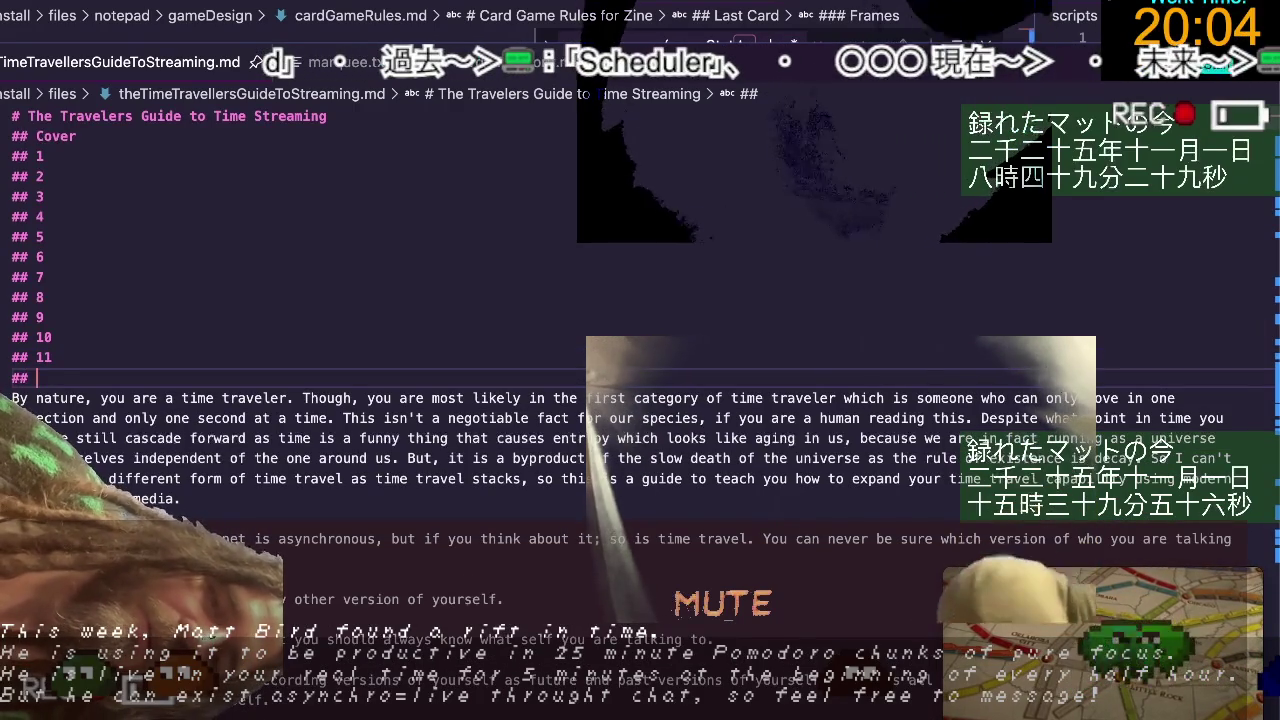
type("12")
key("Return")
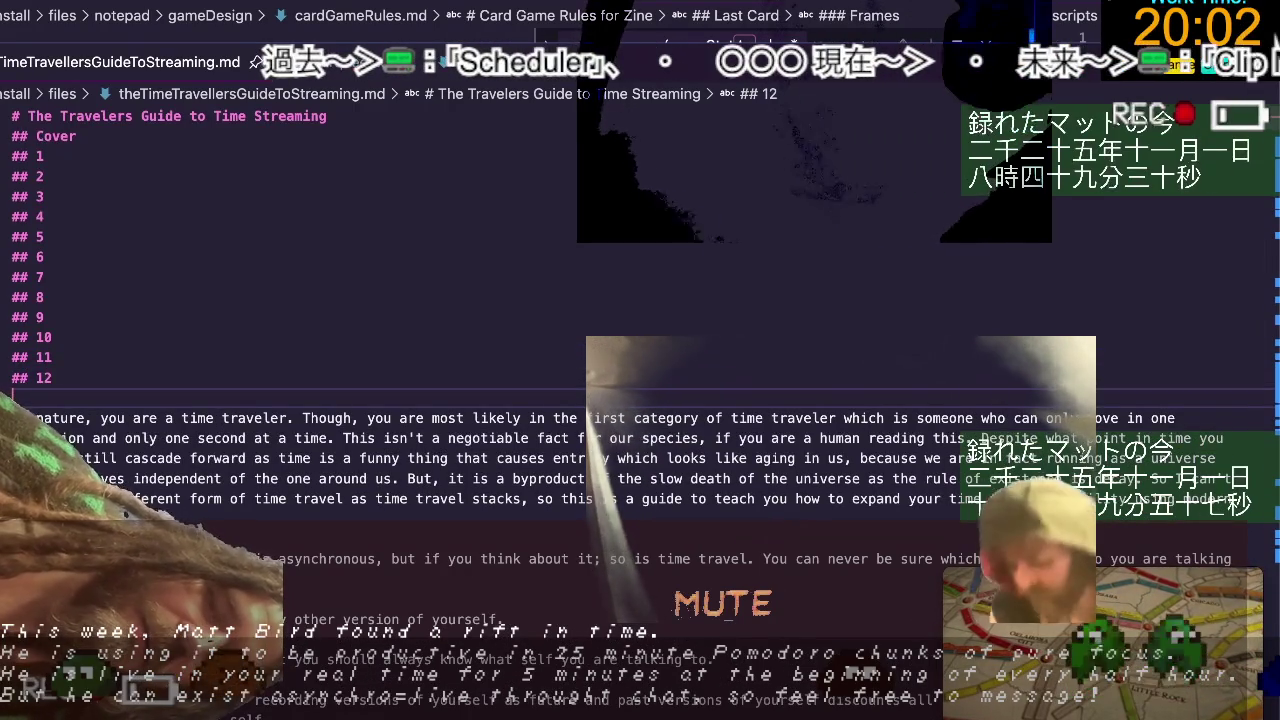
type("##")
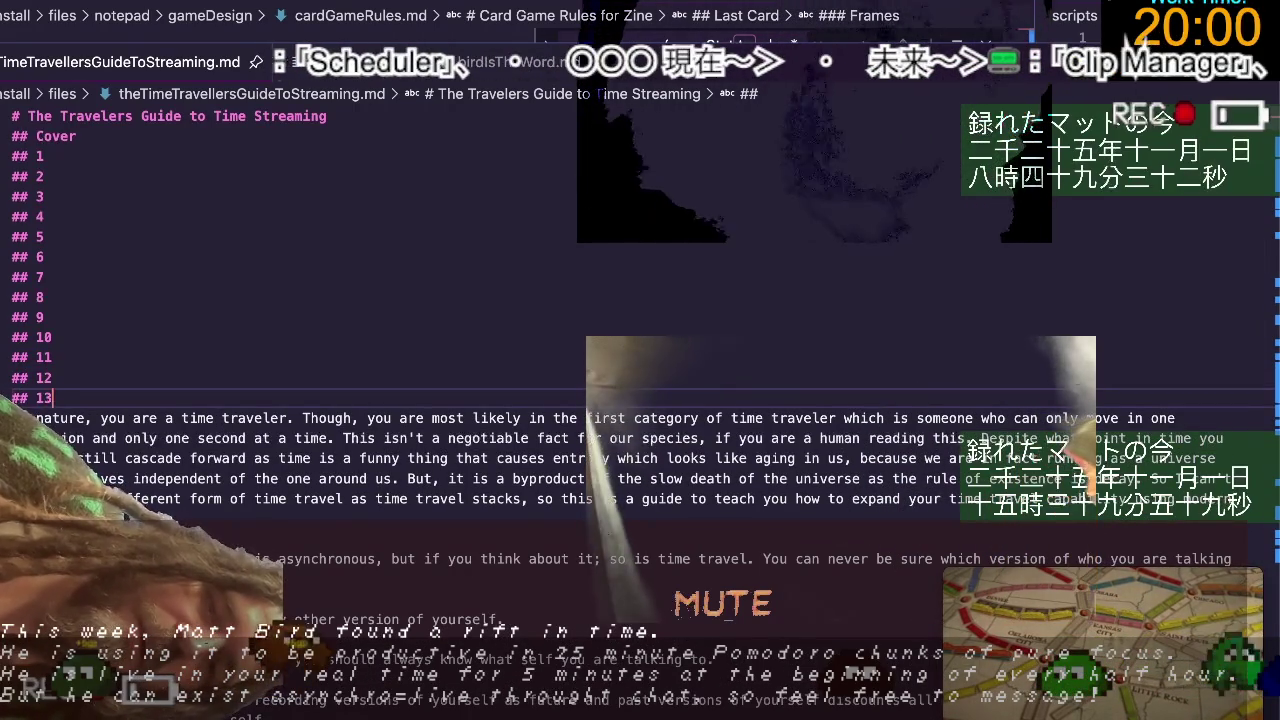
type(" 13")
key("Return")
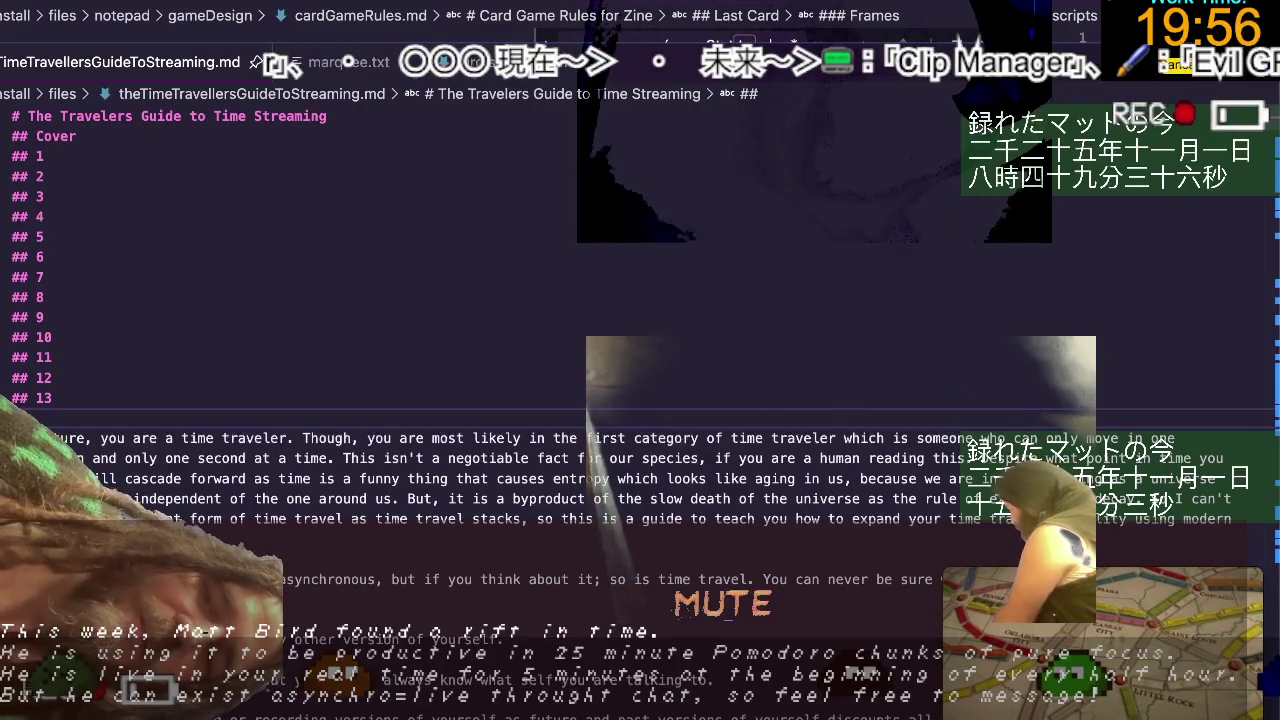
type("4")
key("Return")
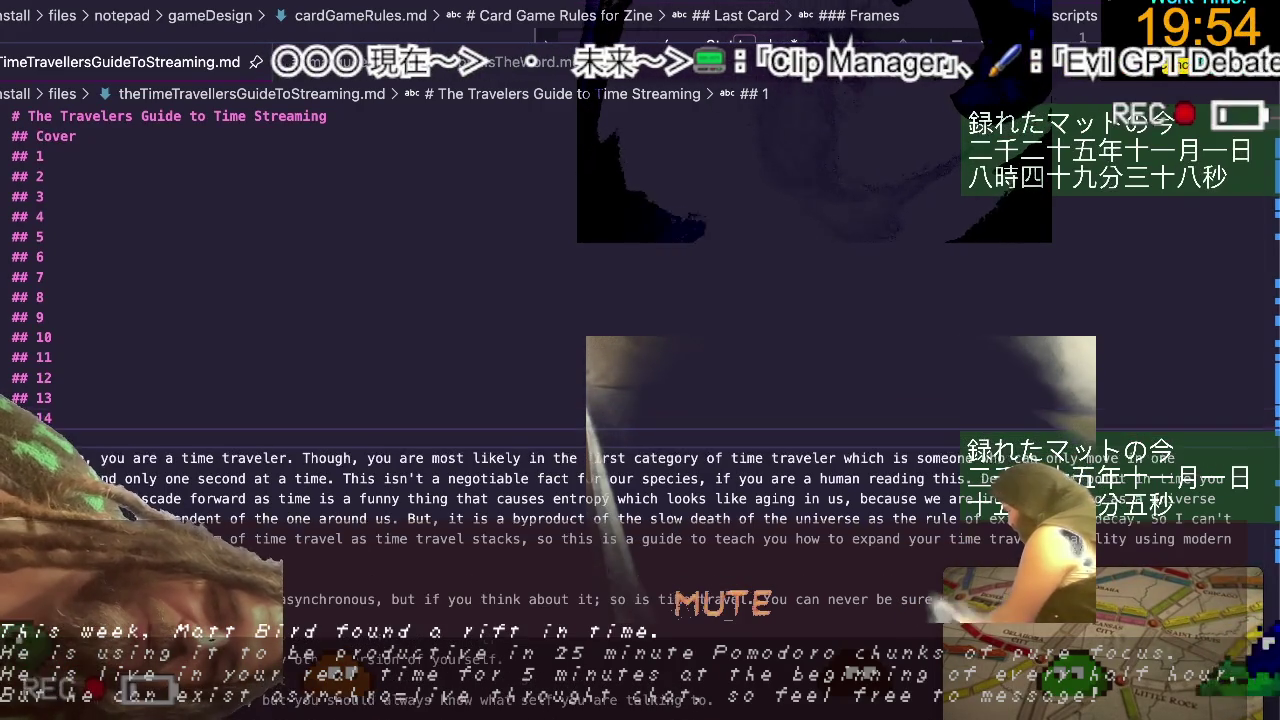
type("##")
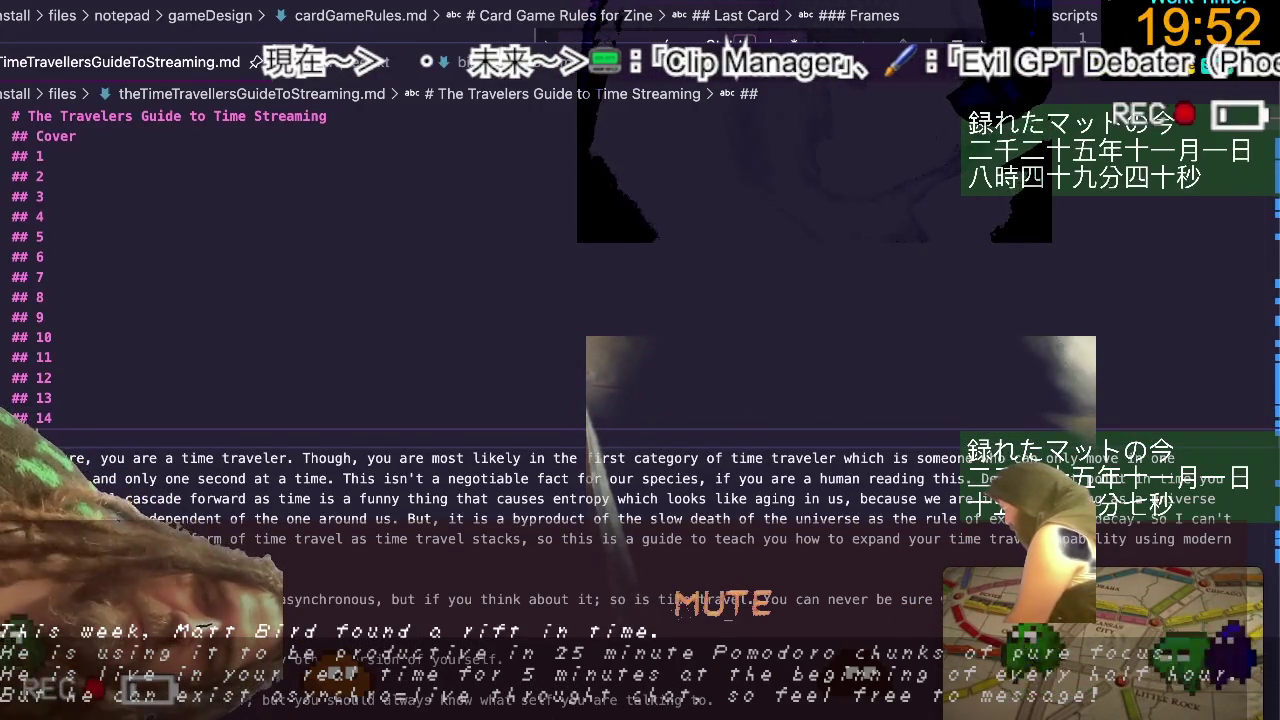
type(" 15")
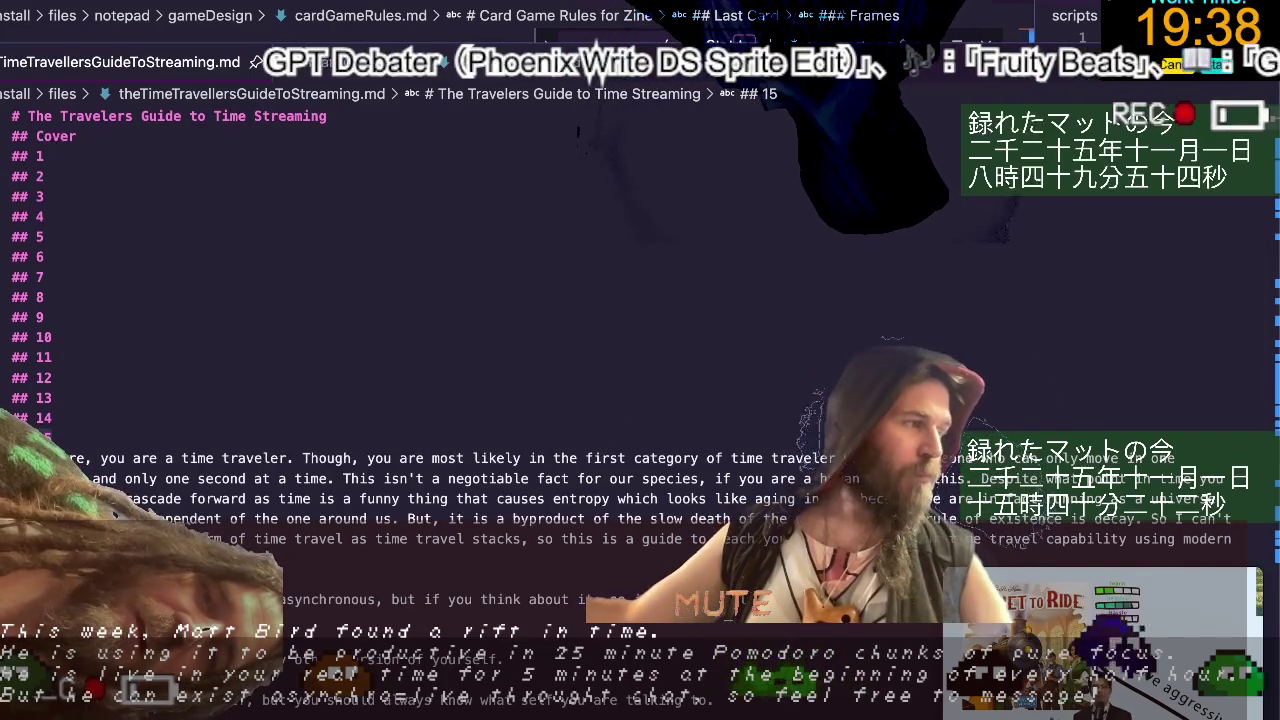
Change the last heading from '## 15' to '## Back Cover'.
key("BackSpace")
key("BackSpace")
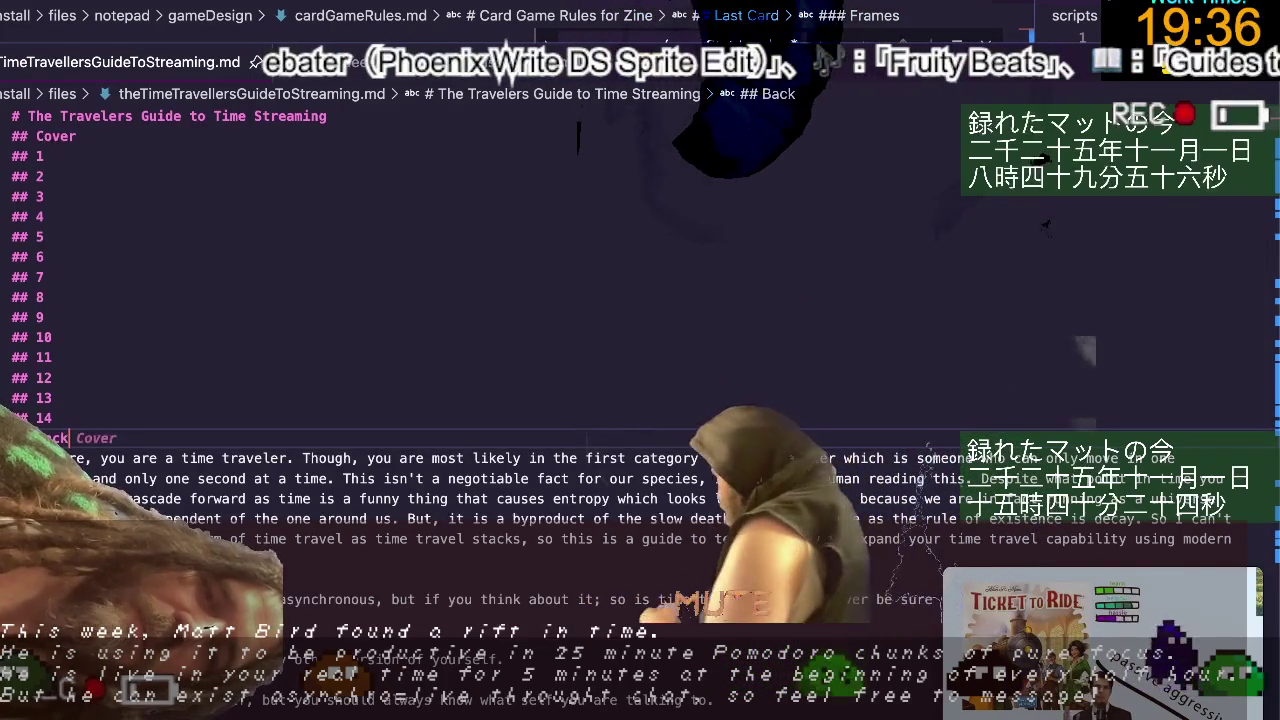
type("Back V")
key("BackSpace")
type("Co")
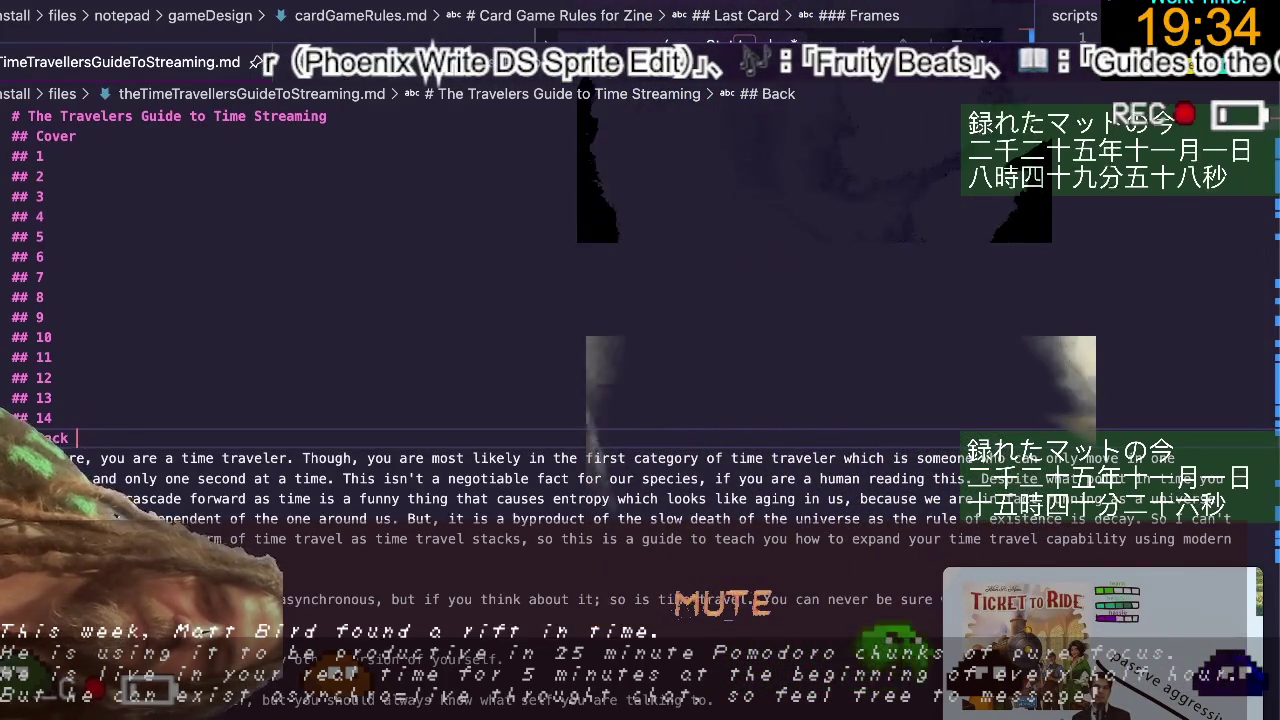
type("v")
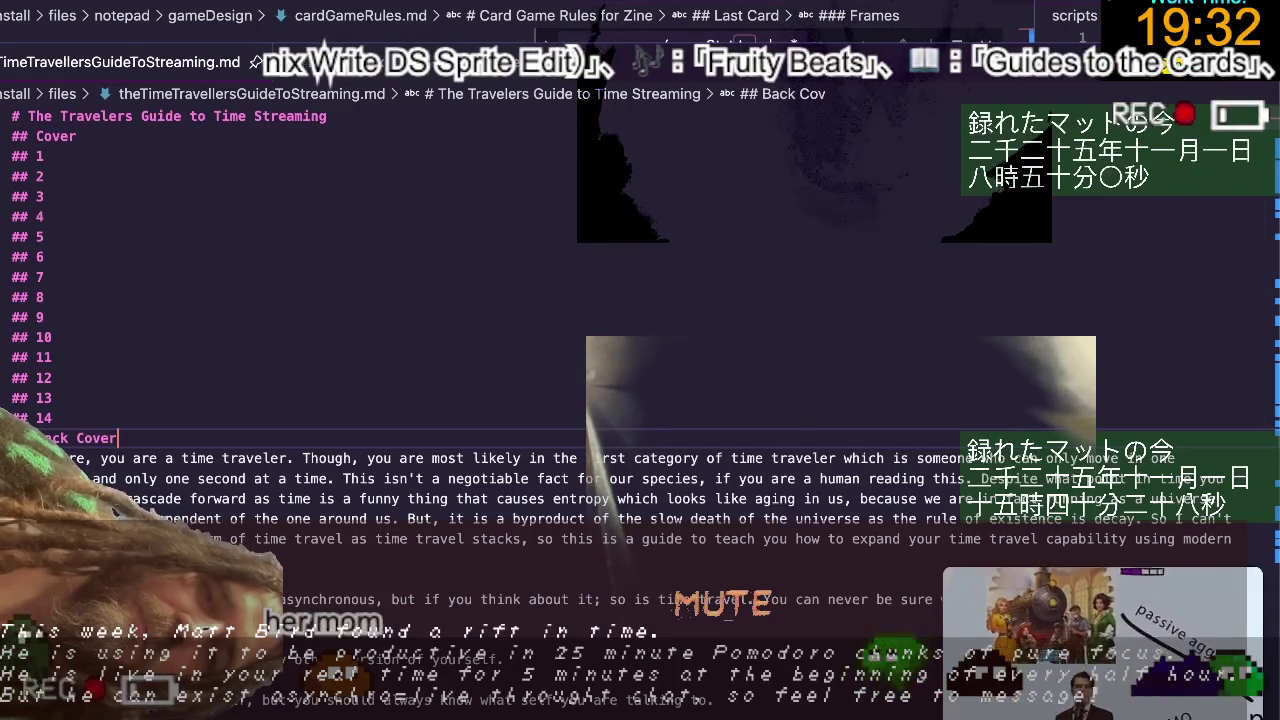
type("er")
Rename heading 8 to '## Back Cover' and heading 9 to '## Alt Cover'.
left_click(52, 398)
key("Up")
key("Up")
key("Up")
key("Up")
key("Up")
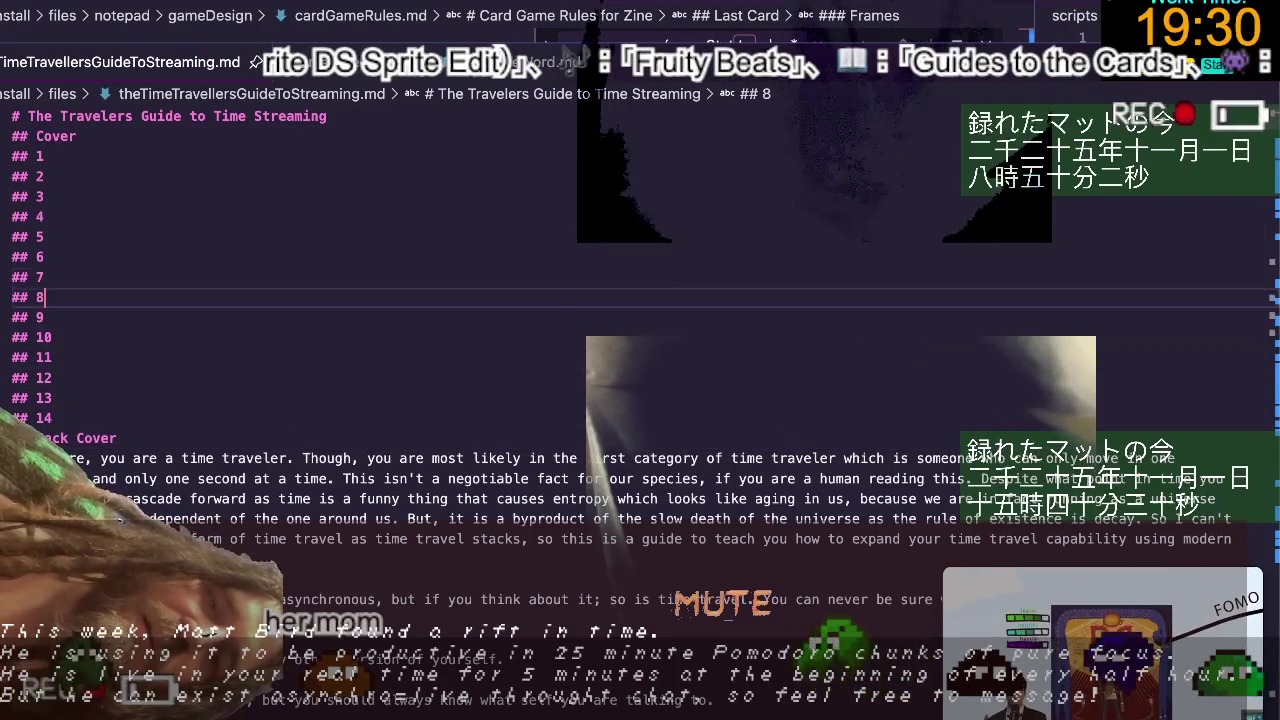
key("Up")
key("Down")
key("Down")
key("BackSpace")
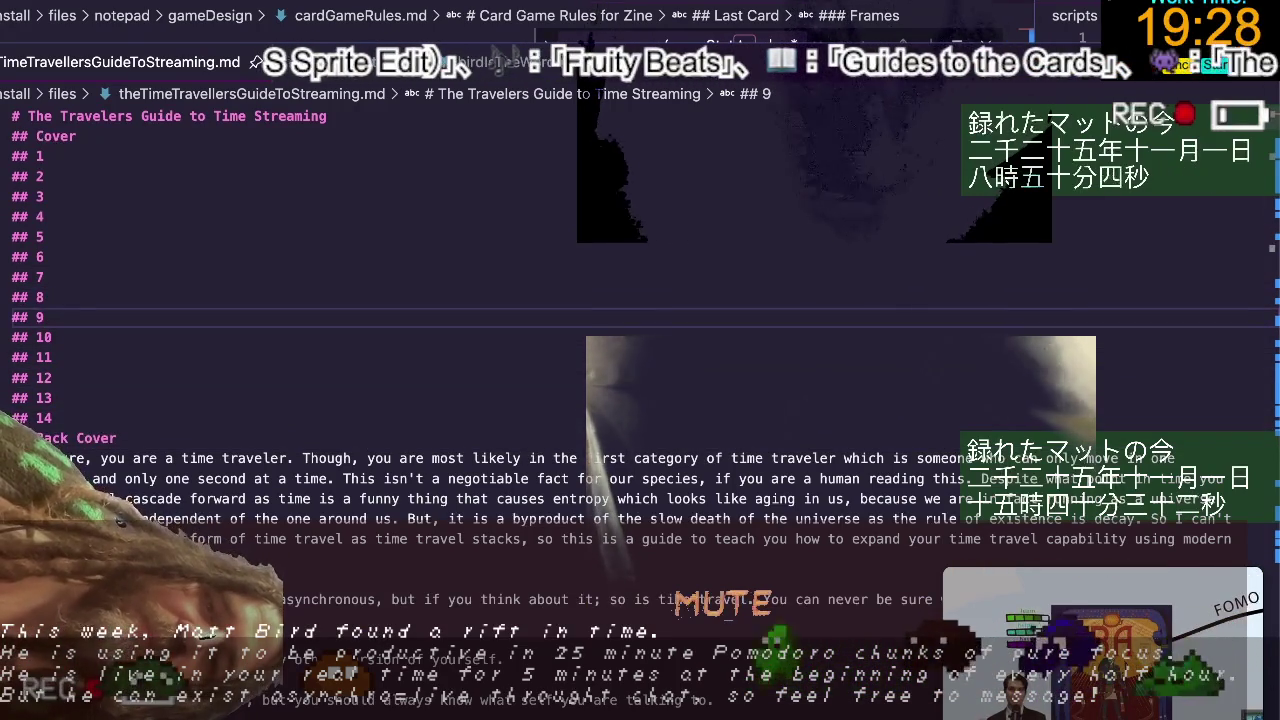
type("9")
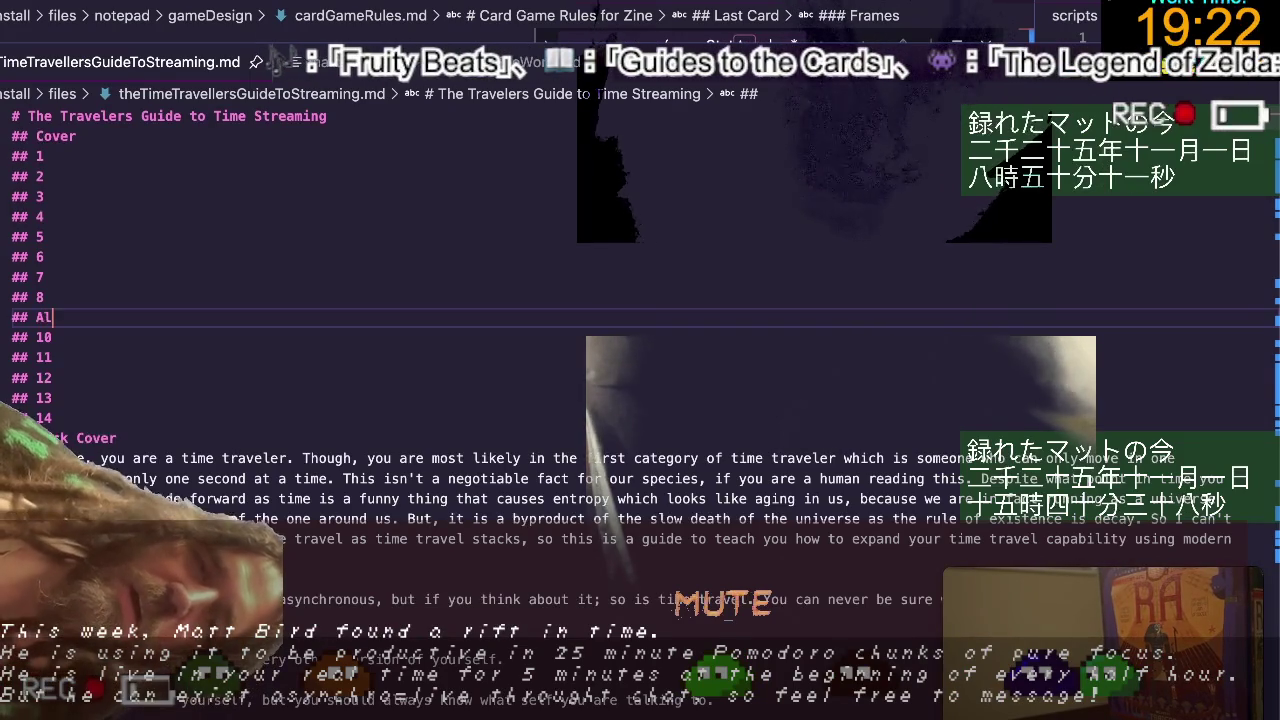
type("r")
key("Up")
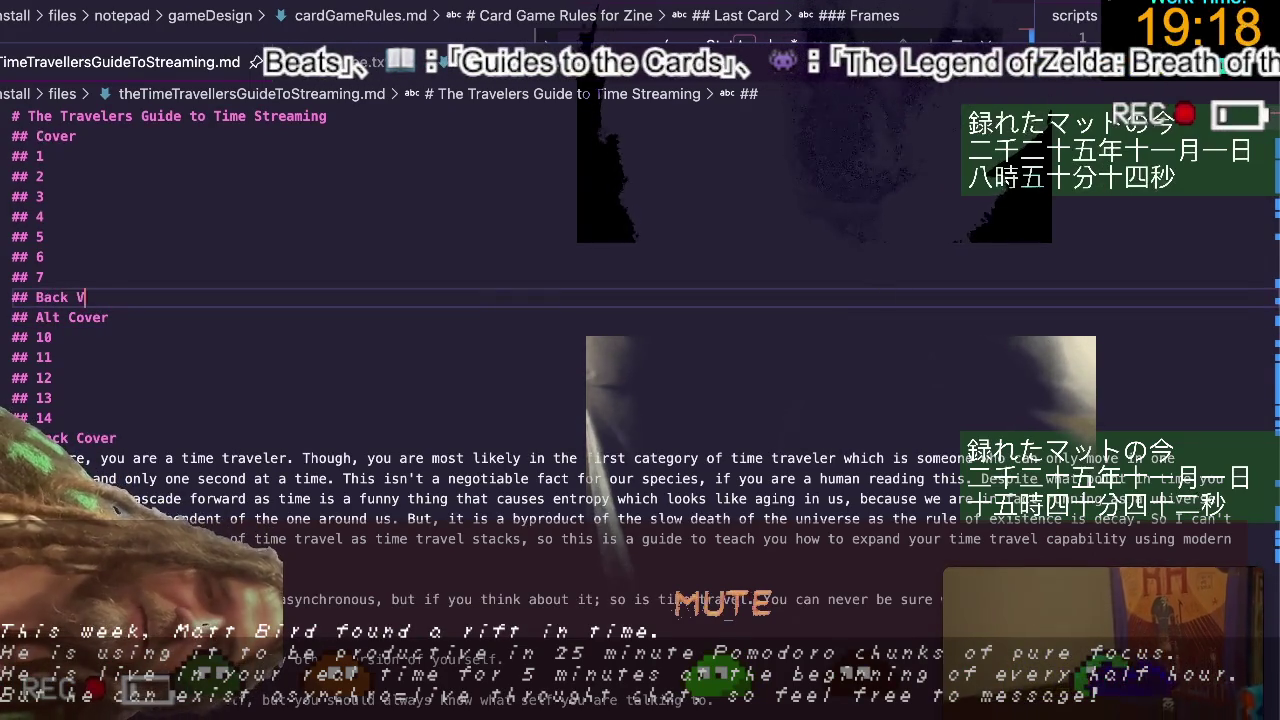
key("BackSpace")
type("Cover")
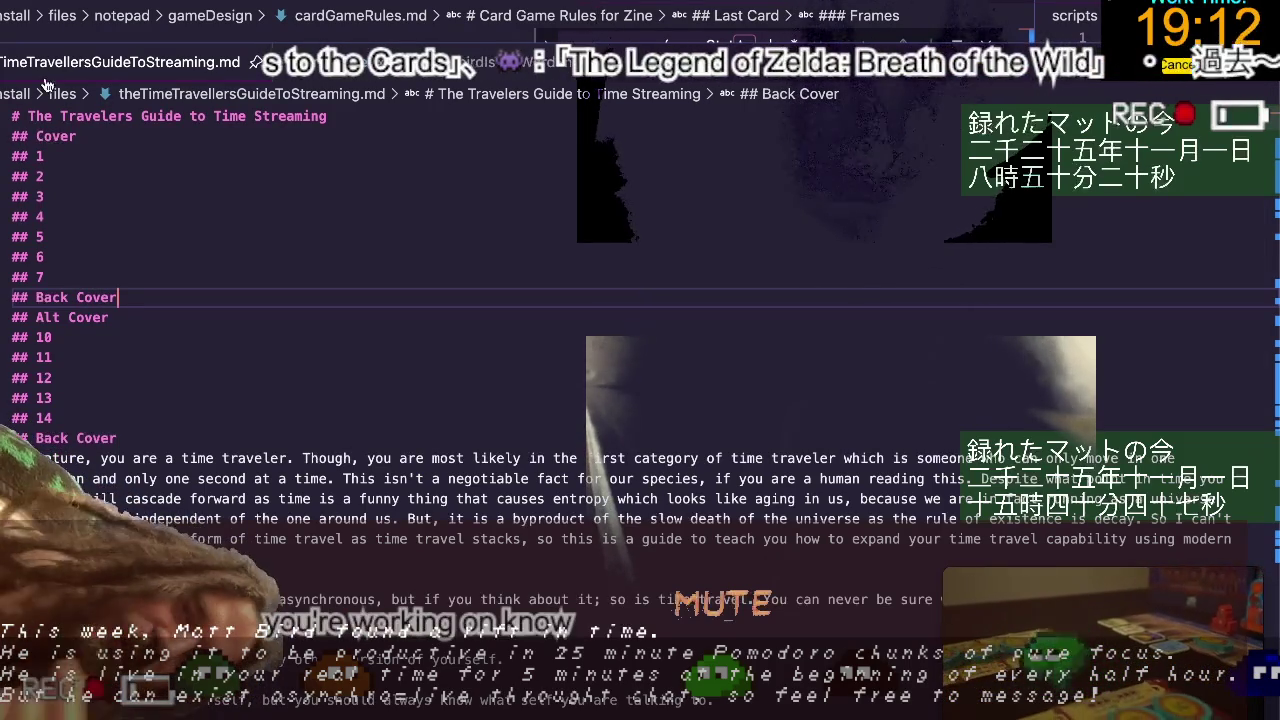
Insert an empty line below '## 1' and return the cursor to it.
left_click(170, 156)
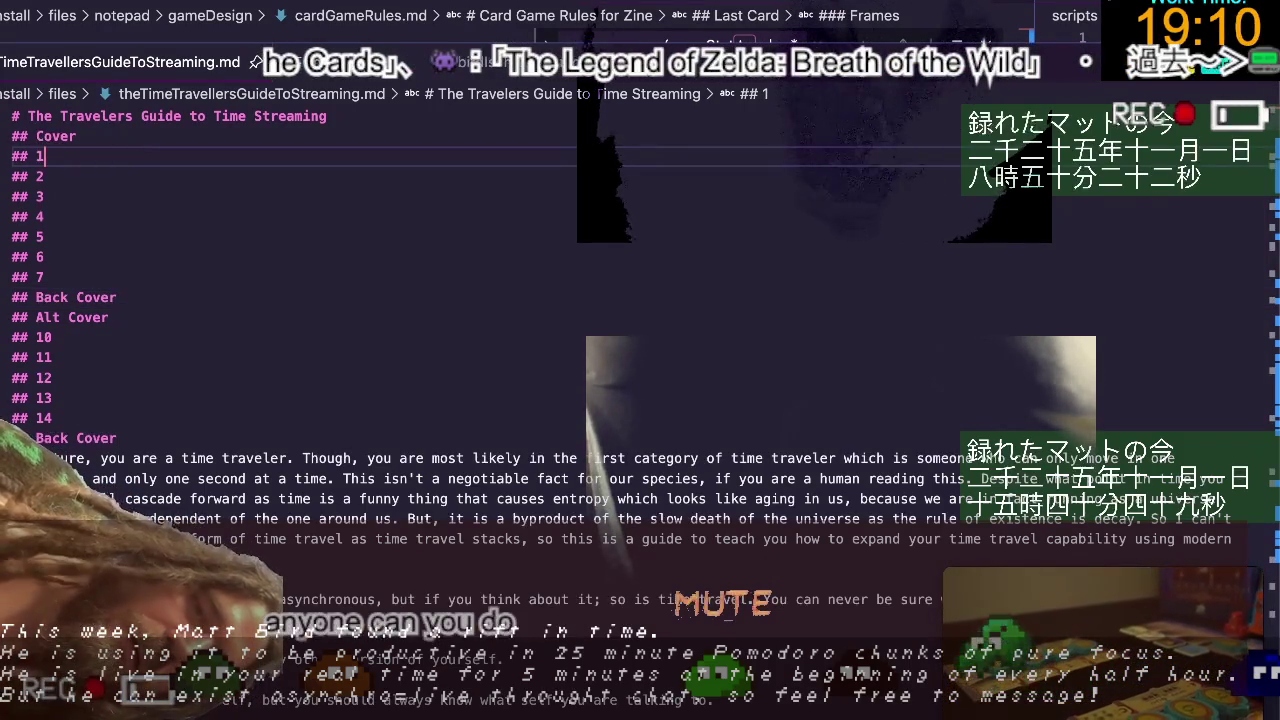
key("Return")
left_click(436, 560)
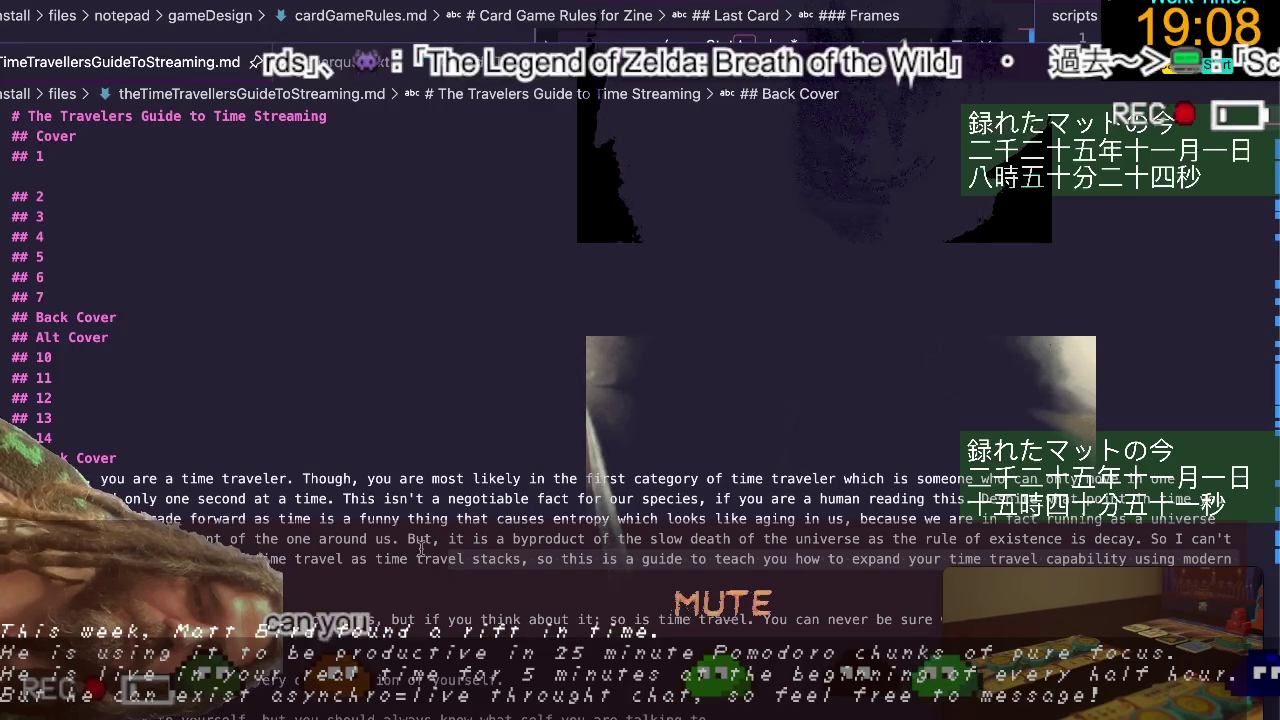
left_click(236, 180)
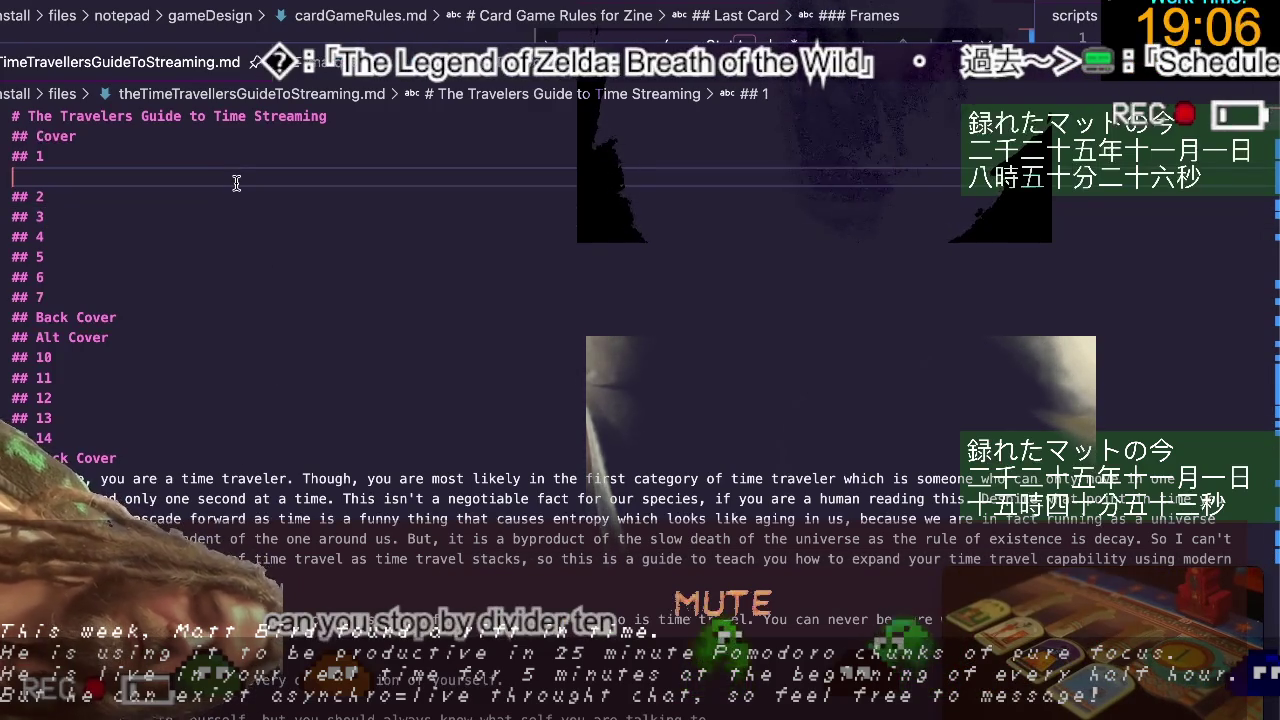
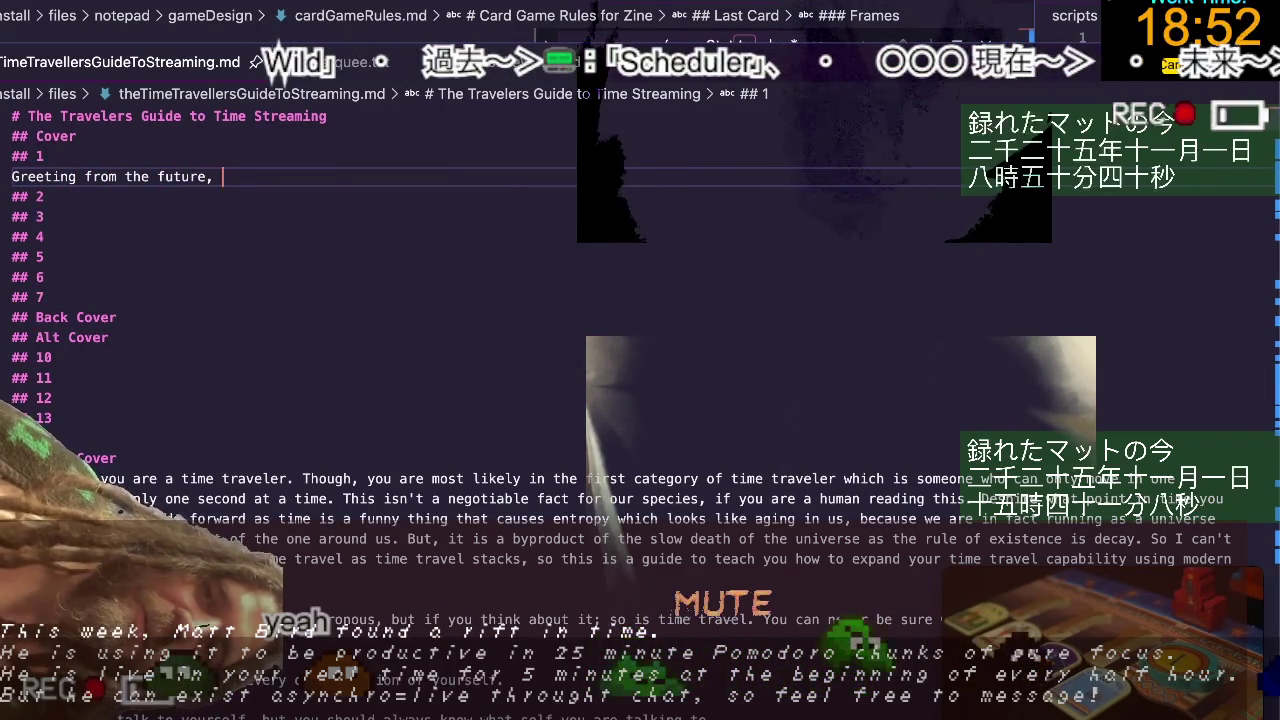
Write the 'fellow time traveler!' greeting, fix 'didn't' to 'don't', and add 'Well, this is kinda awkward'.
type("fellow ti")
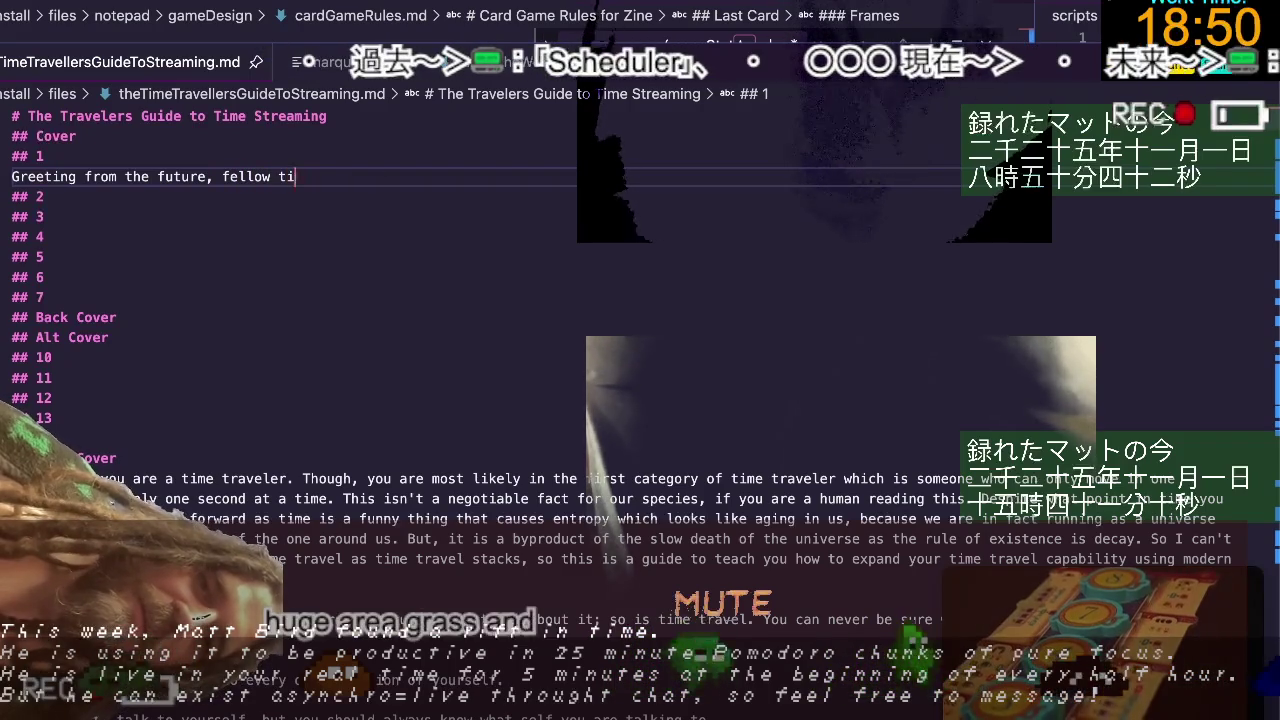
type("me traveler!")
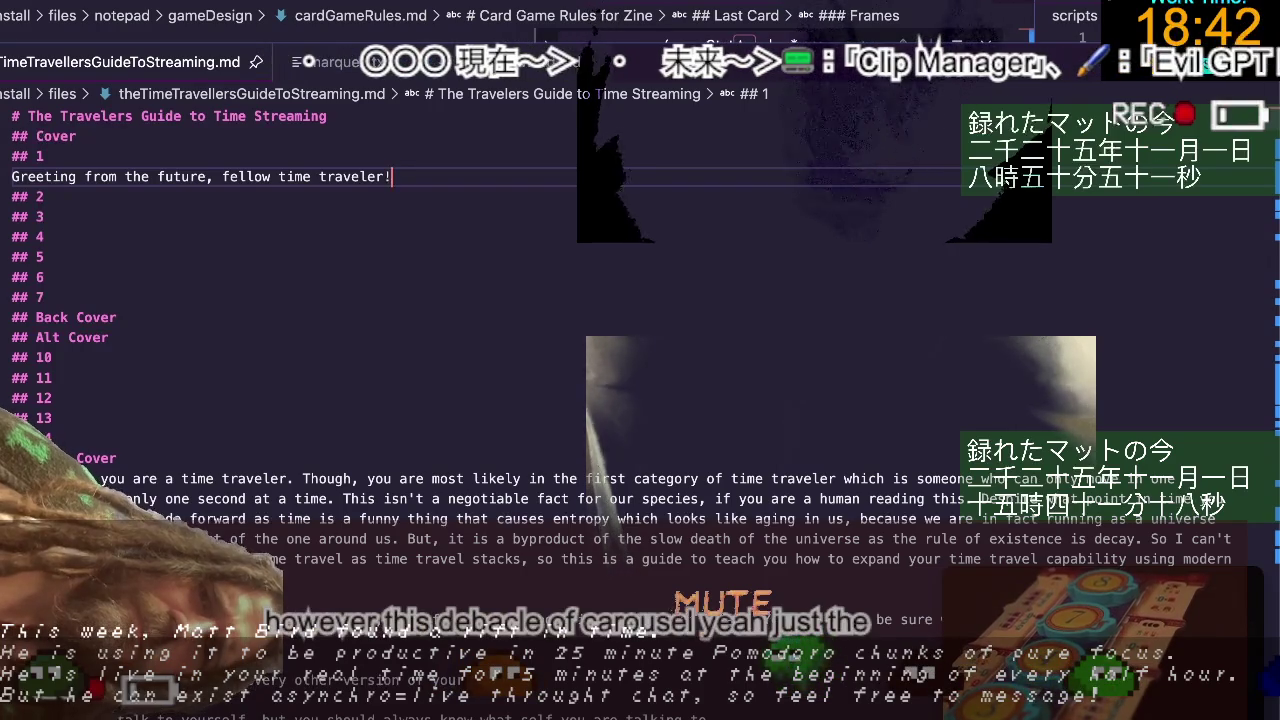
type(" Oh,")
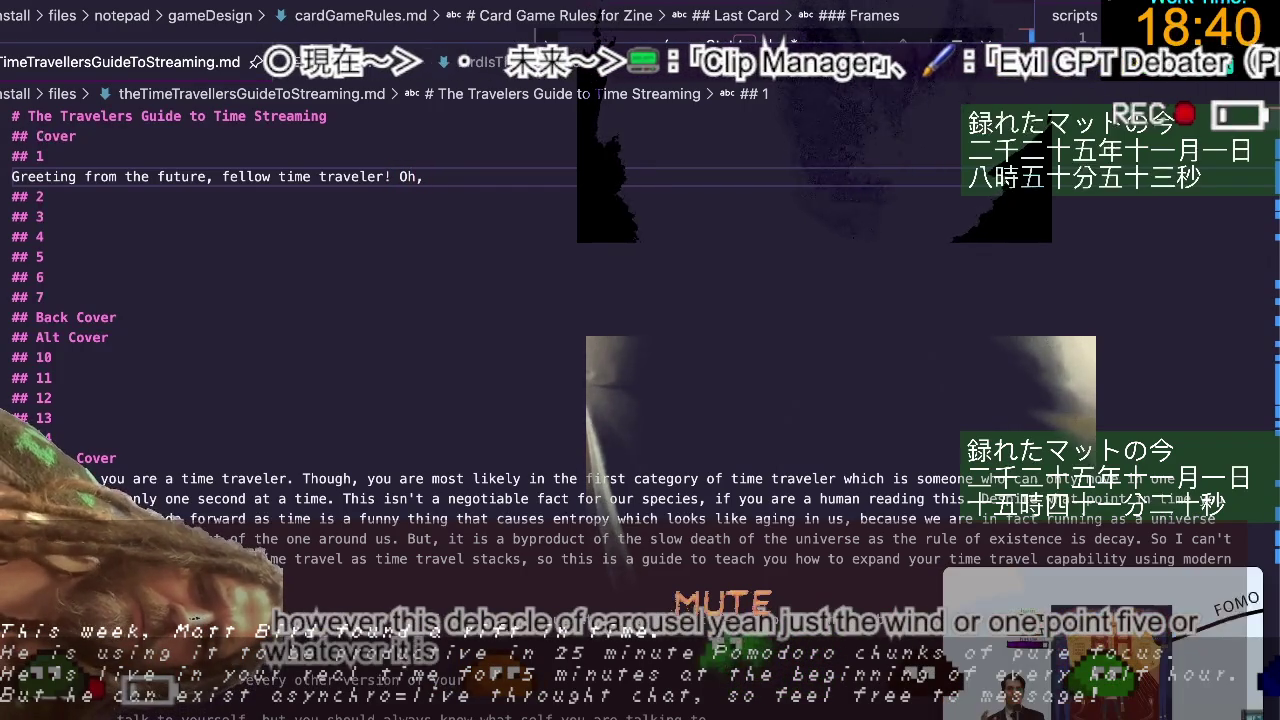
type(" you")
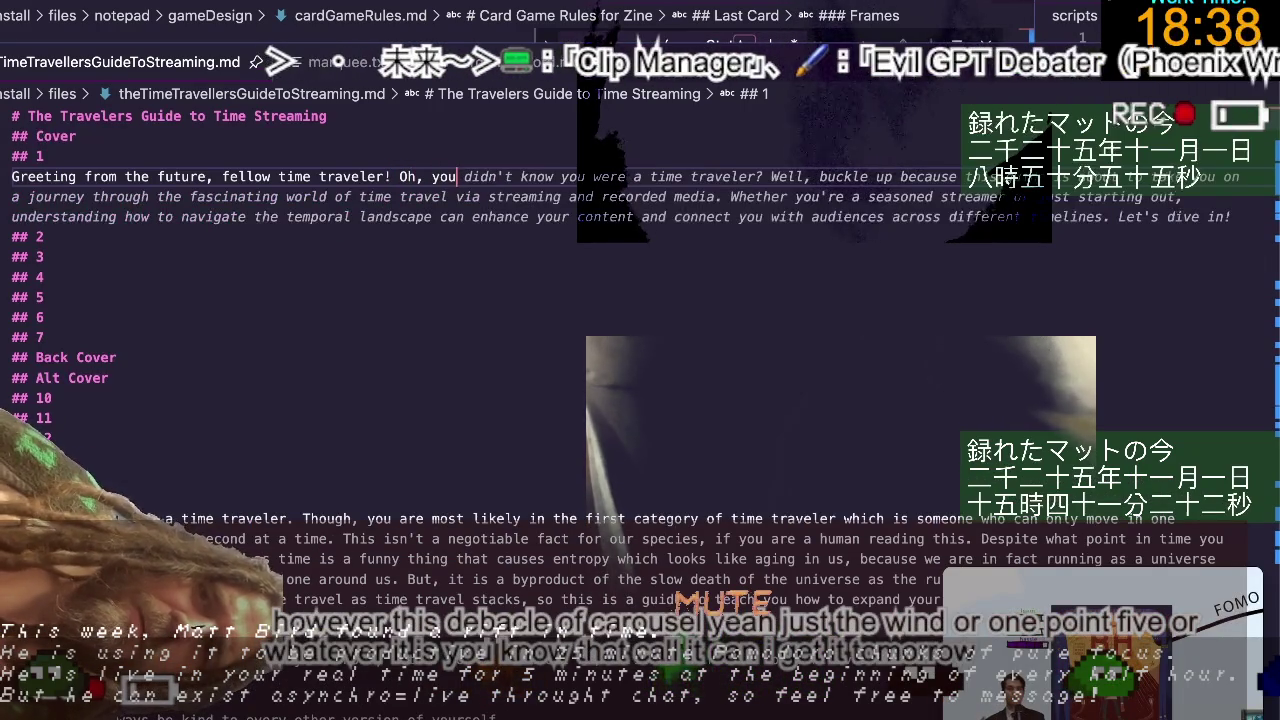
key("Escape")
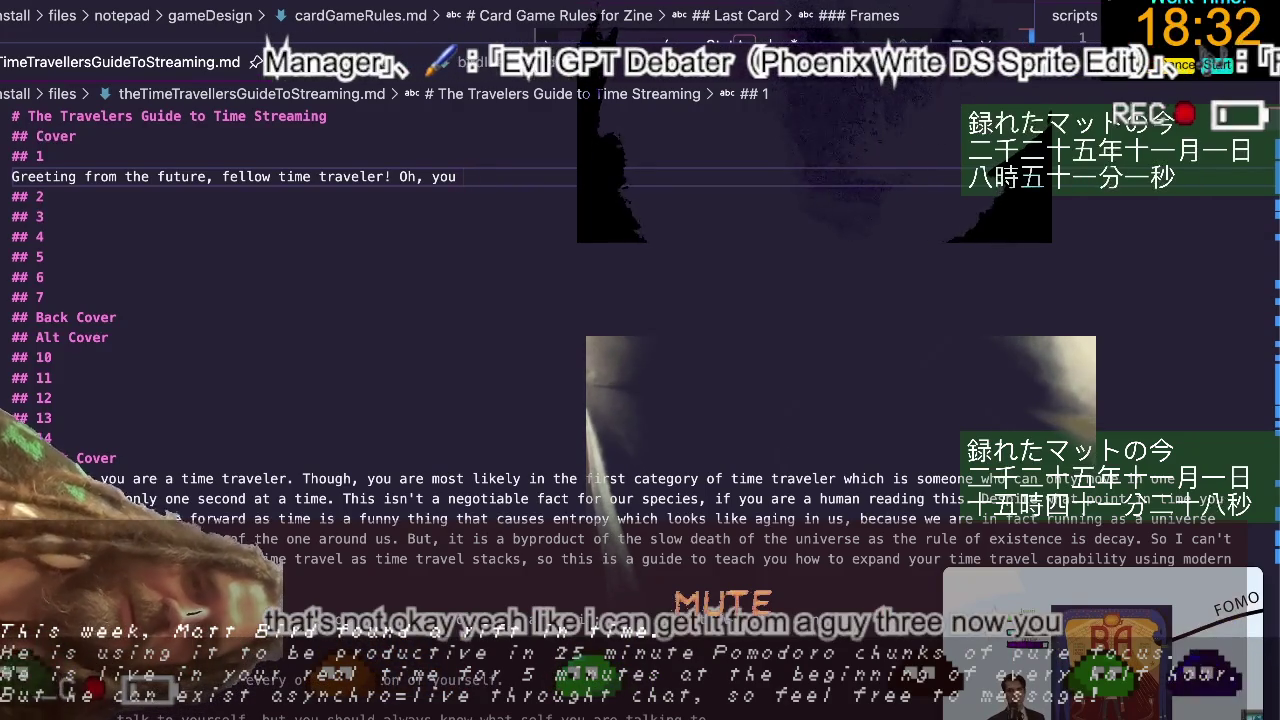
type("ow you are a tim")
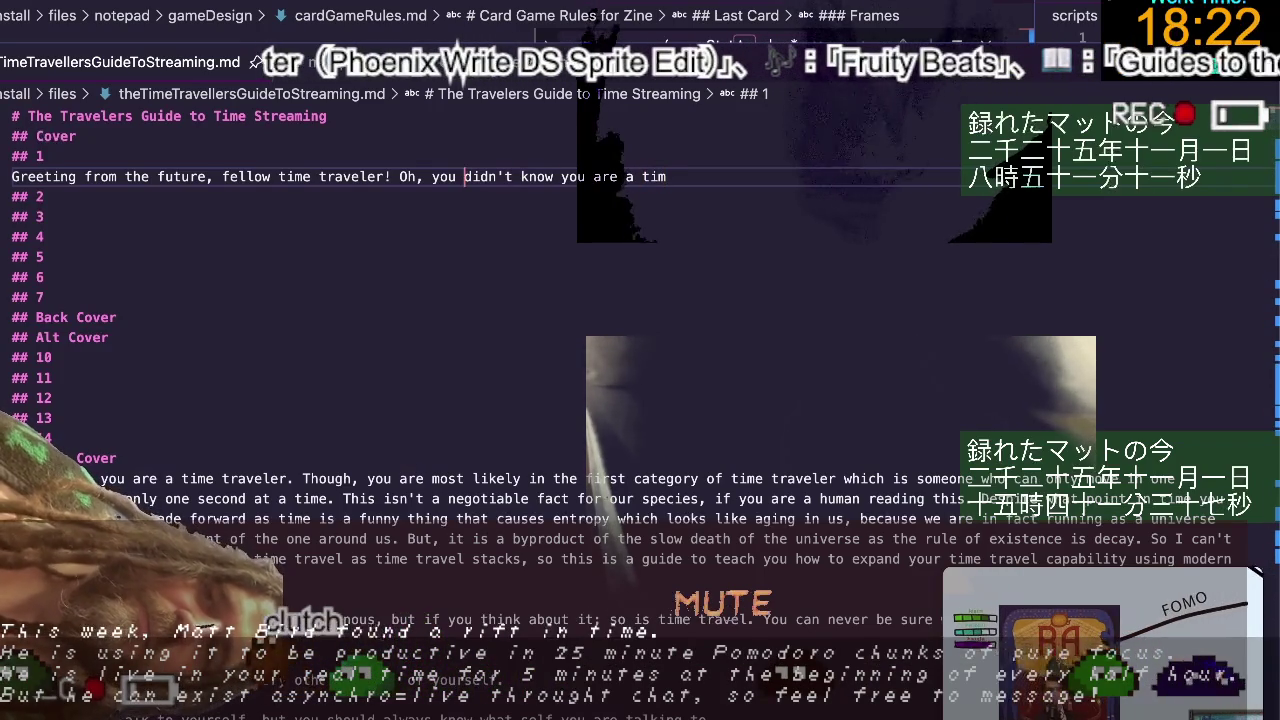
key("BackSpace")
key("BackSpace")
type("o")
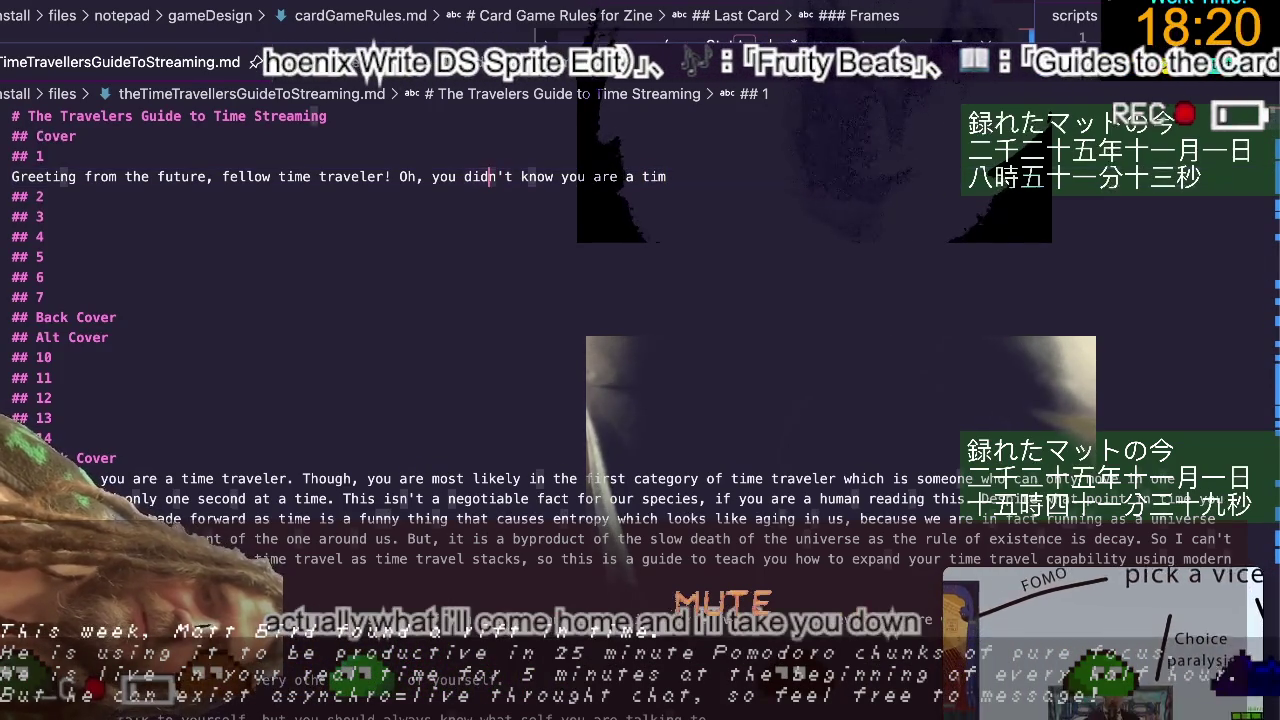
left_click(659, 176)
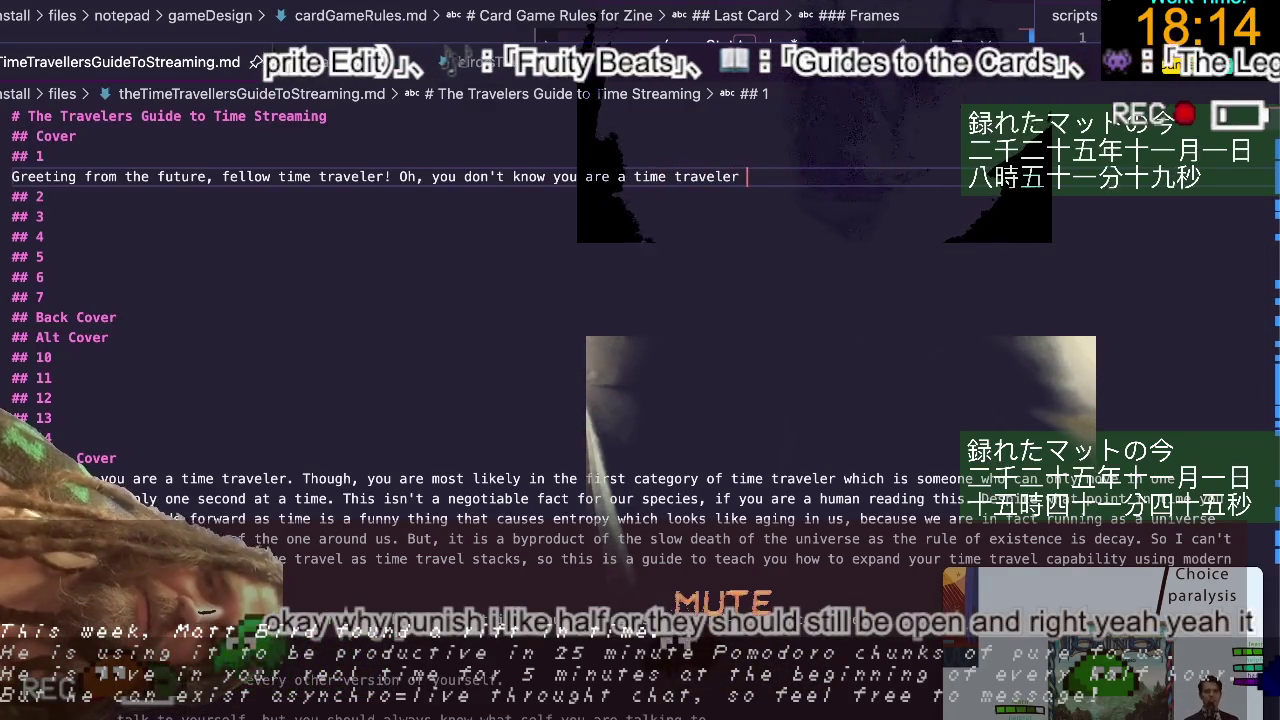
type("yet?")
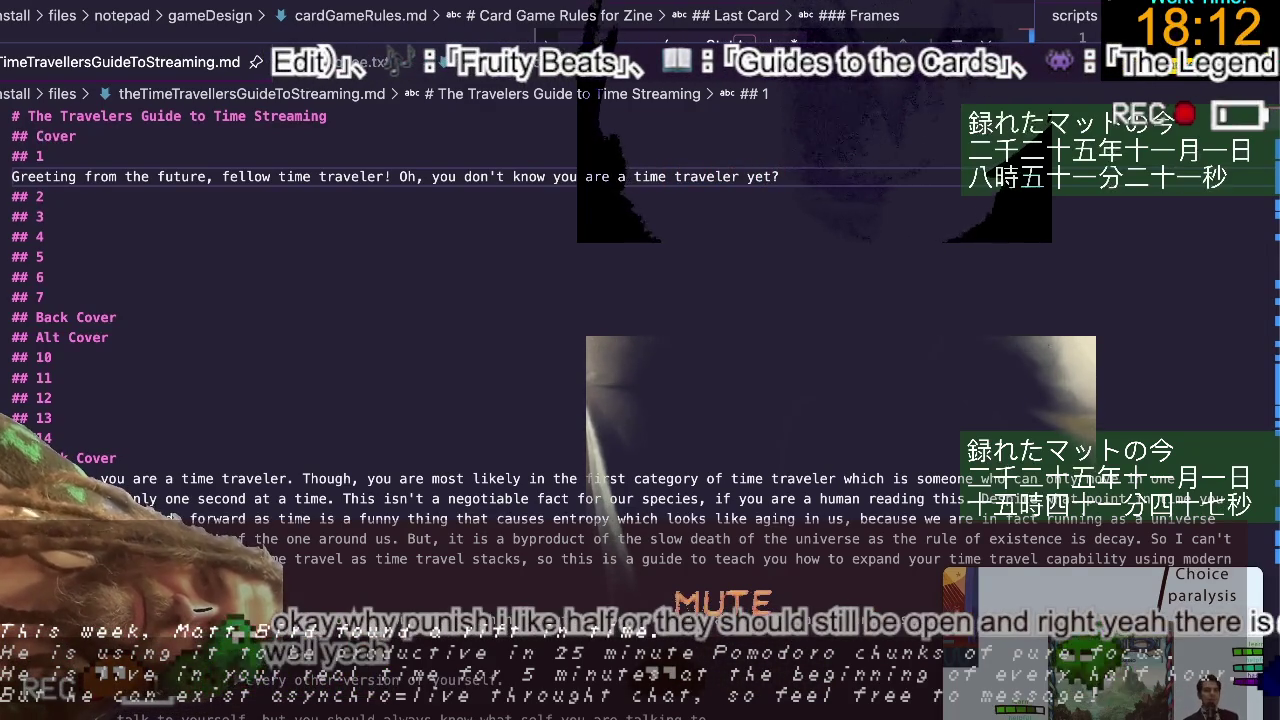
type(" Wel")
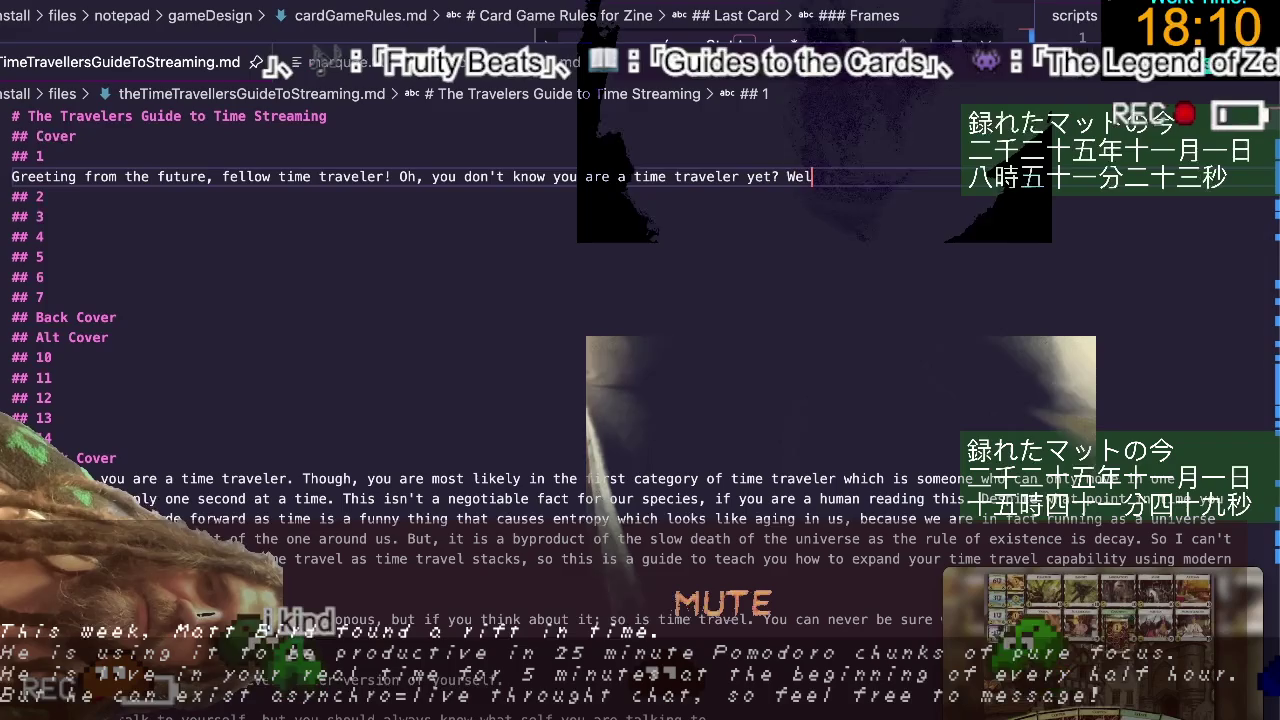
type("l, this is kind")
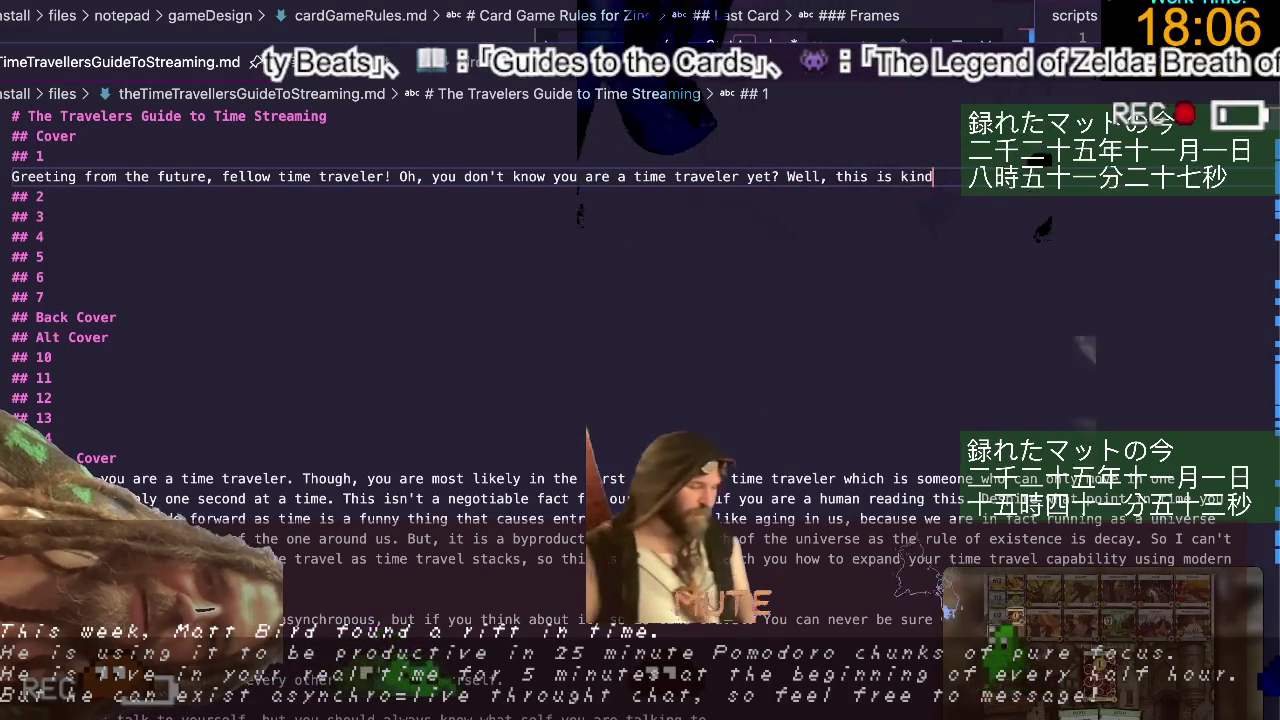
type("a awkwa")
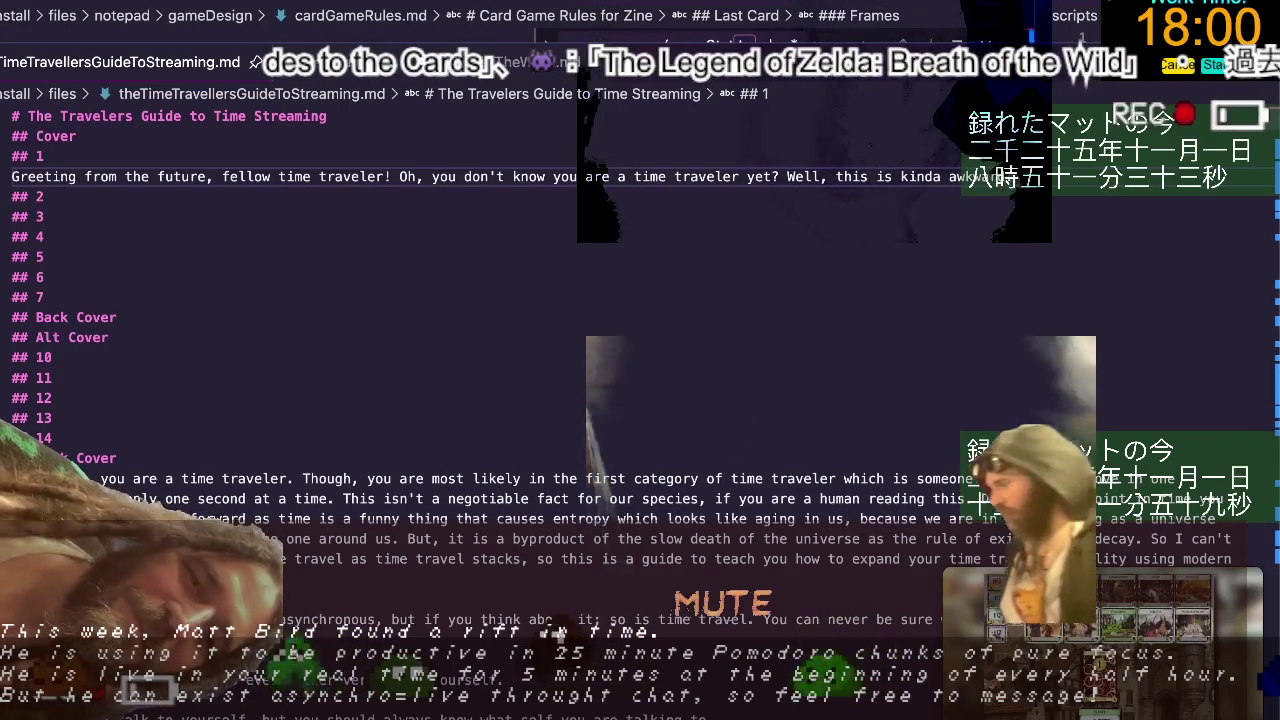
Prepend 'The truth is' to the Back Cover paragraph and lowercase 'by nature'.
left_click(46, 216)
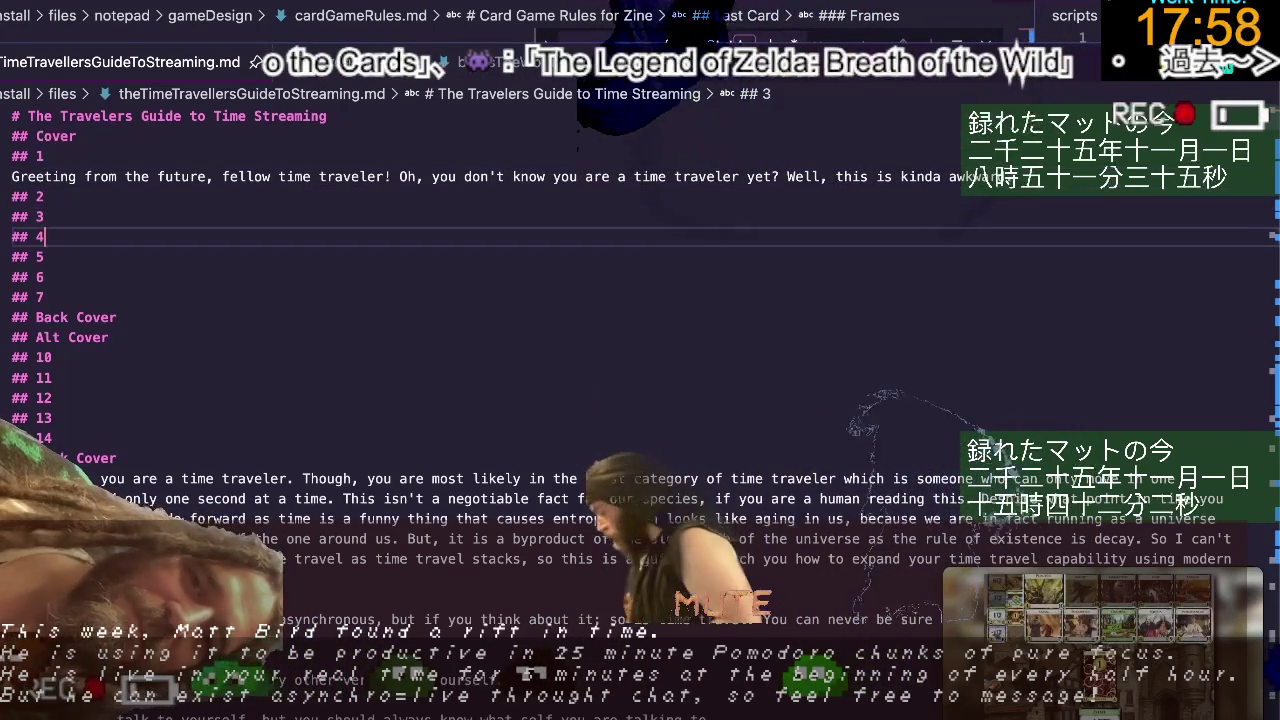
key("Down")
key("Down")
key("Down")
key("Down")
key("Down")
key("Down")
key("Down")
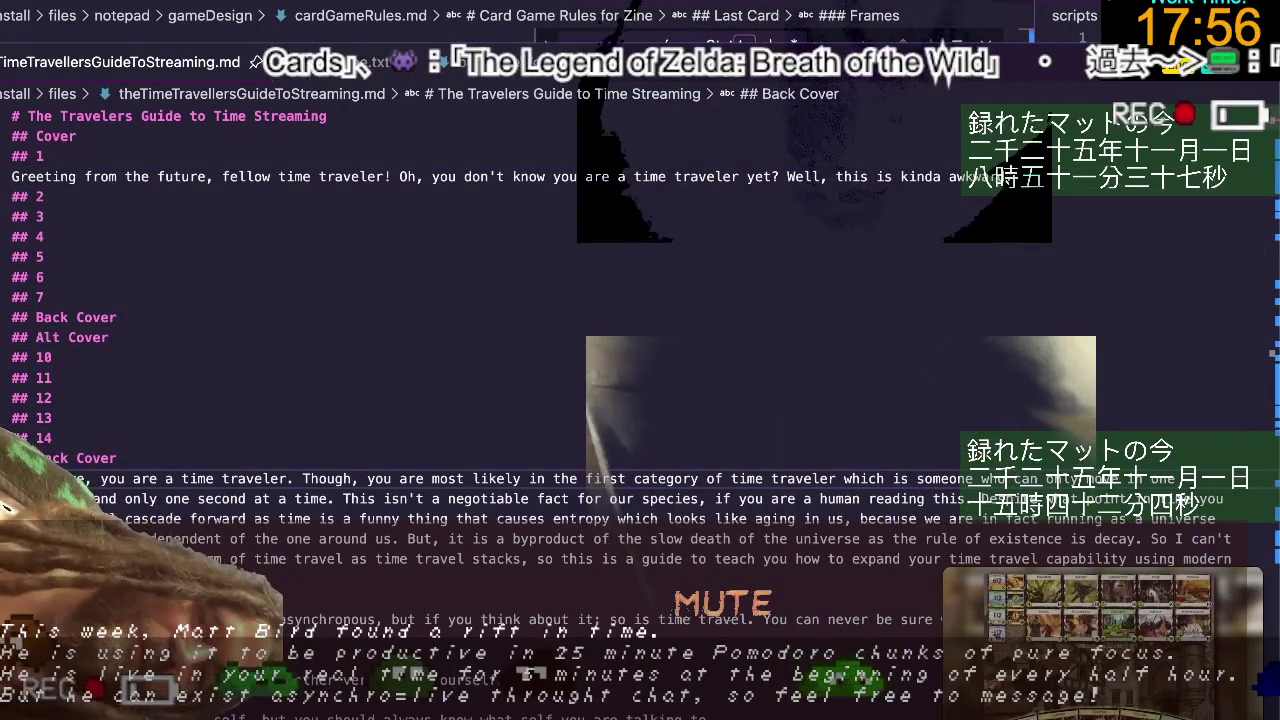
type("The truth is")
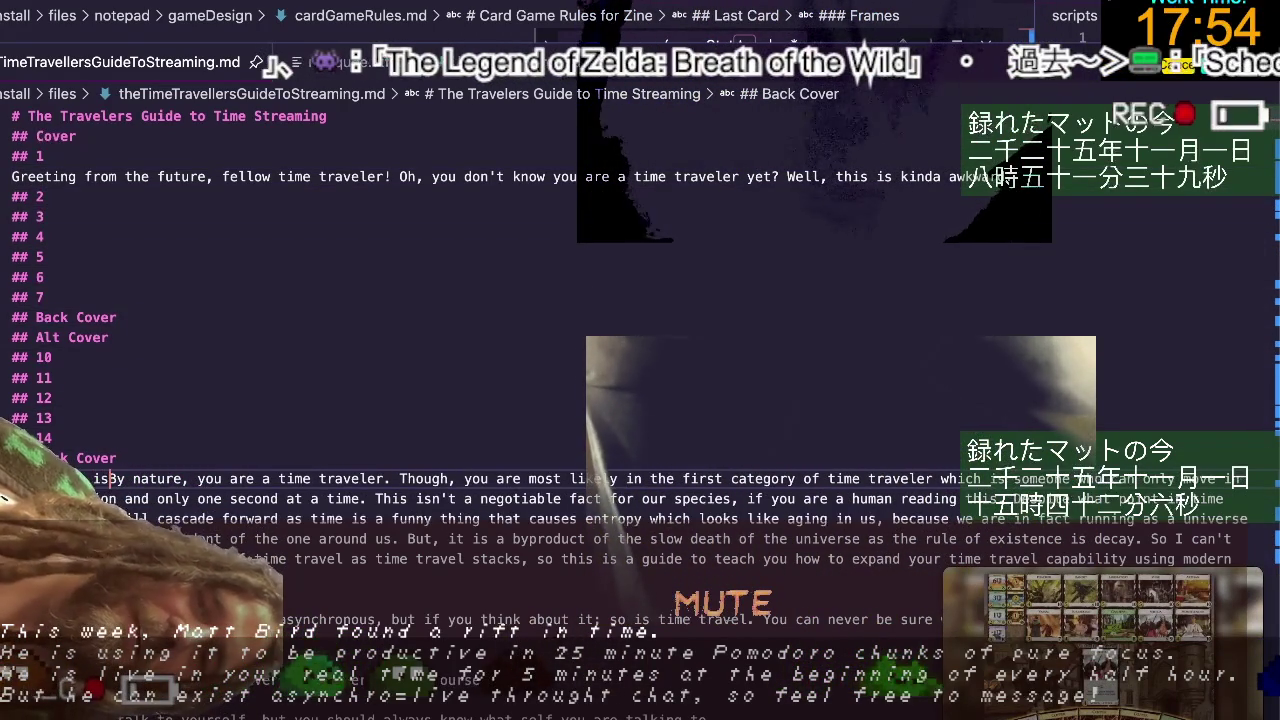
key("Delete")
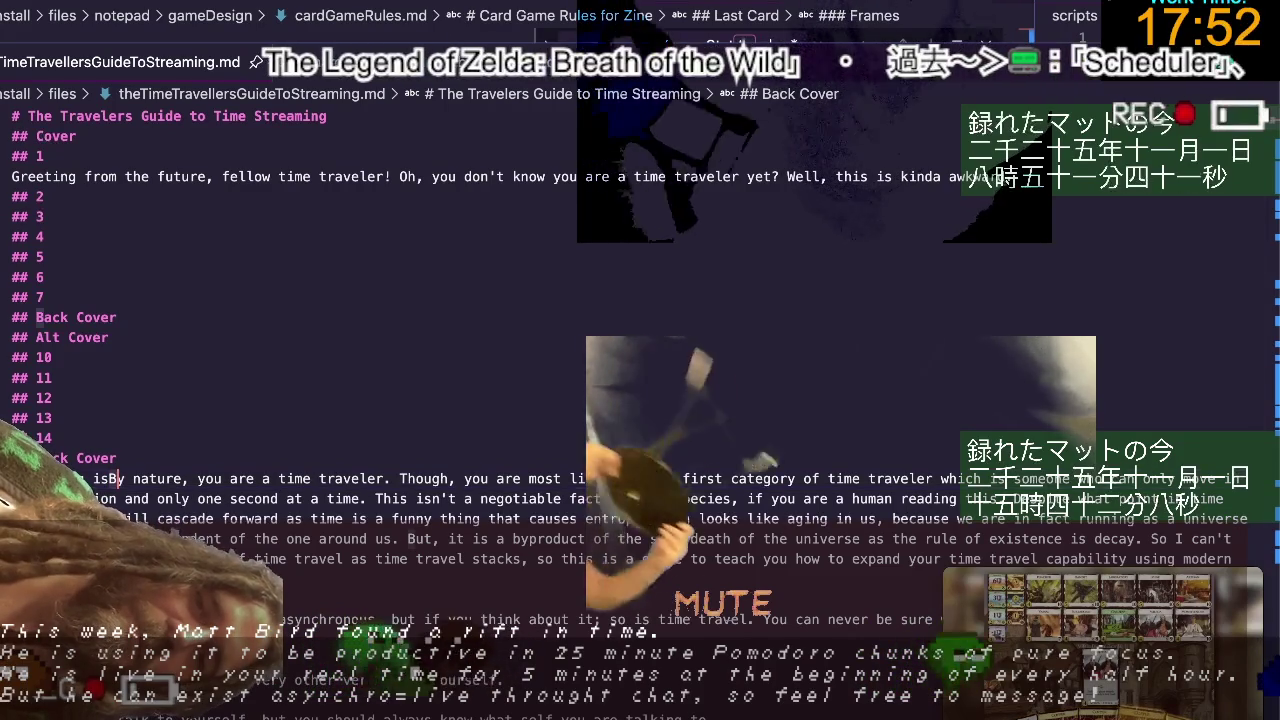
type("b")
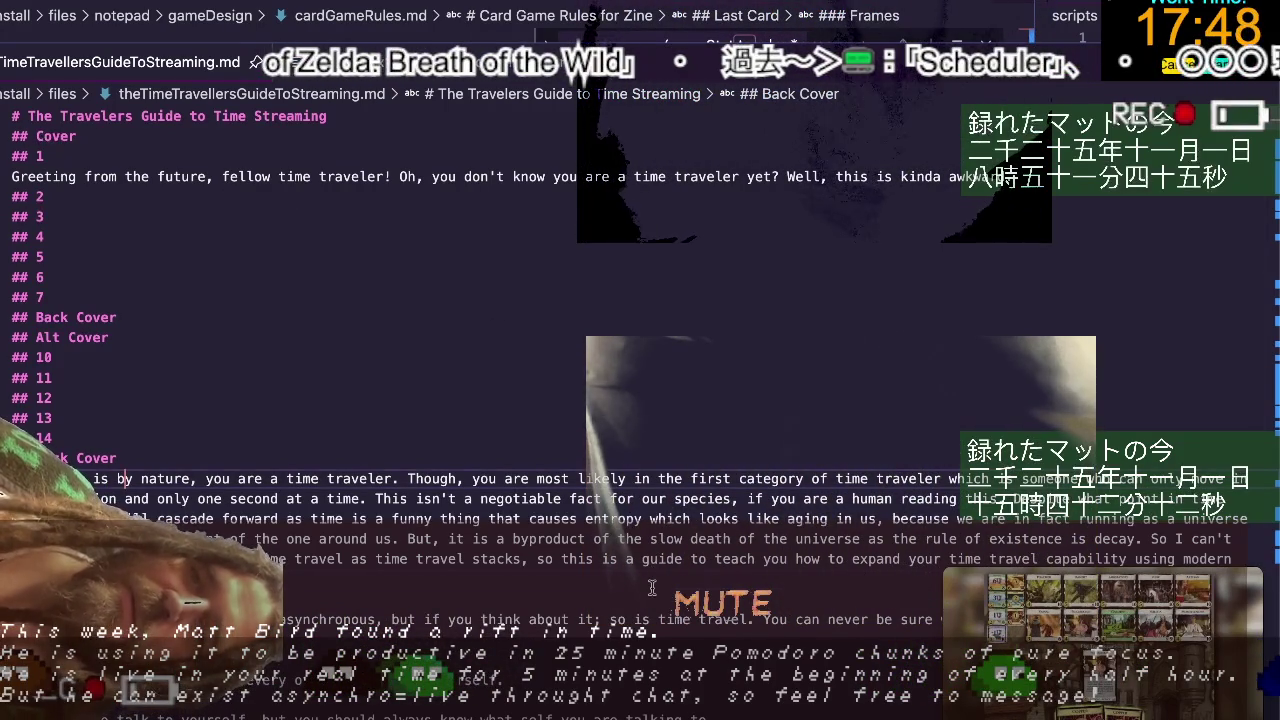
Copy the Back Cover paragraph and paste it on a new line under the greeting.
key("Up")
key("Up")
key("Up")
key("Up")
key("Up")
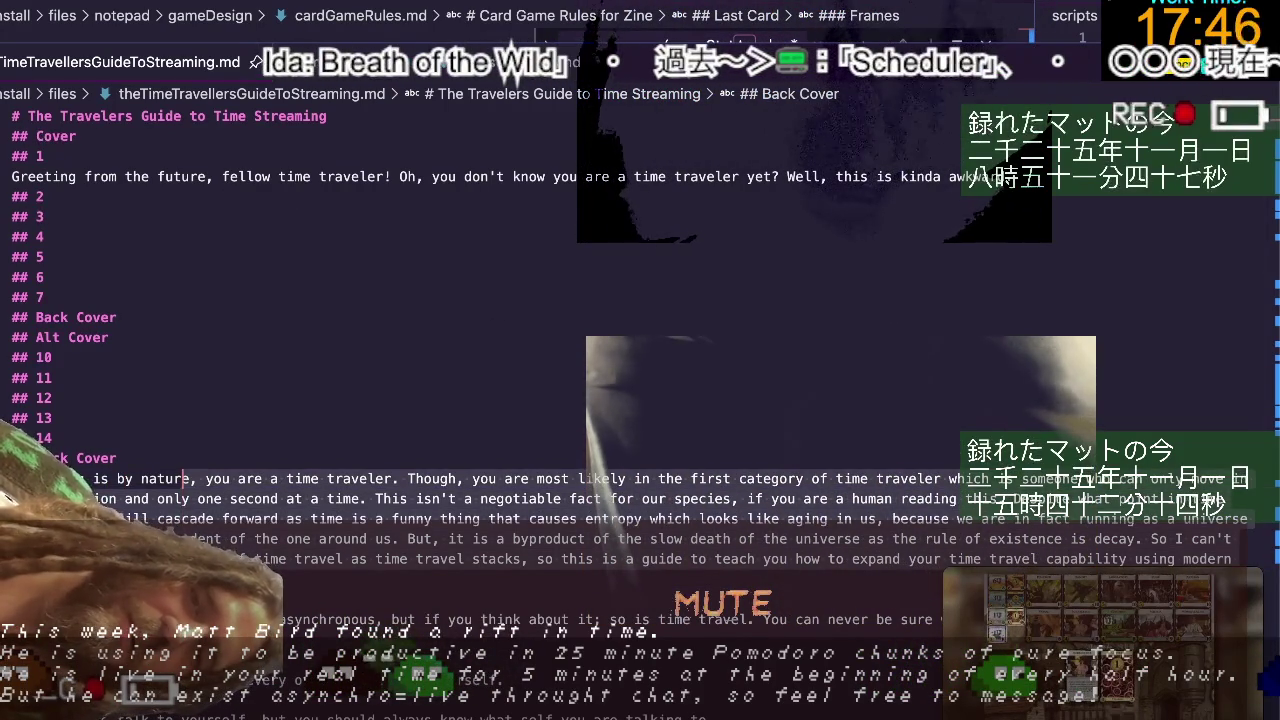
key("Up")
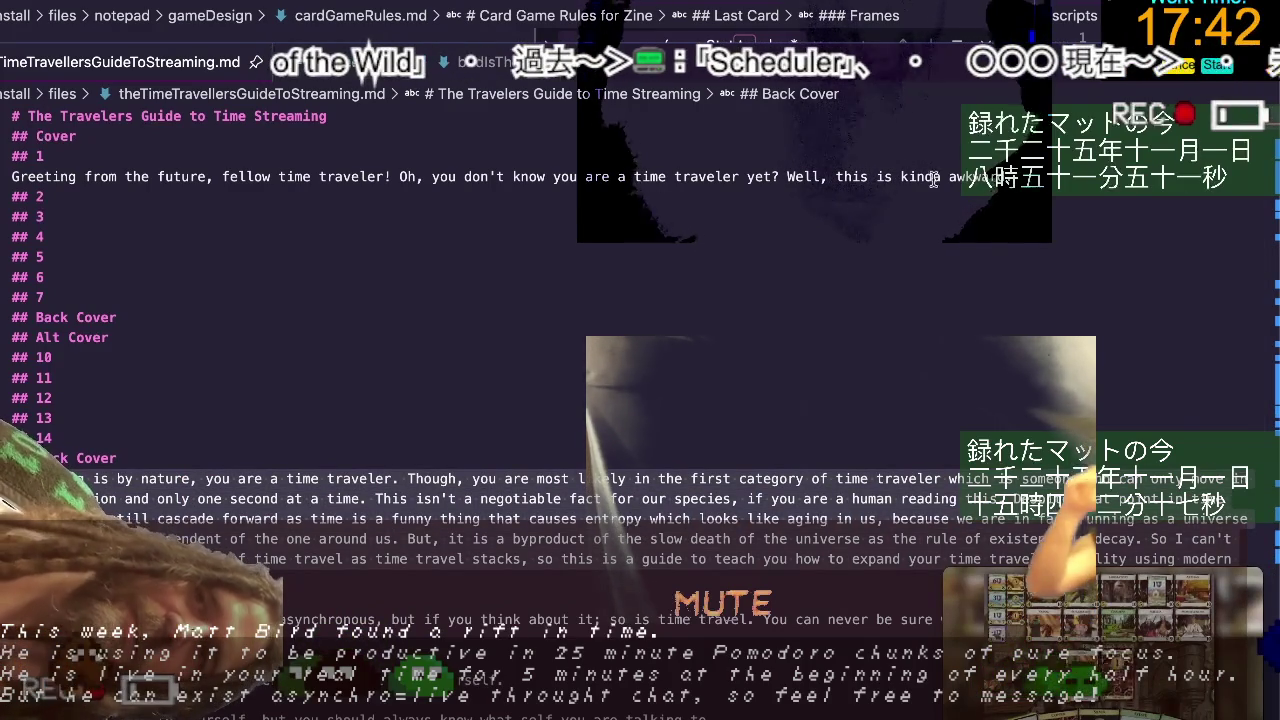
key("Up")
key("Up")
key("Up")
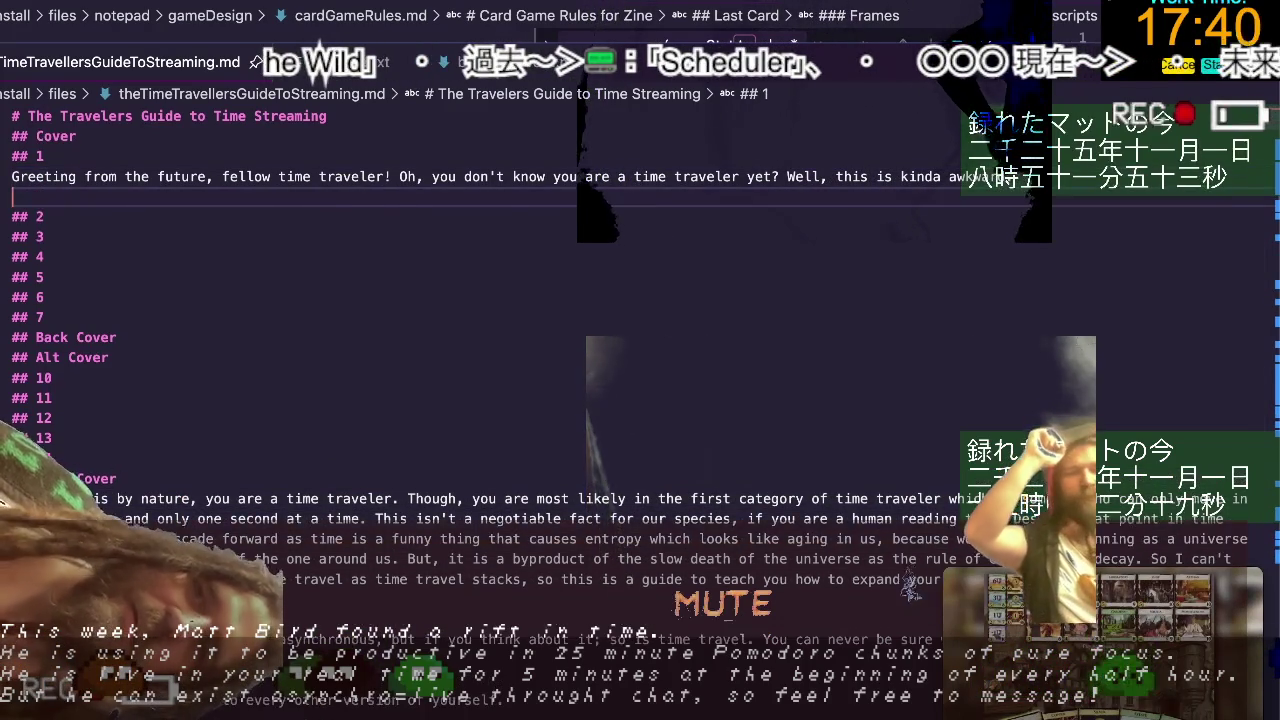
key("End")
key("Return")
type("The thing is by nature, you are a time traveler. Though, you are most likely in the first category of time traveler which is someone who can only move in one direction and only one second at a time. This isn't a negotiable fact for our species, if you are a human reading this. Despite what point in time you are, we still cascade forward as time is a funny thing that causes entropy which looks like aging in us, because we are in fact running as a universe onto ourselves independent of the one around us. But, it is a byproduct of the slow death of the universe as the rule of existence is decay. So I can't teach you a different form of time travel as time travel stacks, so this is a guide to teach you how to expand your time travel capability using modern technology and media.")
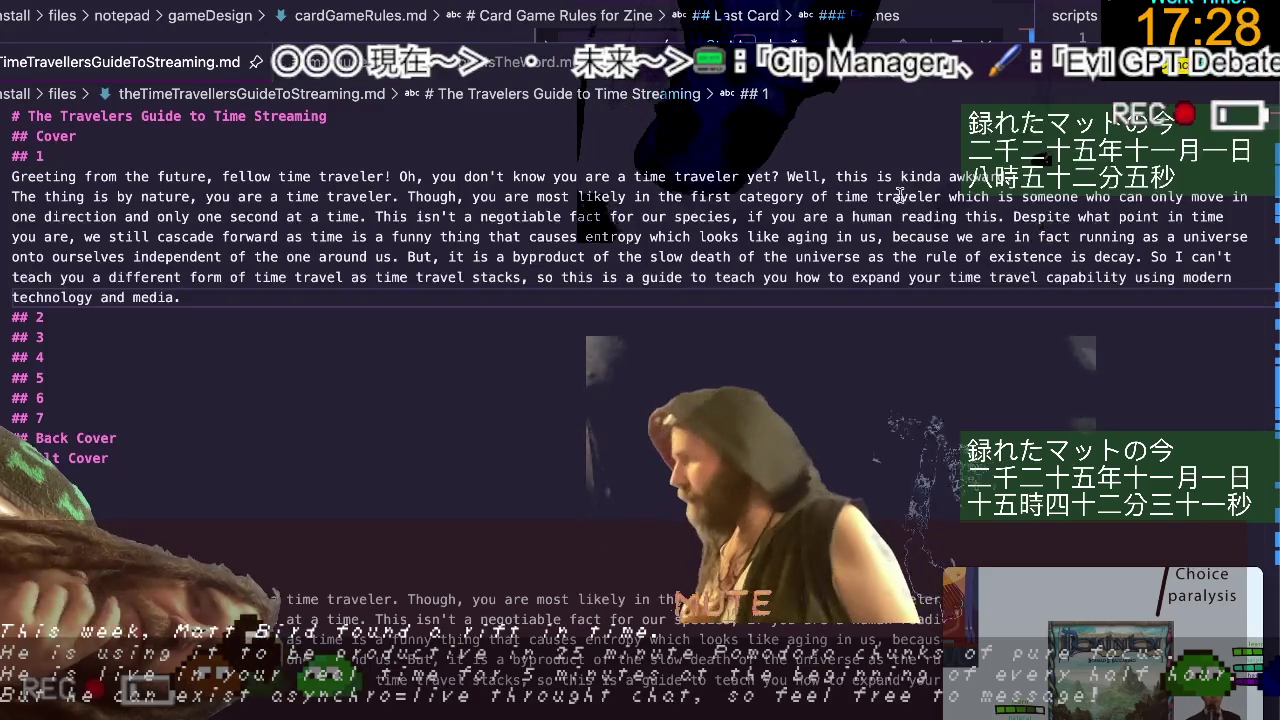
Add a footnote marker after 'time.' and name it [^thatsStillTraveling].
left_click_drag(13, 218, 370, 218)
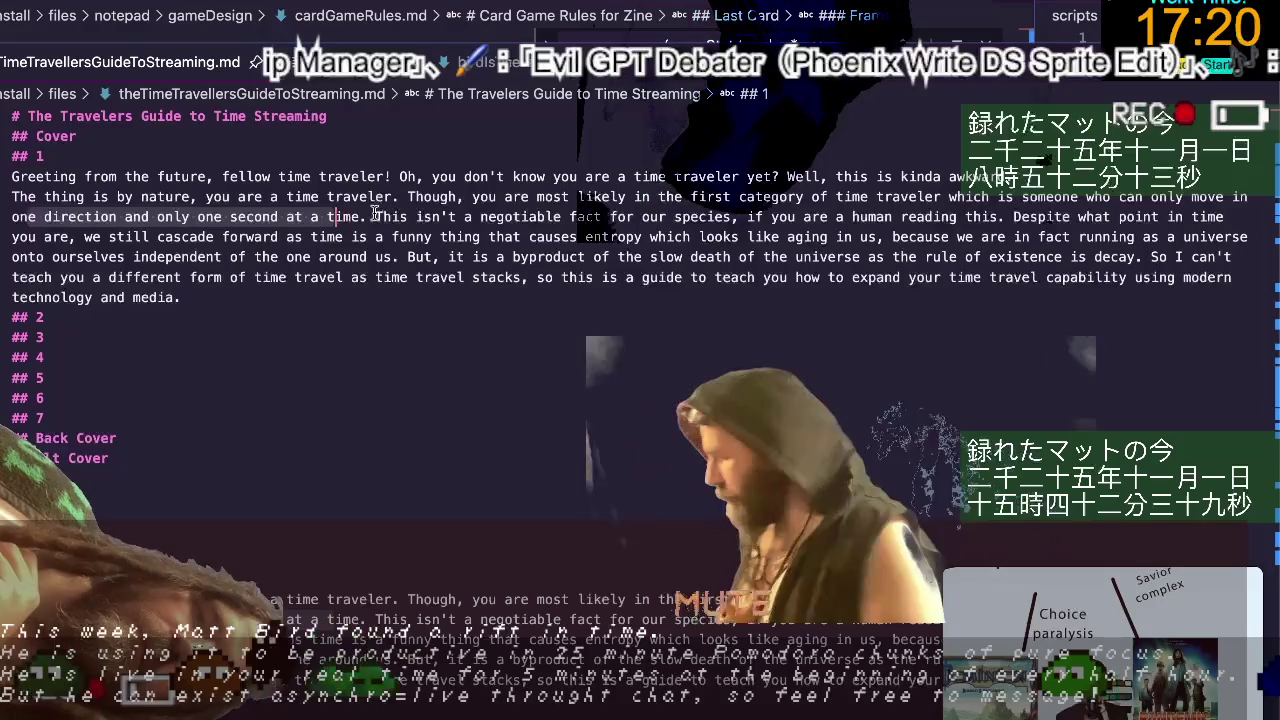
left_click(375, 216)
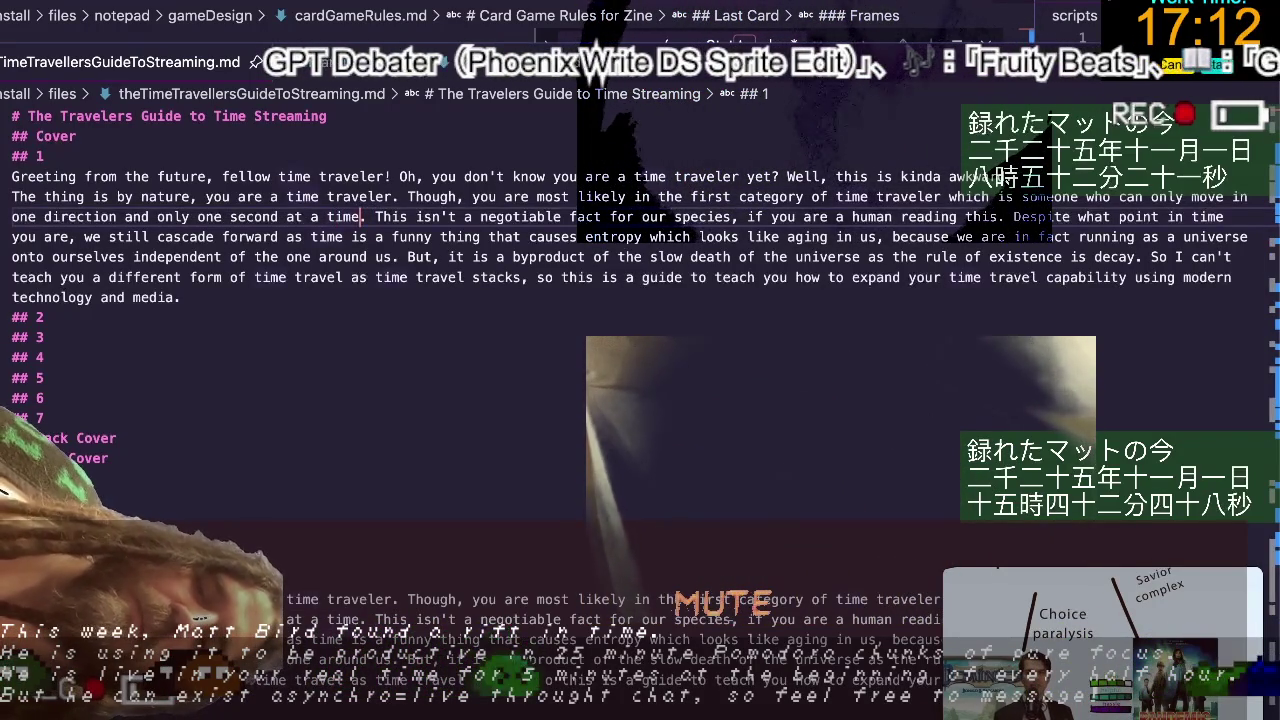
type("[")
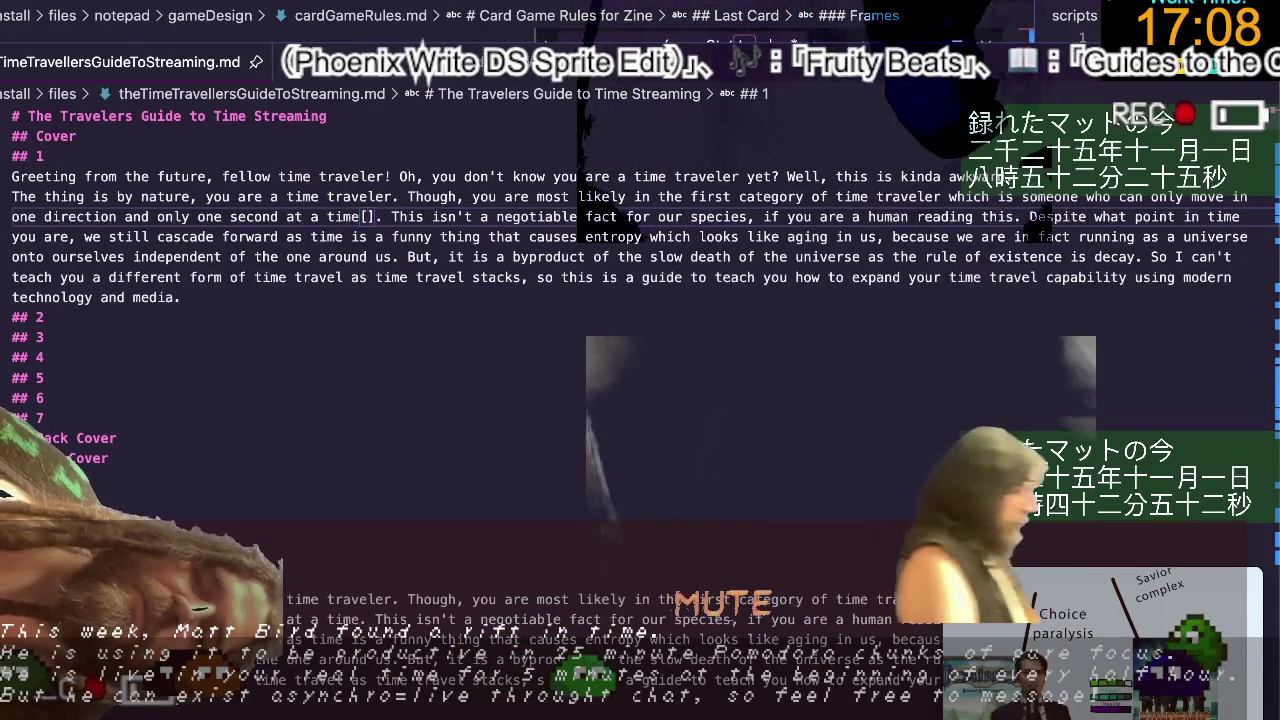
type("^2")
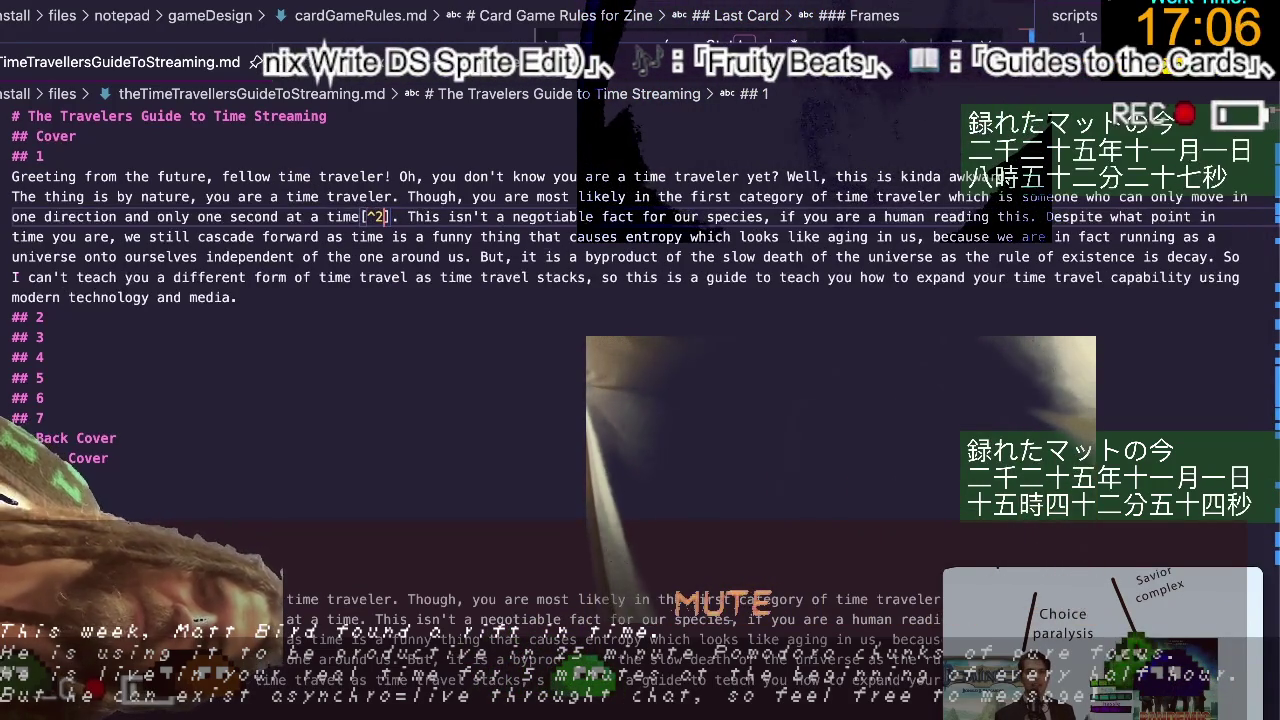
key("BackSpace")
type("1")
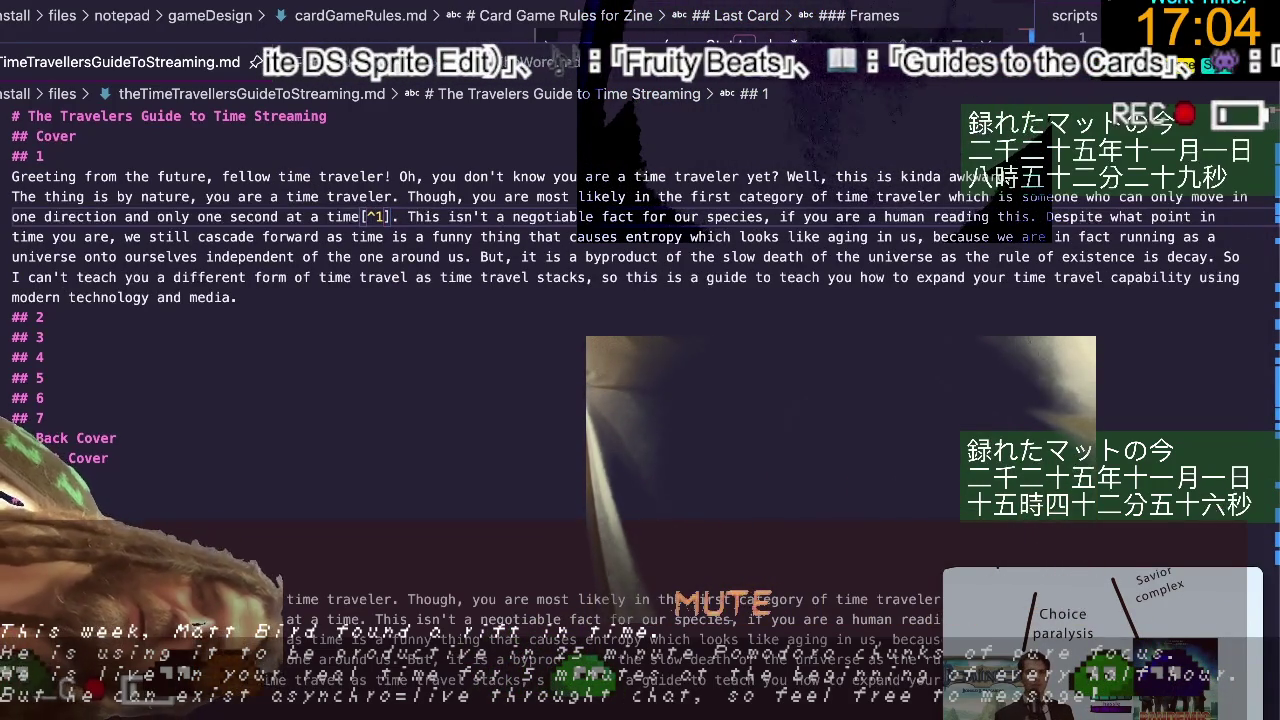
left_click(372, 216)
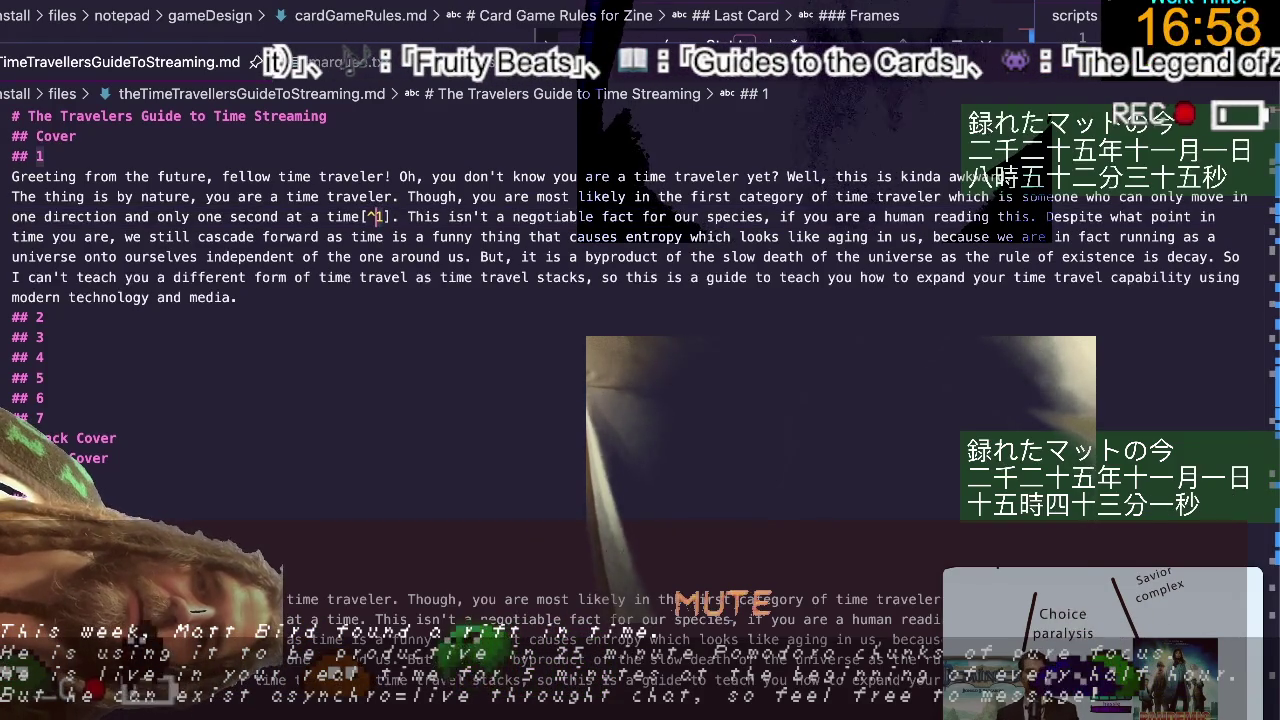
type("that")
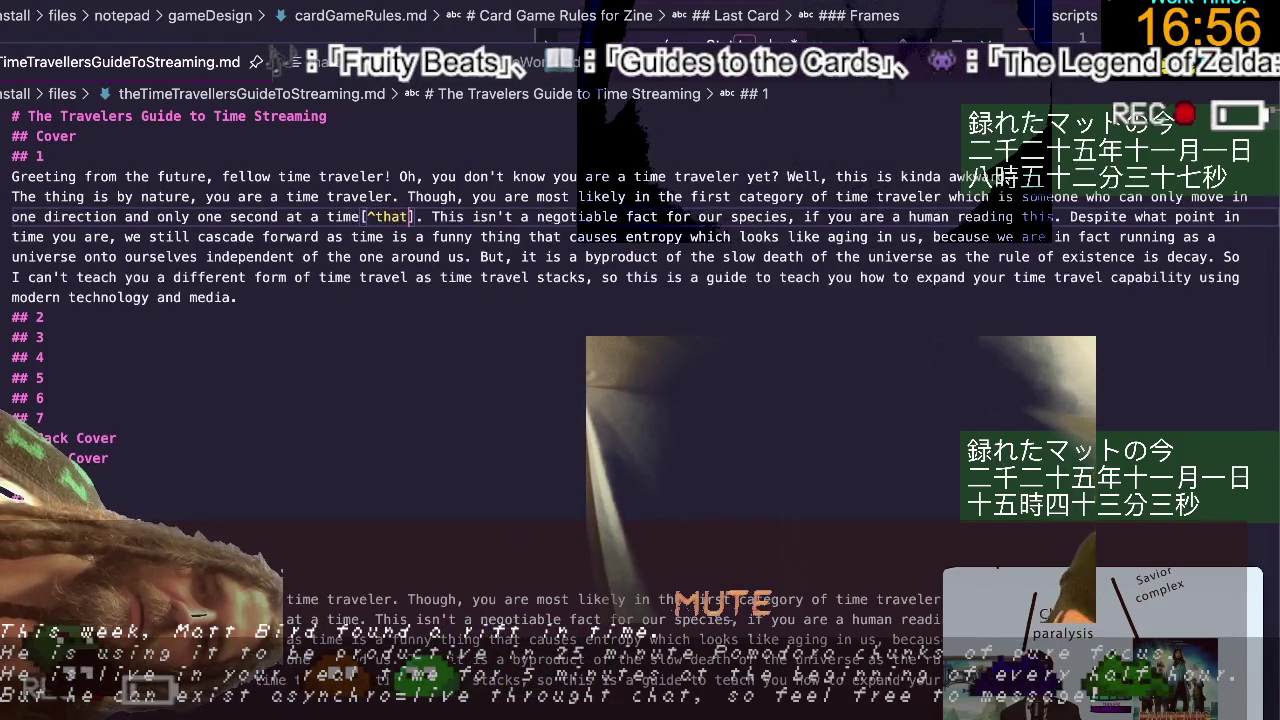
type("sS")
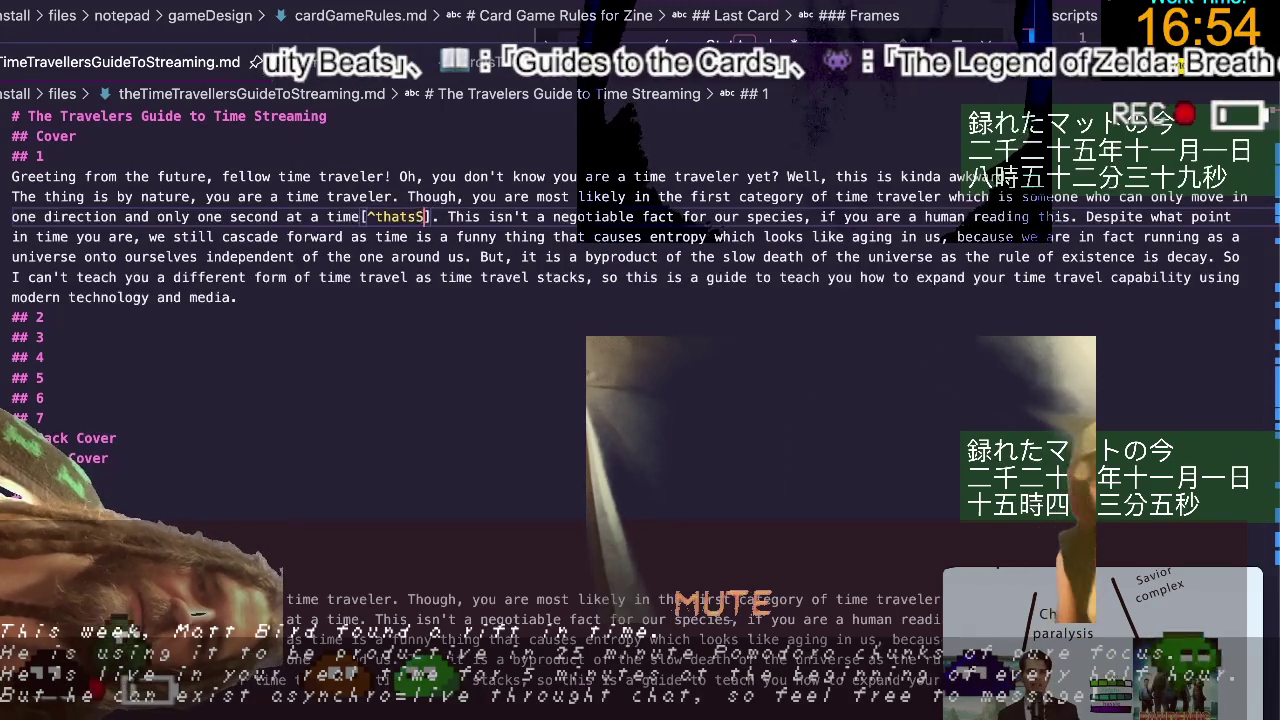
type("tillDta")
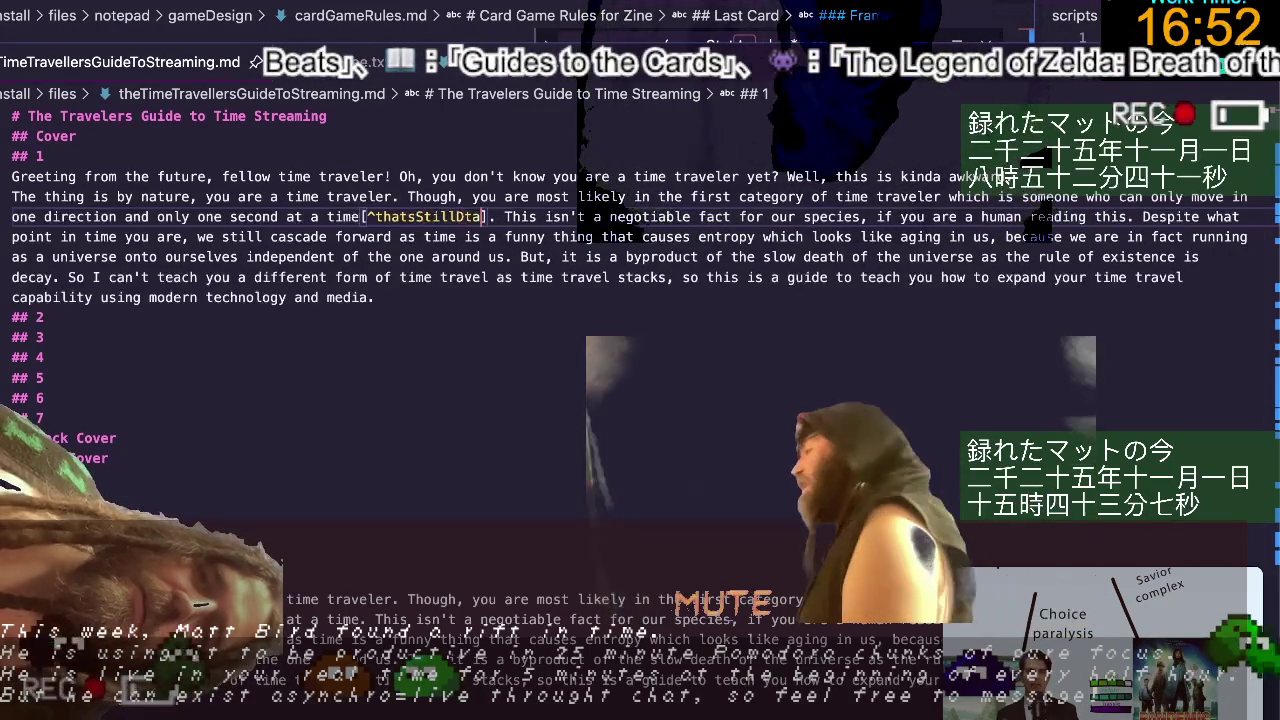
key("BackSpace")
key("BackSpace")
key("BackSpace")
type("Travel")
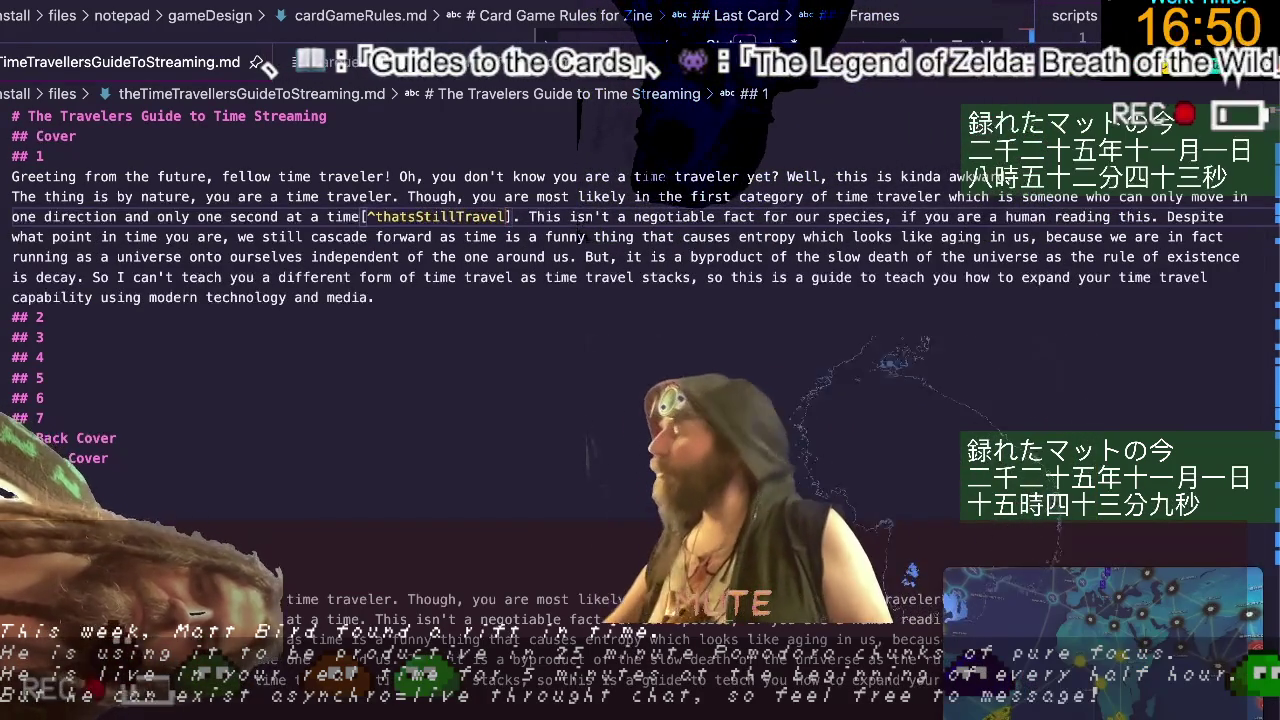
type("ig")
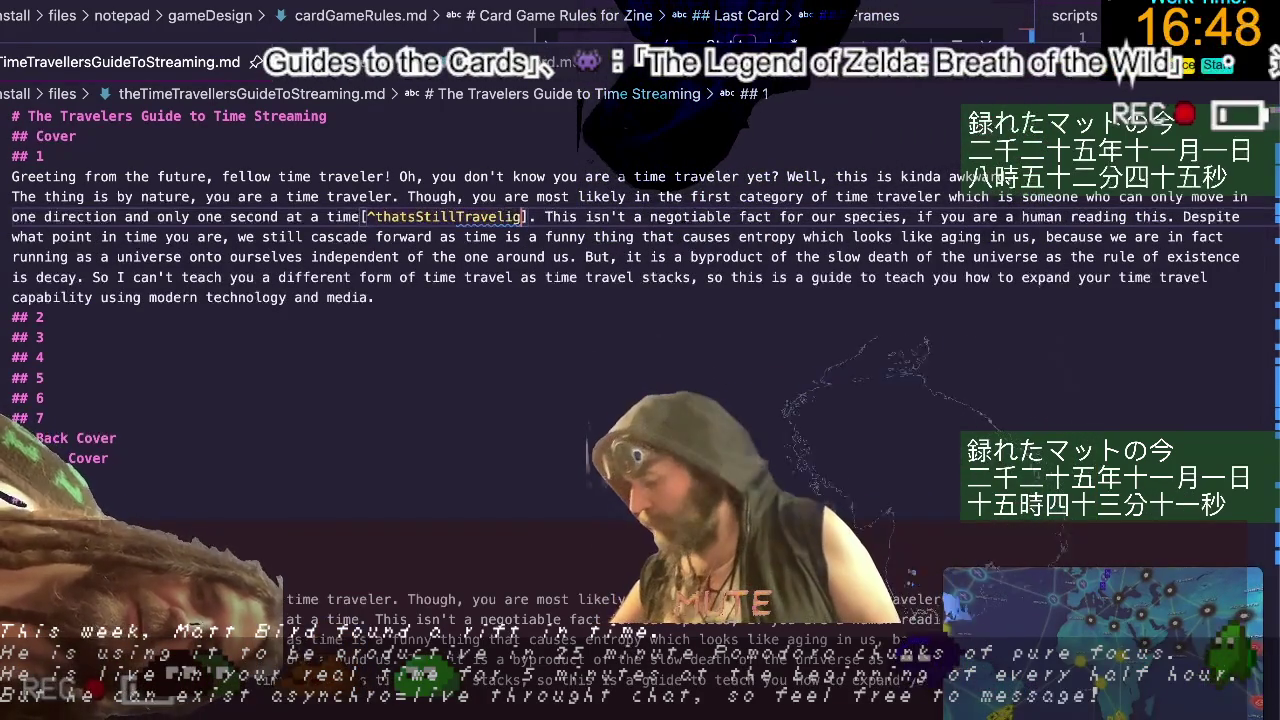
key("BackSpace")
type("ng")
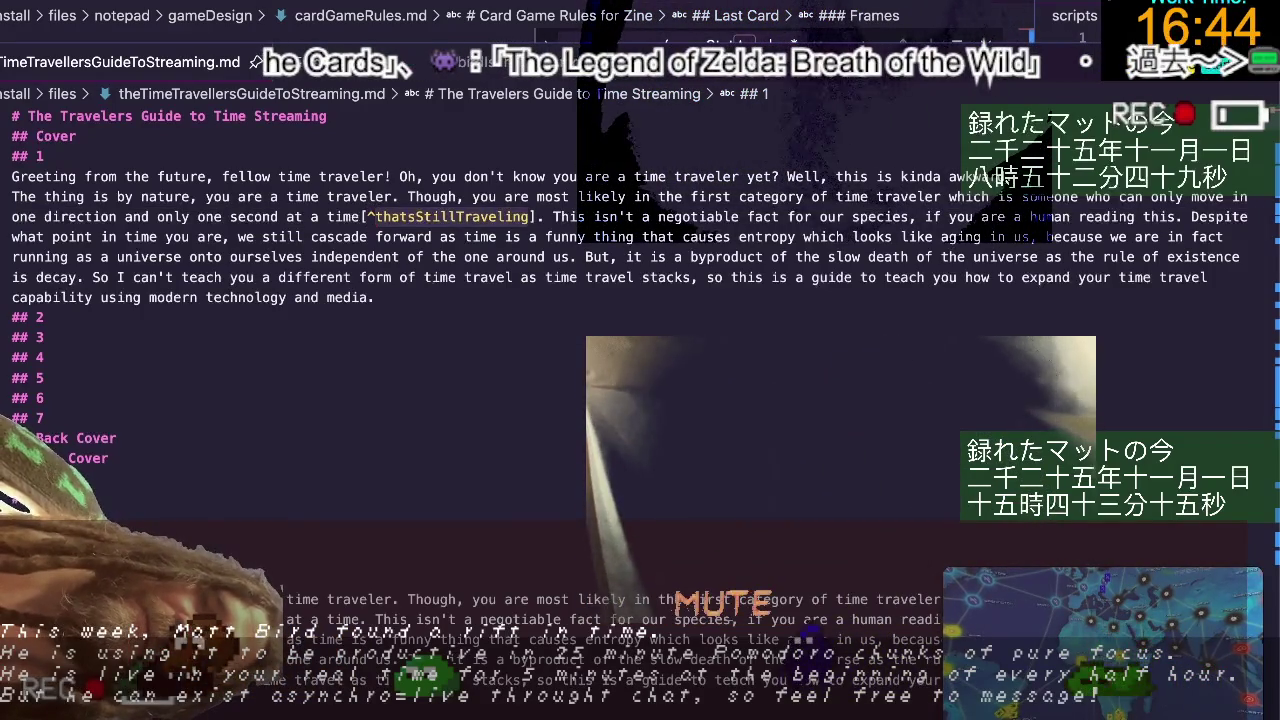
Start the matching [^thatsStillTraveling]: definition line below the paragraph.
key("Return")
key("Return")
type("[]")
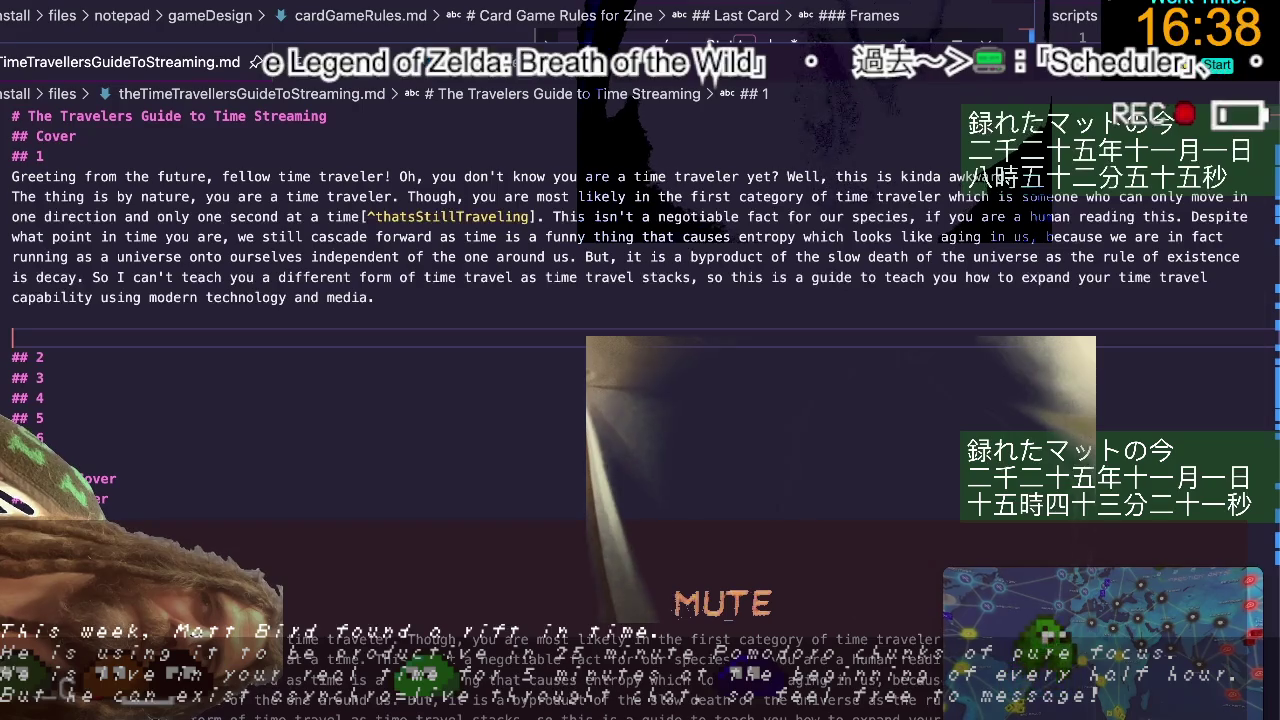
key("Left")
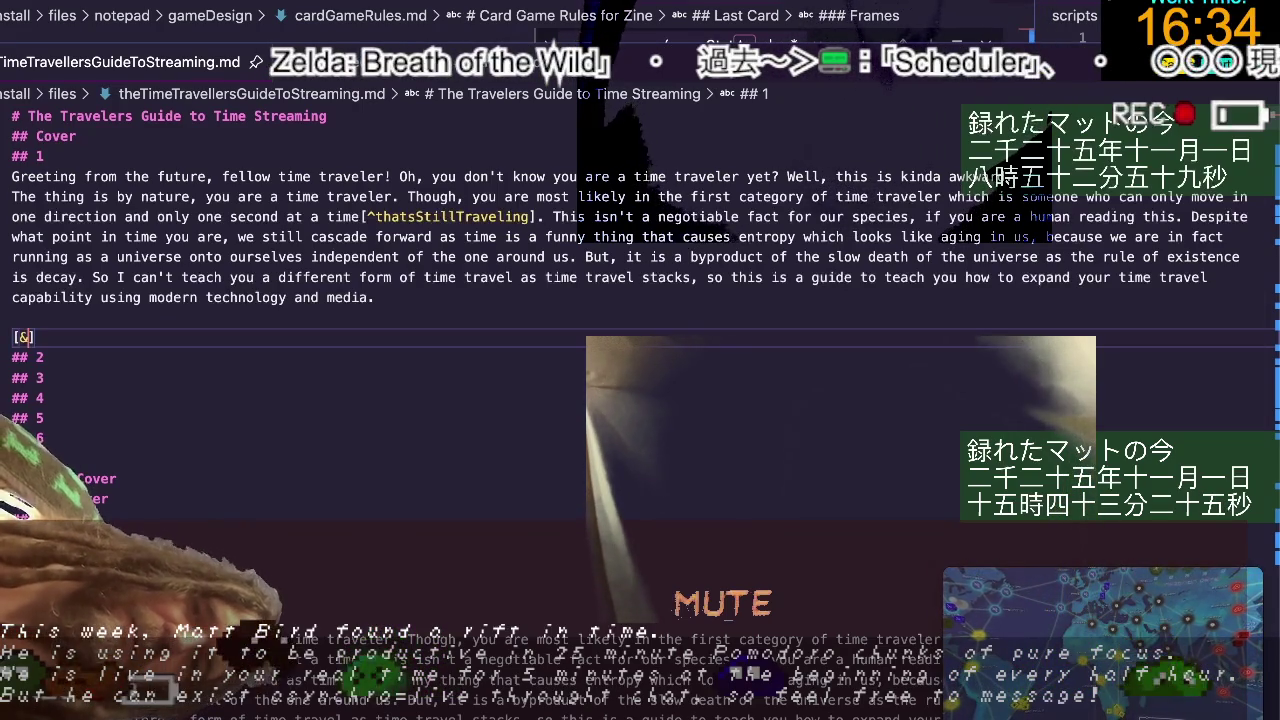
type("thatsStillTraveling")
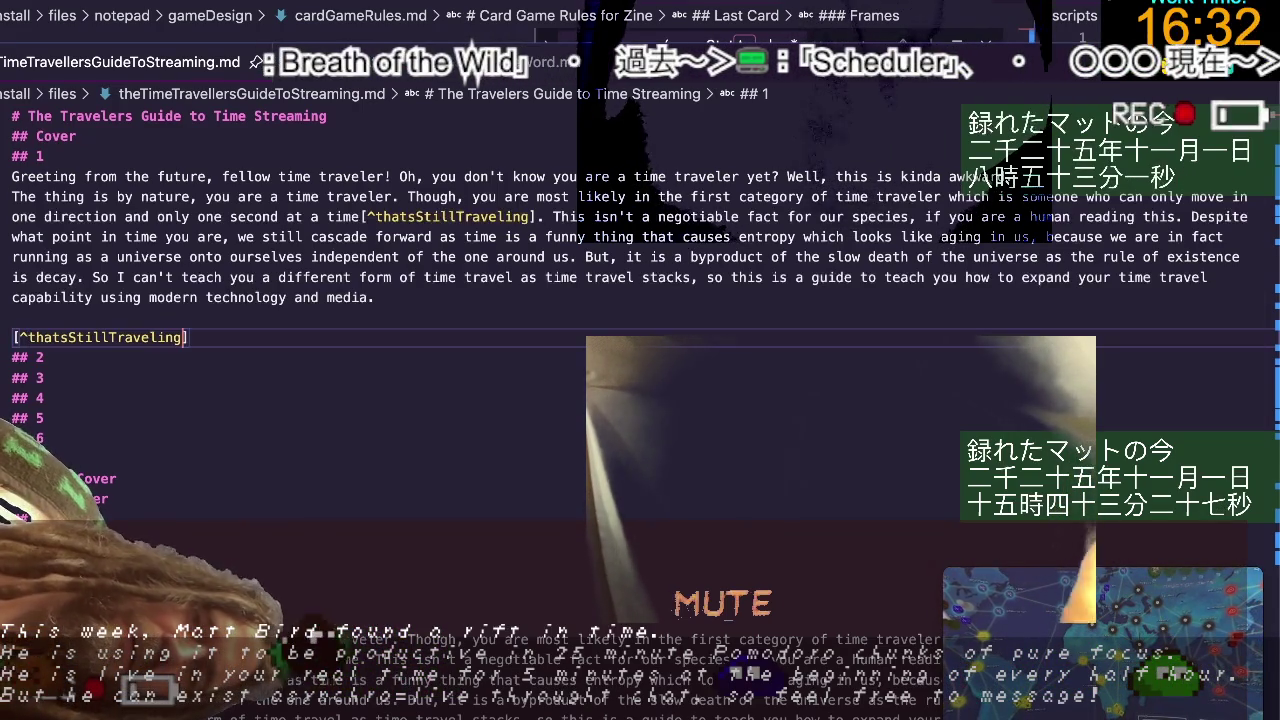
type("]:")
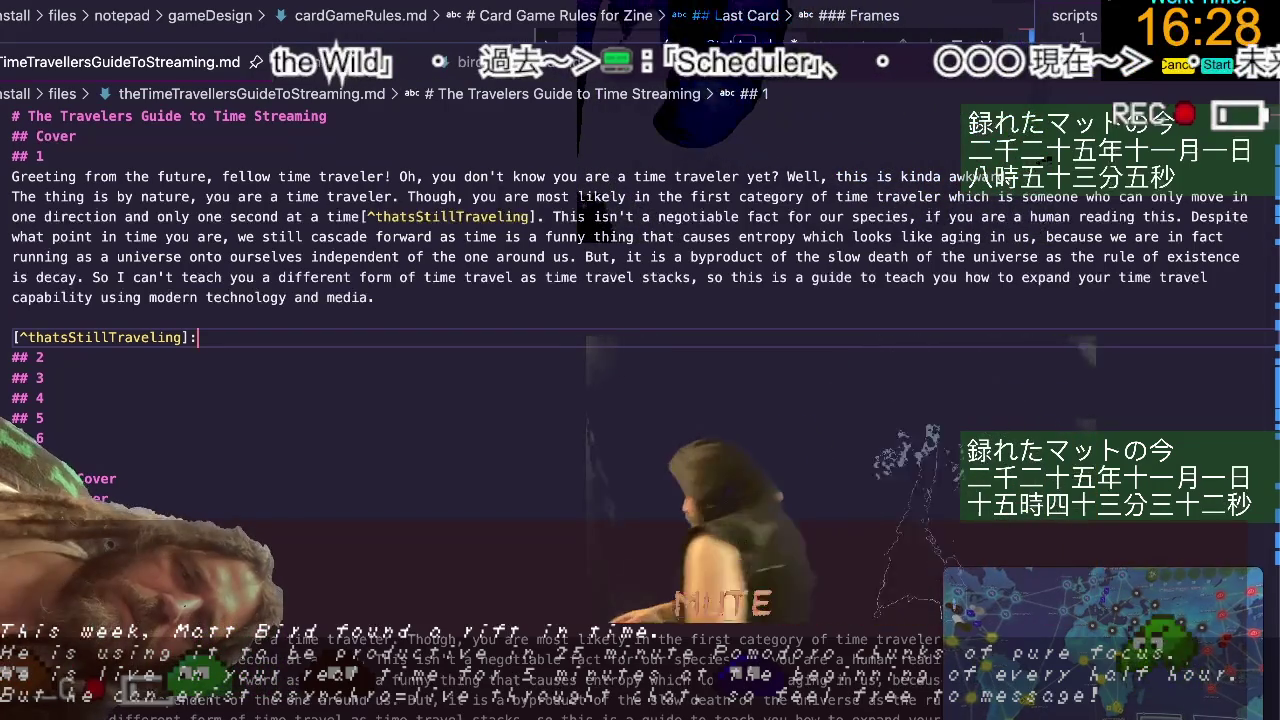
key("ctrl+Right")
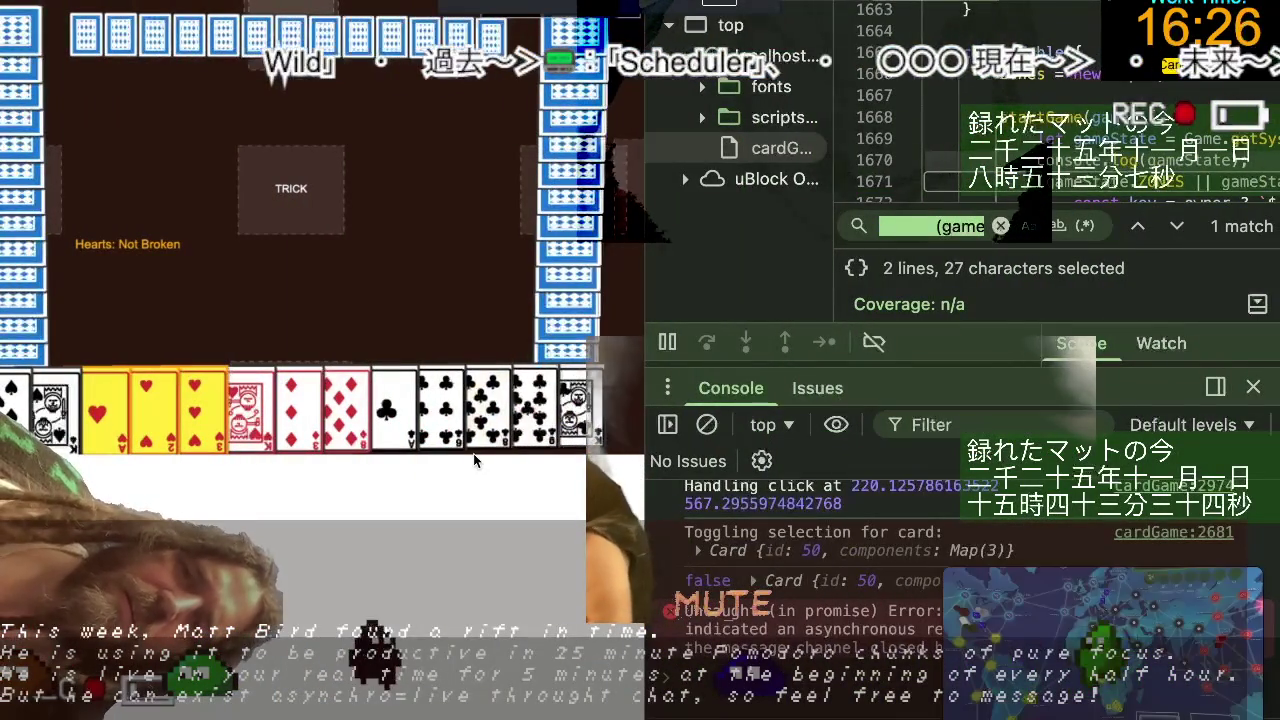
Search Google in a new tab for 'md quotes' and skim the results.
key("ctrl+t")
type("md c")
key("BackSpace")
key("BackSpace")
type("quotes")
key("Return")
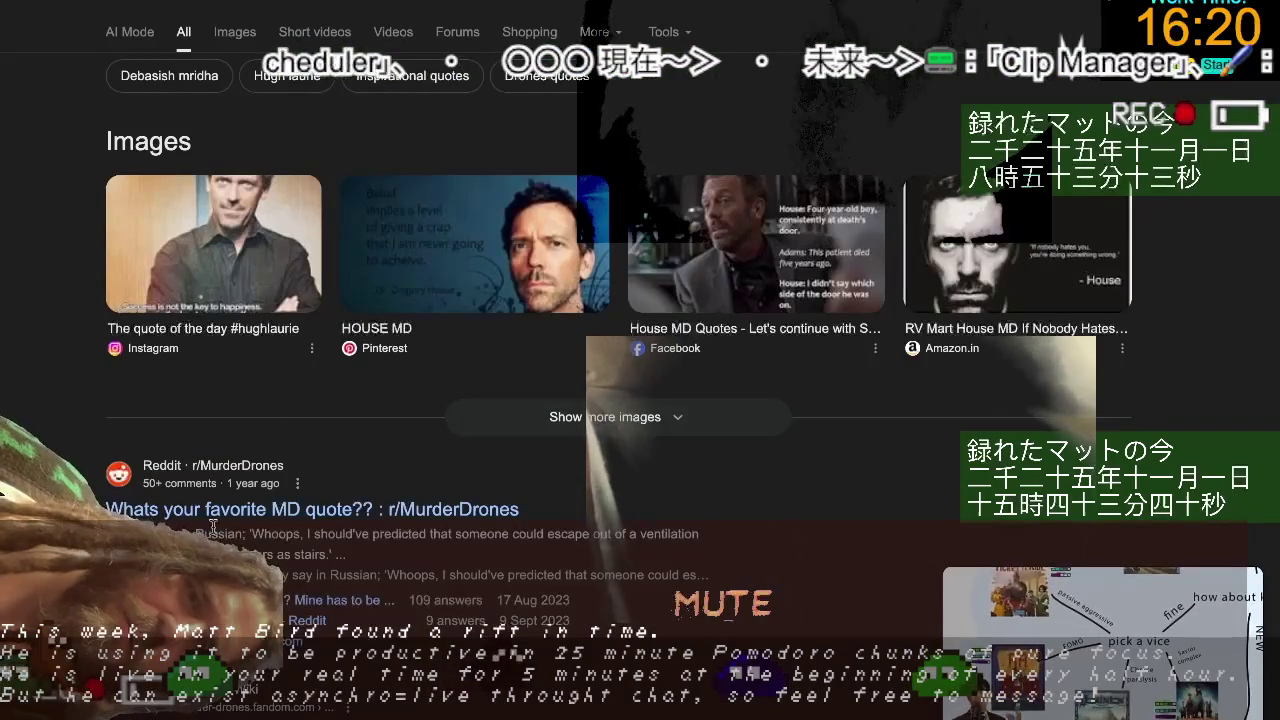
scroll(289, 409, "down", 5)
scroll(640, 360, "up", 5)
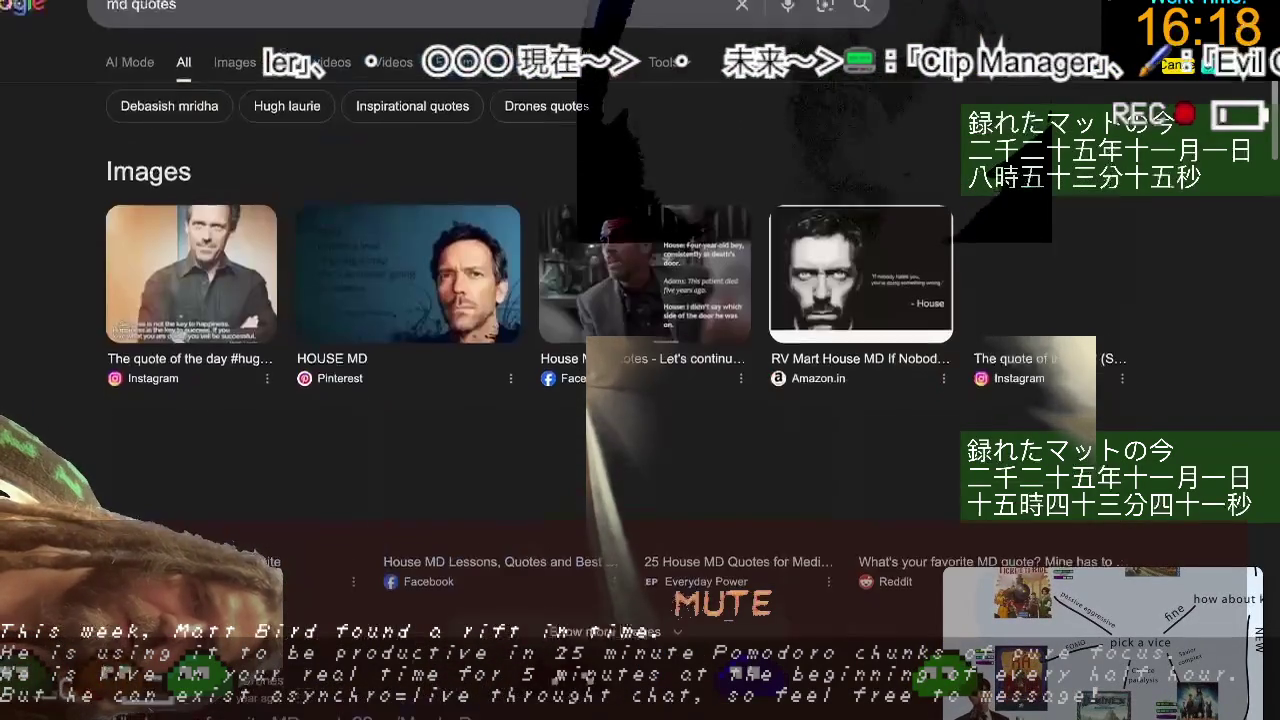
key("ctrl+Right")
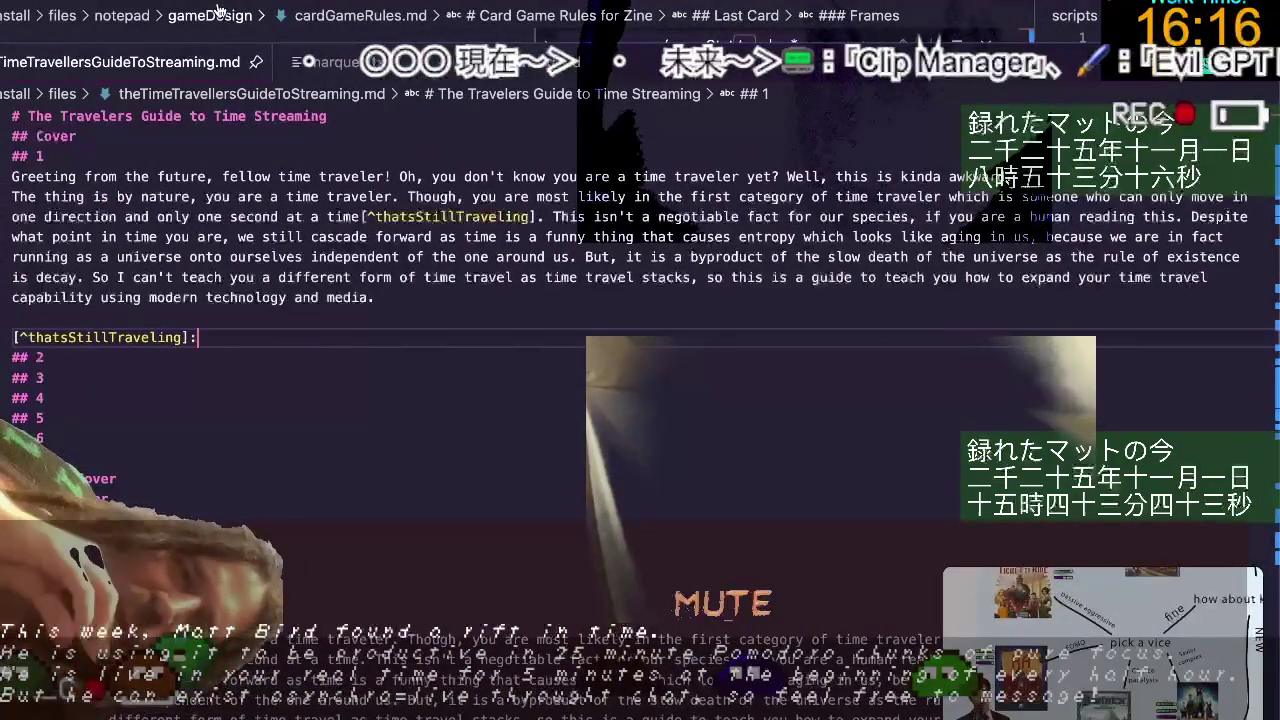
Refine the search to 'md footnotes' and scroll through the results.
key("ctrl+Left")
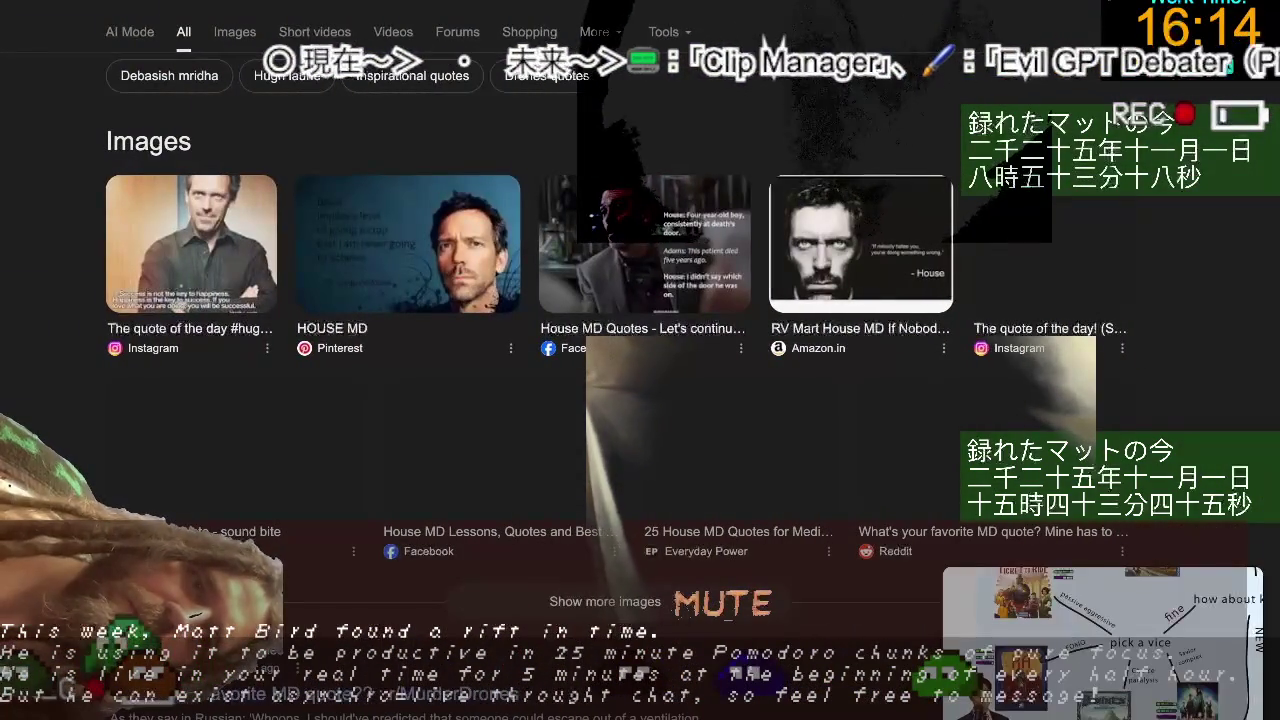
key("ctrl+BackSpace")
type("foot")
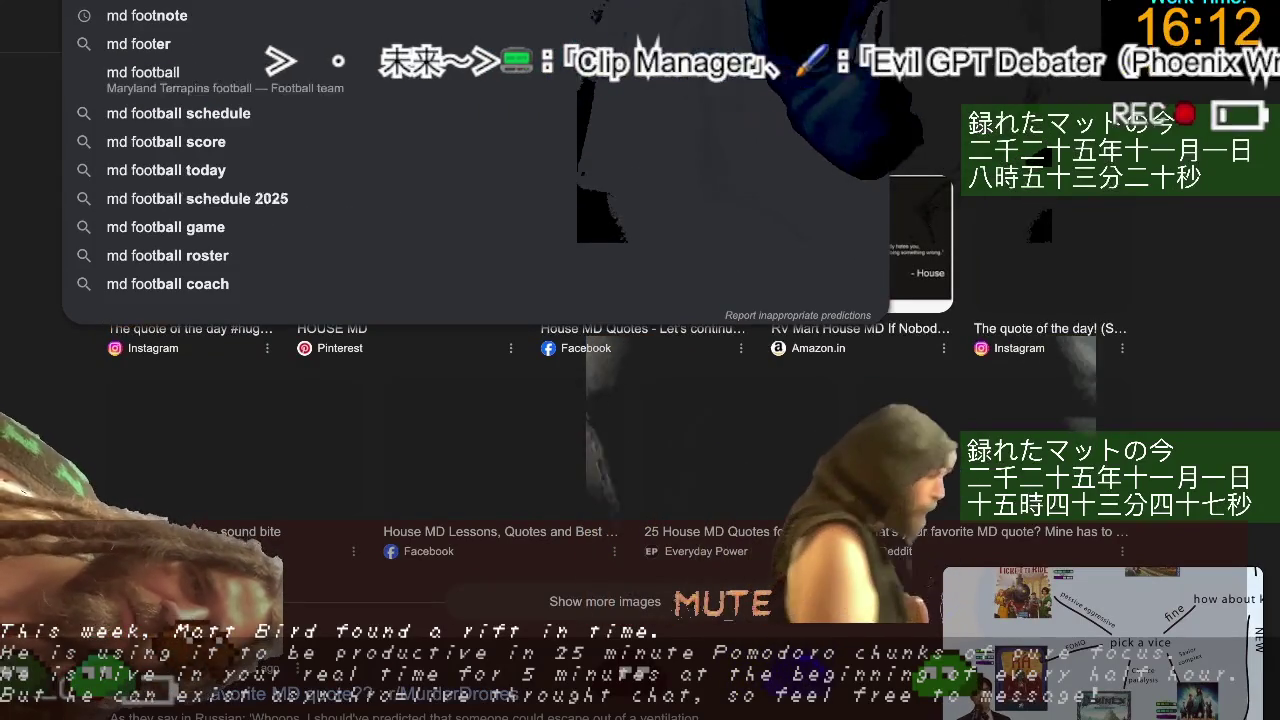
type("notes")
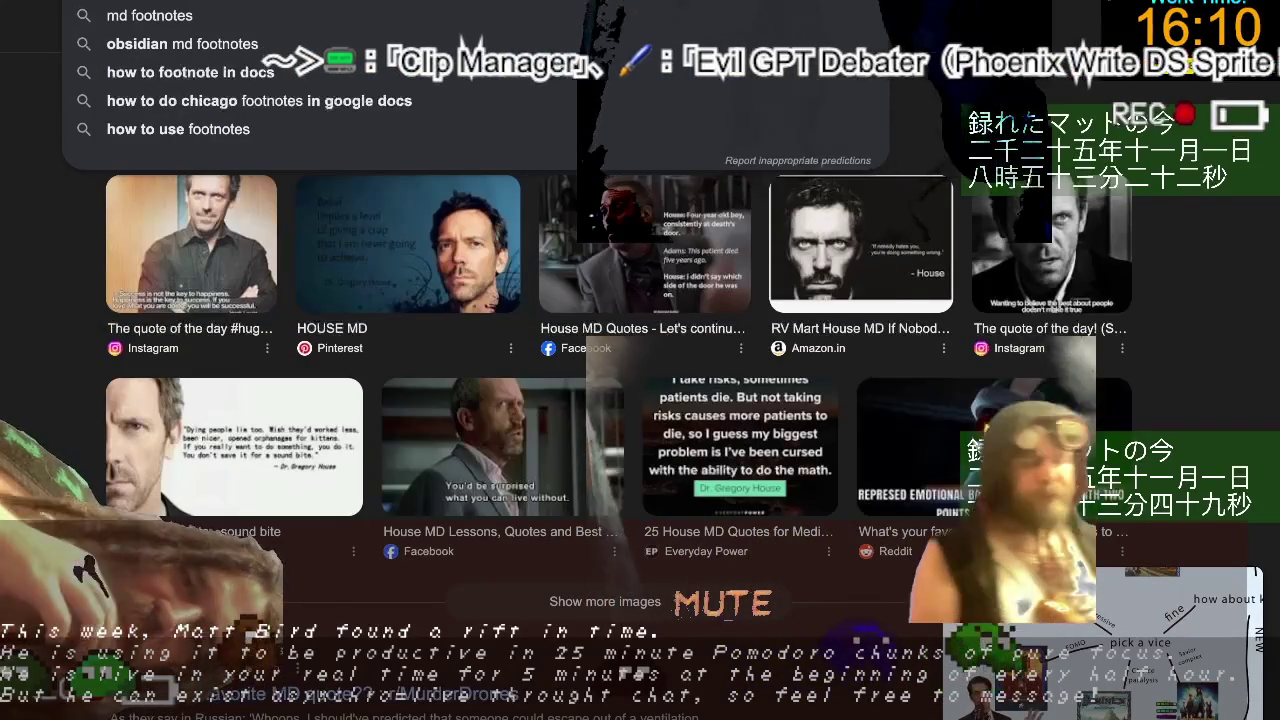
key("Return")
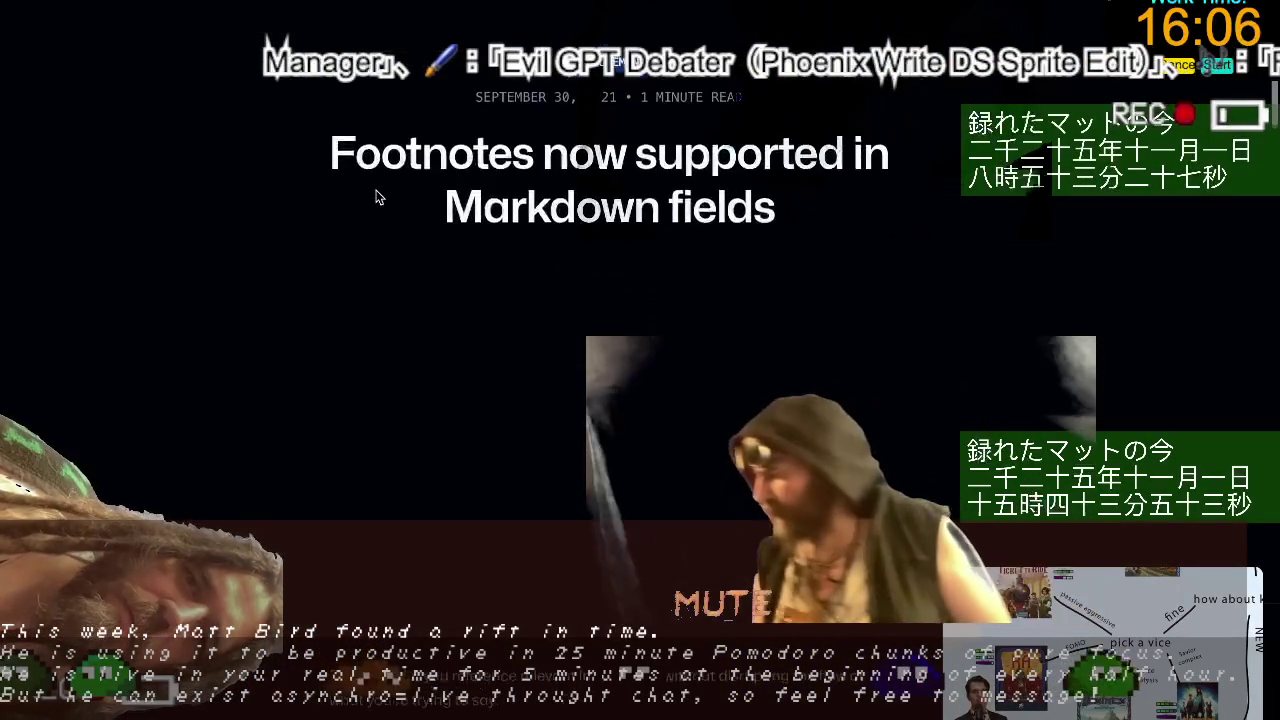
scroll(378, 197, "down", 5)
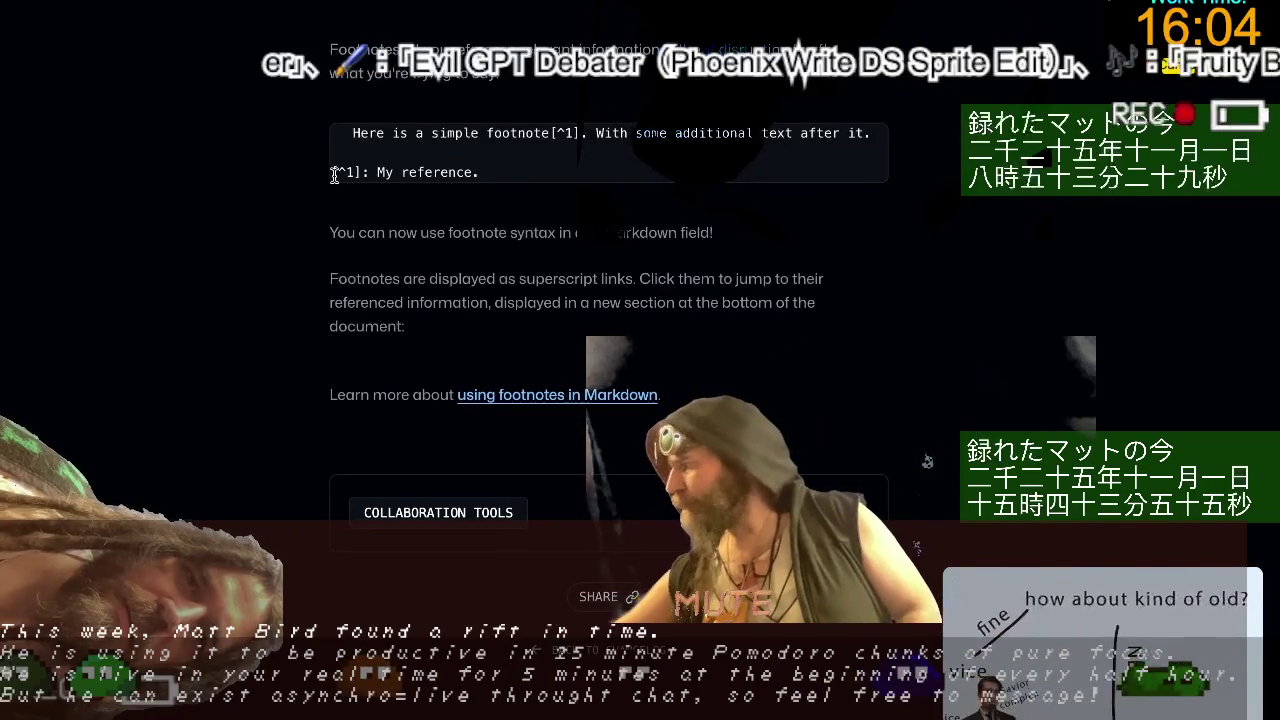
key("ctrl+Right")
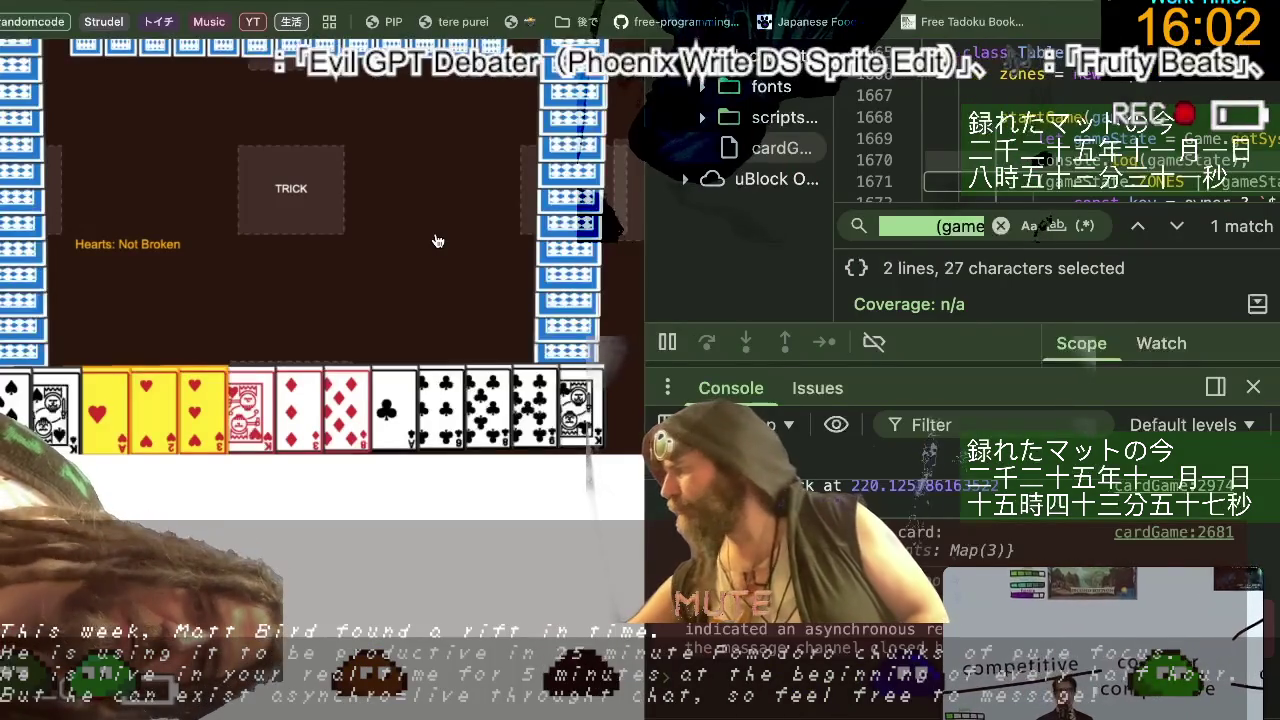
Write the footnote: people argue time travel means moving backwards or jumping freely to any point.
key("ctrl+Right")
key("ctrl+Right")
left_click(370, 327)
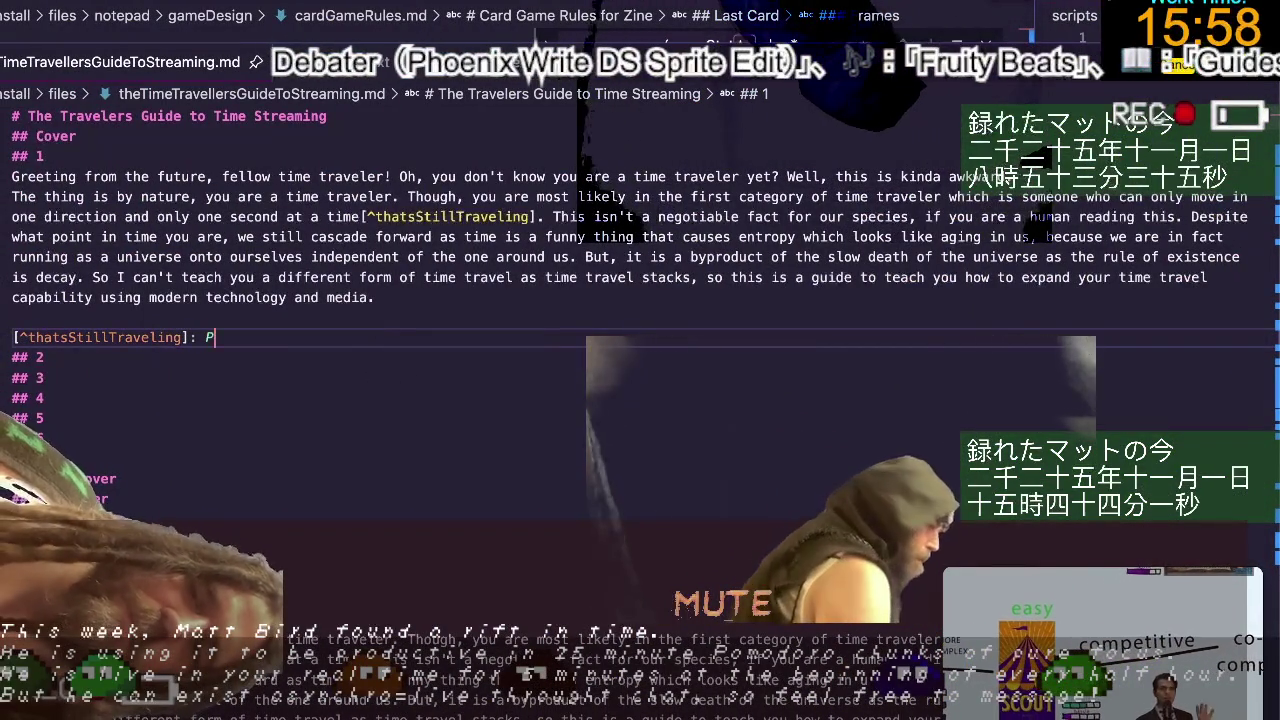
type("People ar")
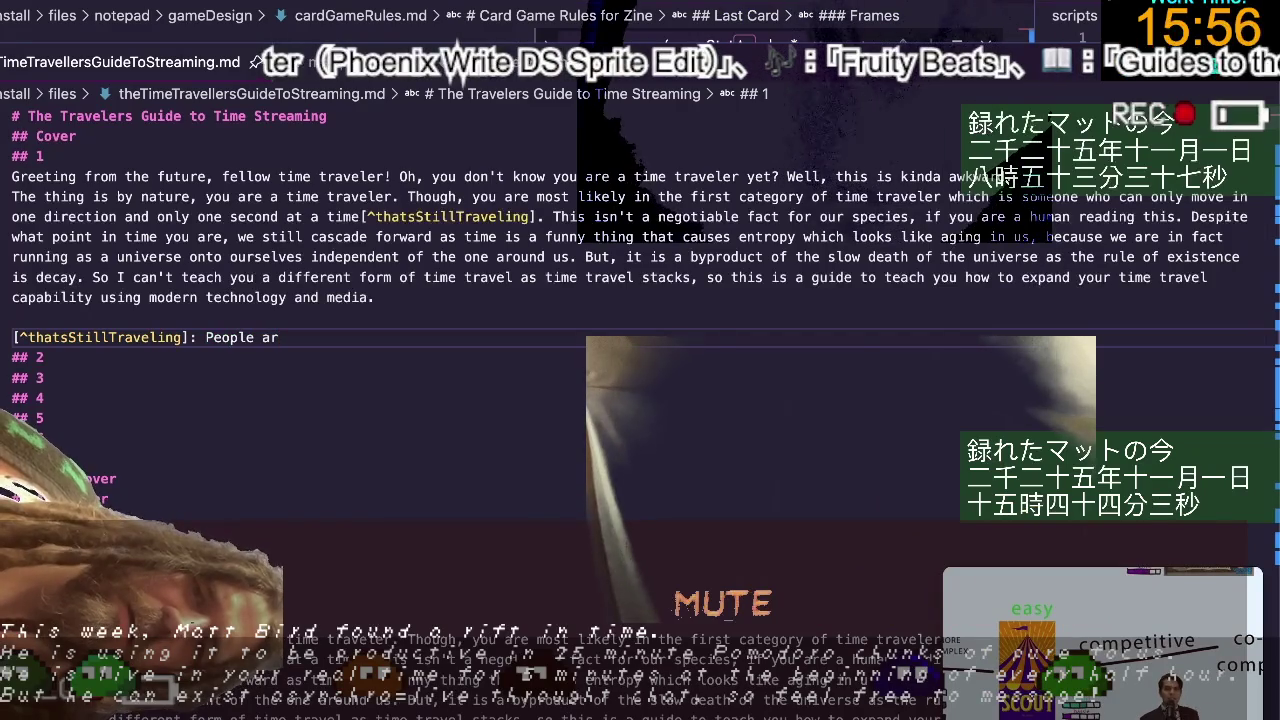
type("gue")
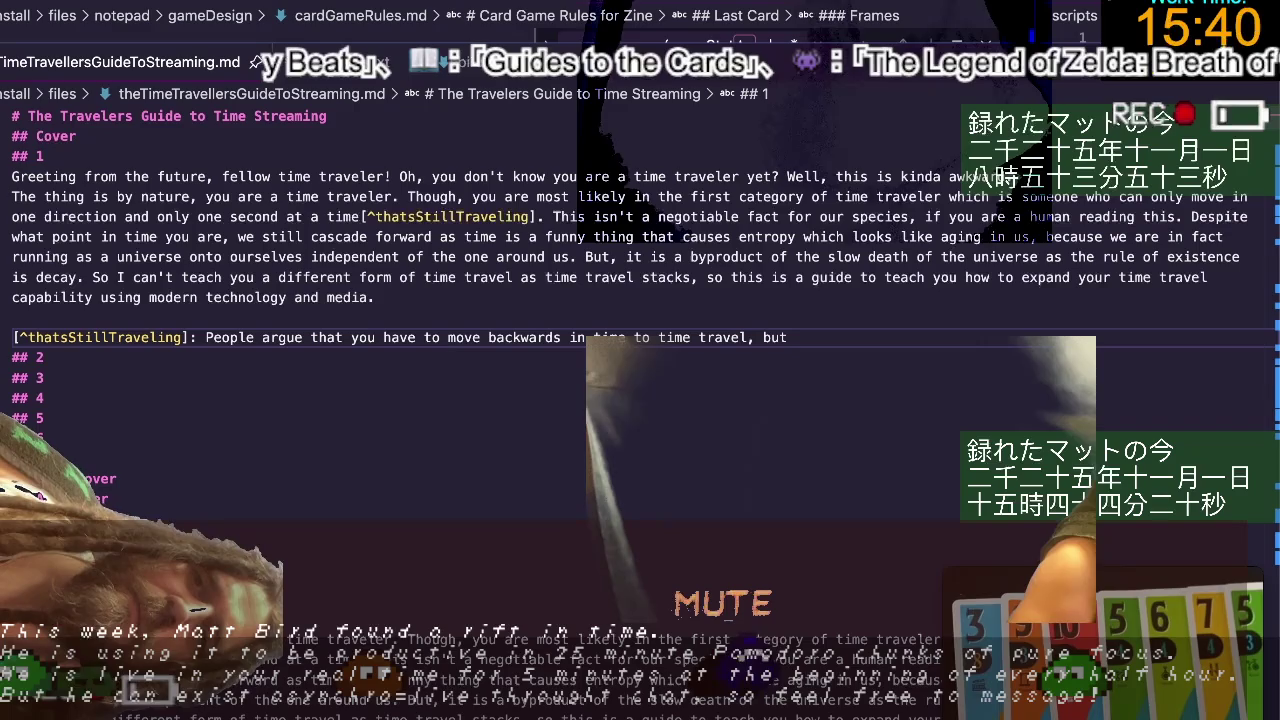
key("BackSpace")
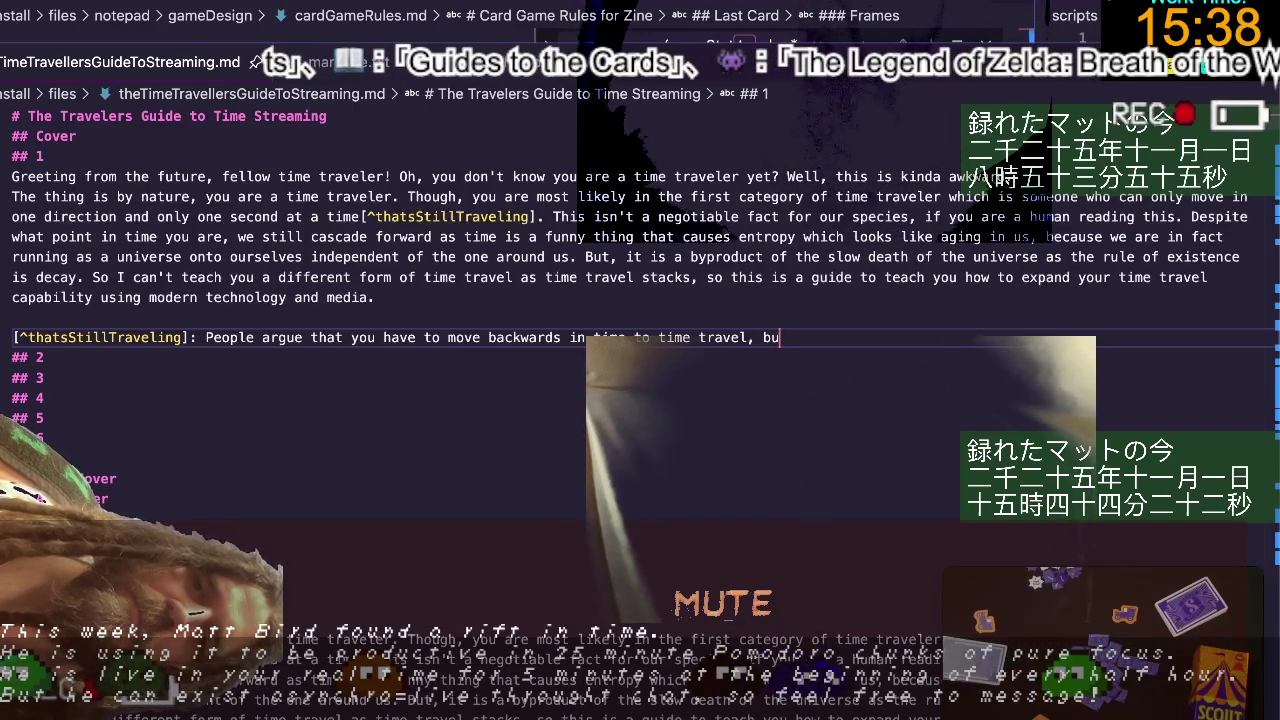
key("BackSpace")
key("BackSpace")
key("BackSpace")
key("BackSpace")
key("BackSpace")
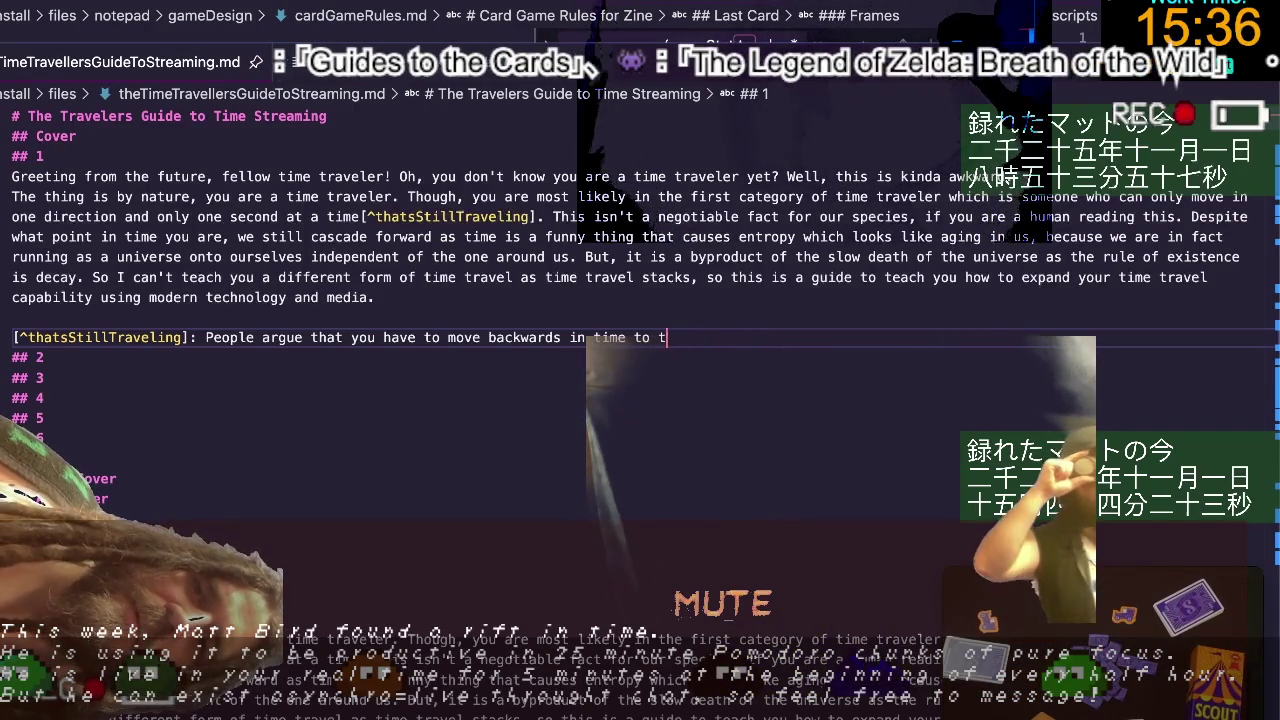
key("BackSpace")
key("BackSpace")
key("BackSpace")
key("BackSpace")
key("BackSpace")
key("BackSpace")
key("BackSpace")
key("BackSpace")
key("BackSpace")
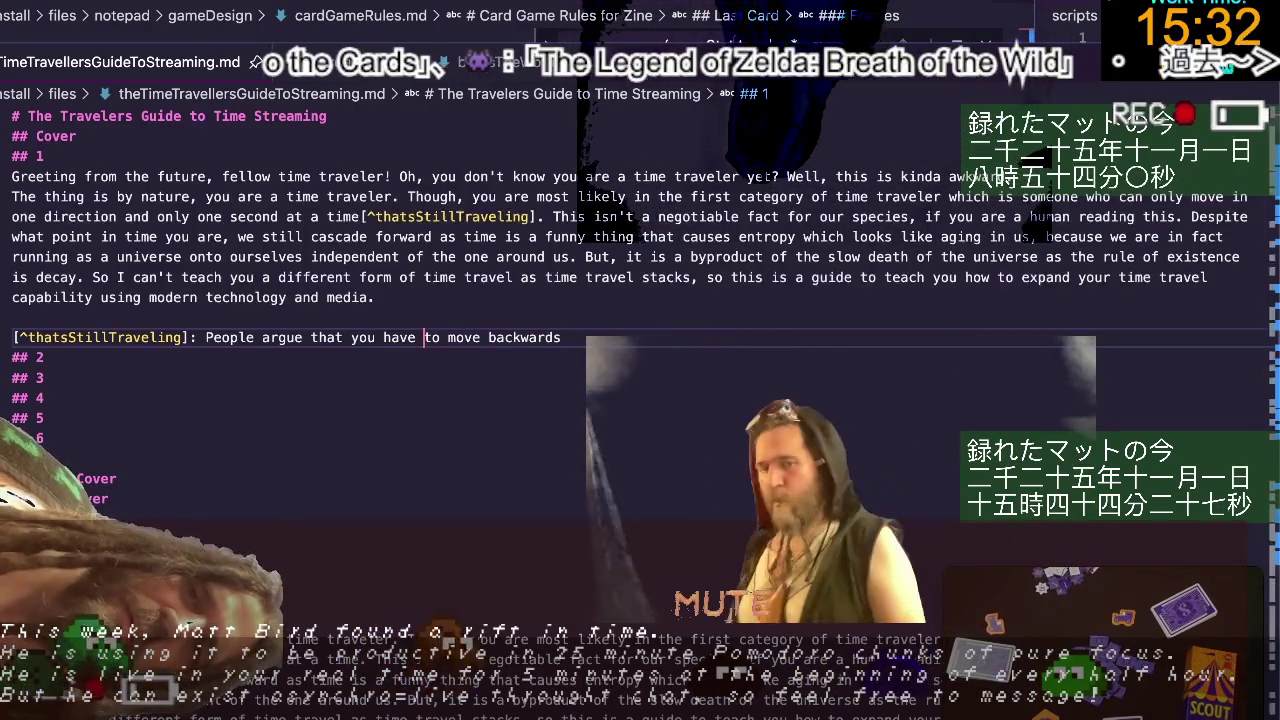
left_click(440, 337)
type("be abl")
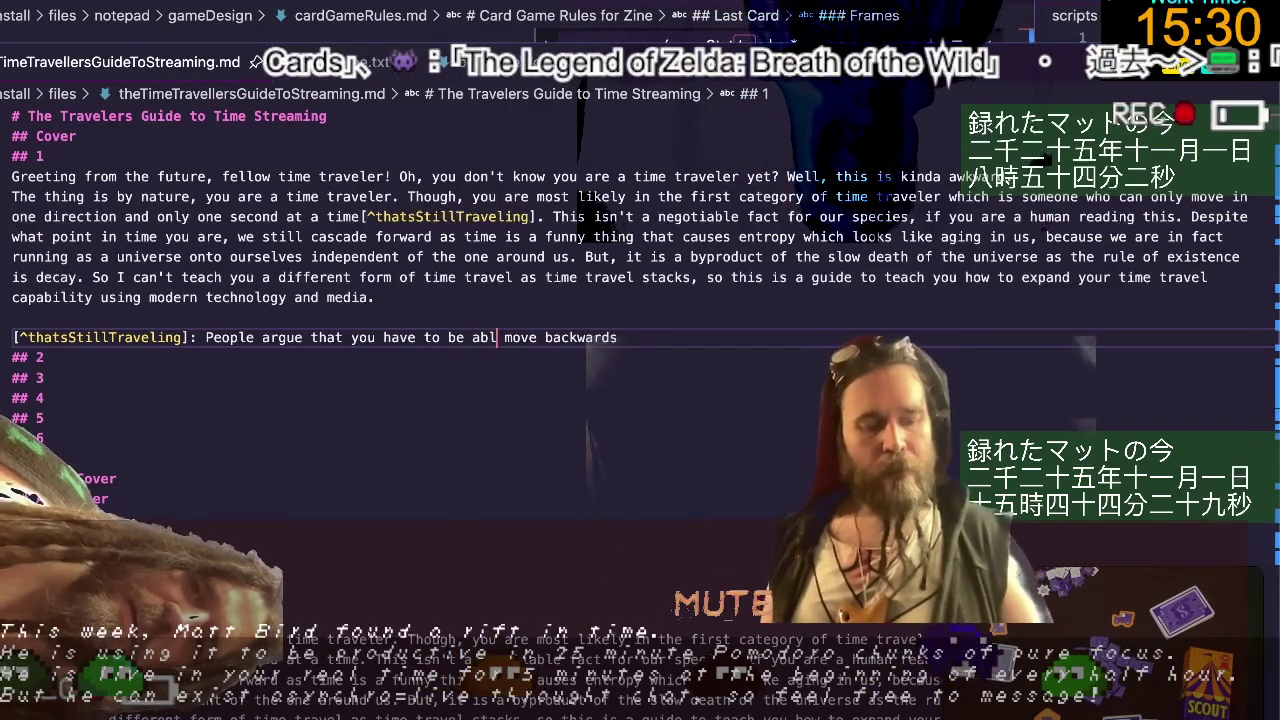
type("e to move backwards a")
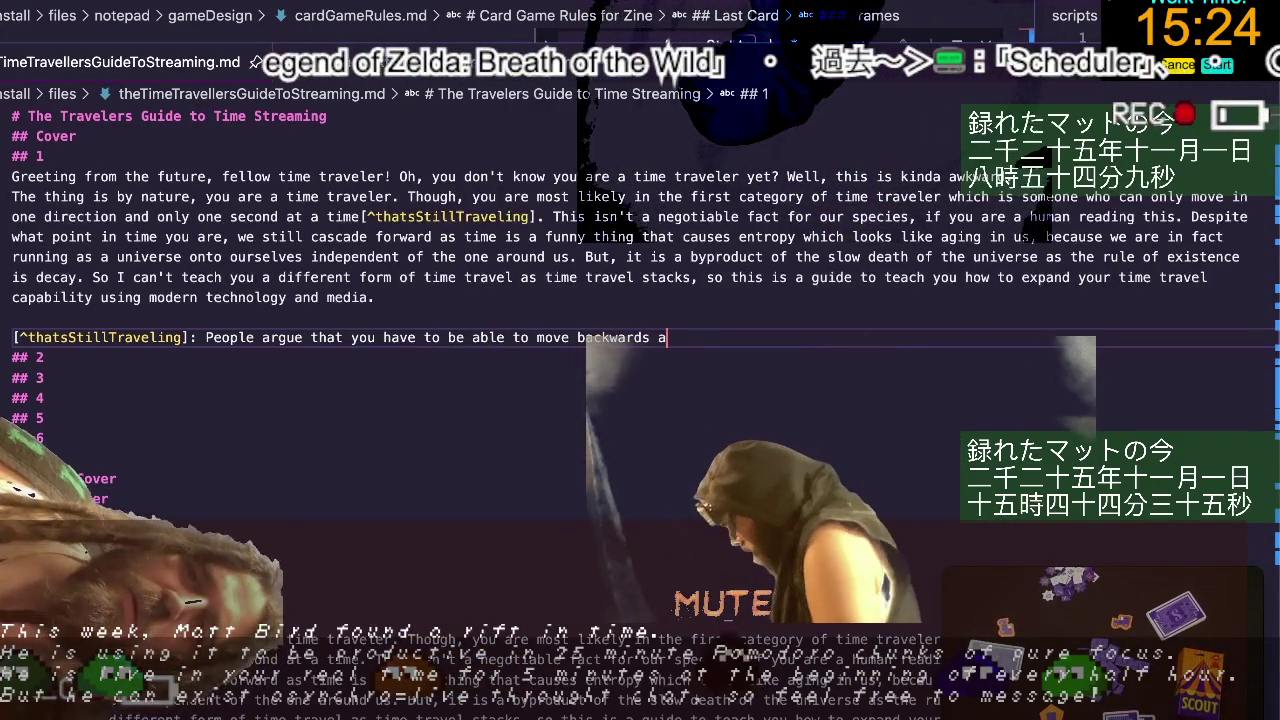
key("BackSpace")
type("or jum")
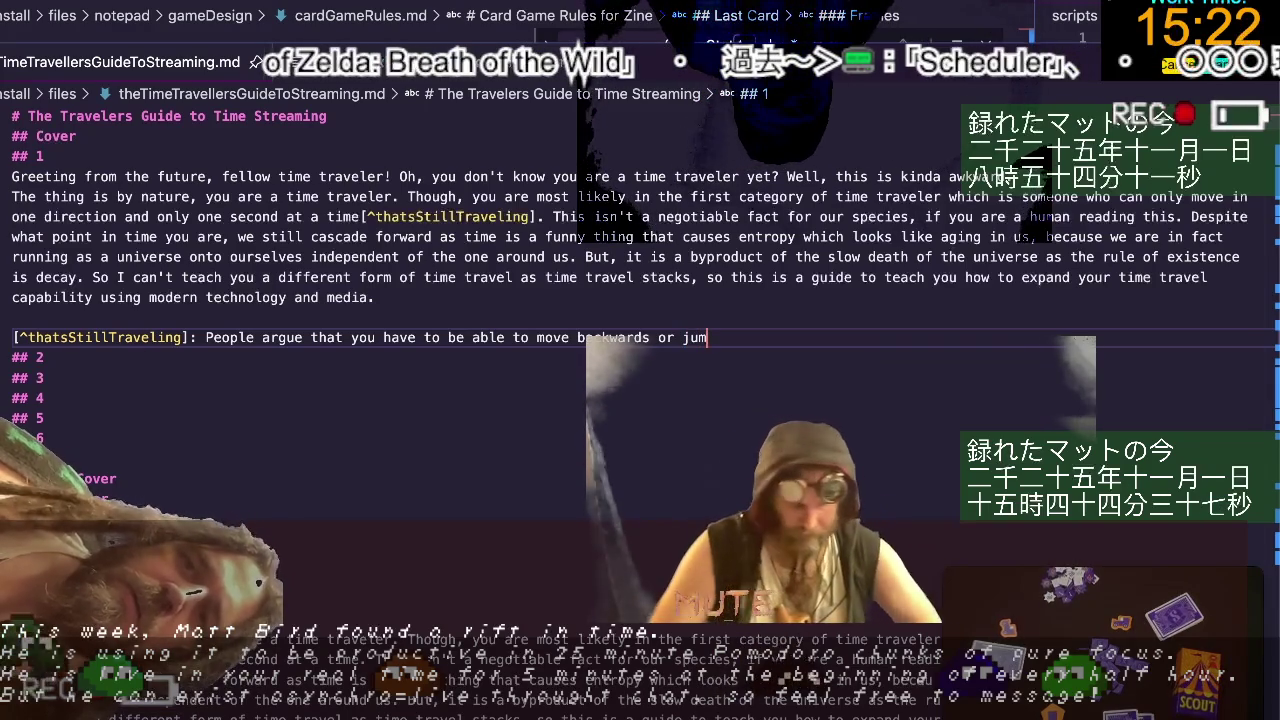
type("p around to")
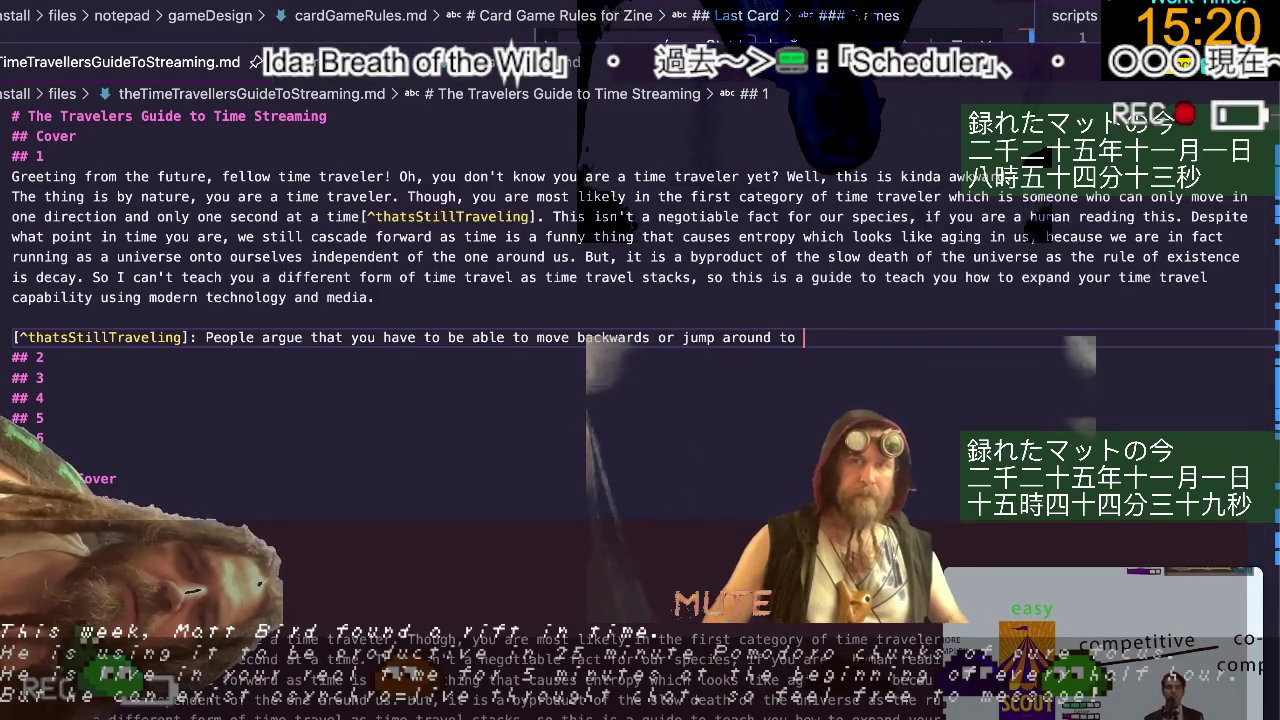
type(" any point f")
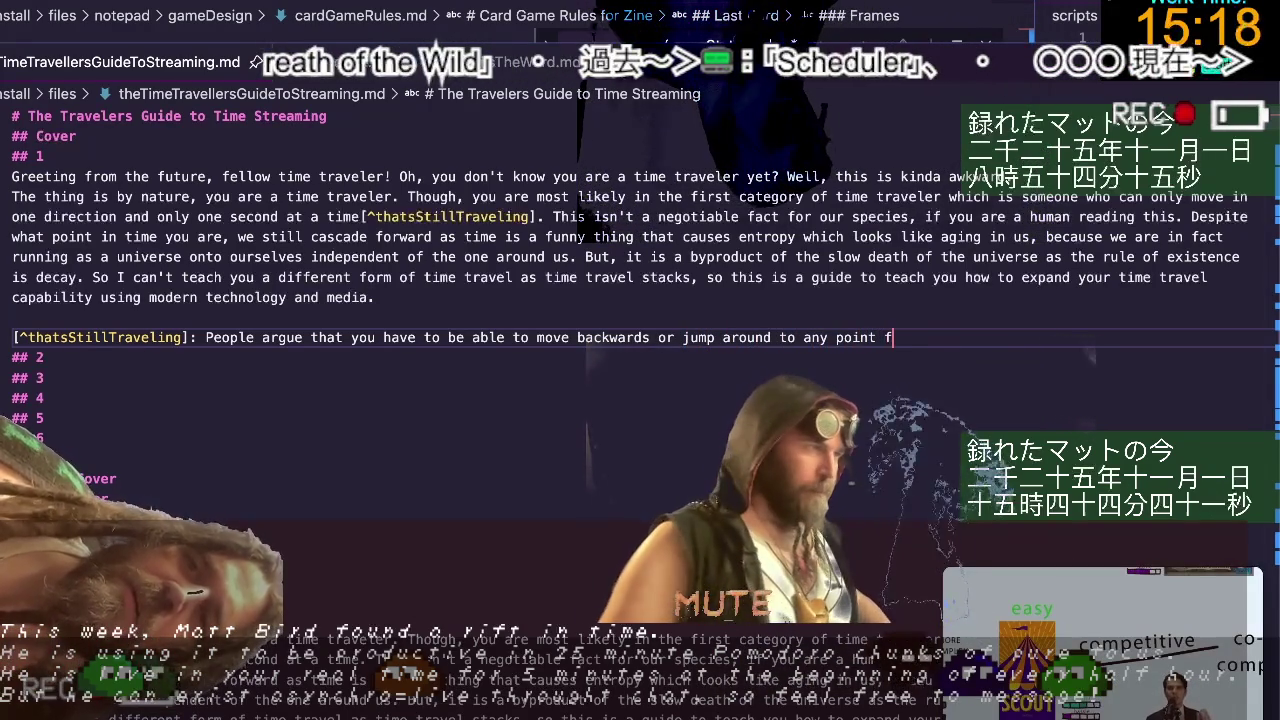
type("reely")
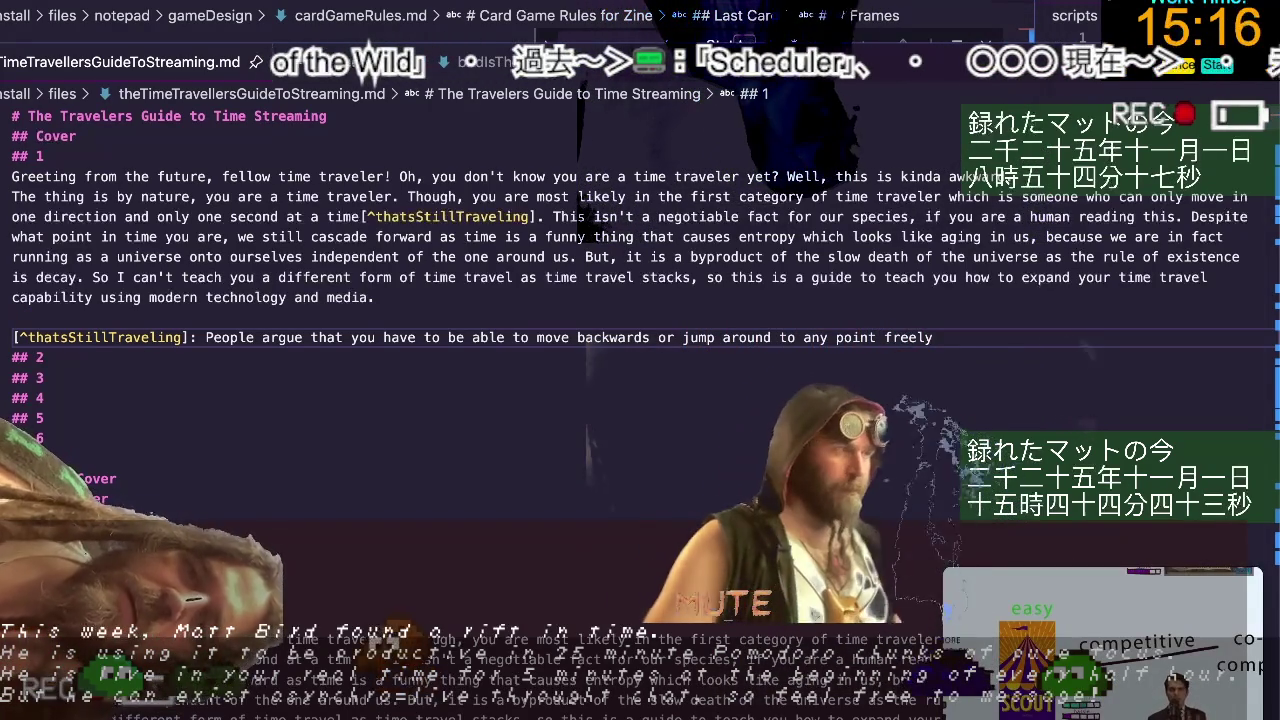
type(" to be con")
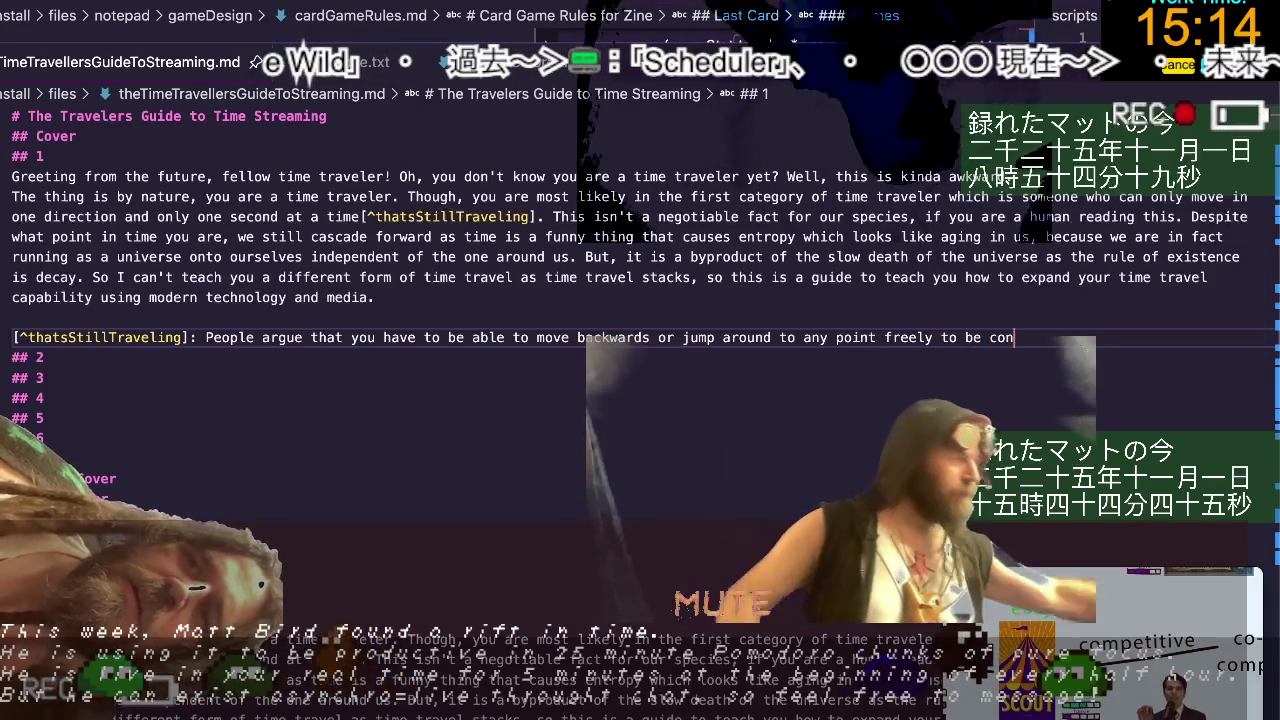
type("sidered")
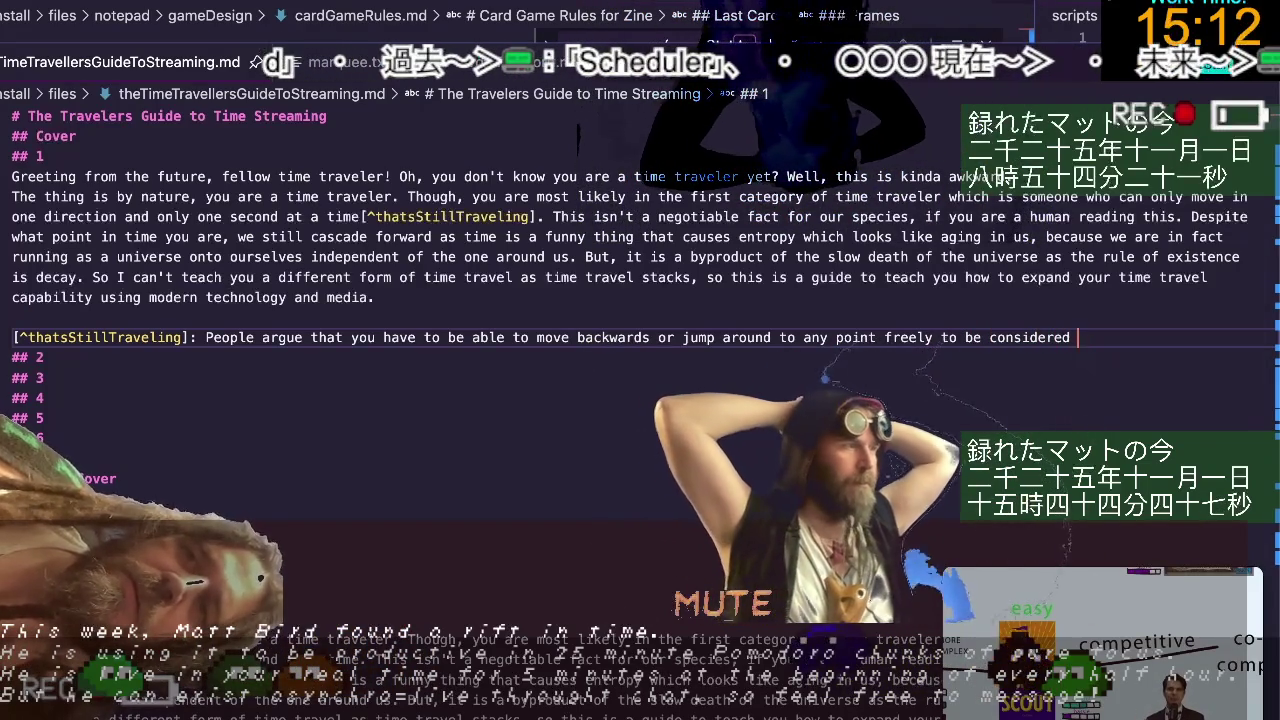
type(" time travel, ")
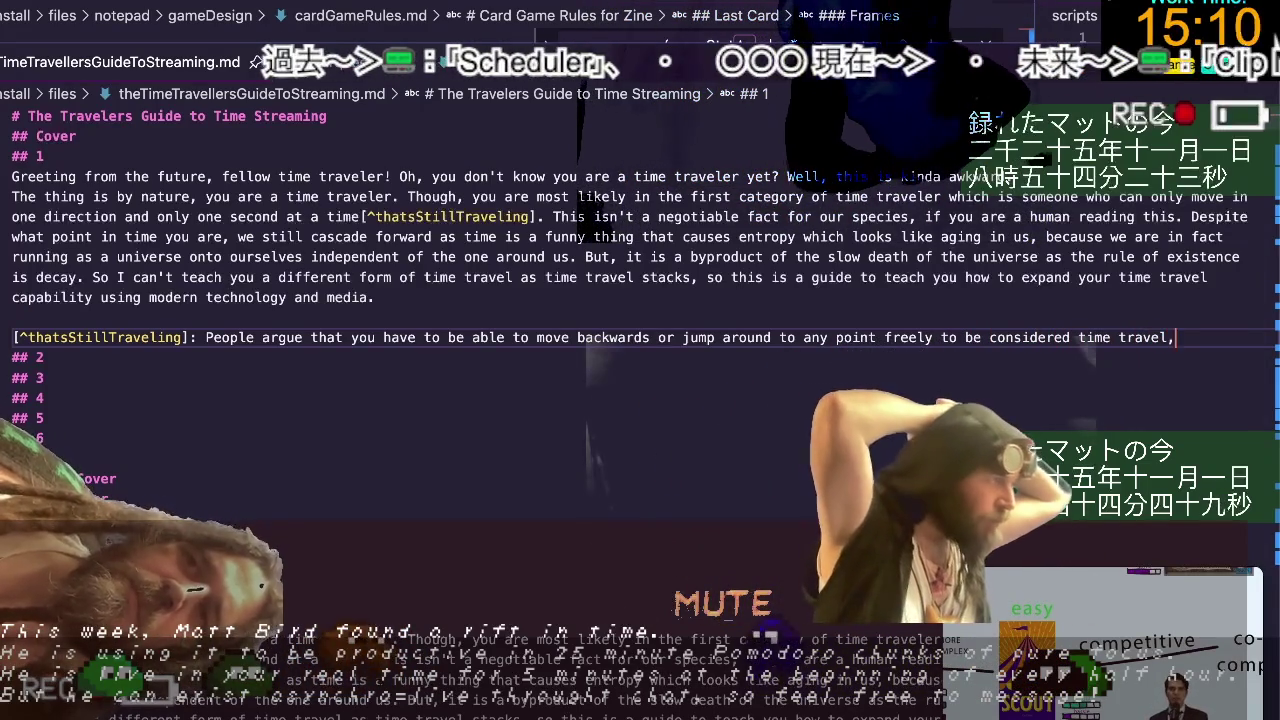
type("but")
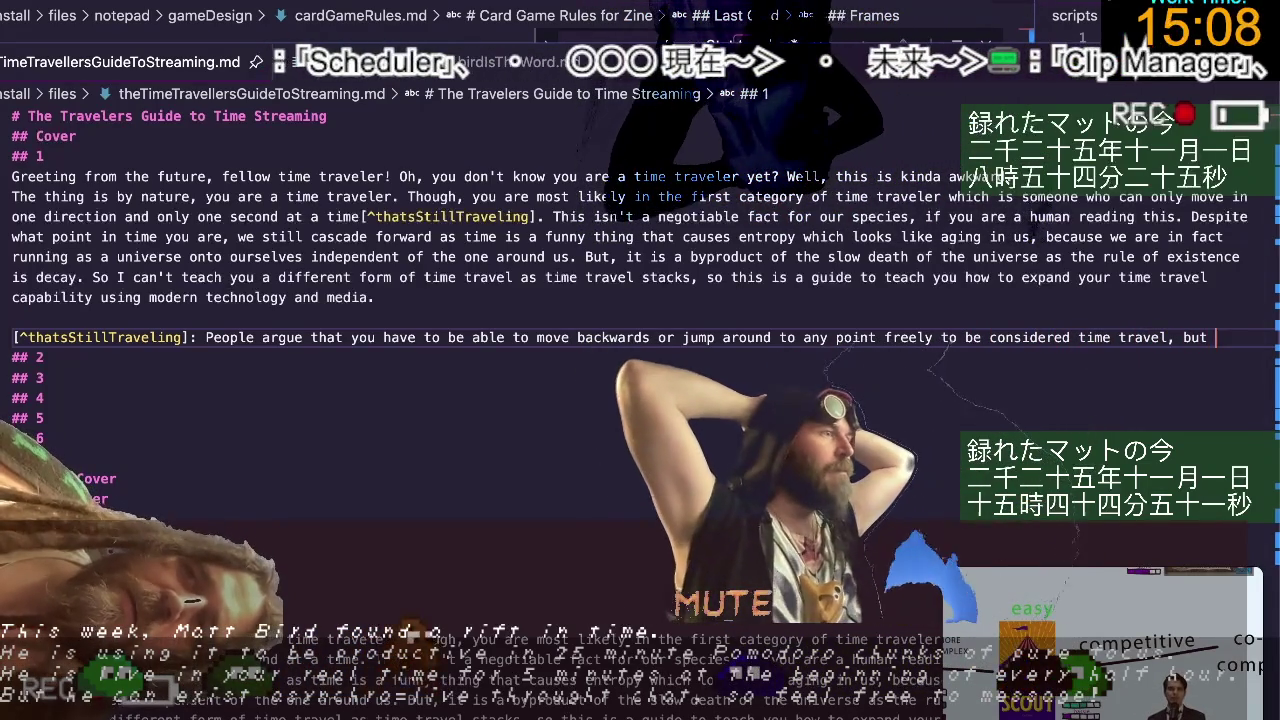
type(" if you place")
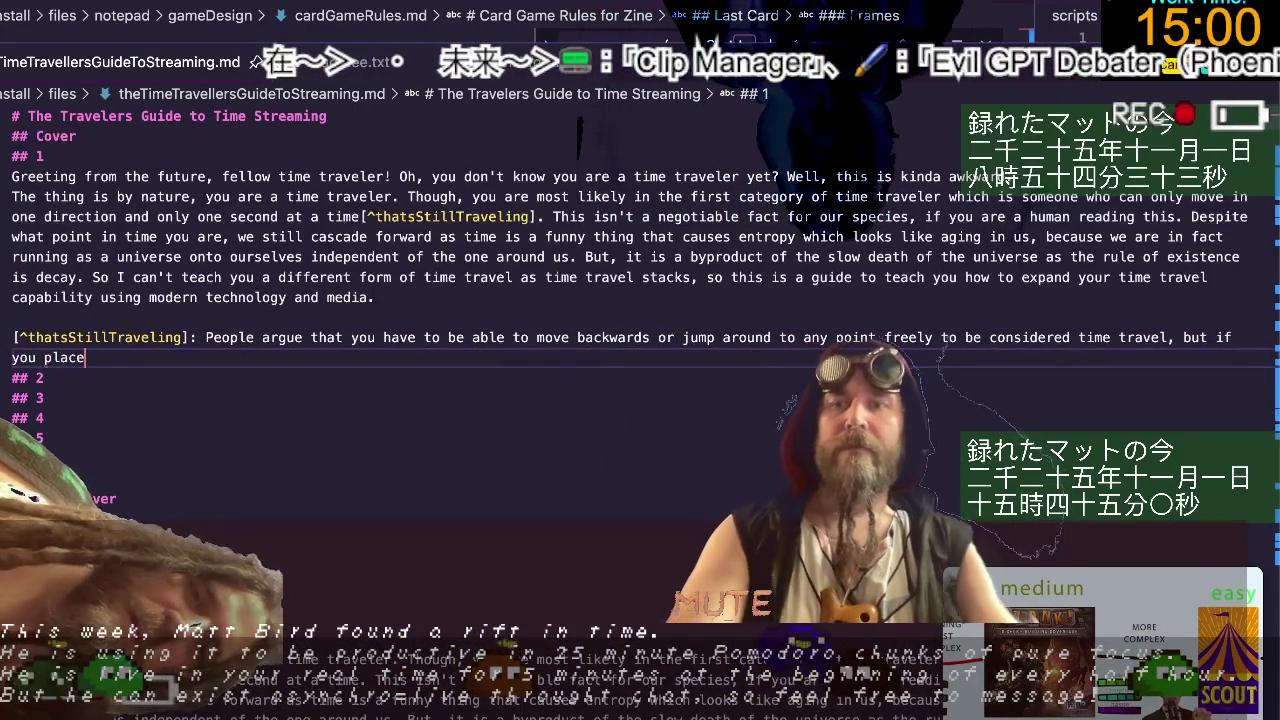
Add the walking comparison: stepping one foot after the other, over time you travel to a new place.
type("d one foot in front of the")
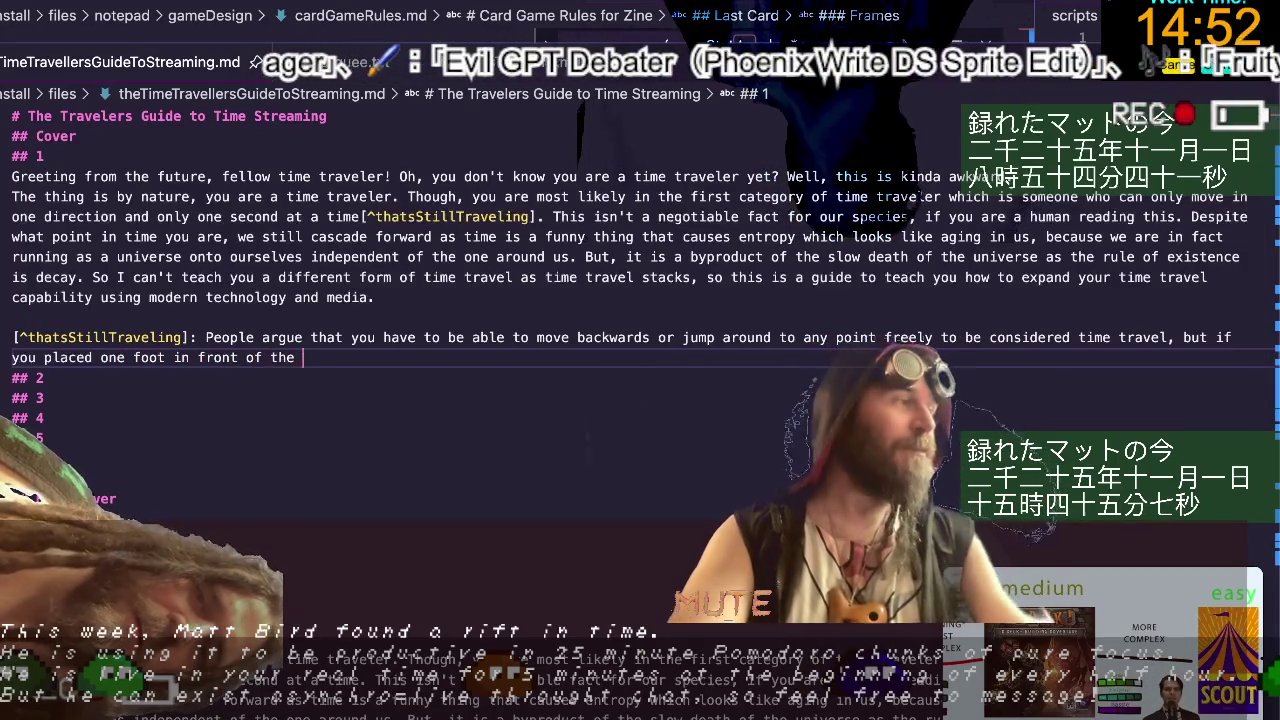
type("other in a repeating sequence loop")
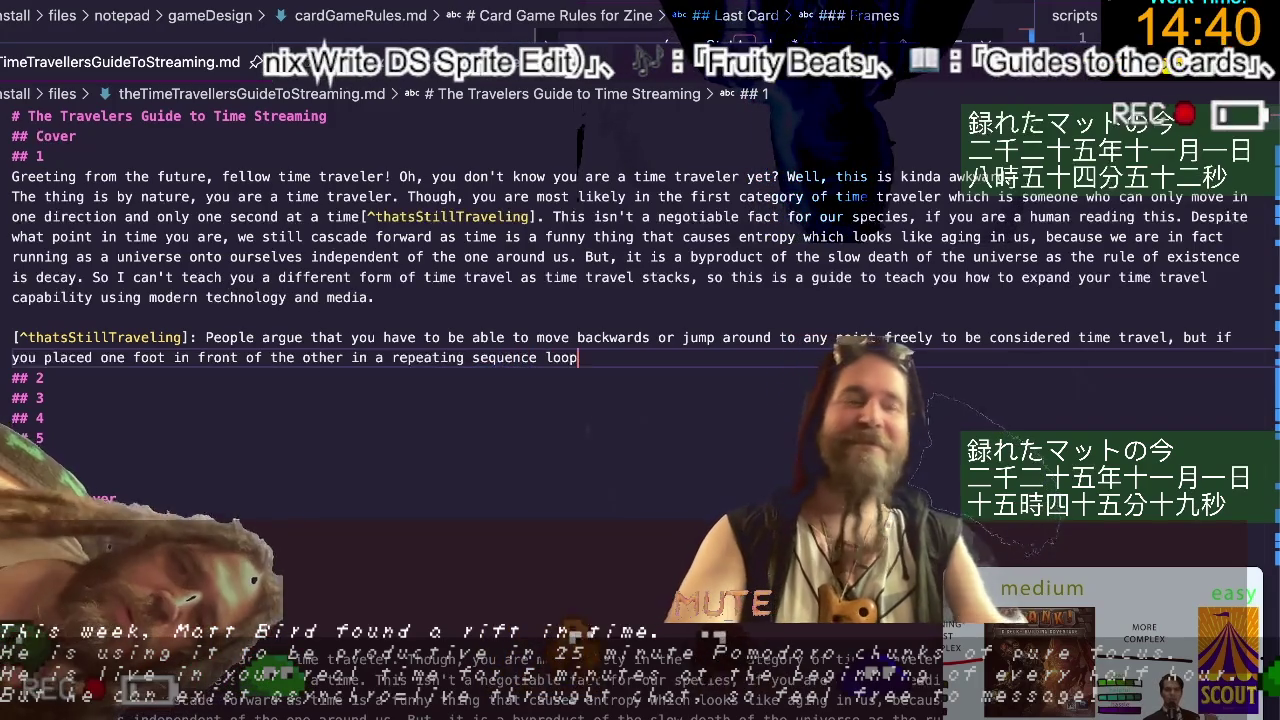
type(", then o")
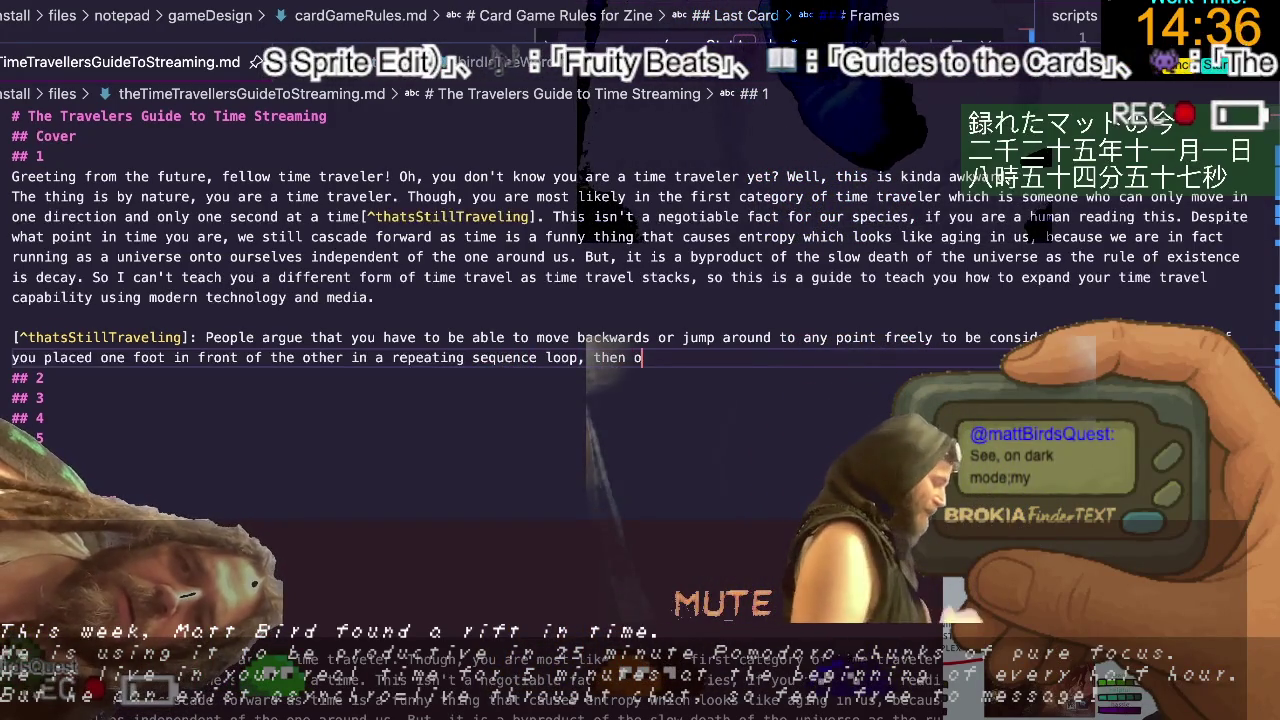
type("ver time y")
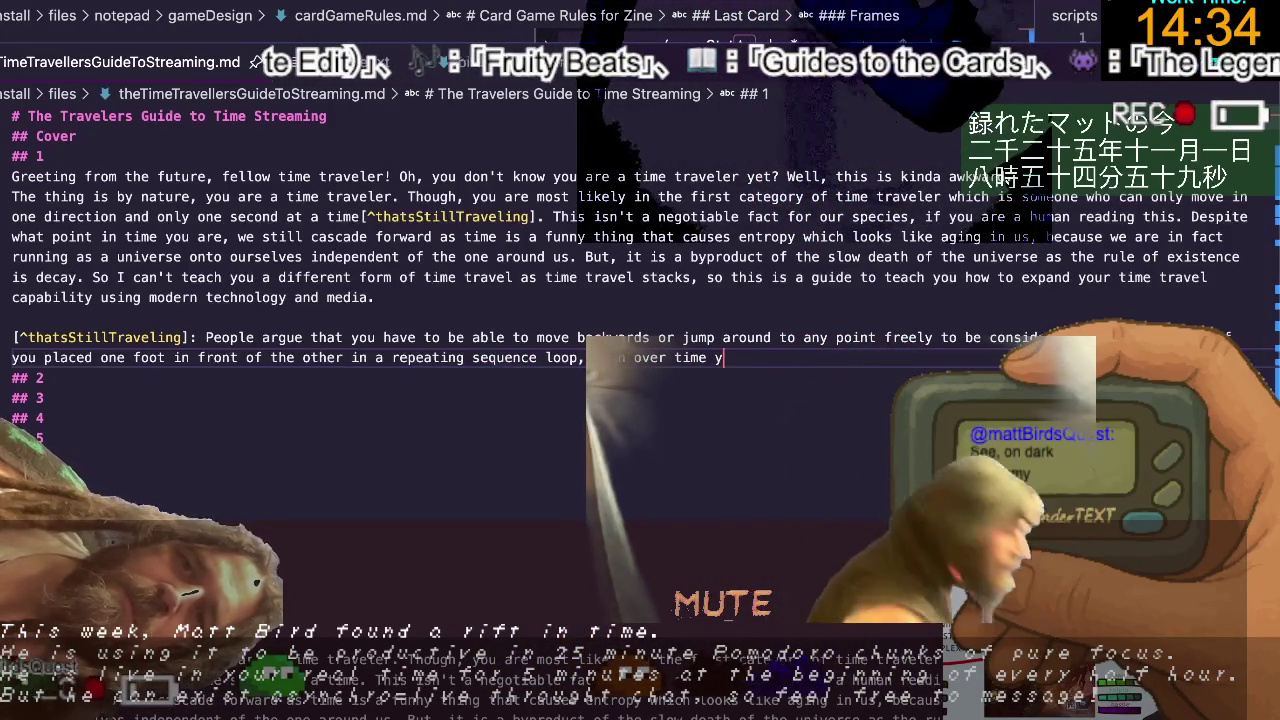
type("ou ")
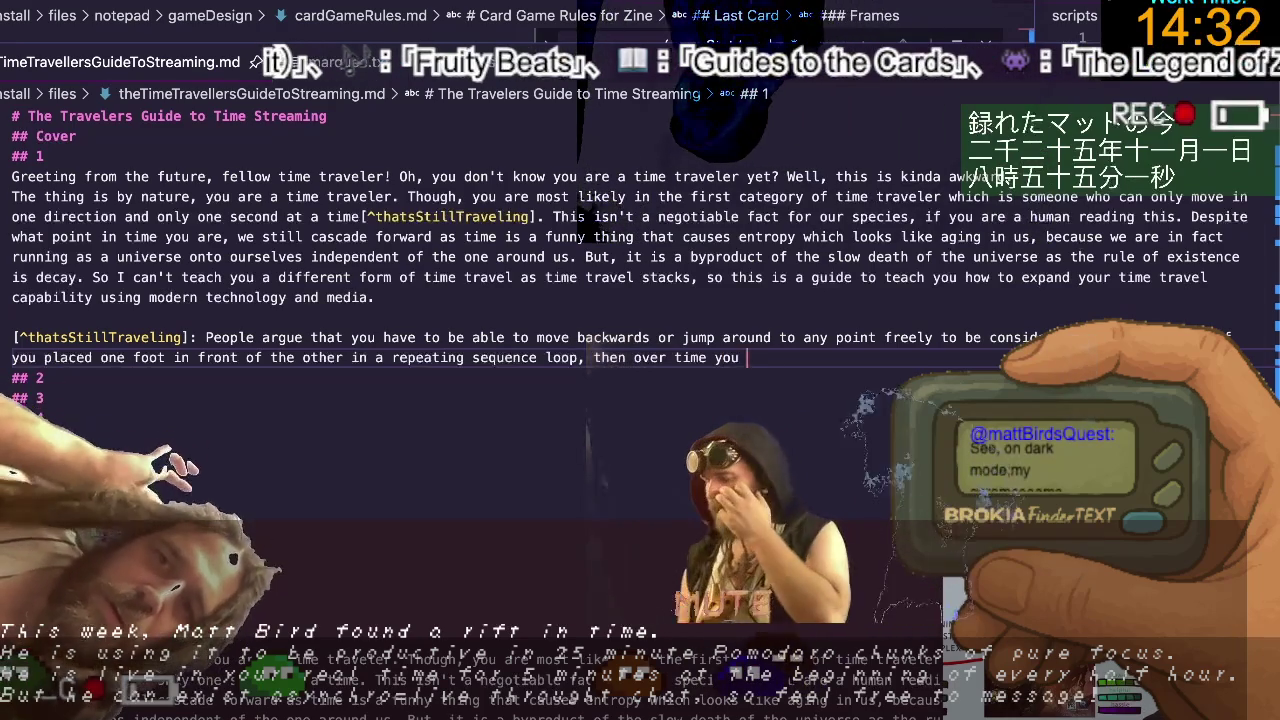
type("wi")
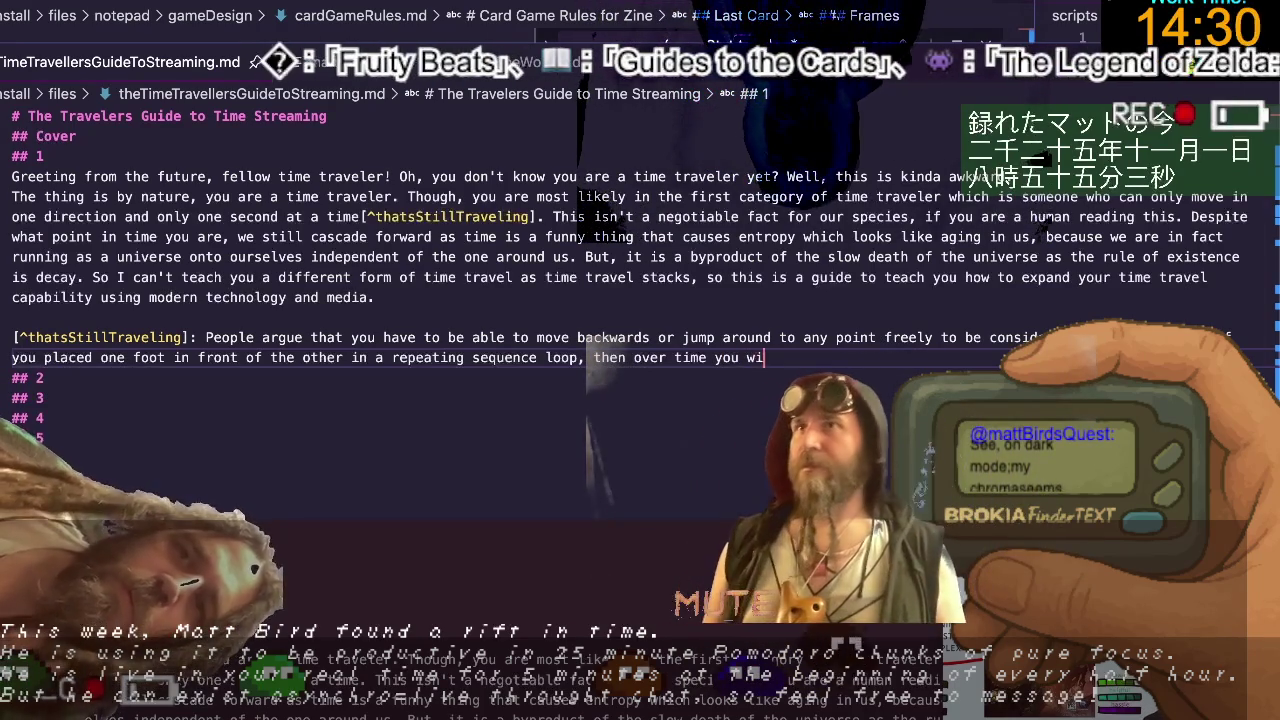
type("ll have travell")
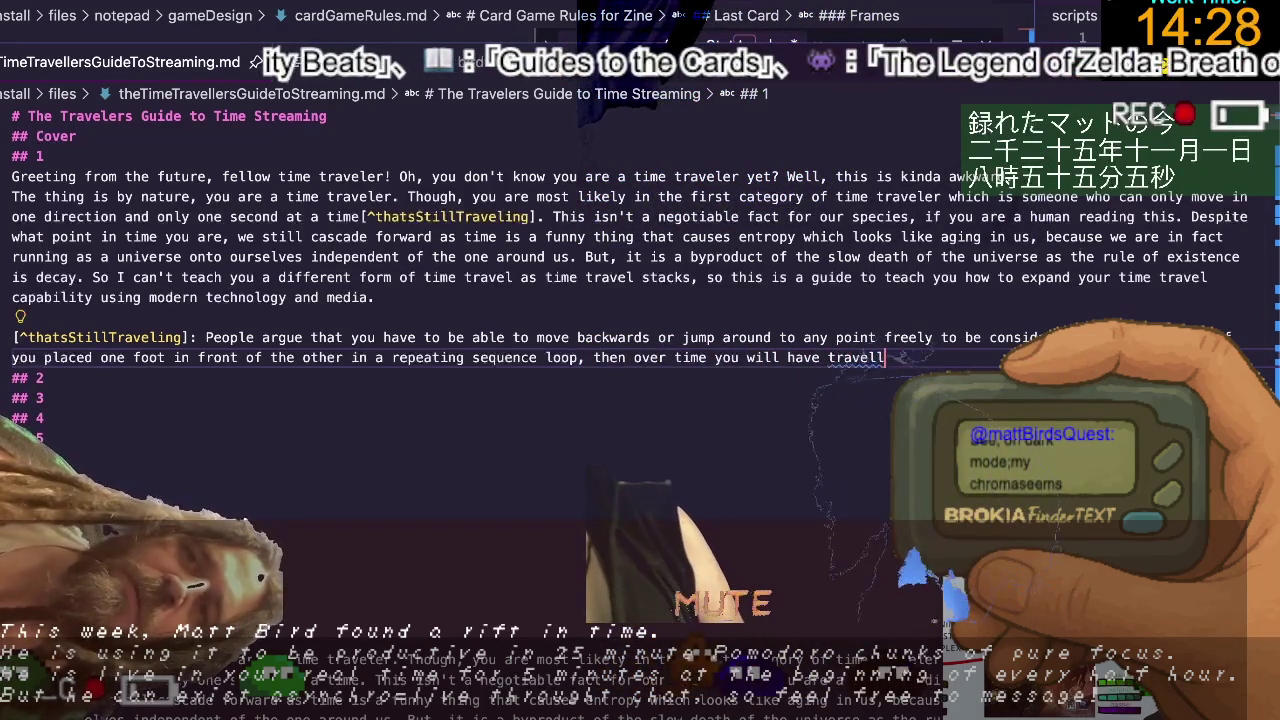
key("BackSpace")
type("ed to")
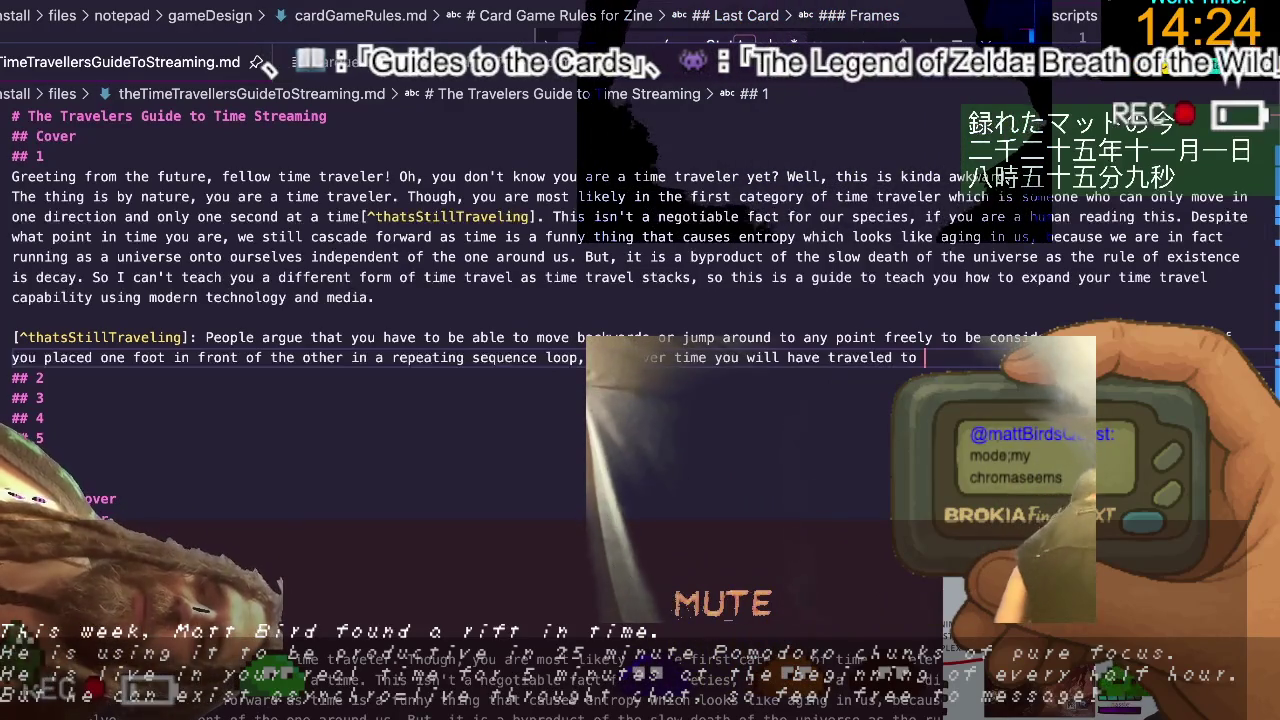
type(" a new")
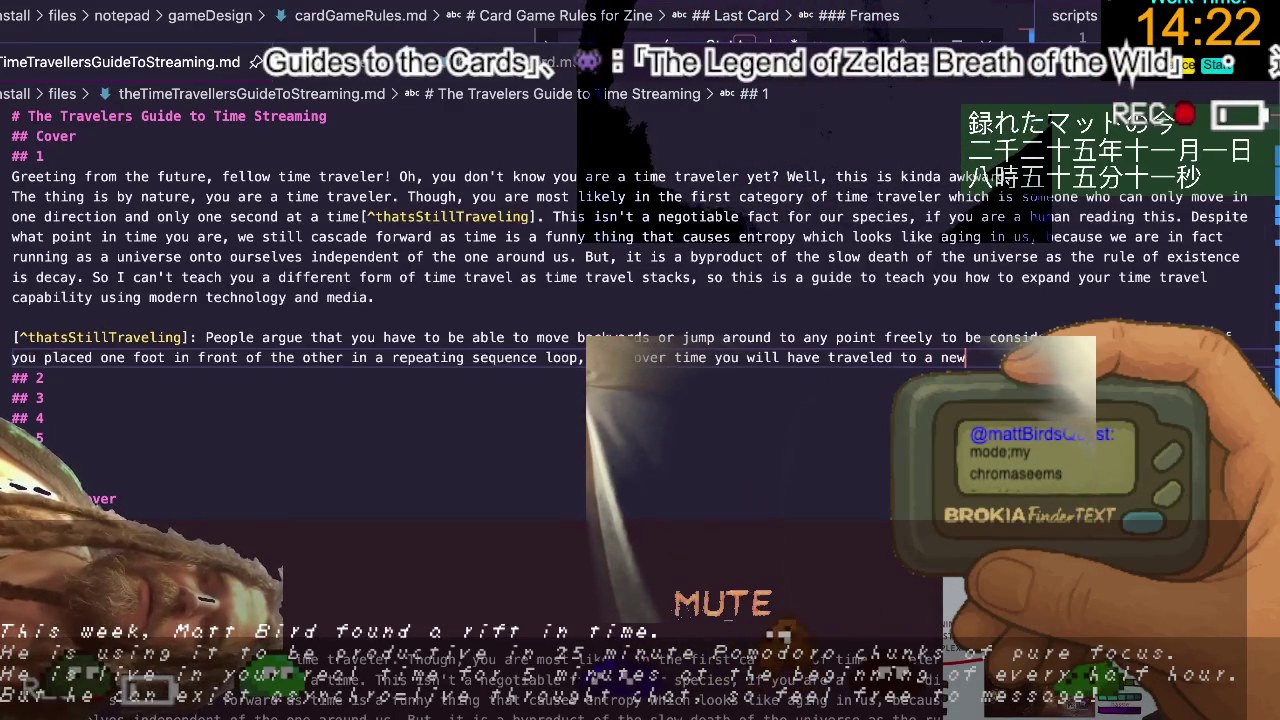
type(" place. The longer the time")
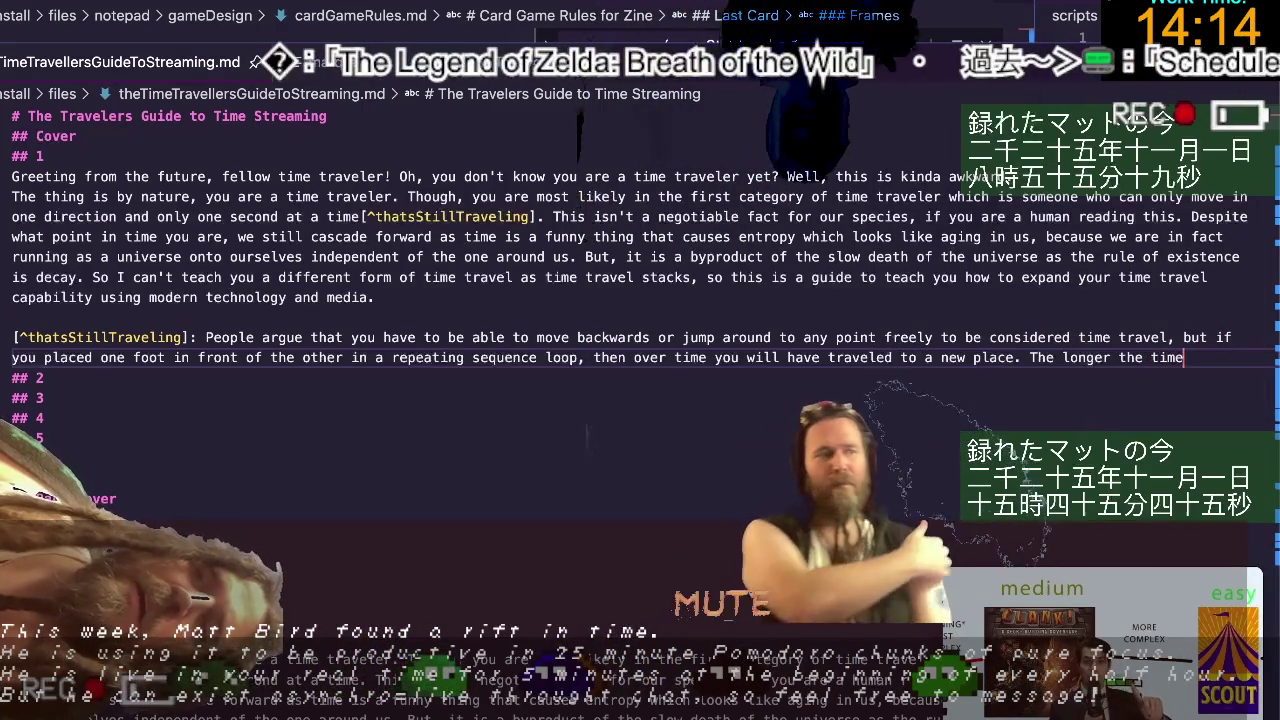
Add 'We use machines to modulate the speed and effort equation over the distance.'.
type(", the ")
type("further t")
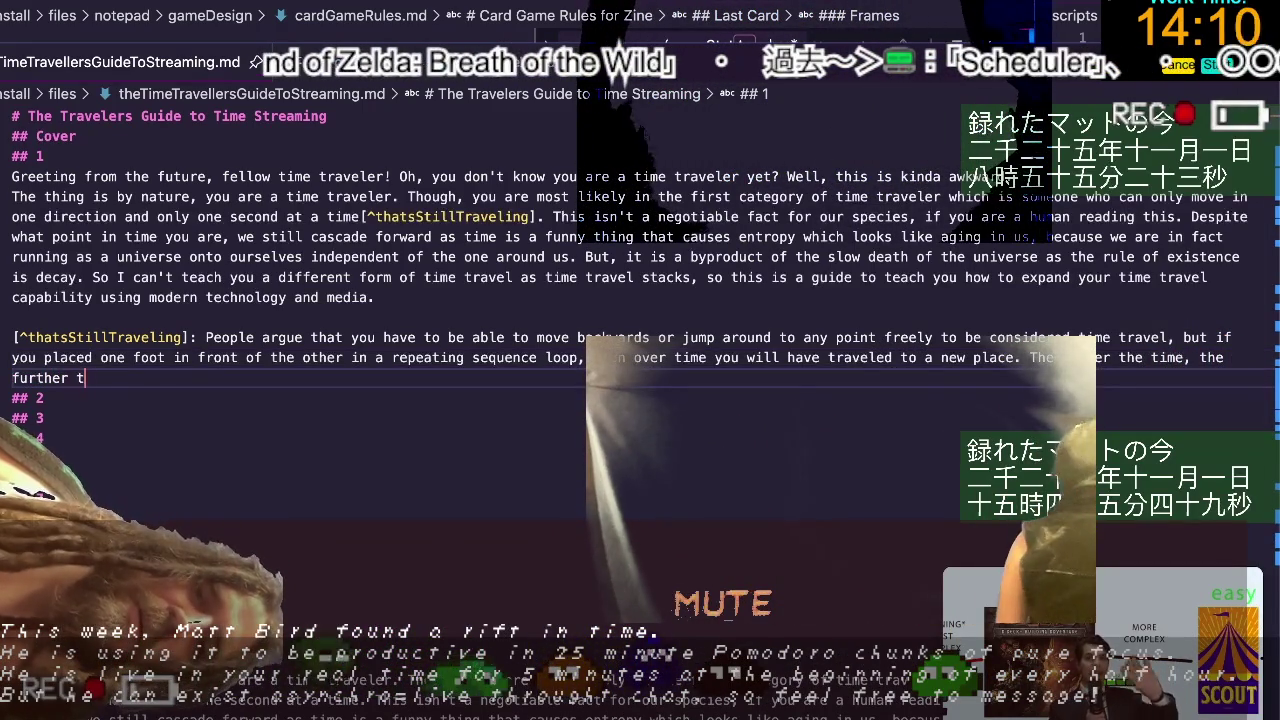
type("his is.")
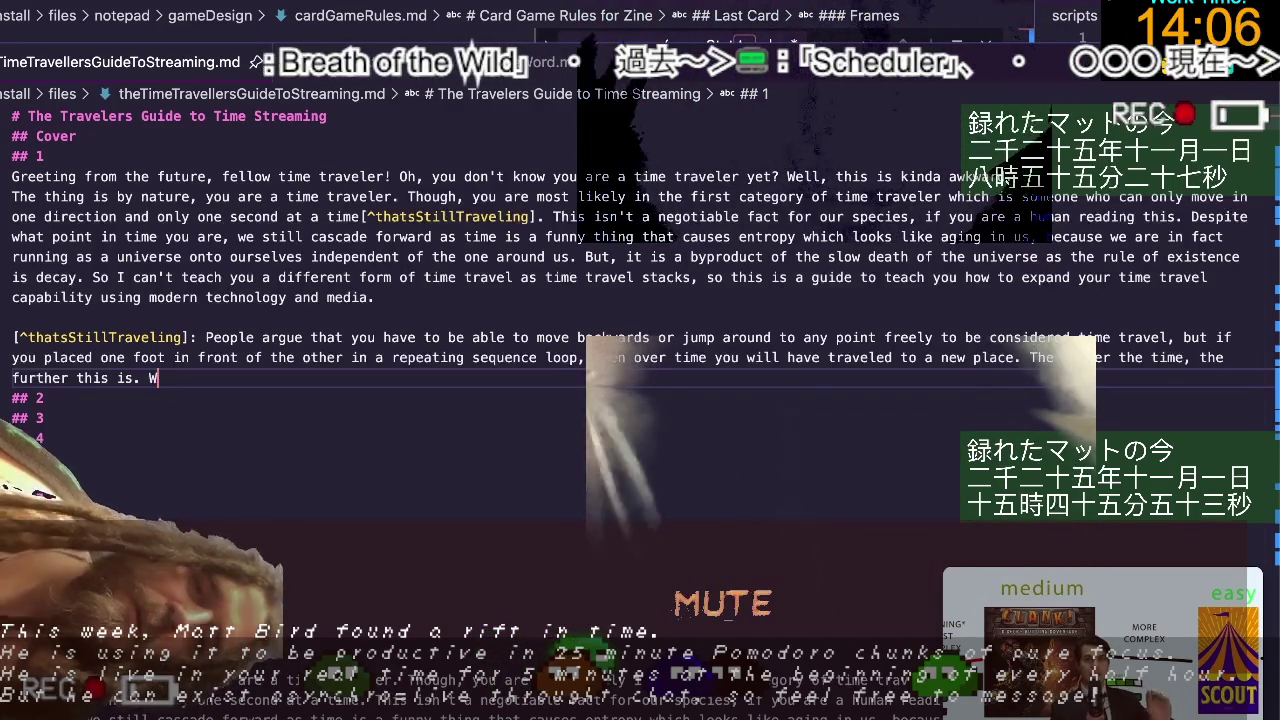
type(" We use machines")
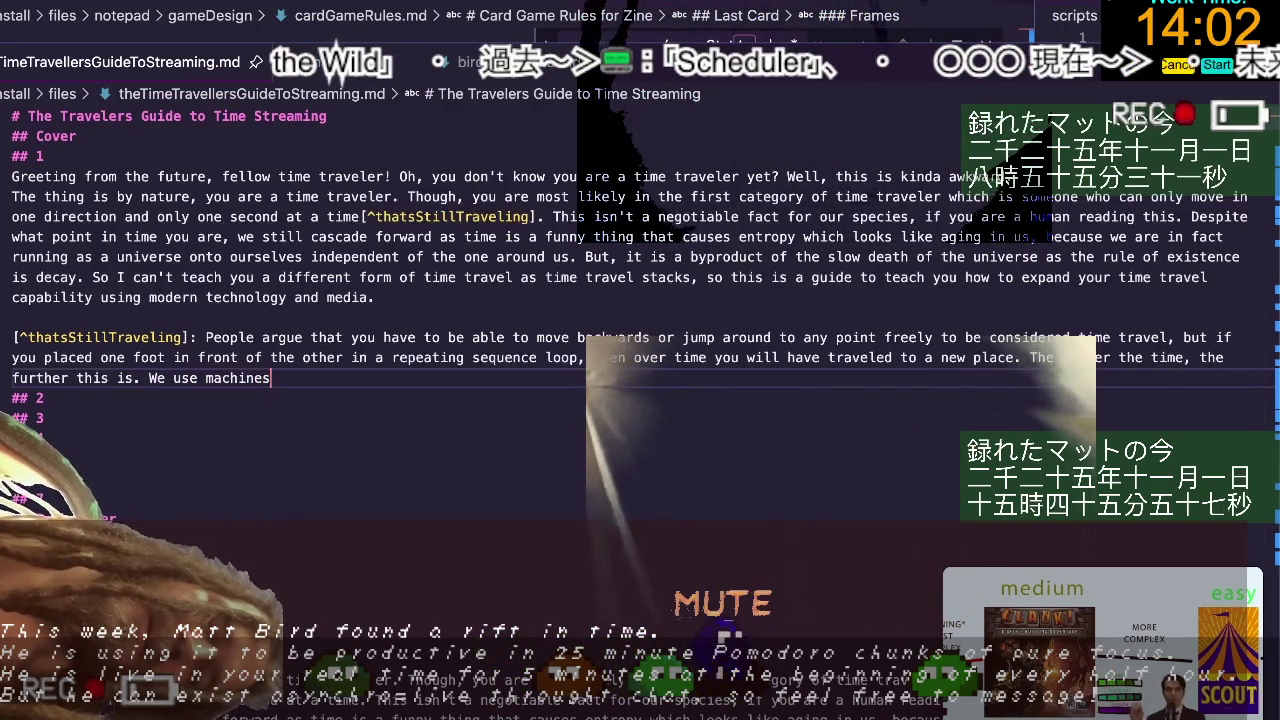
type(" to modu")
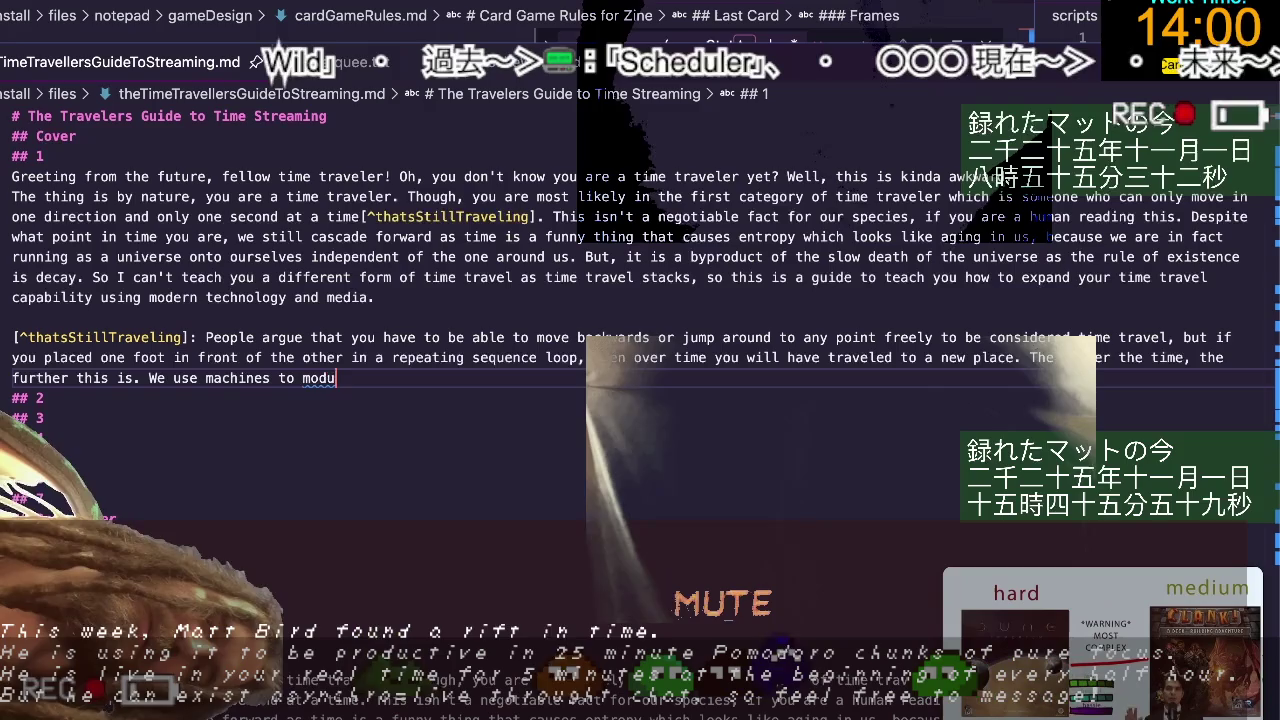
type("late the speed a")
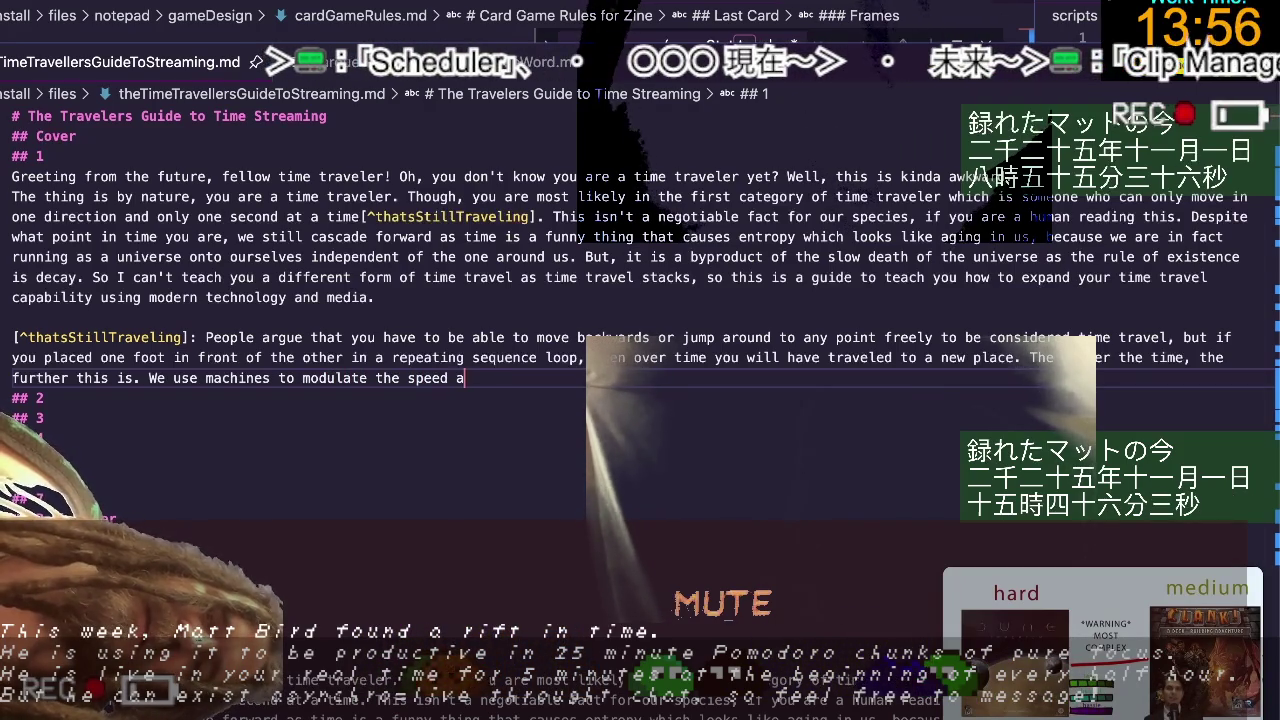
type("nd effort eu")
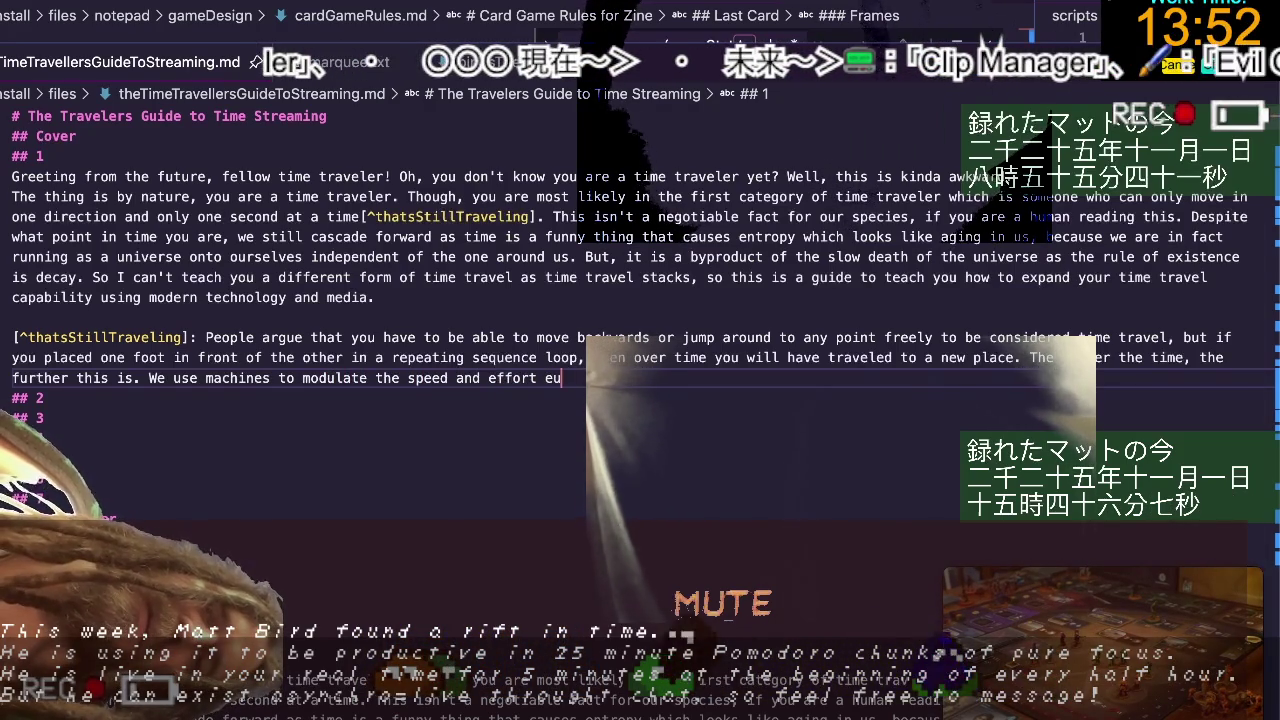
key("BackSpace")
key("BackSpace")
type("qua")
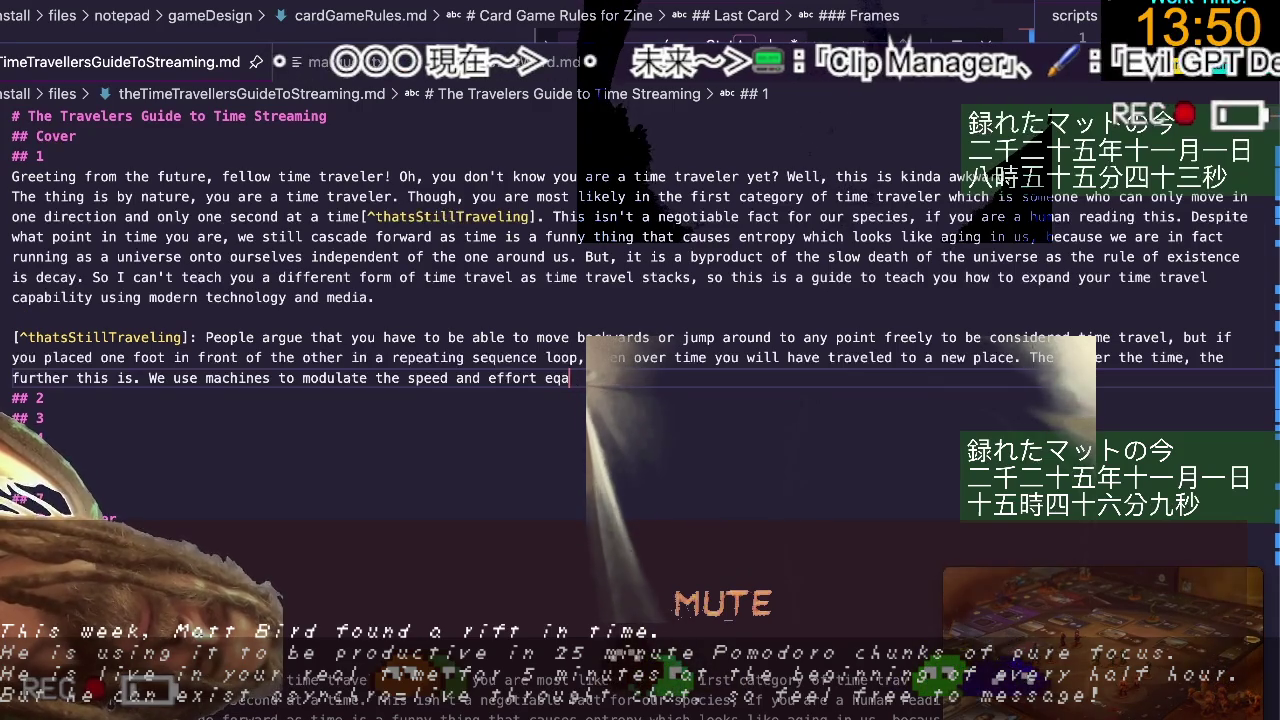
type("tion for the ")
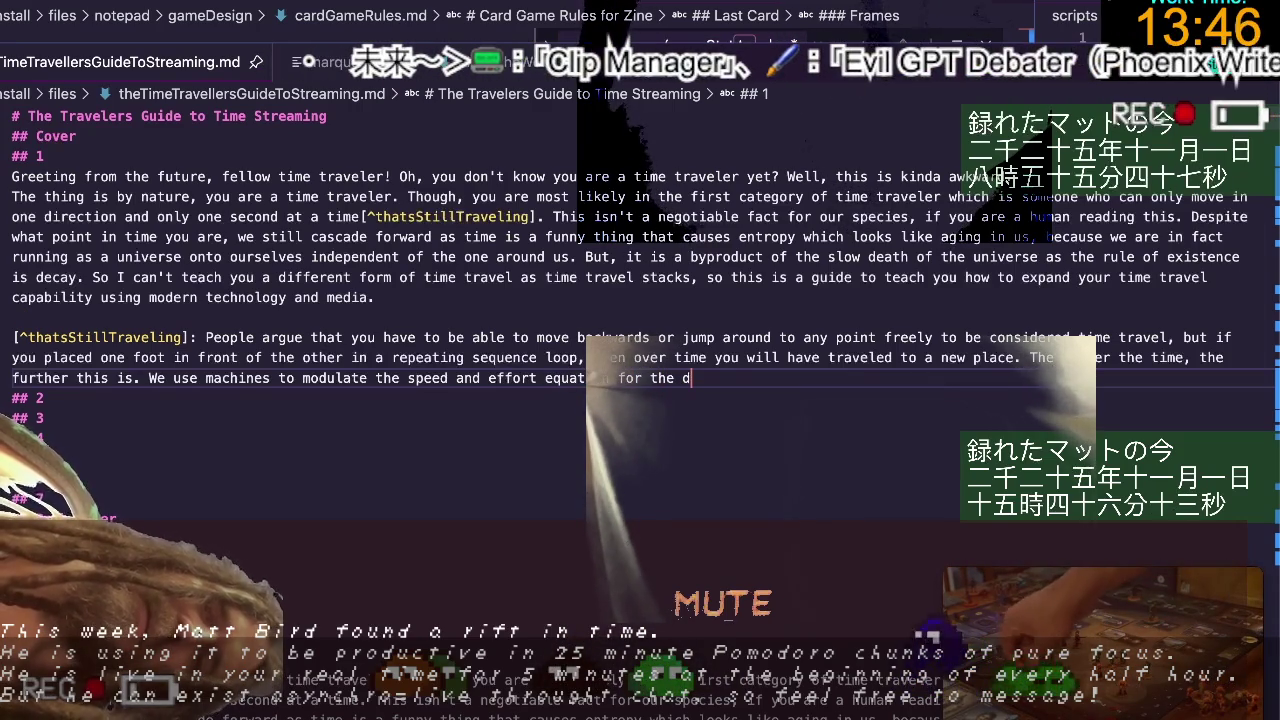
type("distance.")
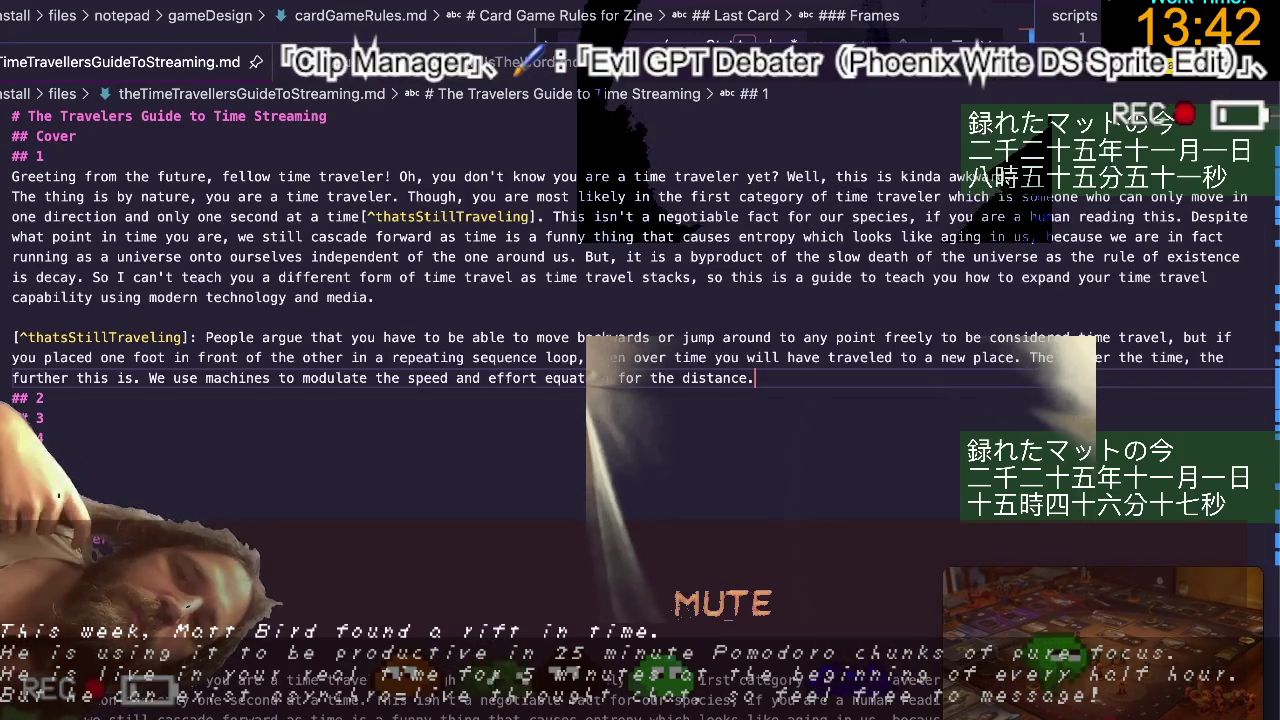
double_click(621, 378)
type("over")
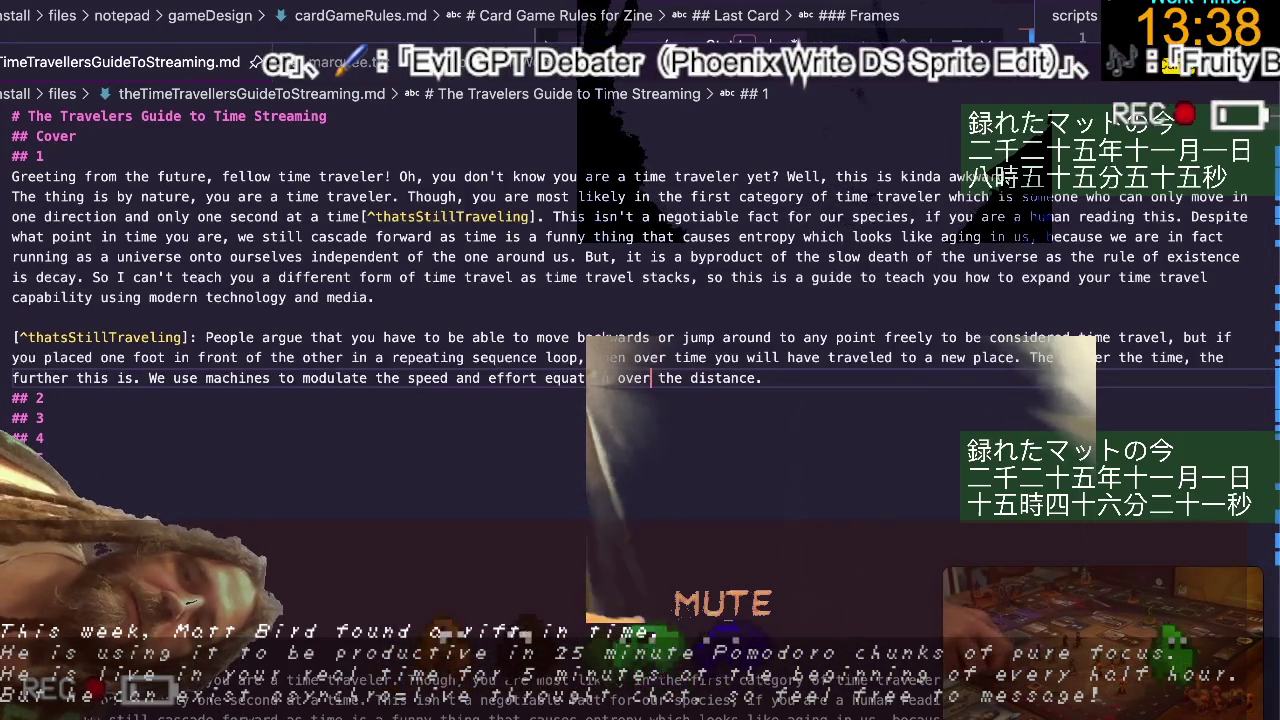
left_click(12, 378)
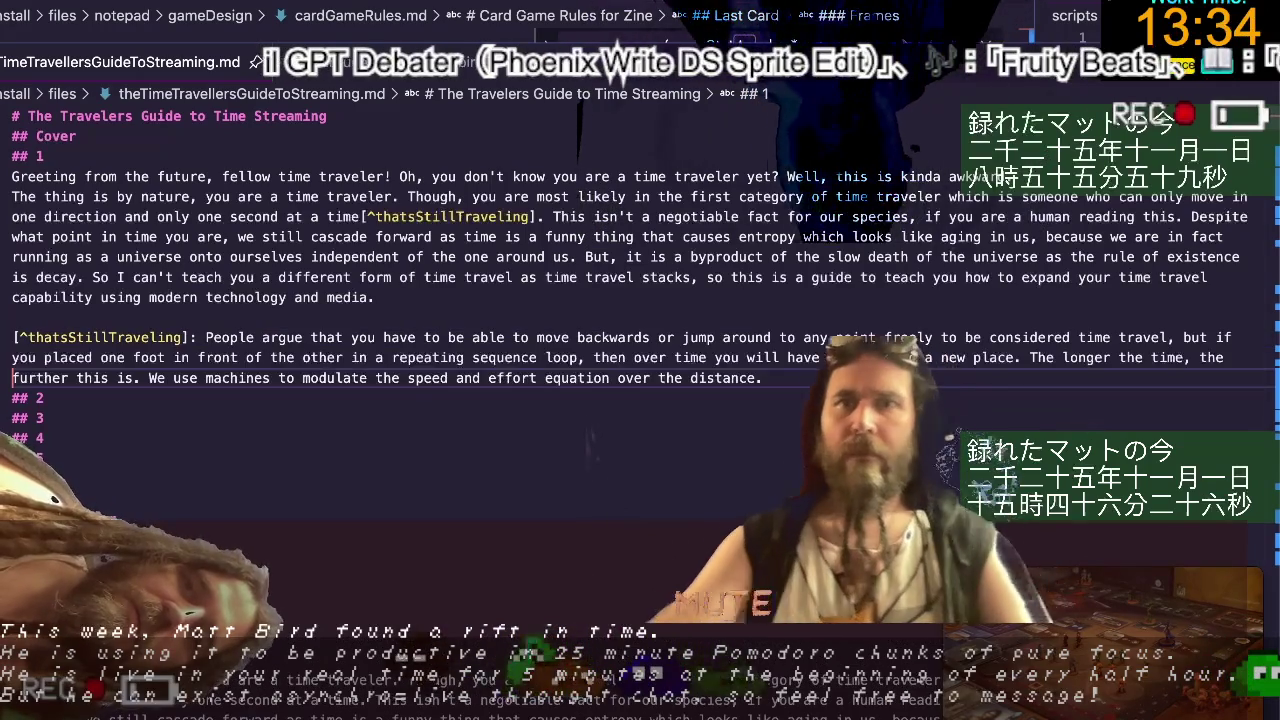
left_click(757, 378)
Type 'trave' before the footnote's final period, then select intro passages to review them.
type("trave")
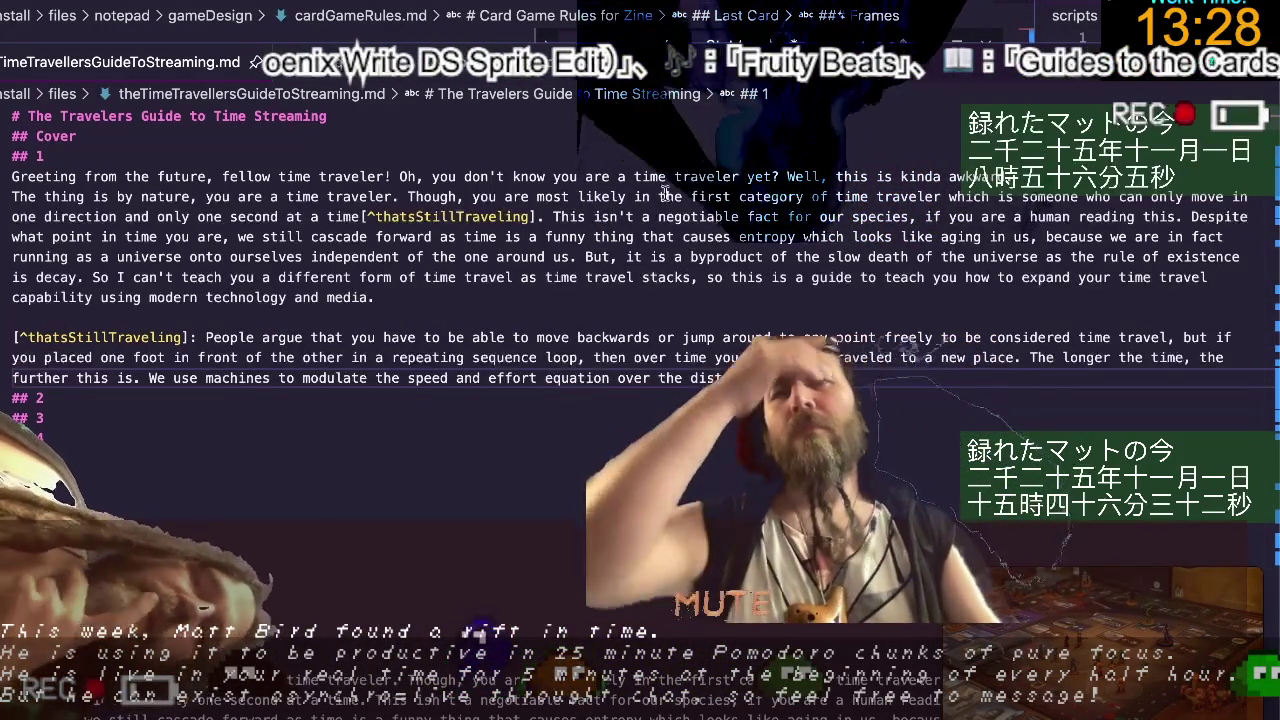
left_click_drag(591, 216, 813, 216)
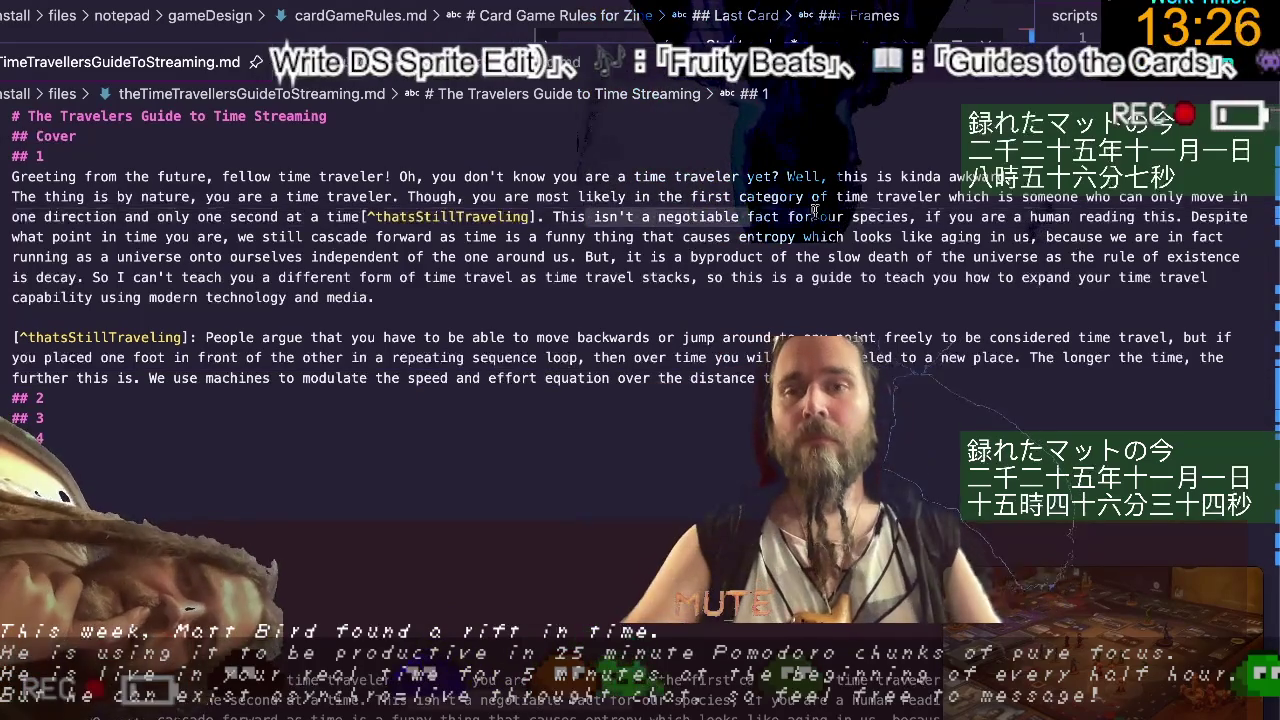
double_click(1050, 216)
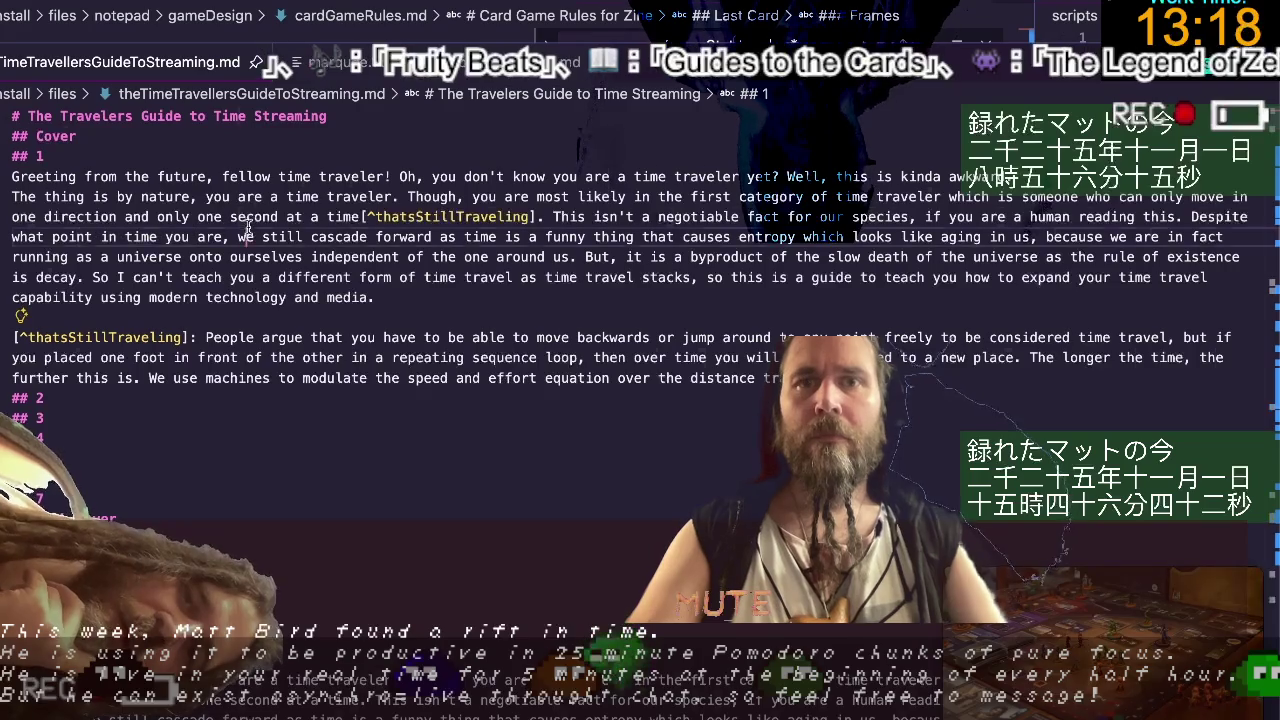
left_click_drag(376, 237, 461, 253)
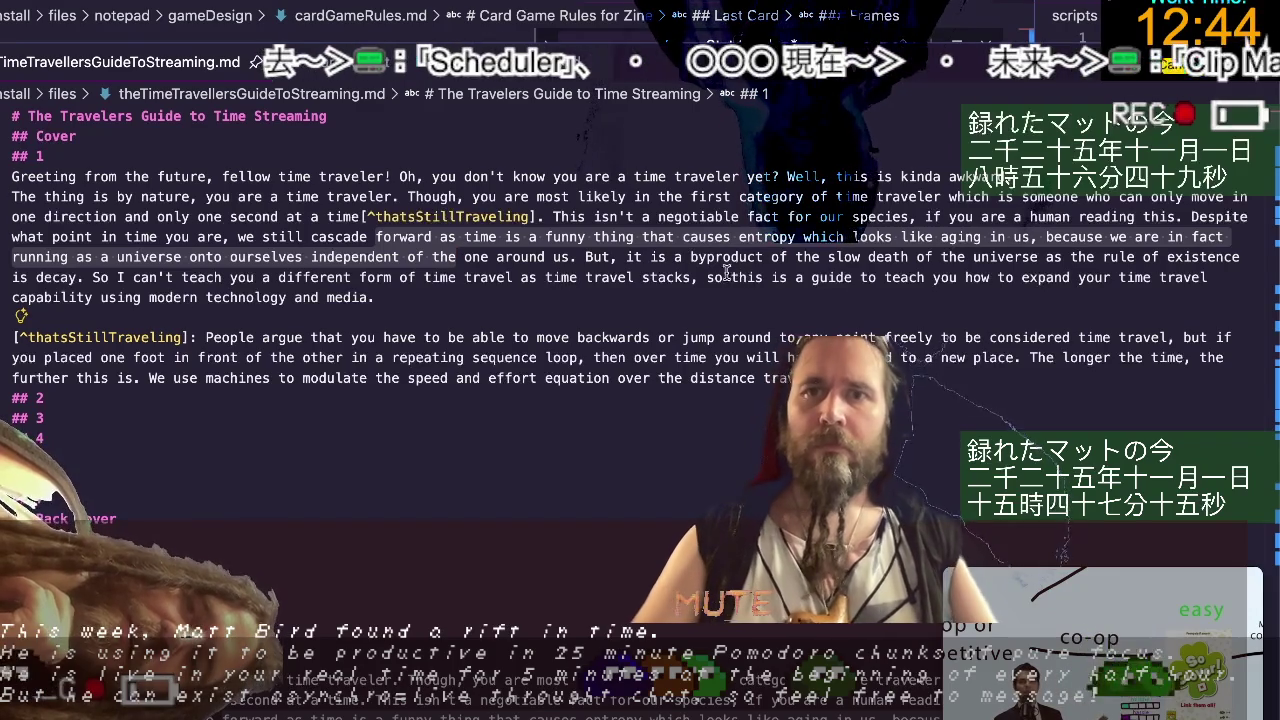
Change 'time travel stacks' to 'time travel methods stack'.
left_click(629, 277)
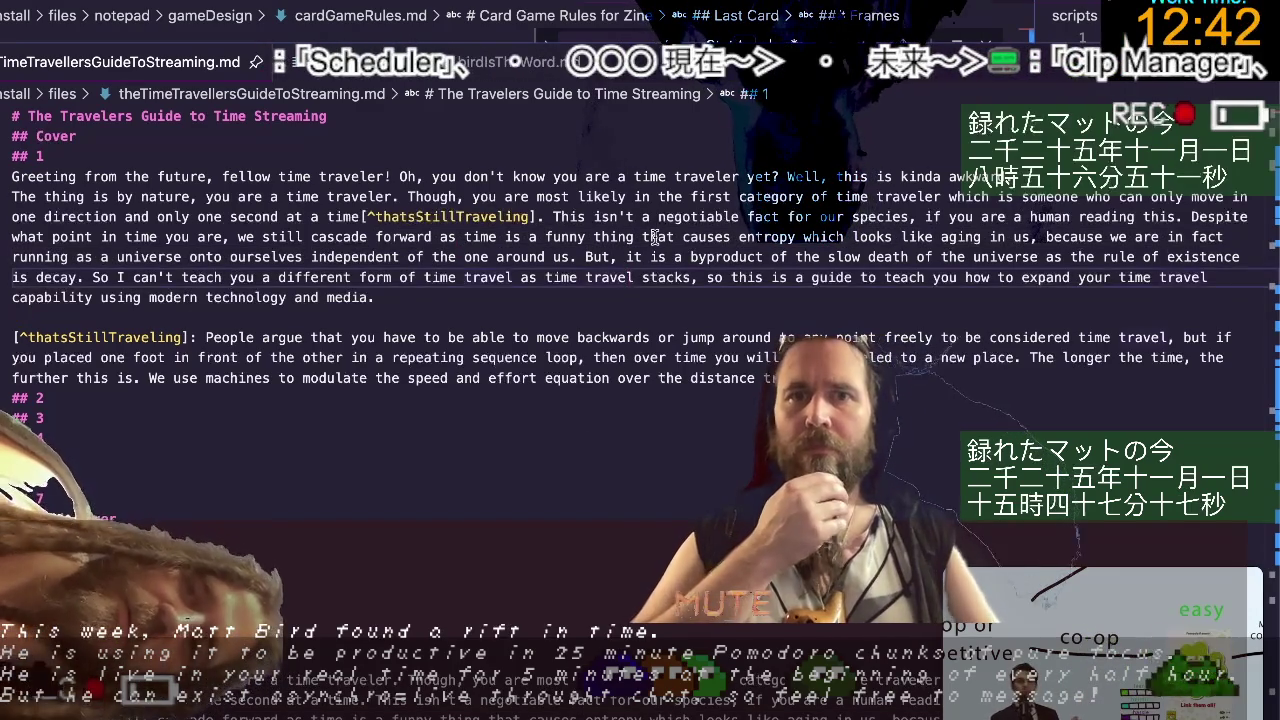
type("med")
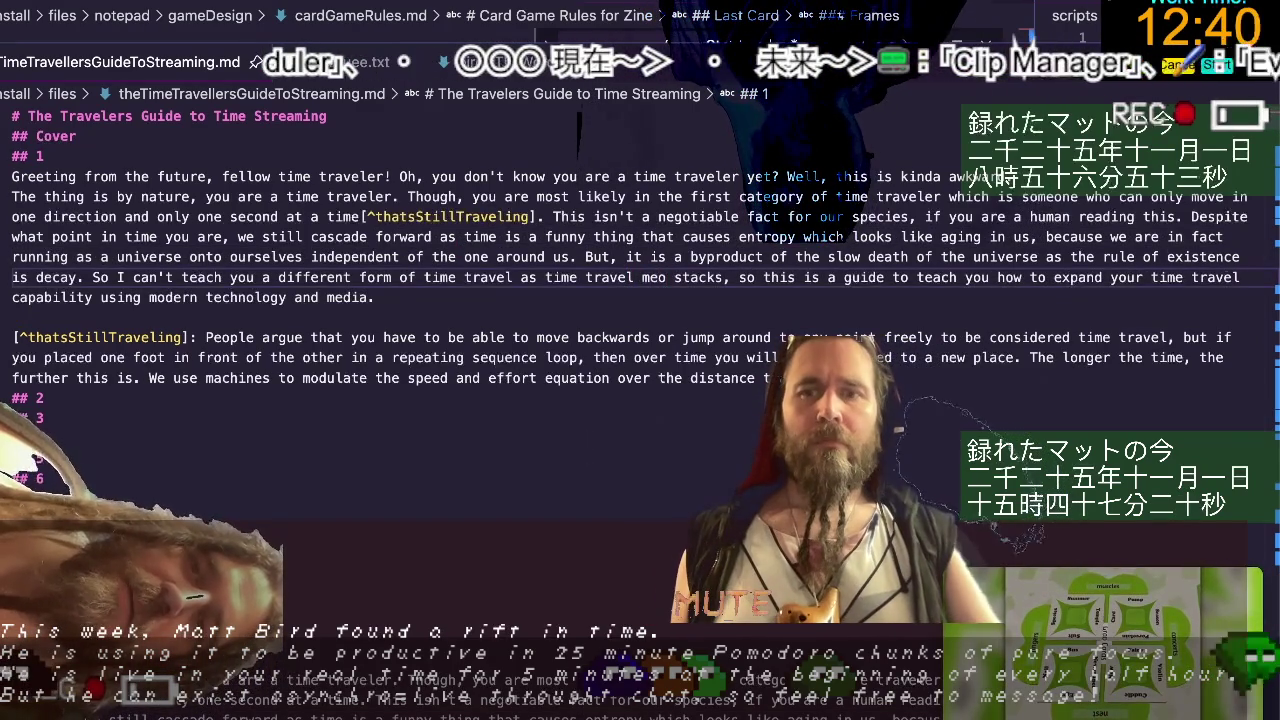
key("BackSpace")
type("thods")
key("ctrl+Right")
key("BackSpace")
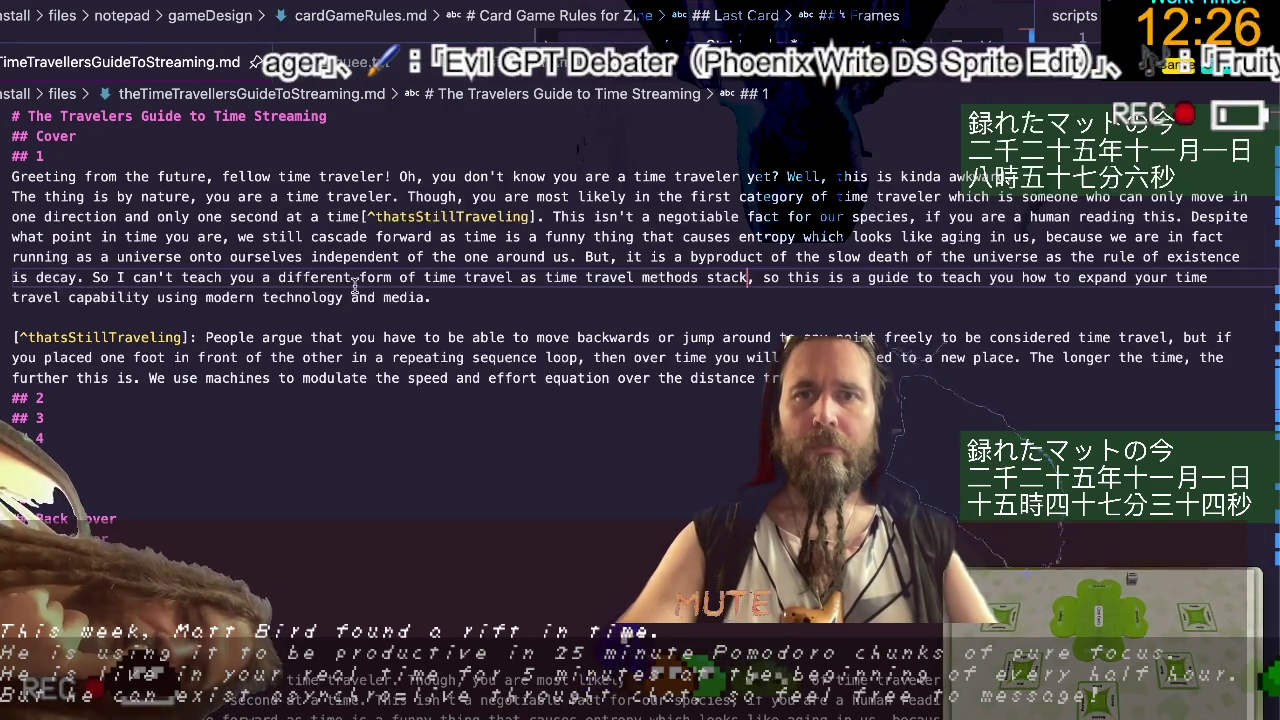
Insert a blank line after the opening paragraph.
left_click(446, 308)
key("Return")
key("Return")
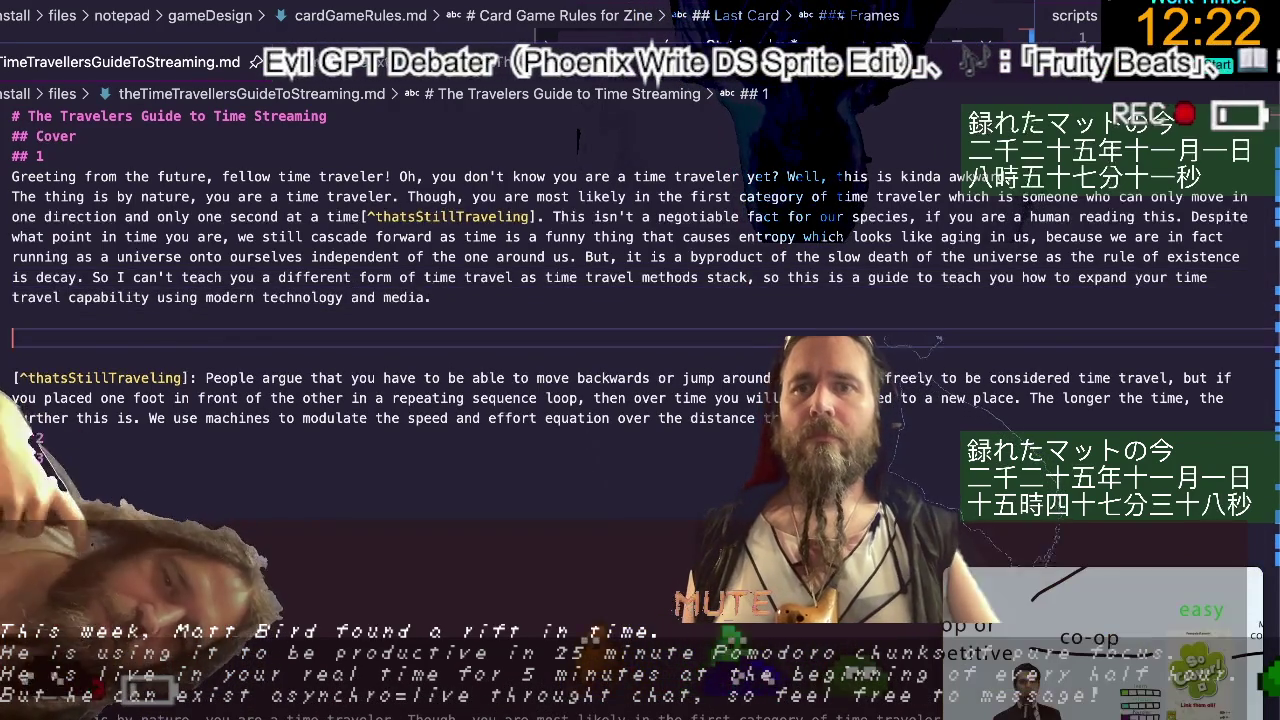
scroll(640, 300, "down", 2)
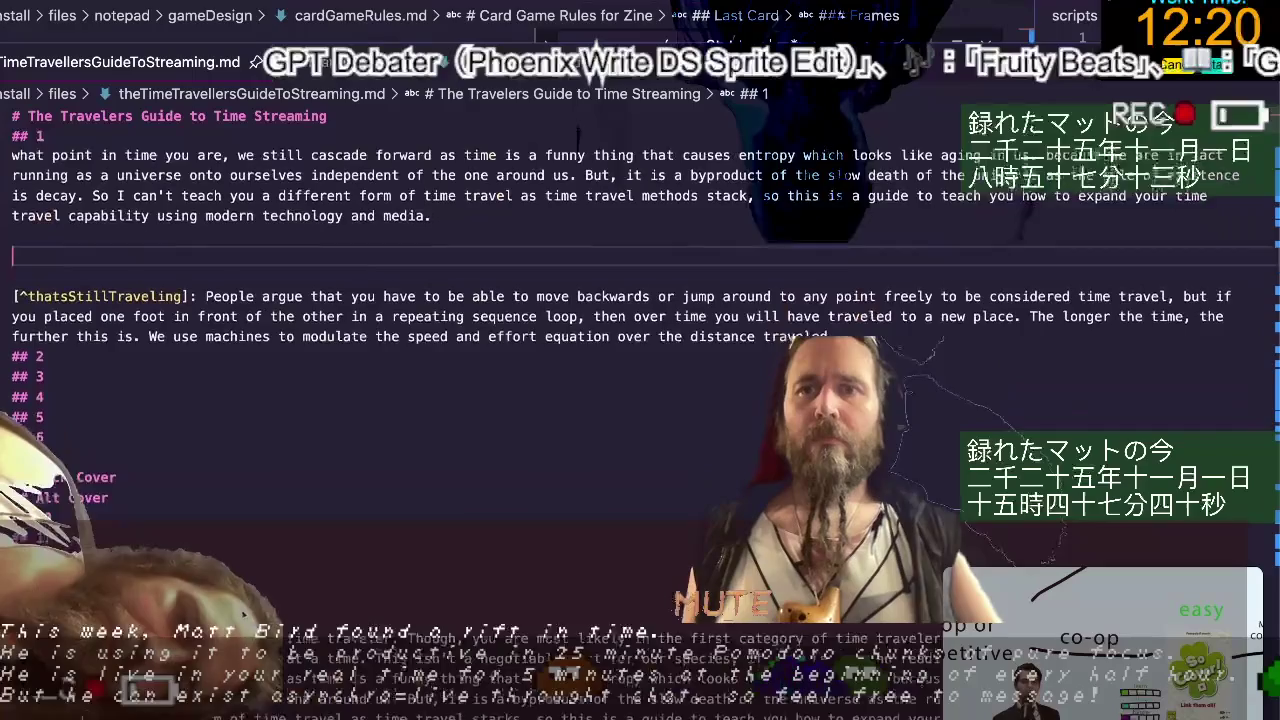
Scroll to Back Cover and remove the duplicate 'The thing is by nature' paragraph.
scroll(471, 432, "down", 2)
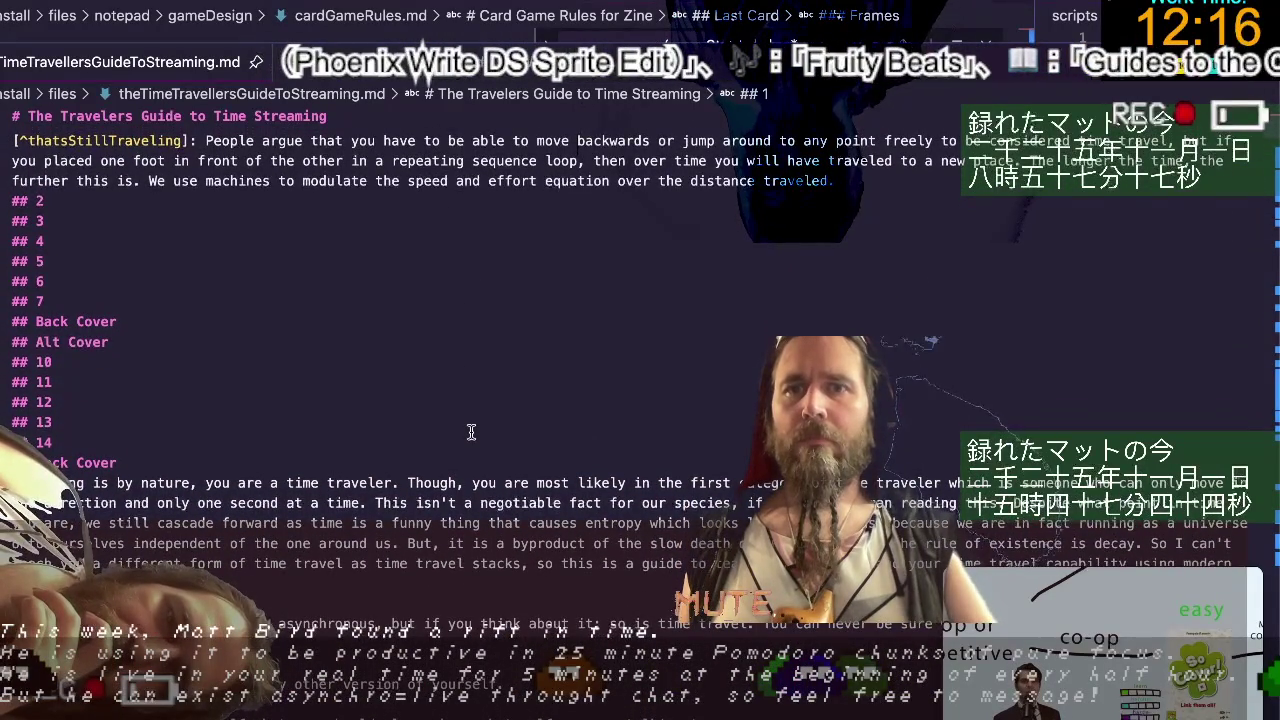
scroll(471, 432, "down", 1)
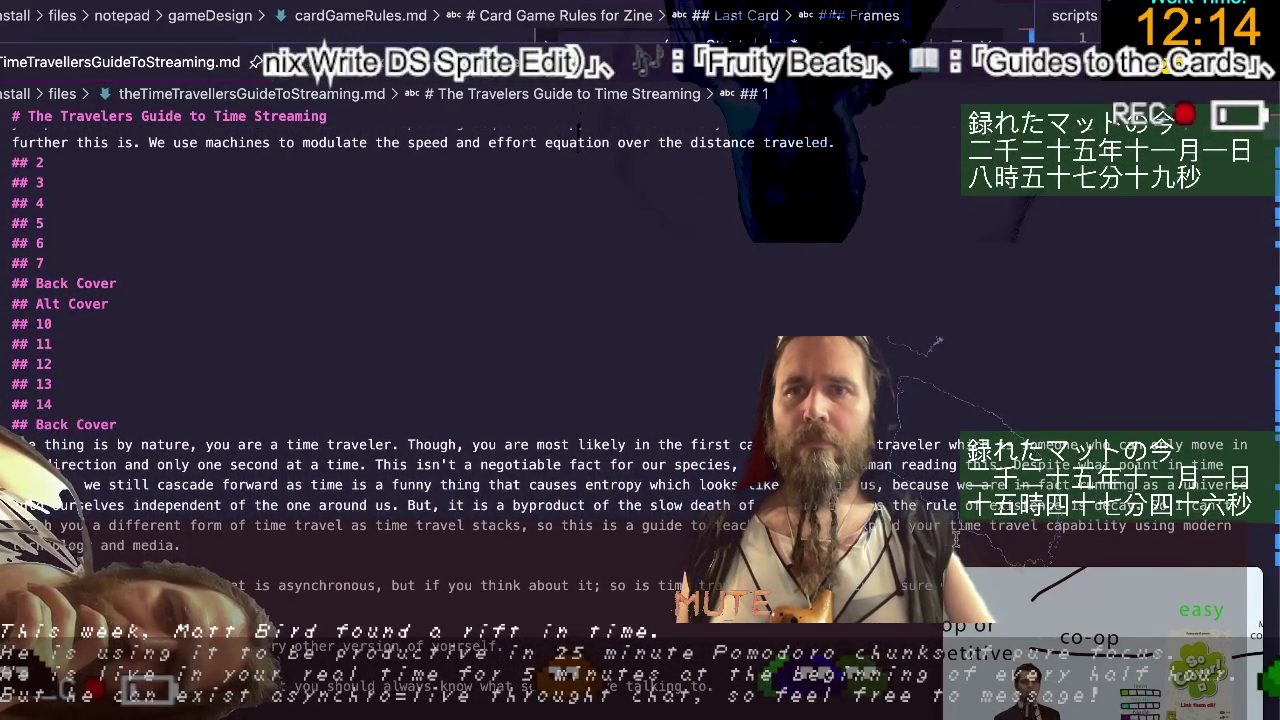
scroll(620, 330, "up", 4)
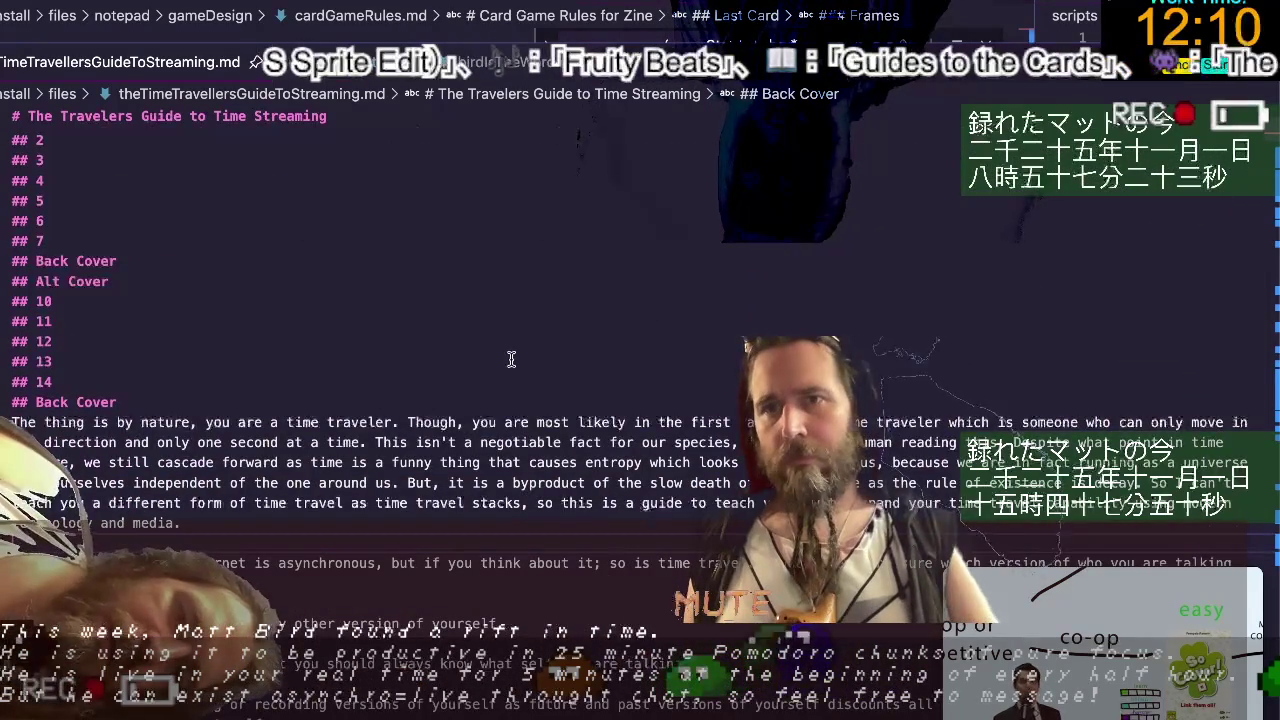
key("ctrl+z")
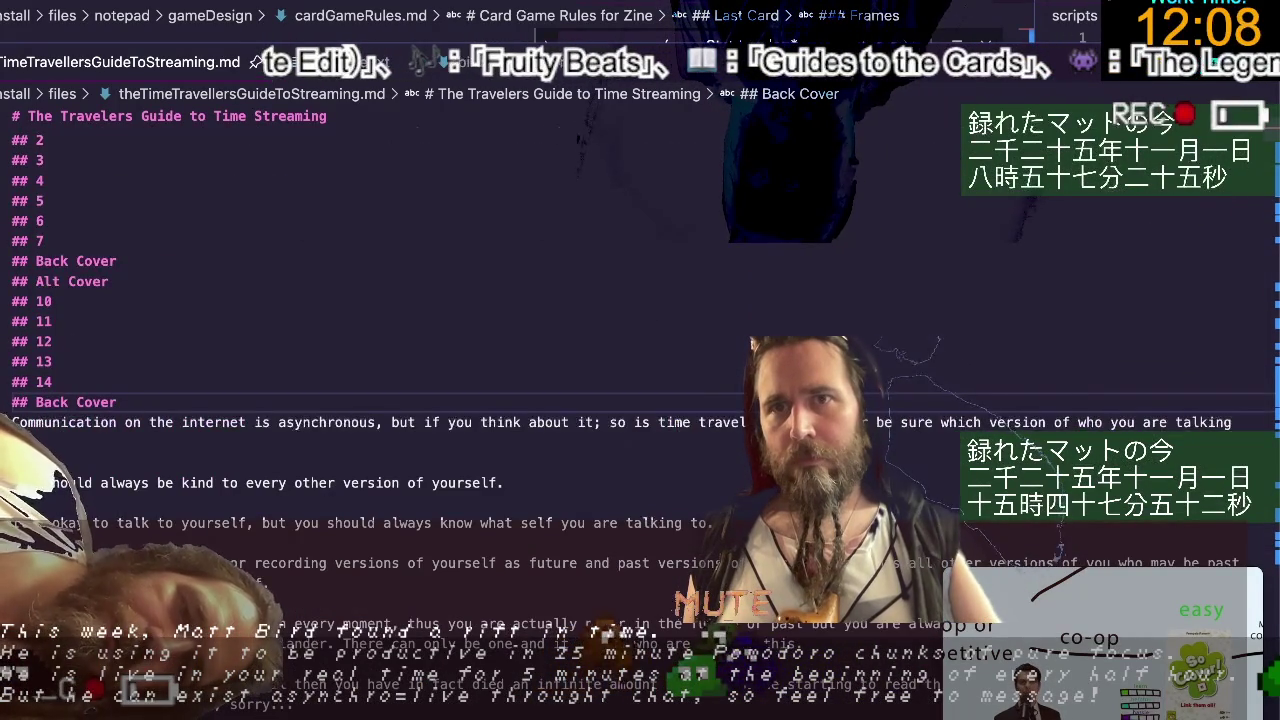
key("ctrl+z")
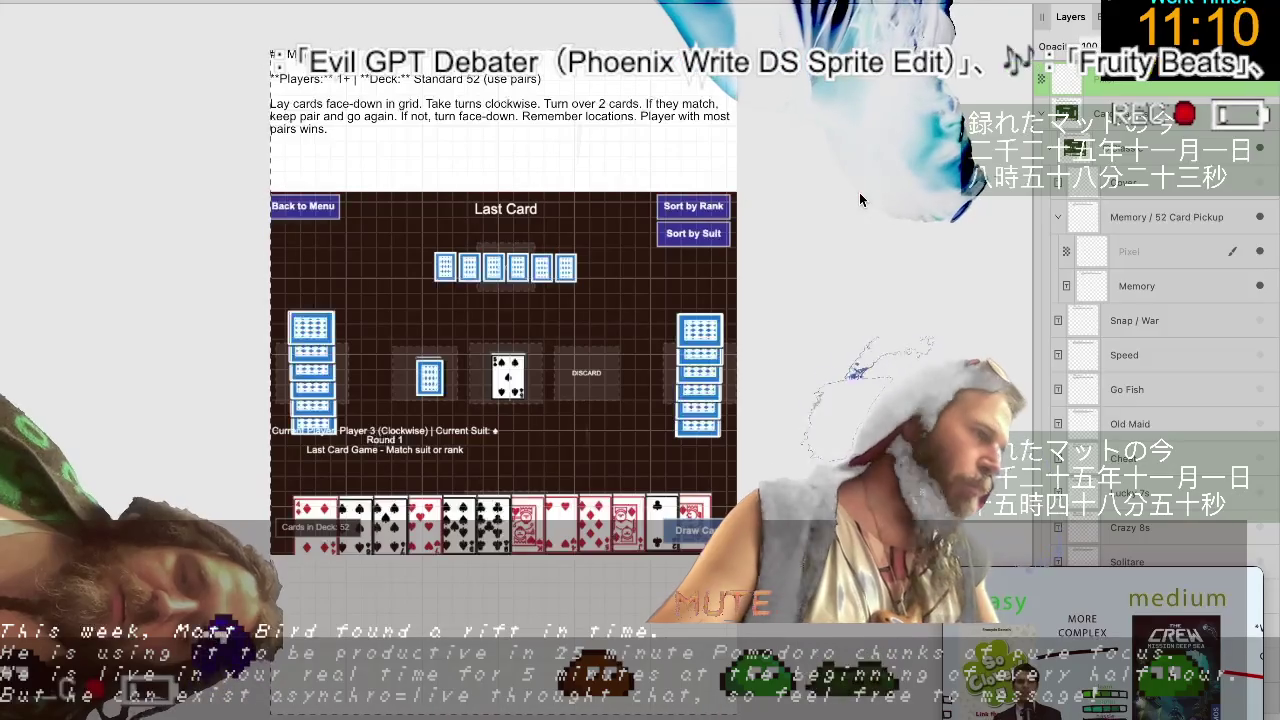
Create a first Untitled document with New from Clipboard, dismissing the clipboard error.
key("ctrl+alt+shift+n")
key("Return")
key("t")
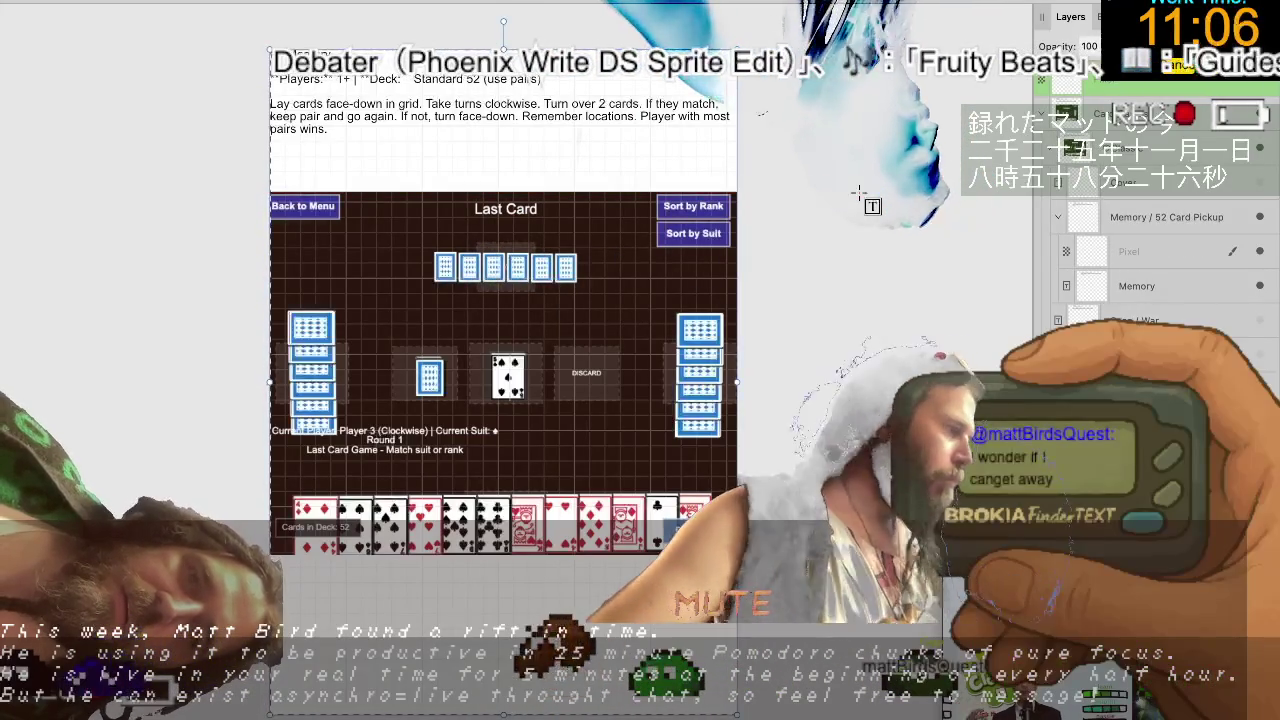
key("ctrl+alt+shift+n")
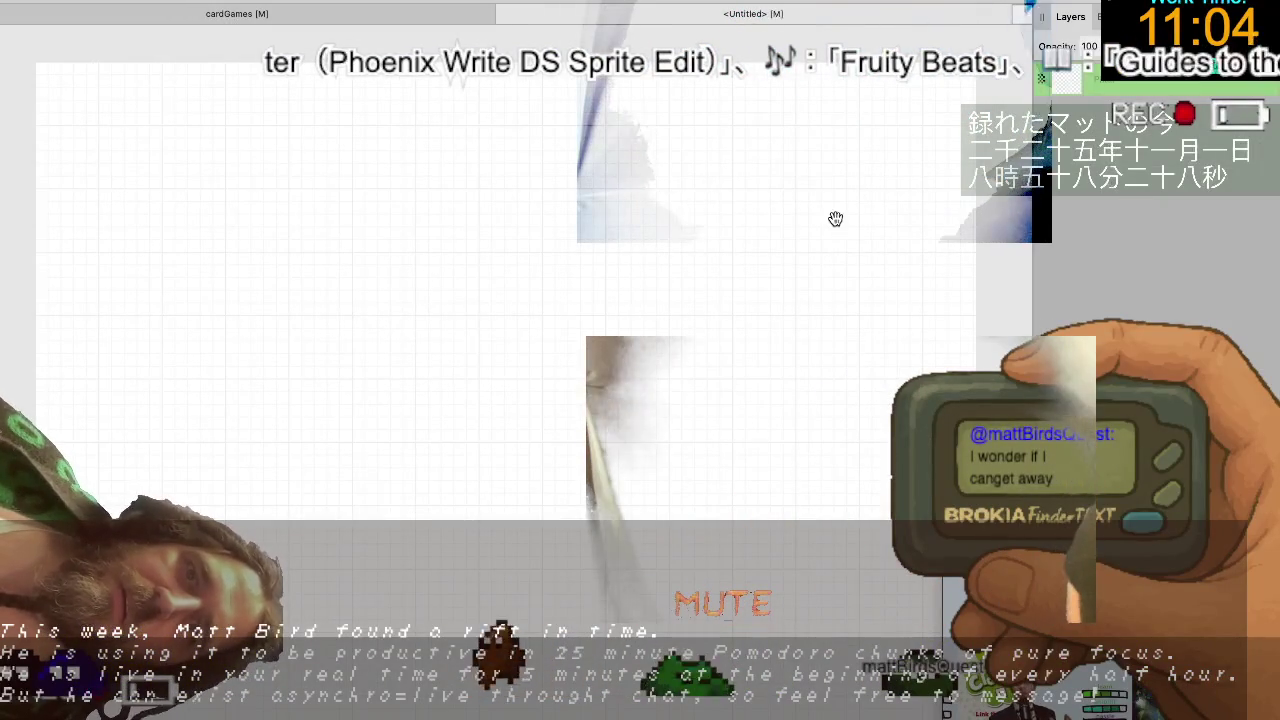
scroll(813, 232, "down", 3)
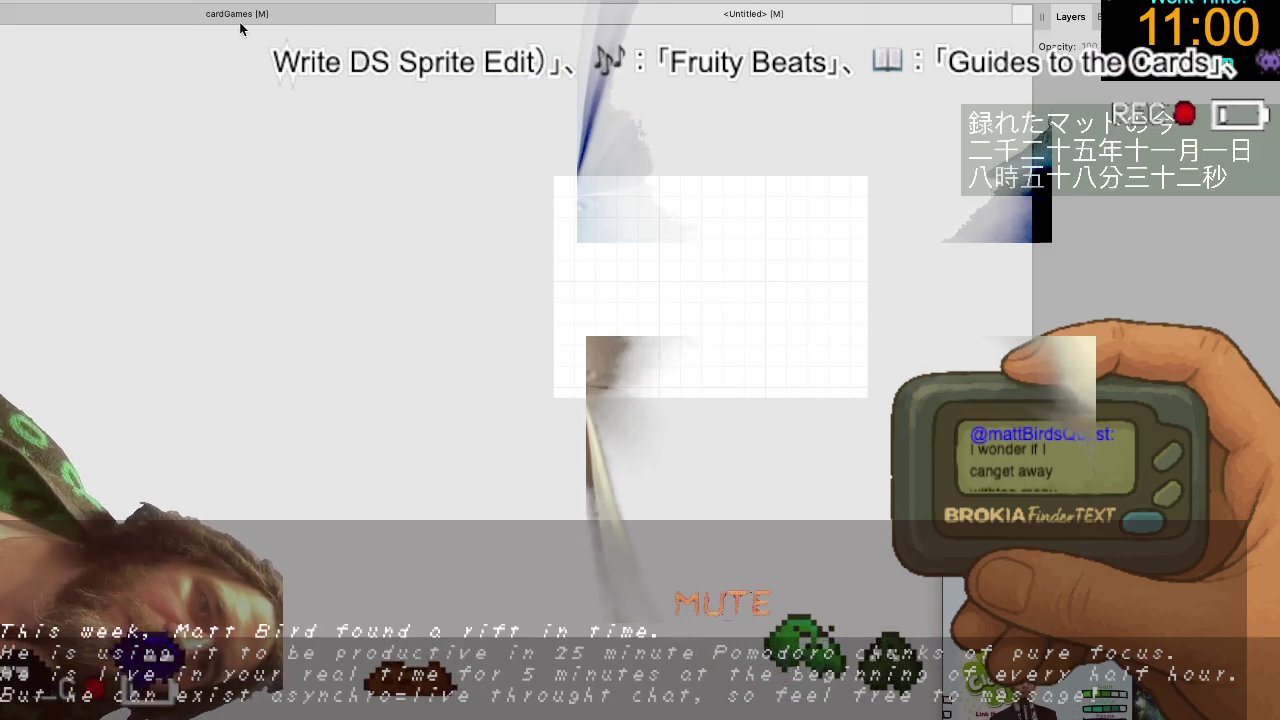
left_click(110, 1)
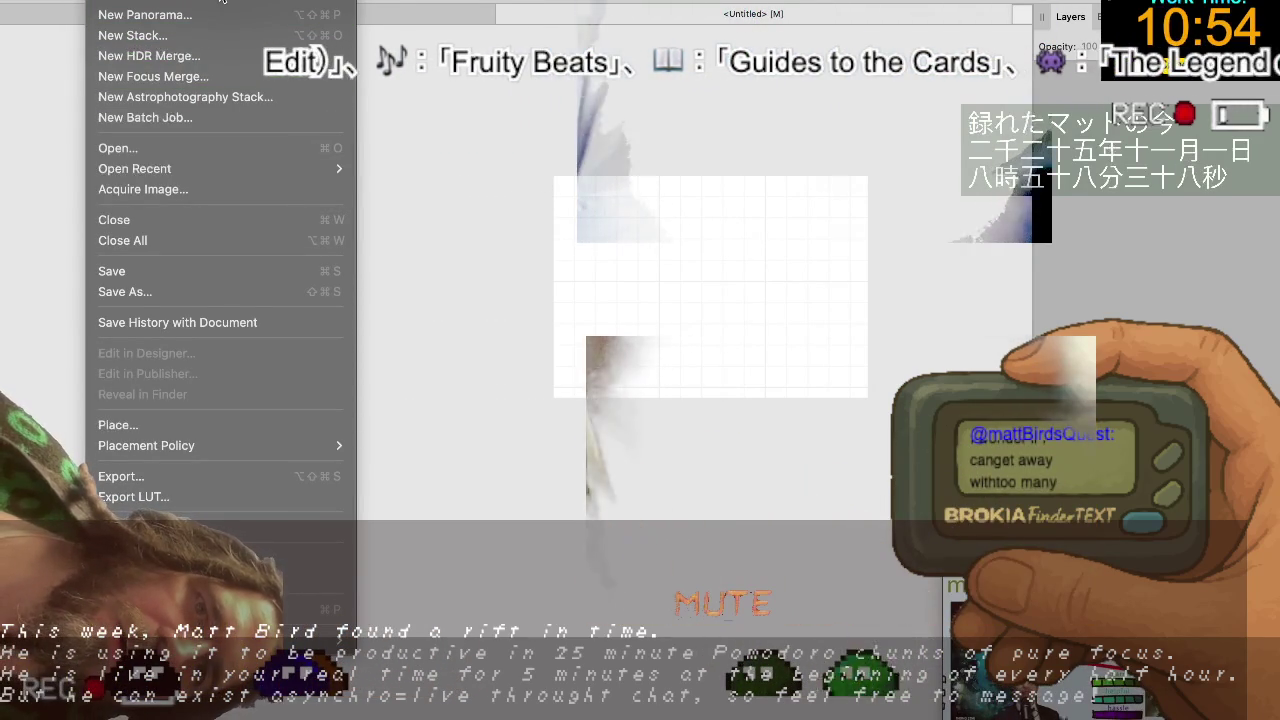
left_click(554, 306)
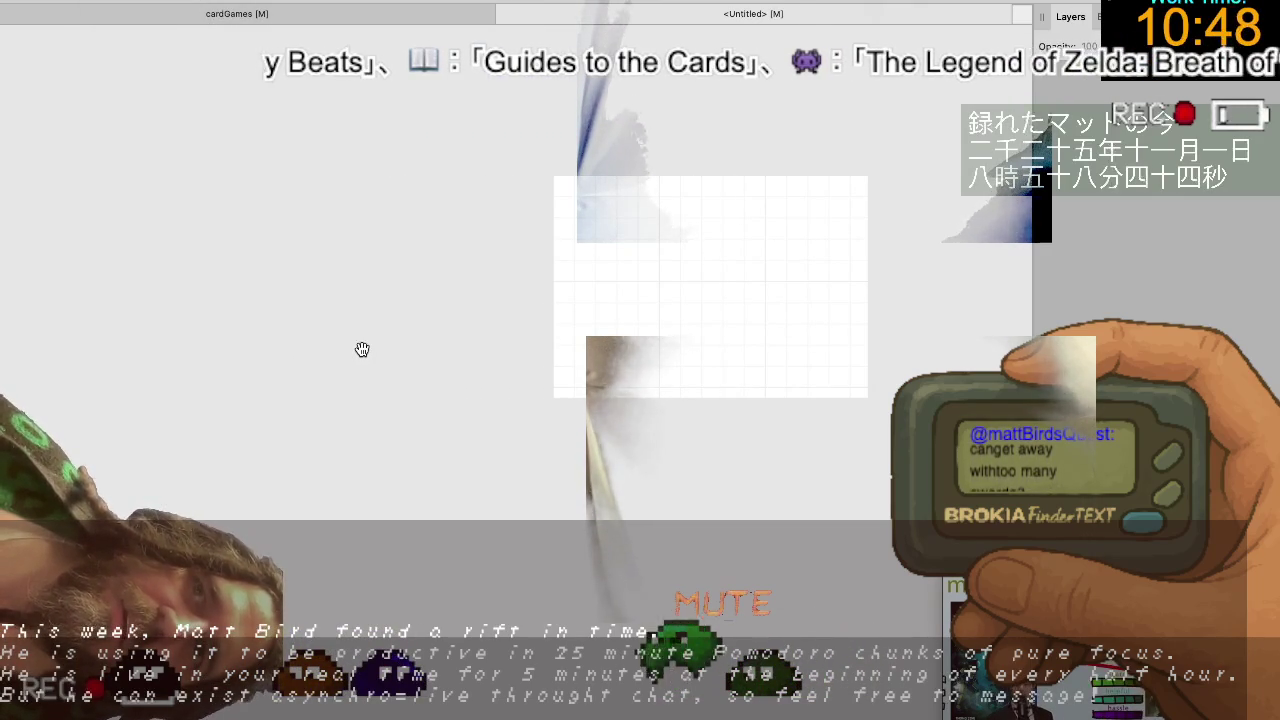
Copy the card game layer in cardGames and retry New from Clipboard, dismissing the errors.
left_click(208, 14)
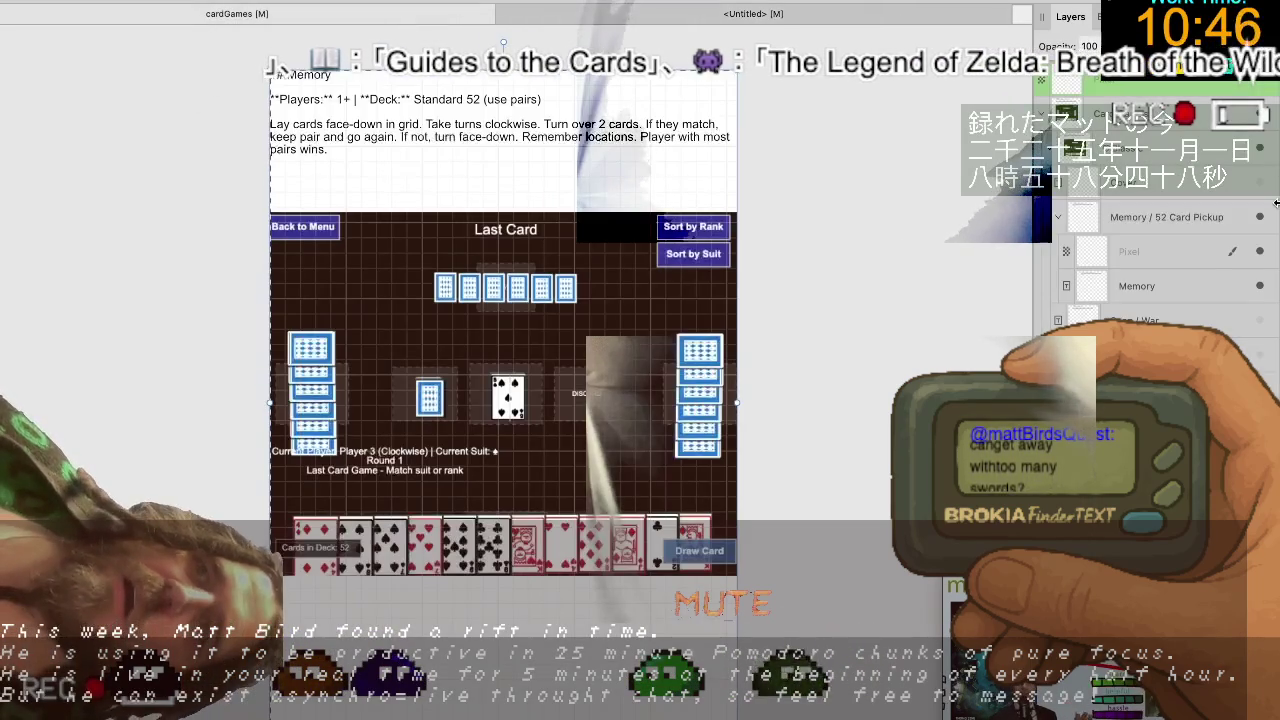
right_click(1189, 84)
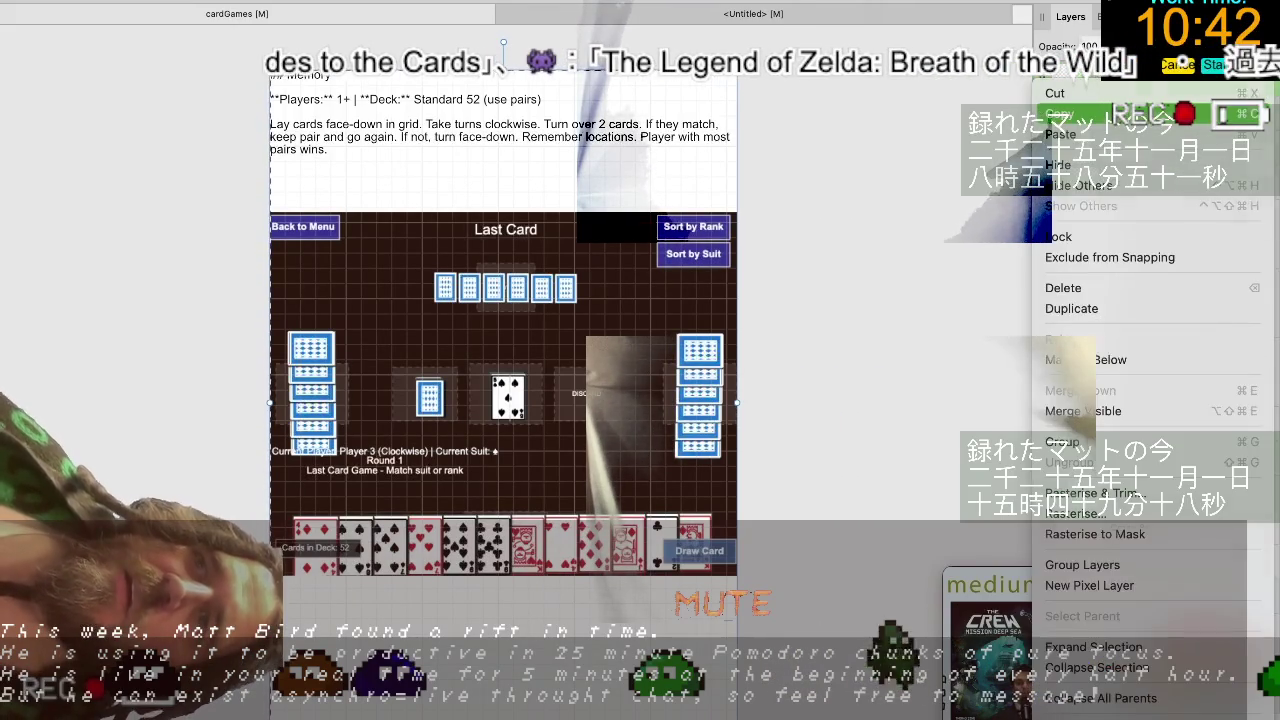
key("Escape")
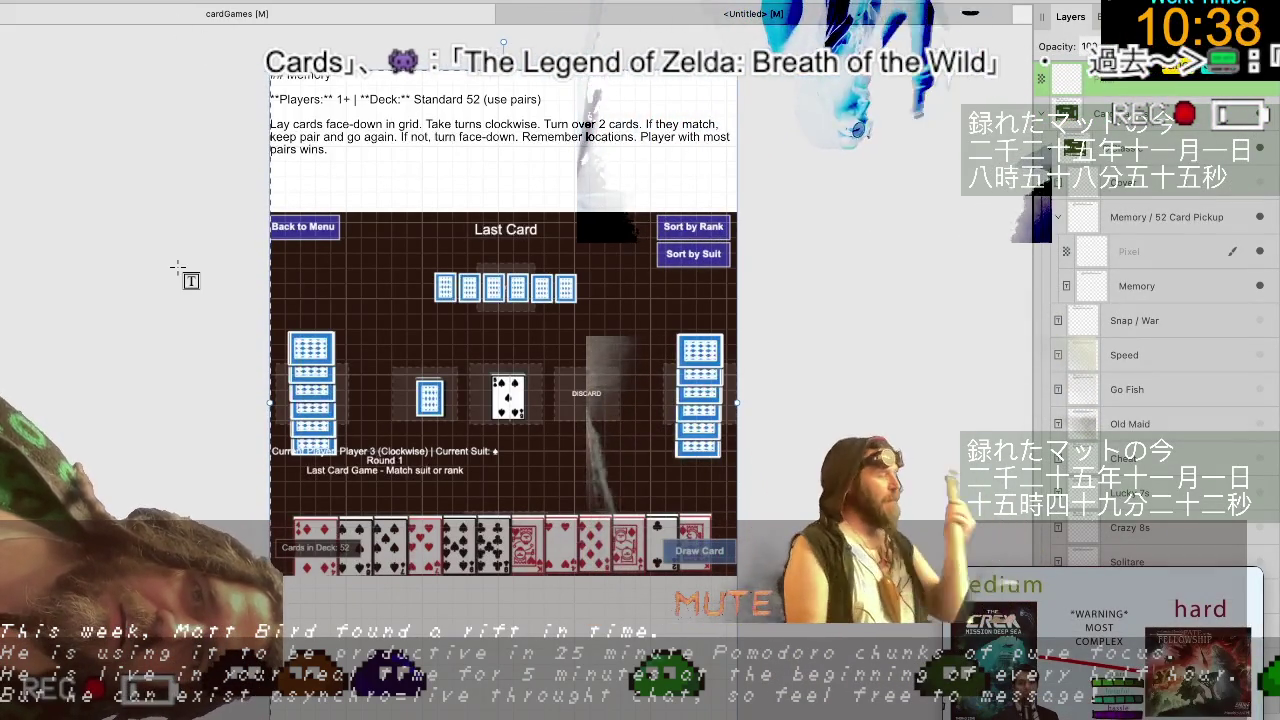
key("alt+shift+super+n")
key("Return")
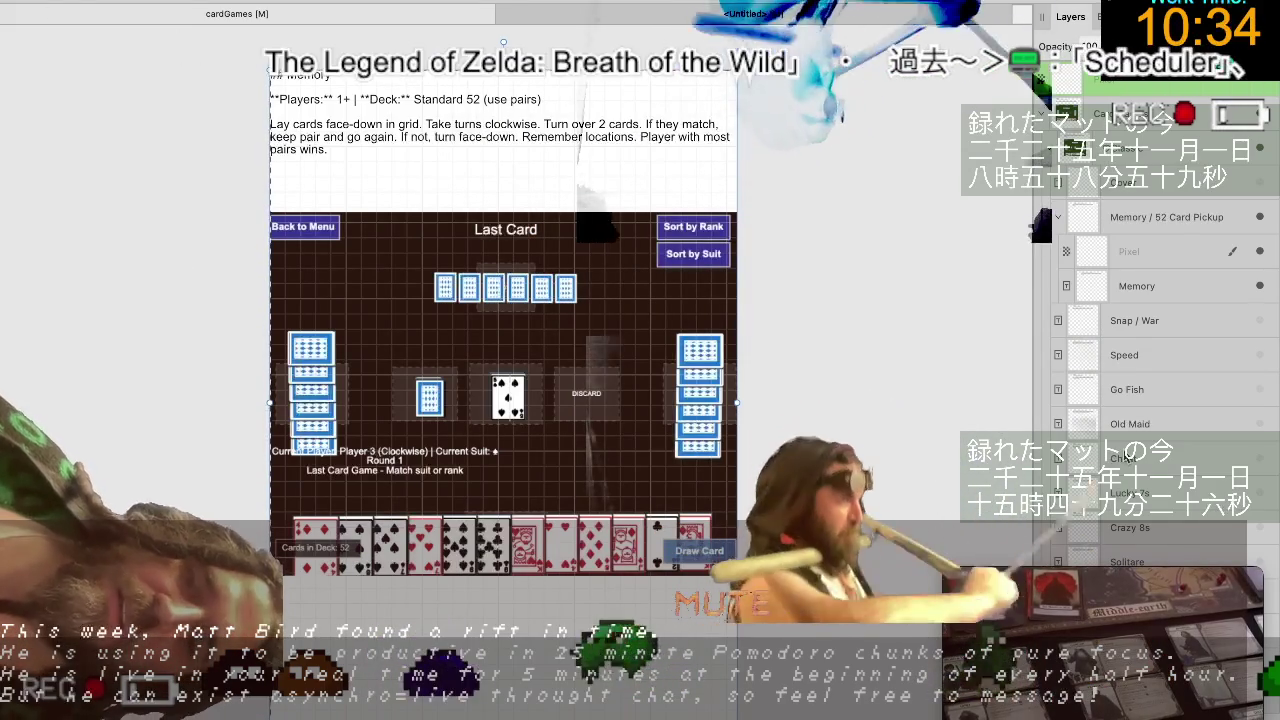
key("super+alt+shift+n")
key("Return")
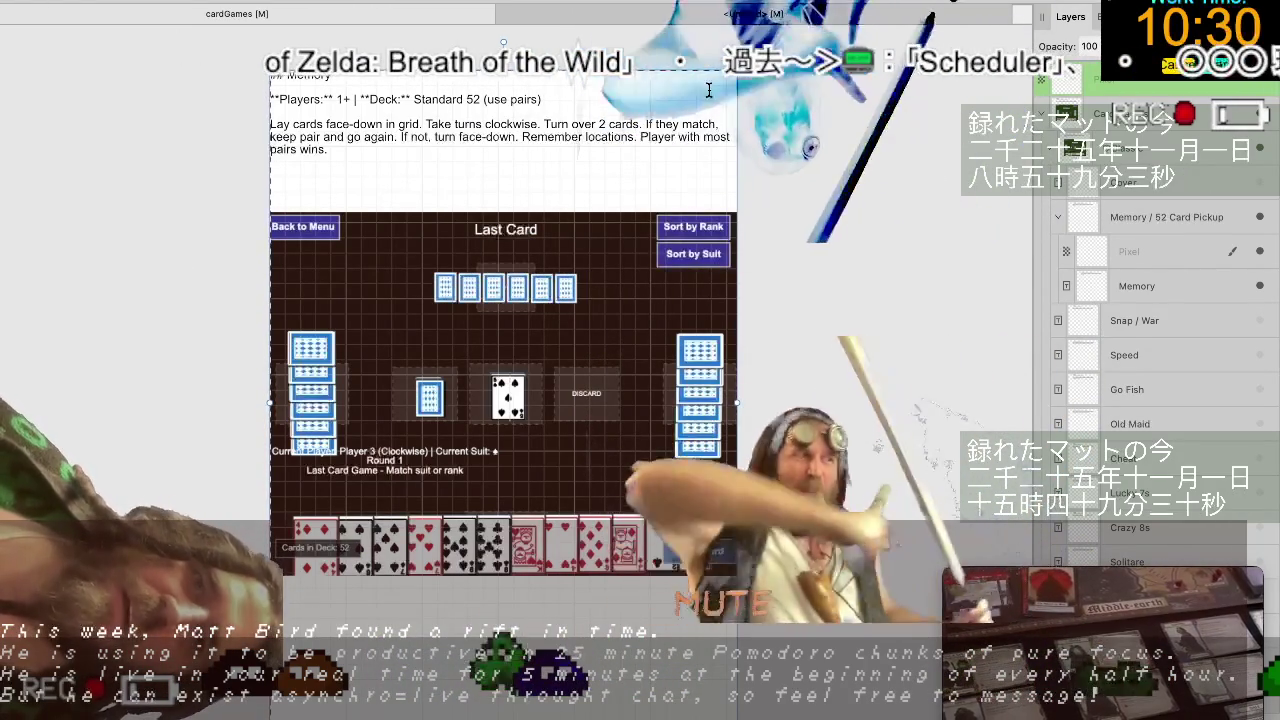
Make a new document from the copied image, delete the image, and fit the blank canvas.
key("super+alt+shift+n")
key("Return")
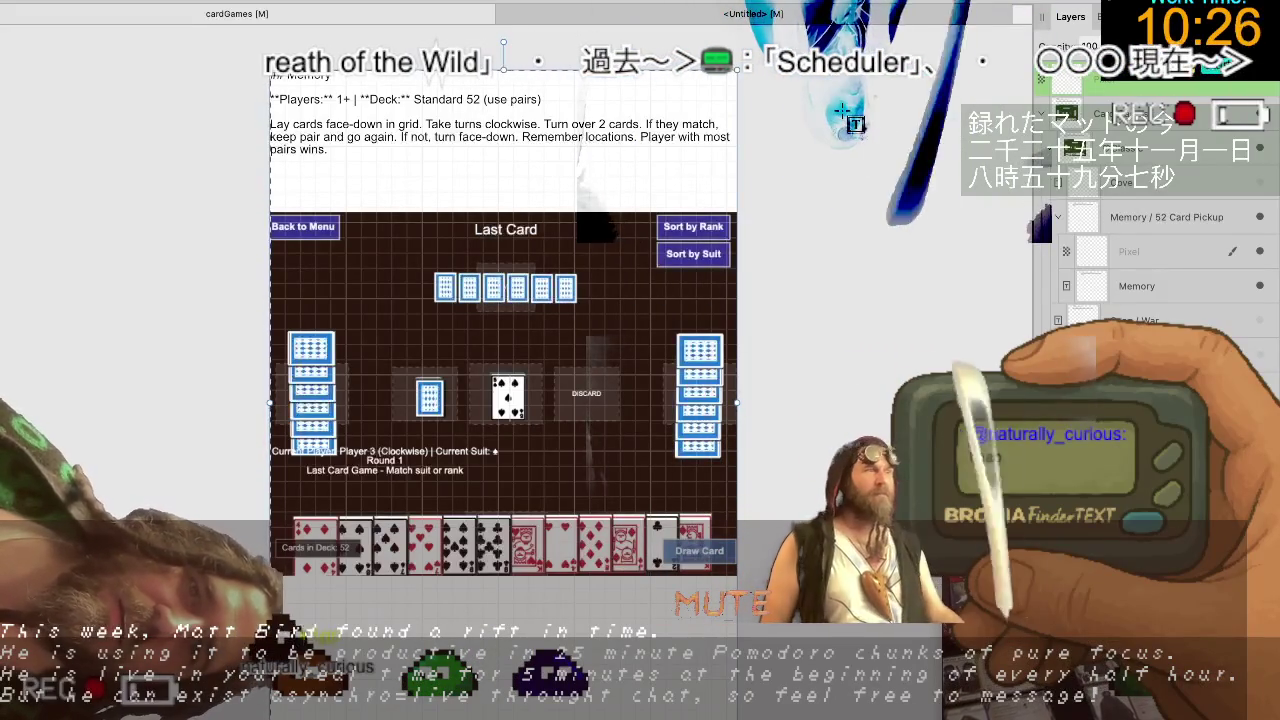
key("super+alt+shift+n")
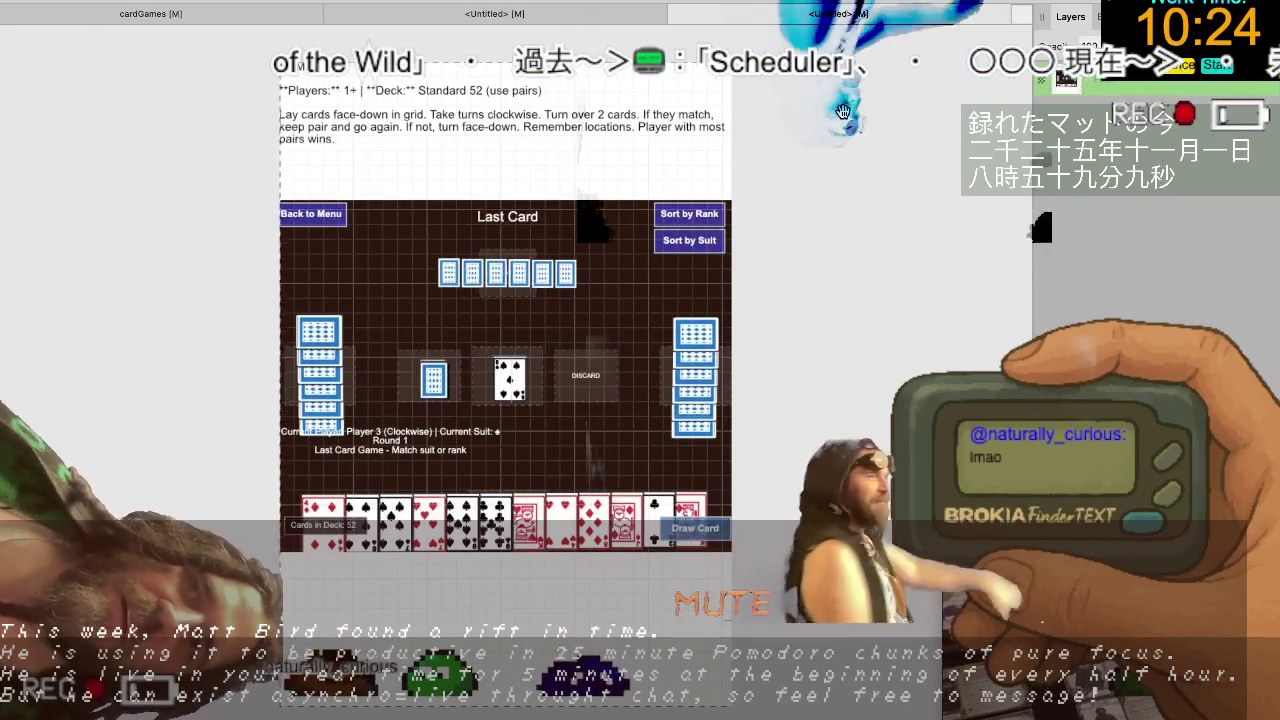
key("Delete")
key("ctrl+minus")
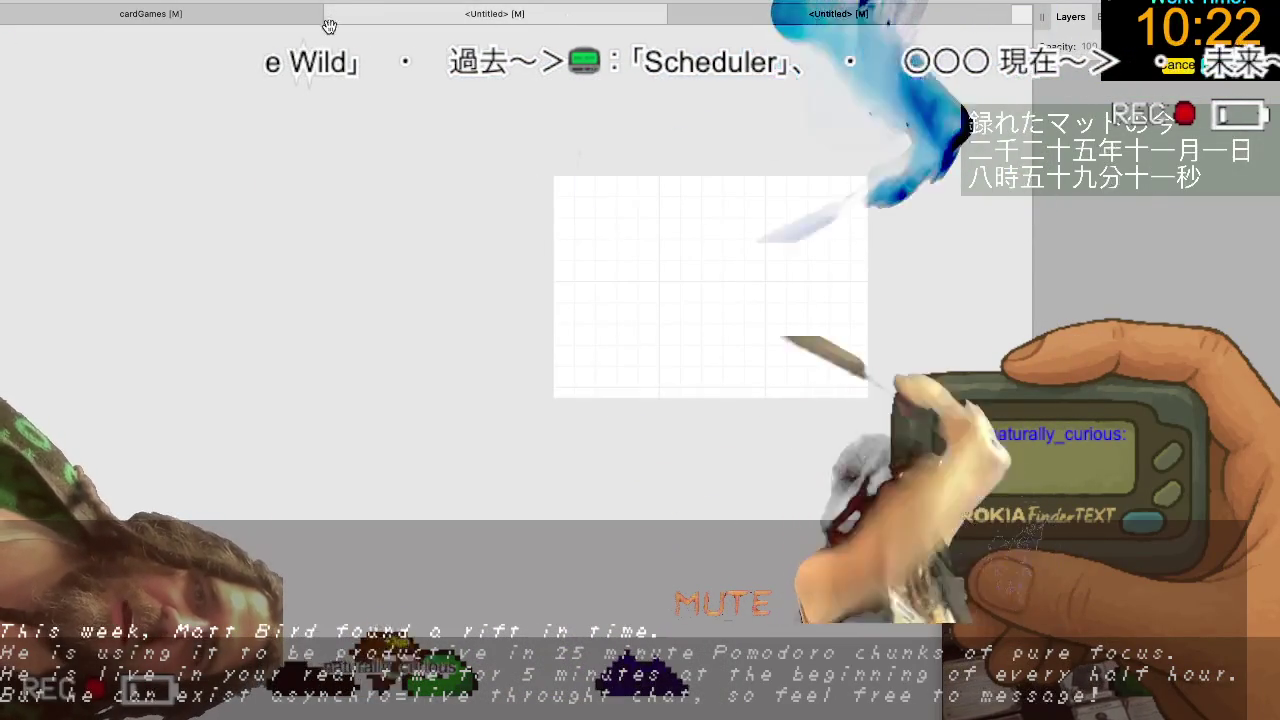
mouse_move(494, 14)
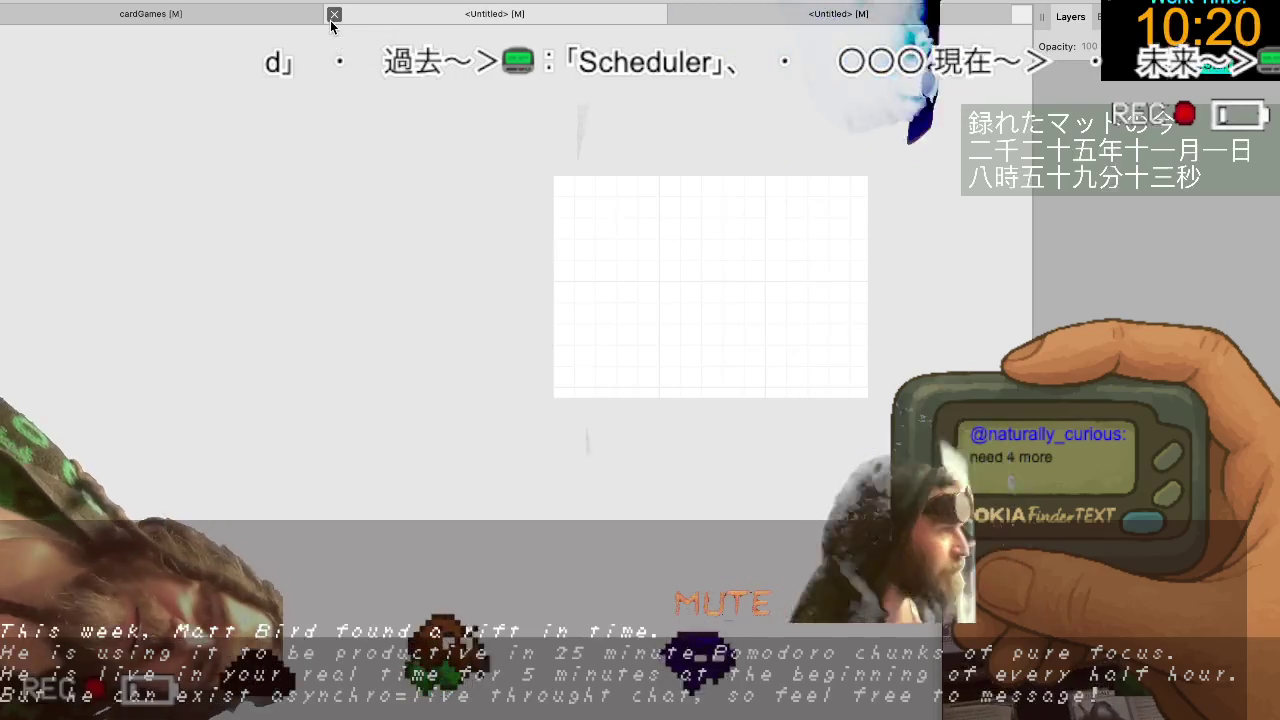
Discard the newest Untitled document's changes and close it, then dismiss the File menu.
left_click(334, 14)
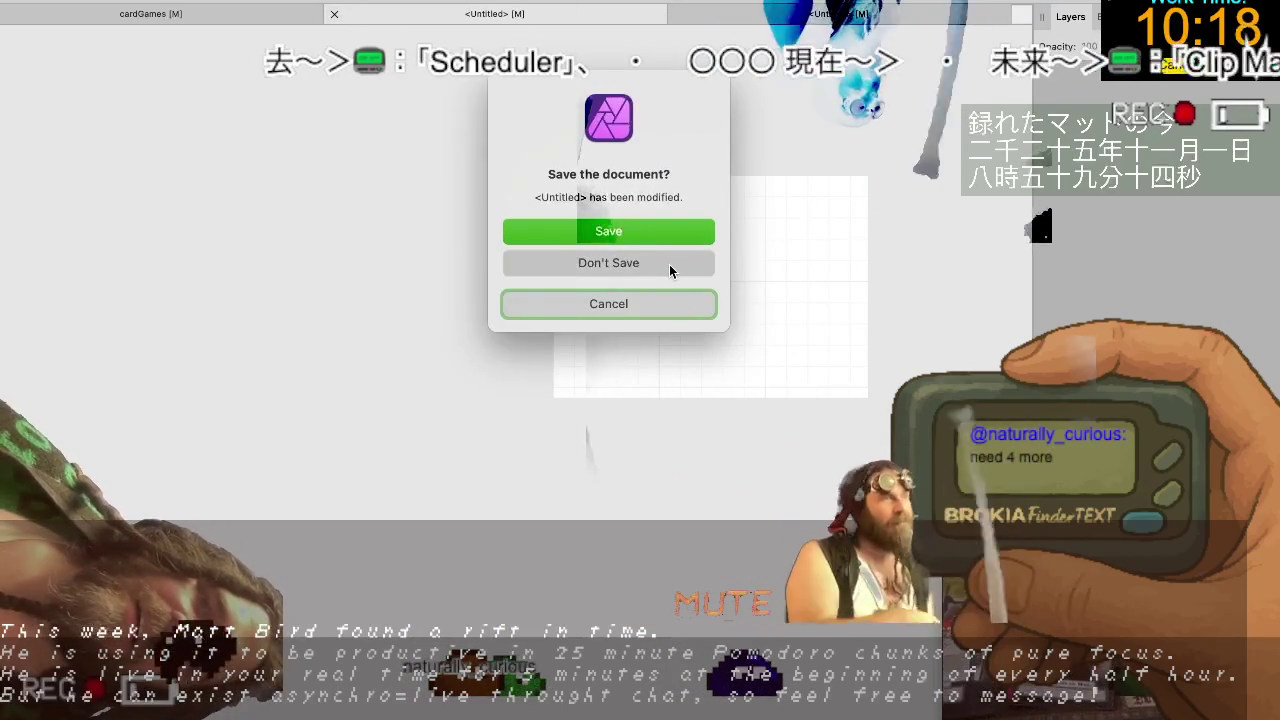
left_click(669, 264)
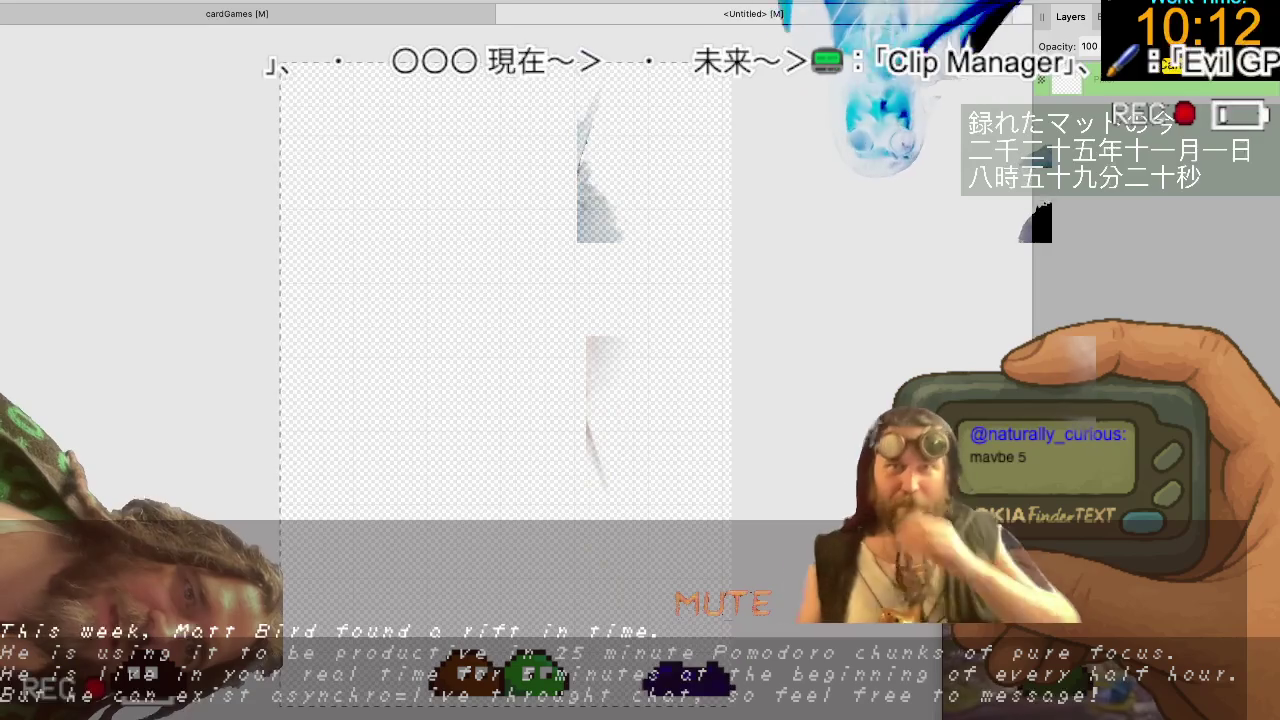
left_click(110, 1)
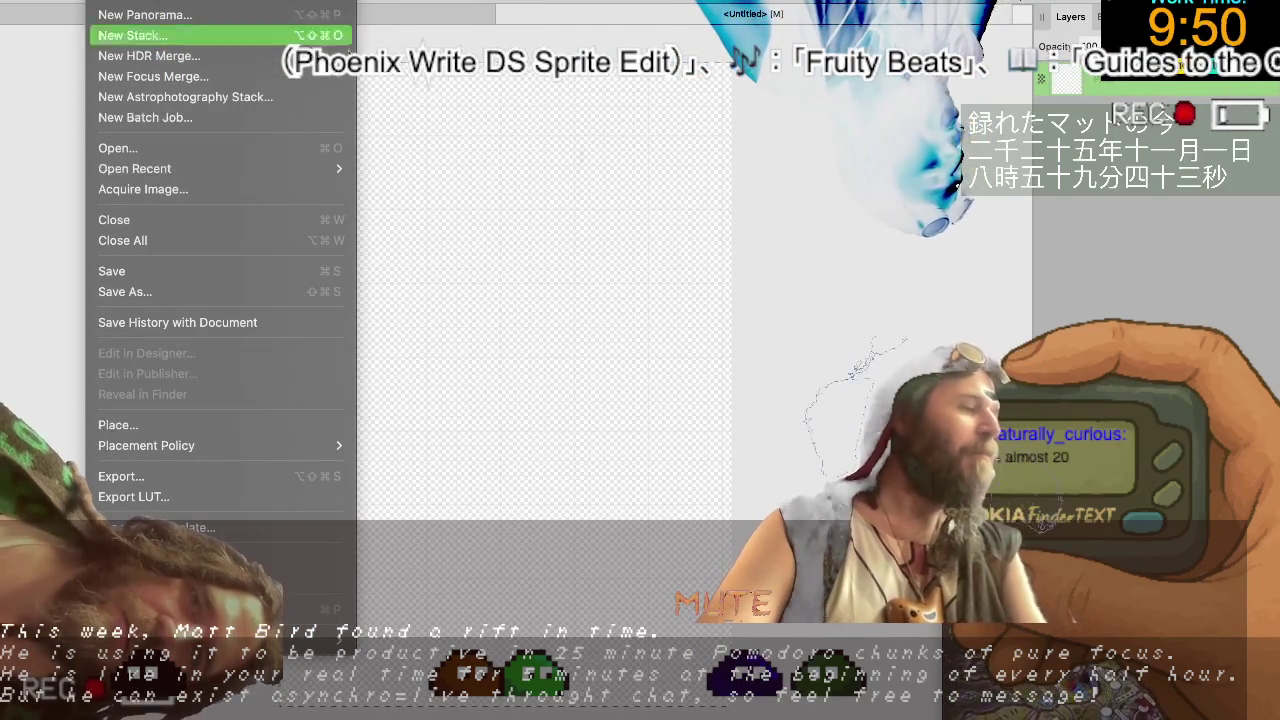
left_click(800, 350)
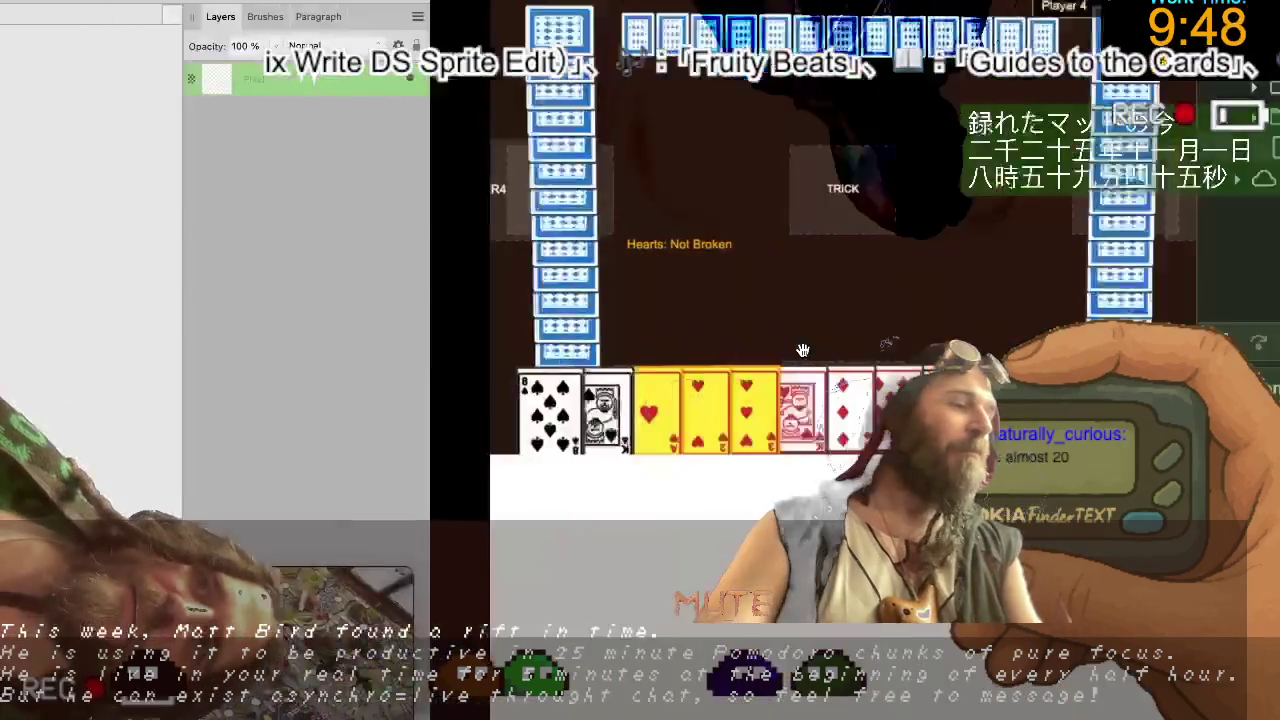
key("super+Tab")
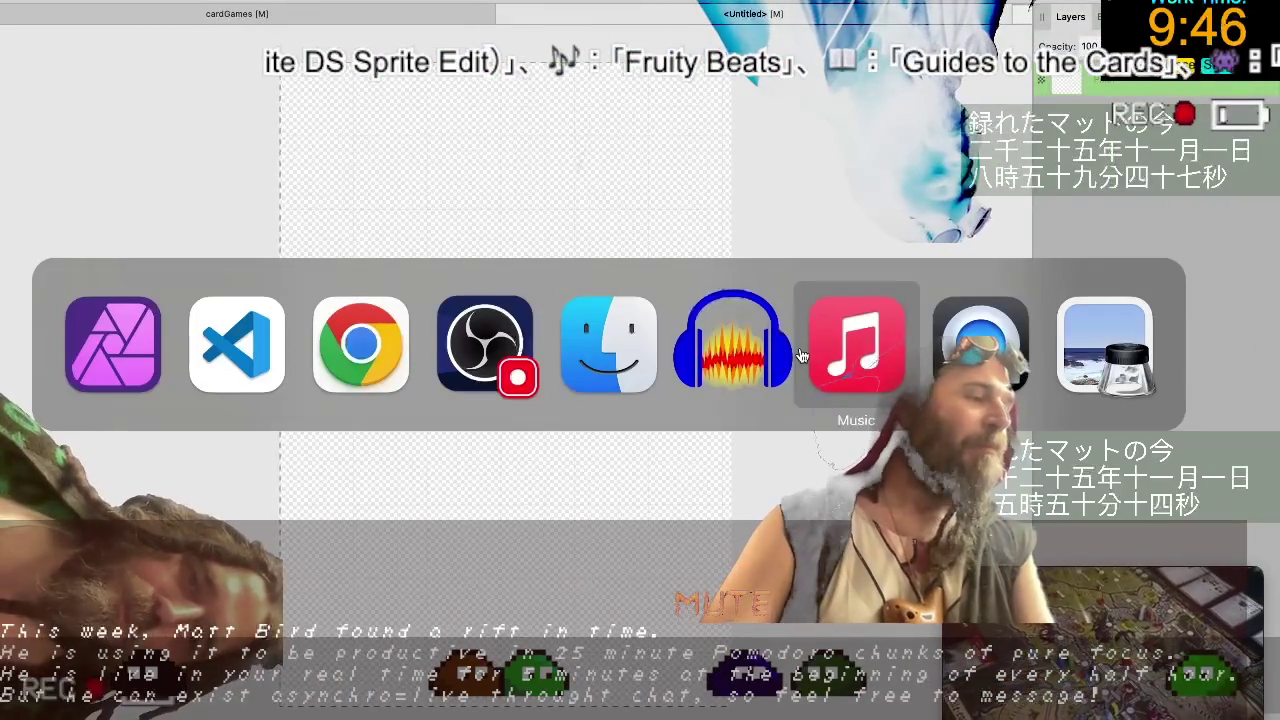
Tile VS Code left, select the 'Greeting from the future' paragraph, and return to the zine page.
key("super+Tab")
key("super+Tab")
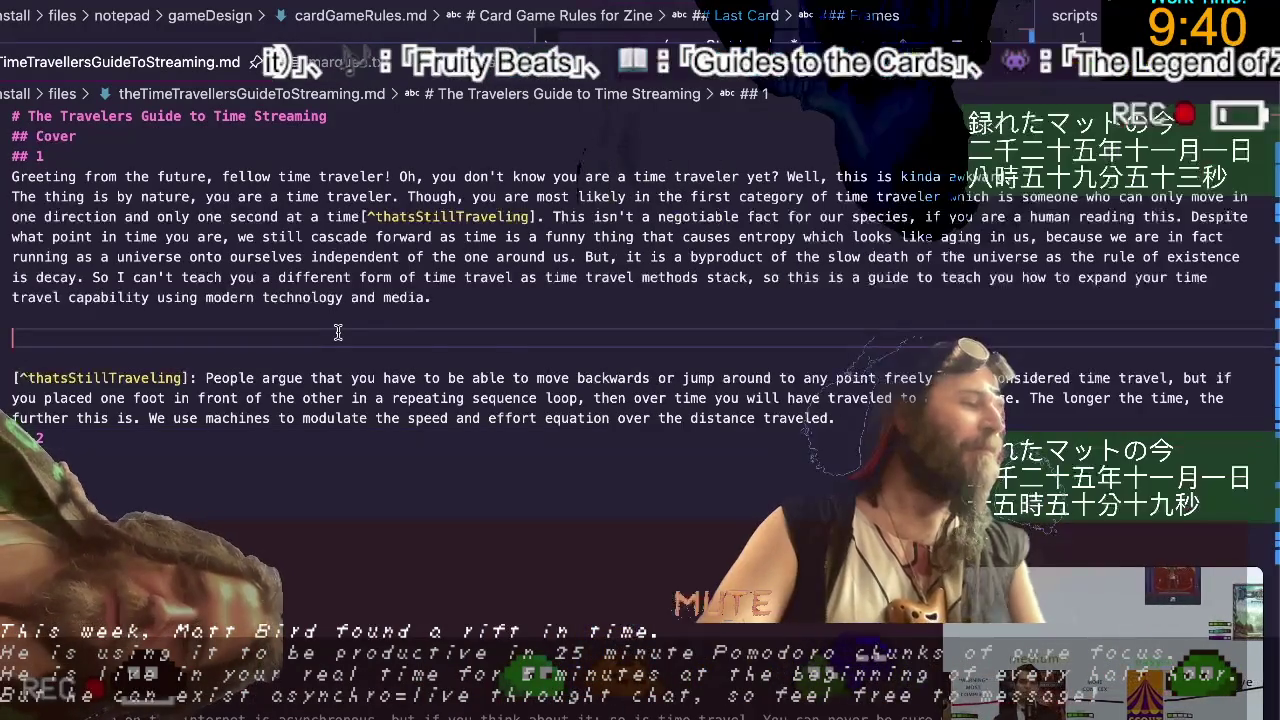
key("ctrl+alt+Left")
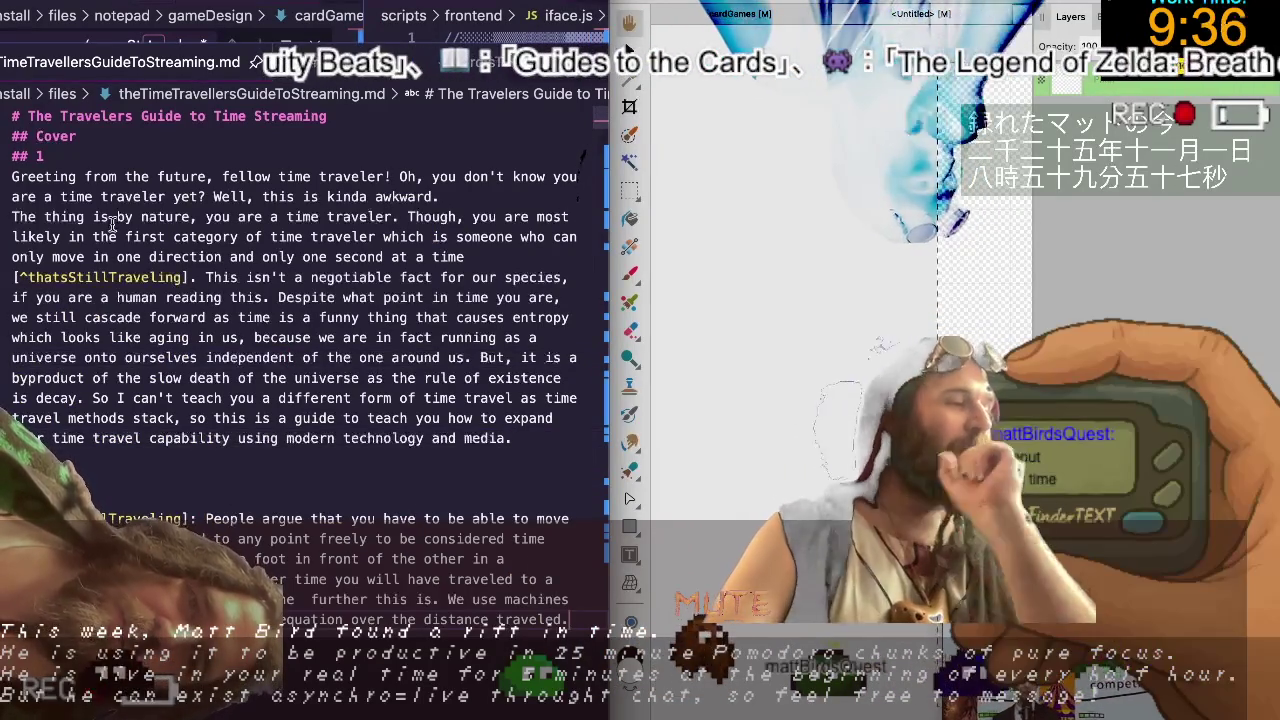
left_click_drag(512, 438, 103, 166)
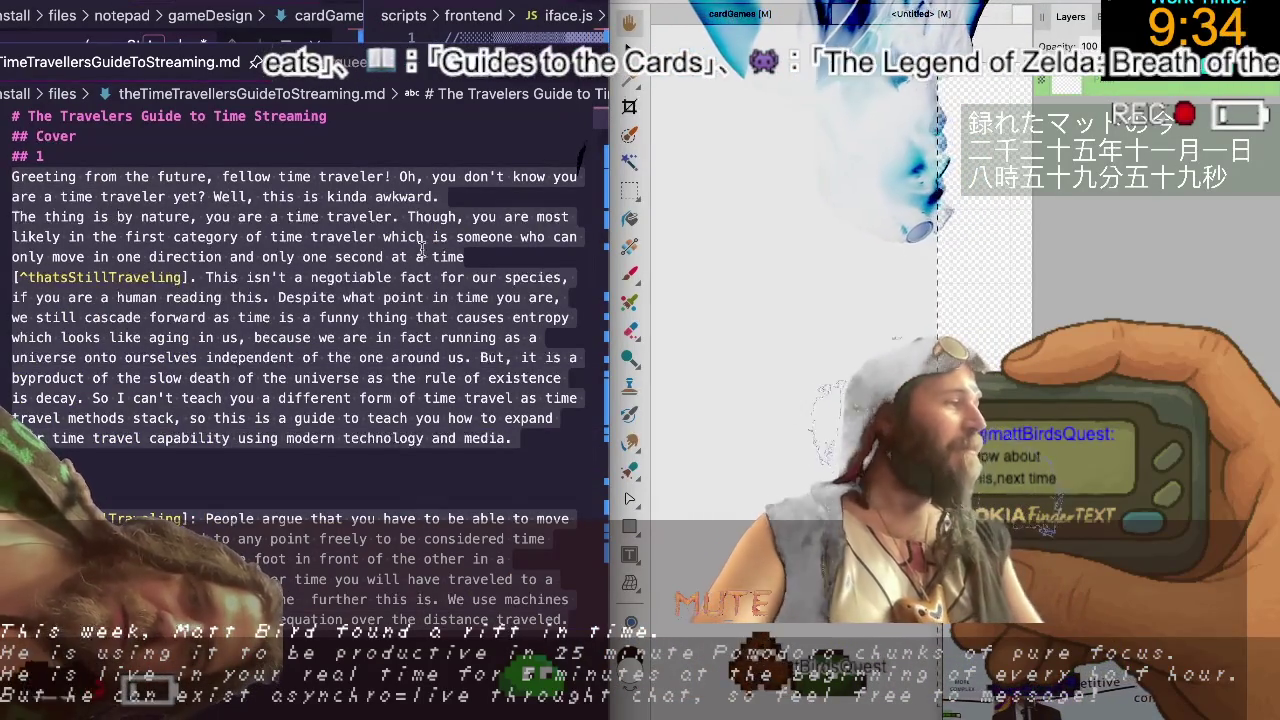
left_click(629, 48)
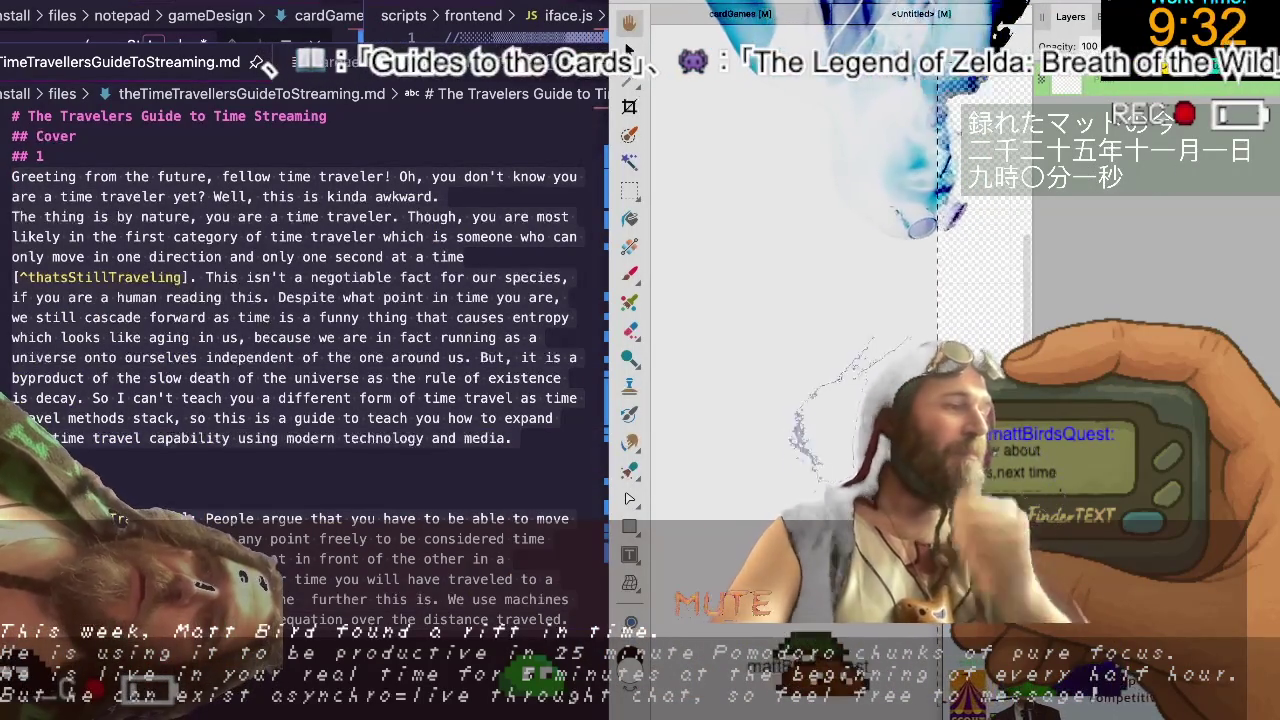
key("Tab")
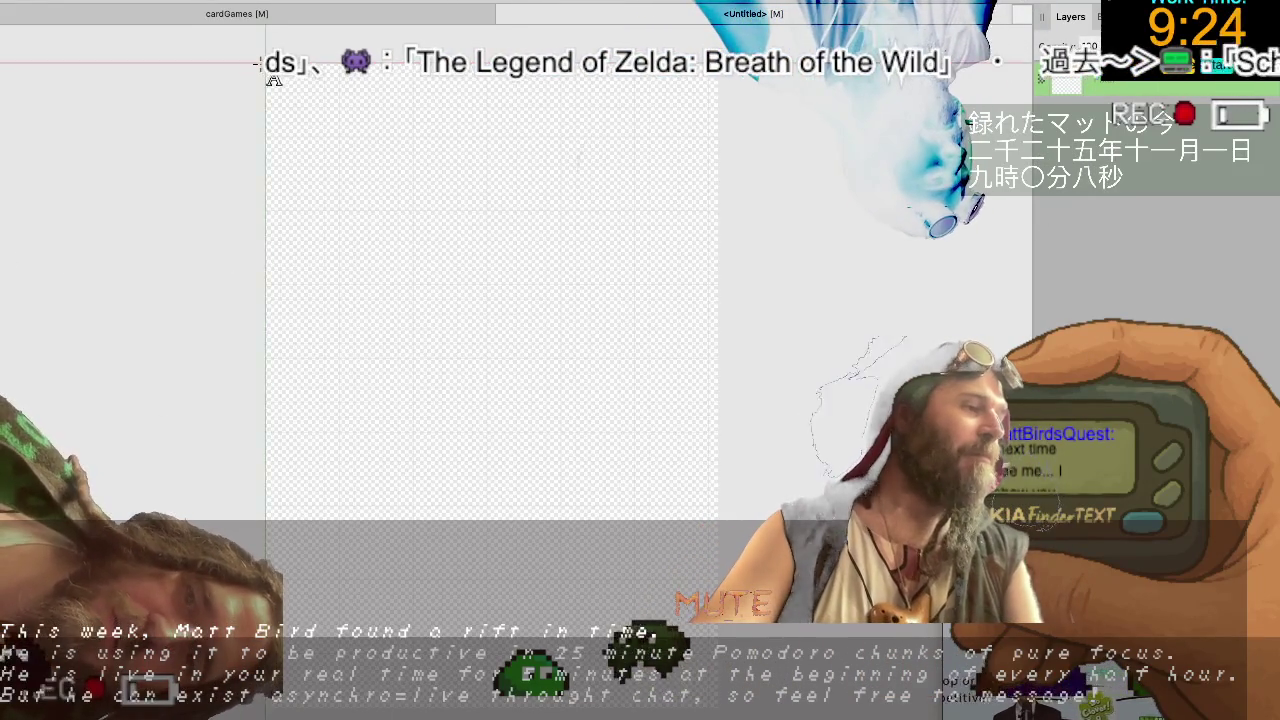
Draw a page-sized text frame and paste the draft intro and footnote into it.
left_click_drag(258, 61, 483, 487)
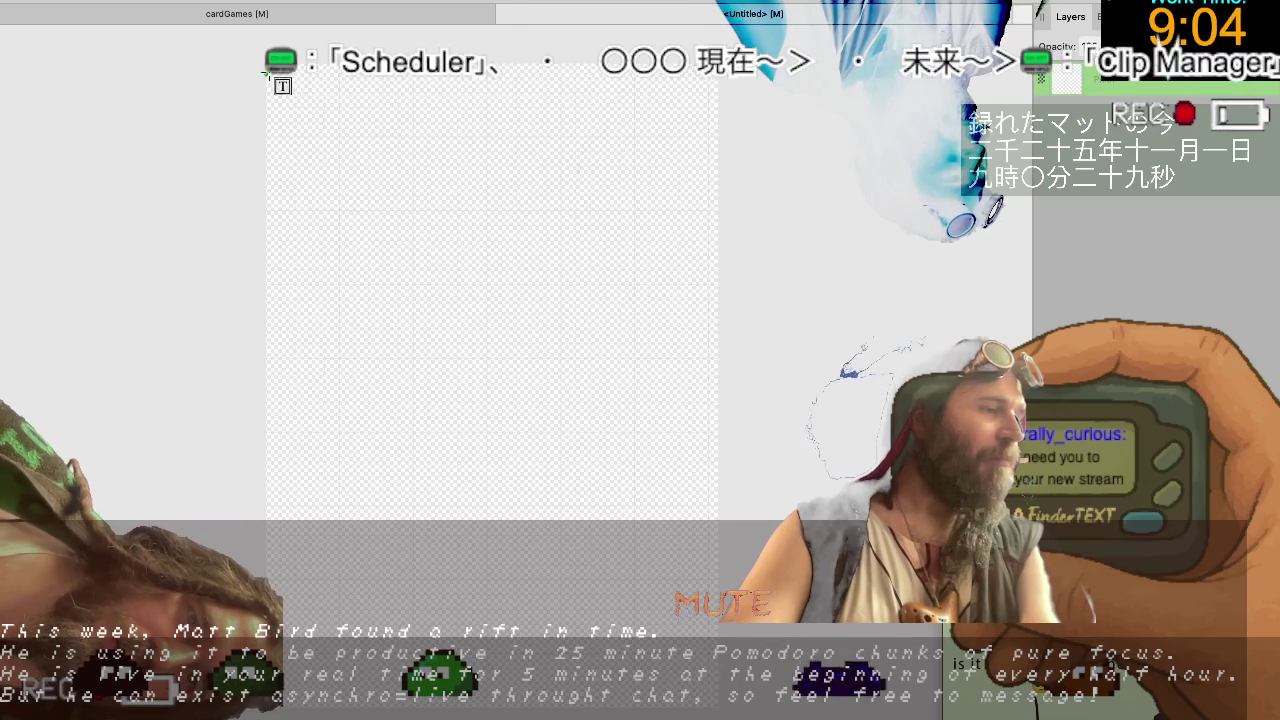
left_click_drag(584, 546, 694, 641)
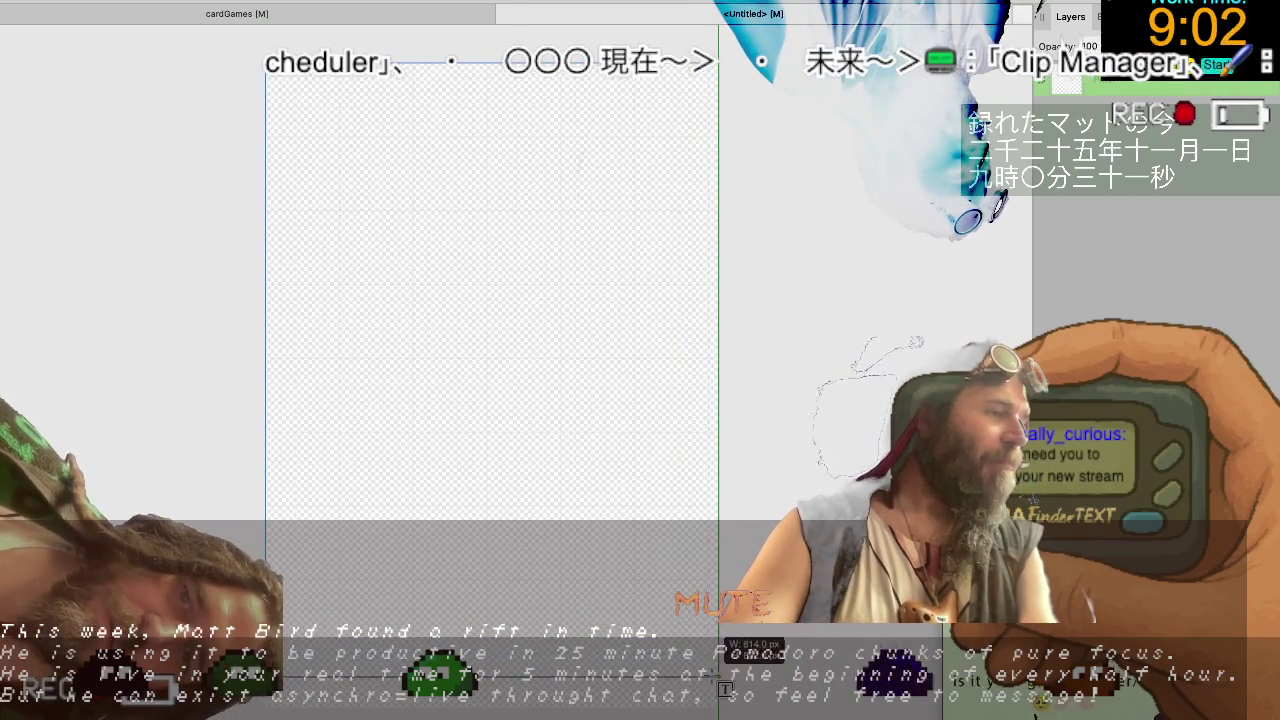
left_click_drag(716, 706, 716, 704)
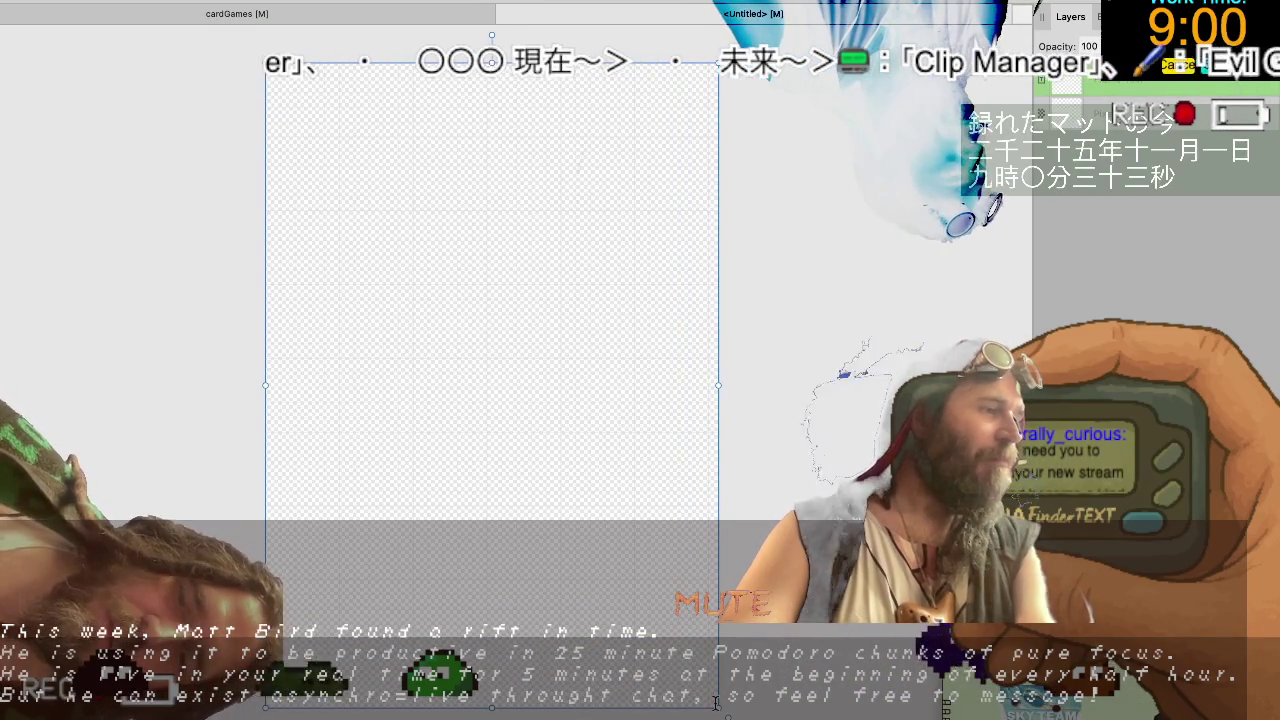
key("ctrl+v")
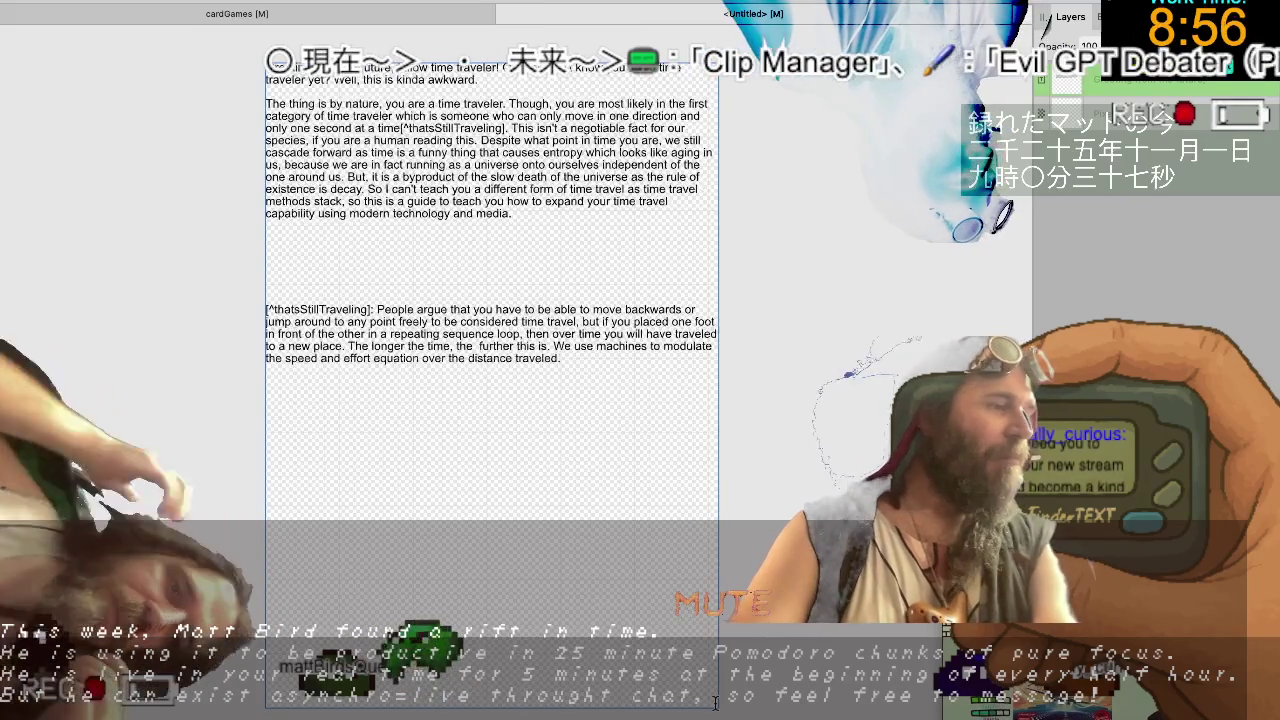
Delete the thatsStillTraveling footnote paragraph, leaving only the intro text selected.
left_click(704, 571)
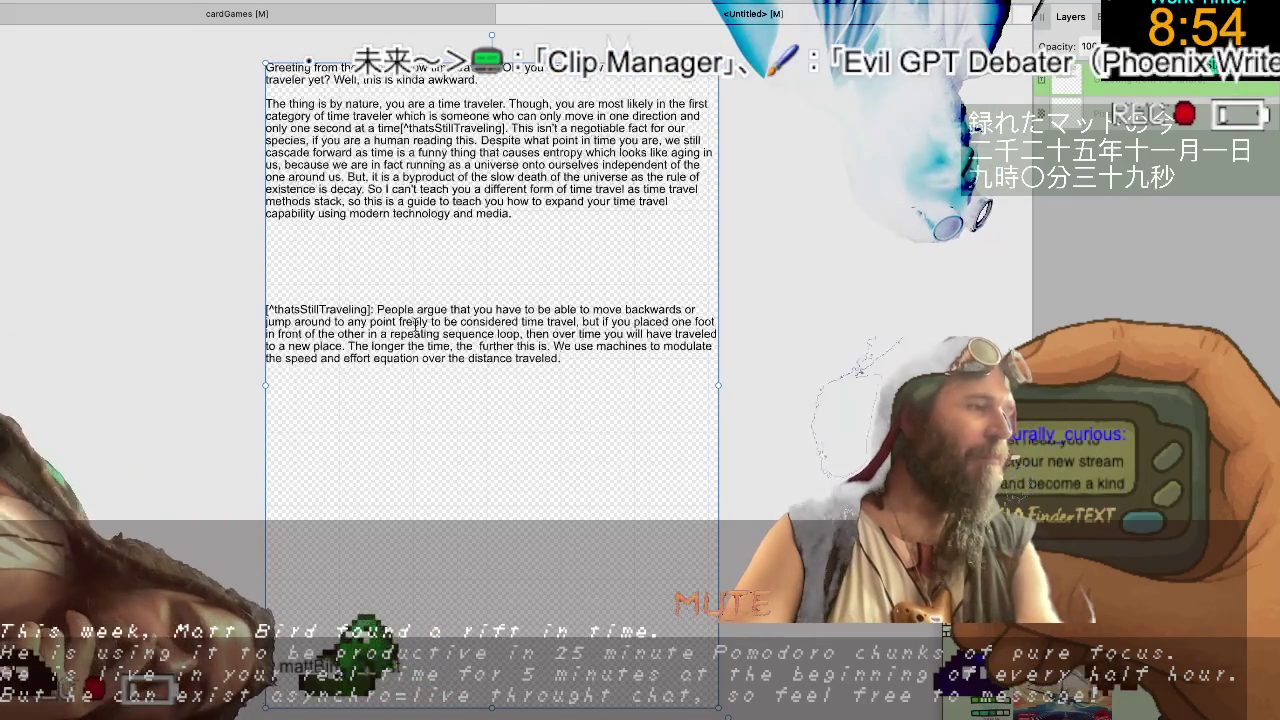
left_click_drag(627, 357, 193, 297)
key("ctrl+c")
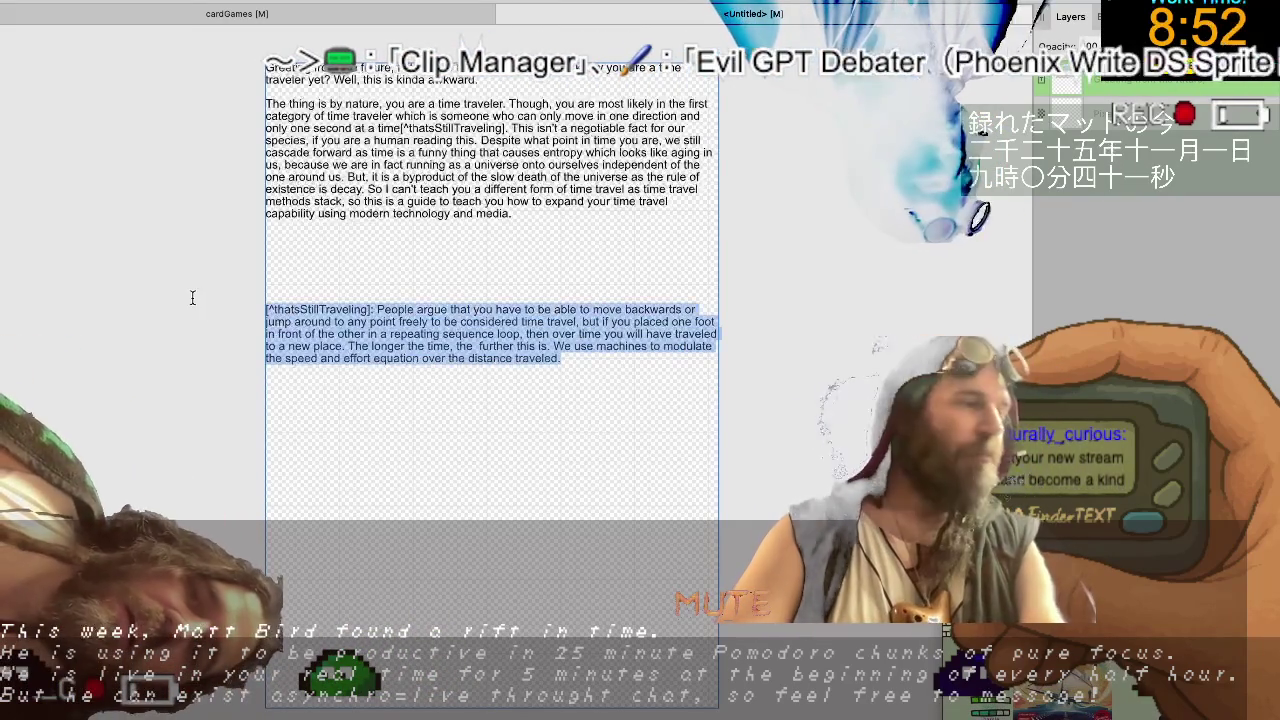
key("BackSpace")
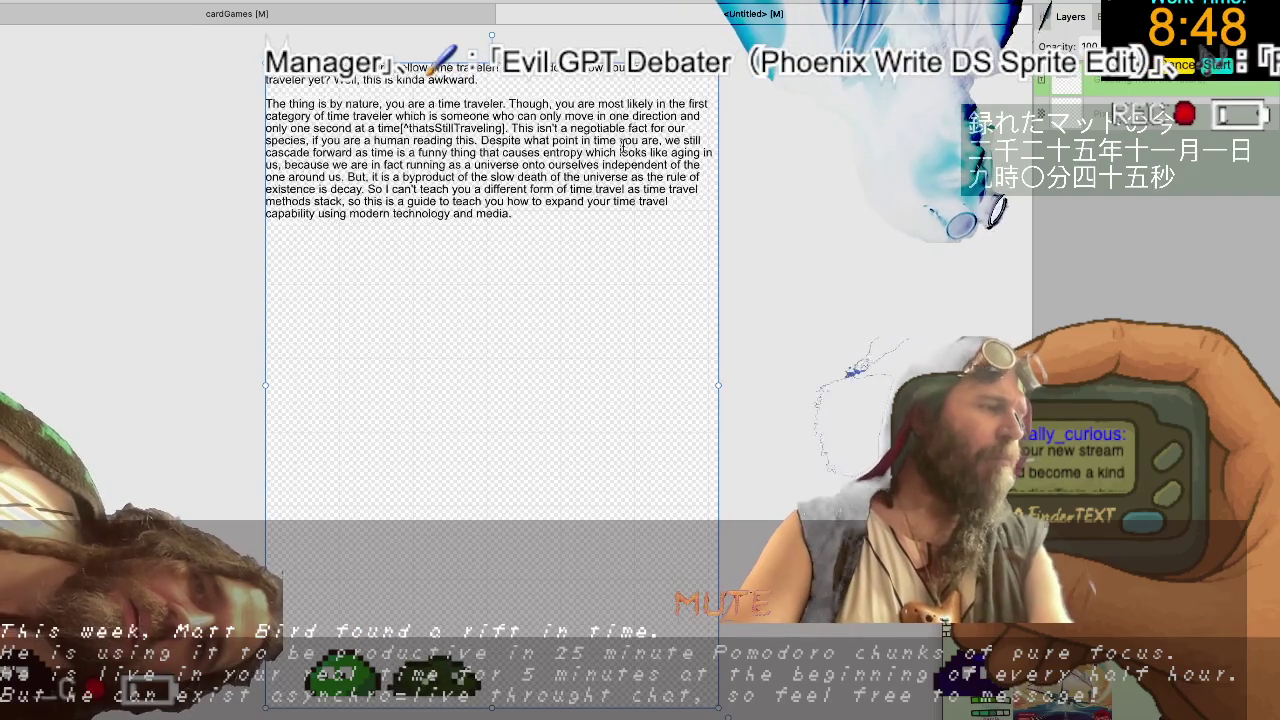
key("ctrl+a")
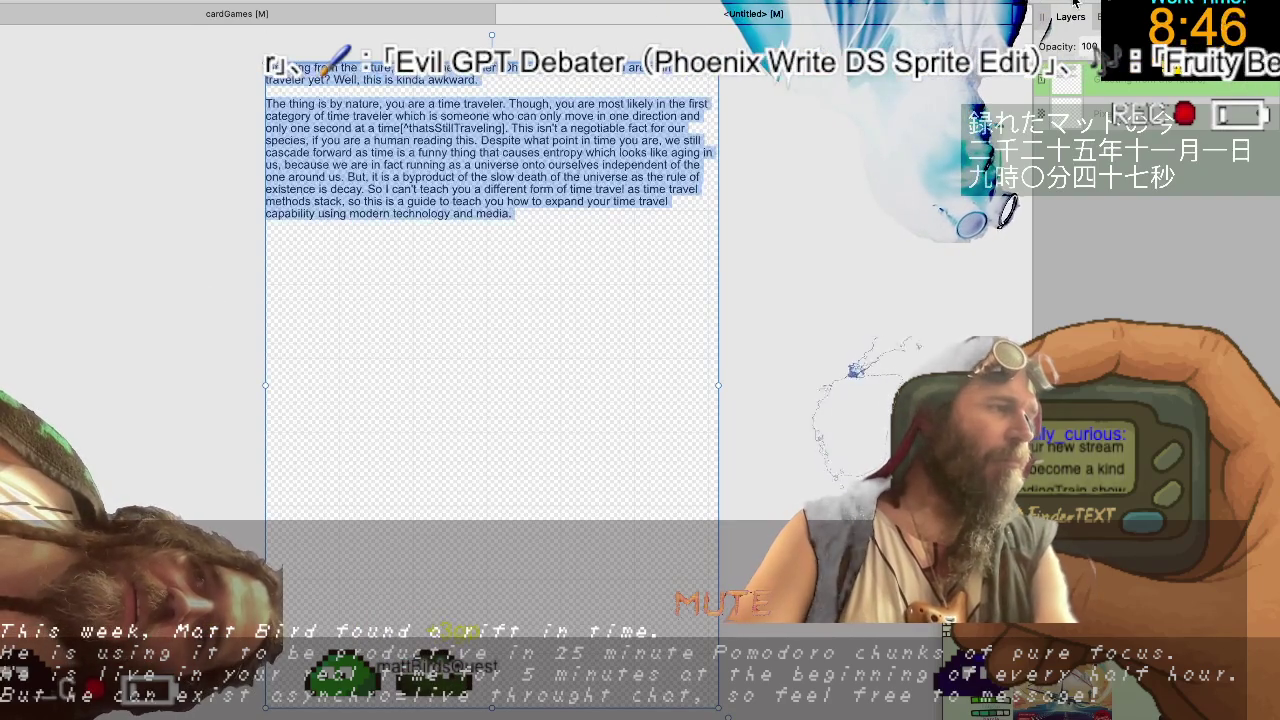
left_click(1062, 12)
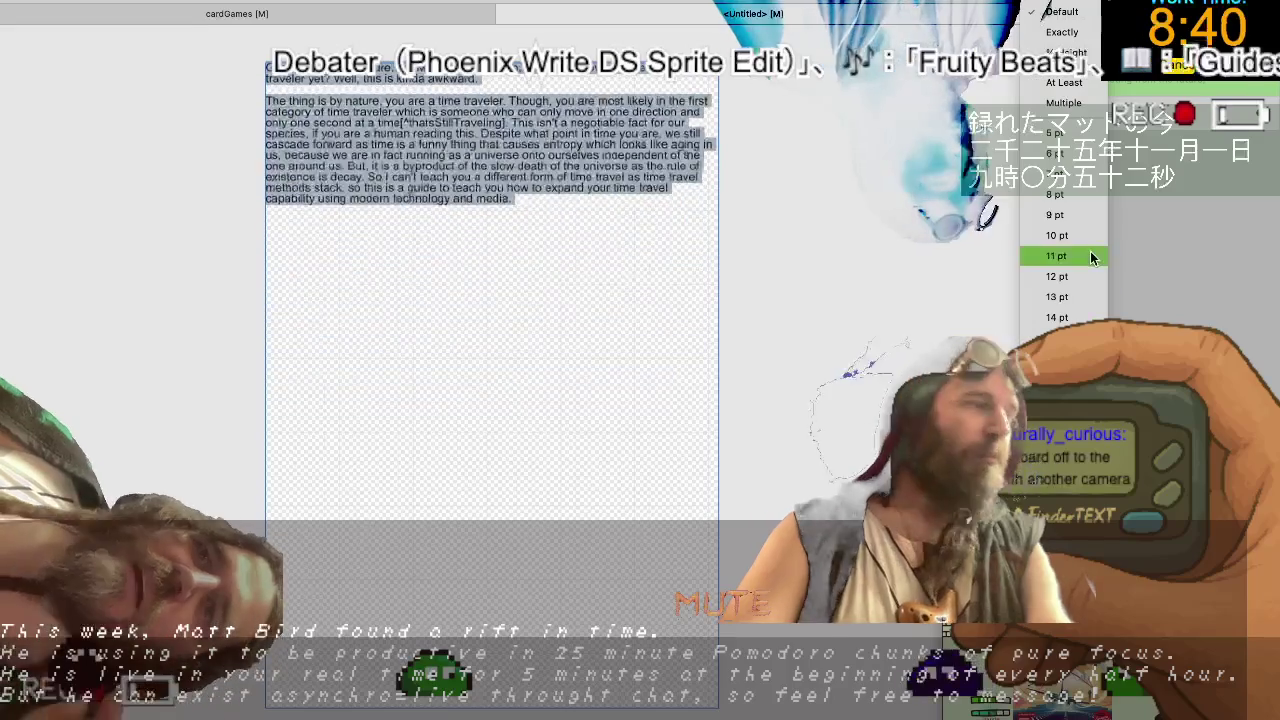
Keep normal line spacing and set the intro text to 20 pt.
key("Escape")
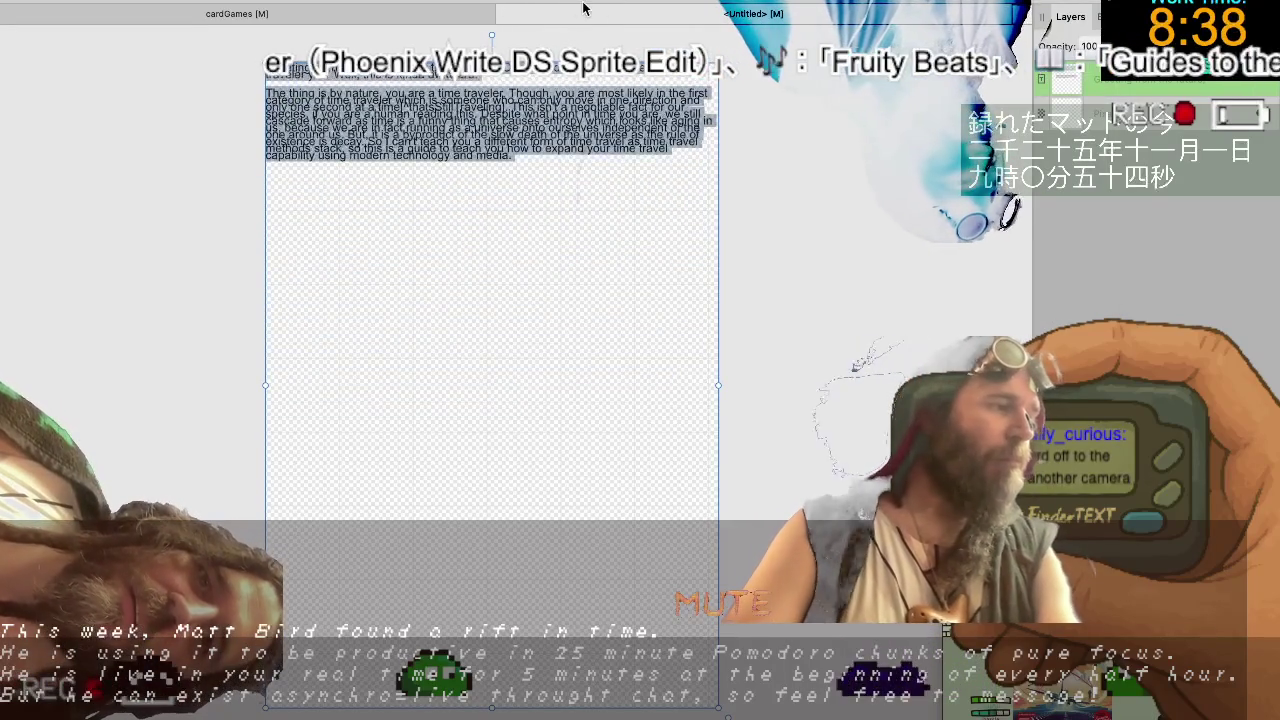
key("ctrl+z")
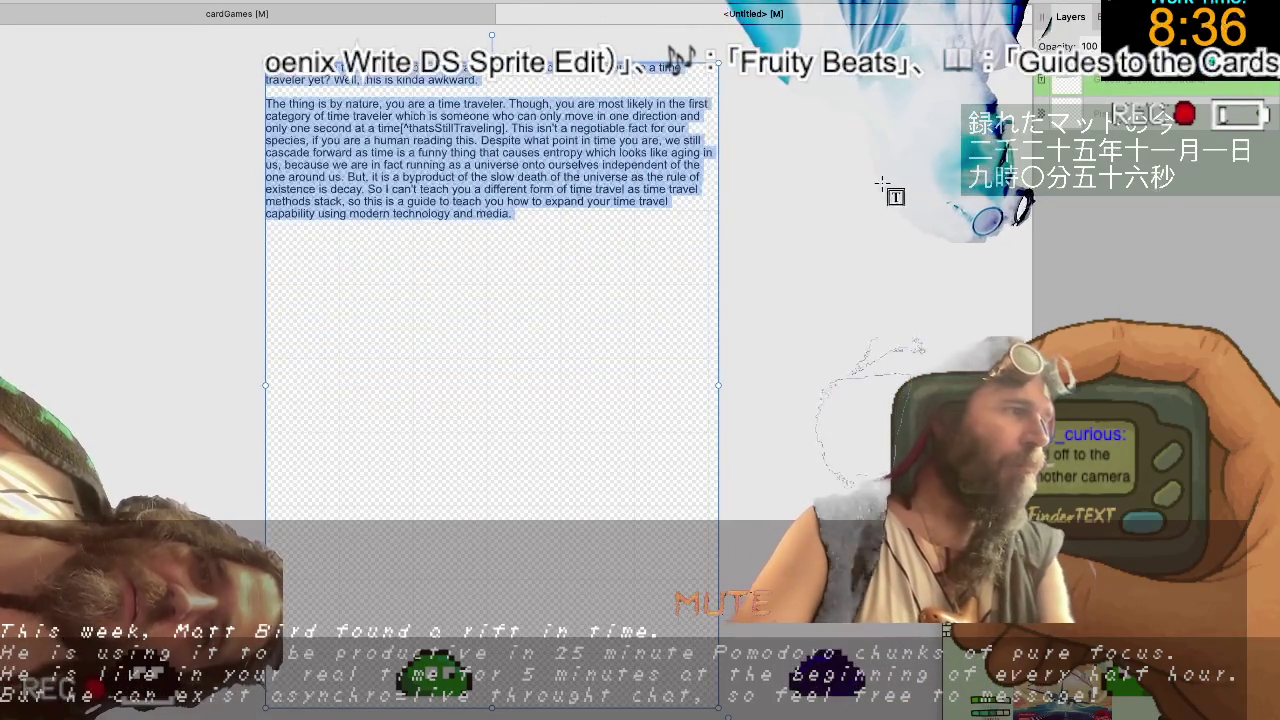
left_click(255, 155)
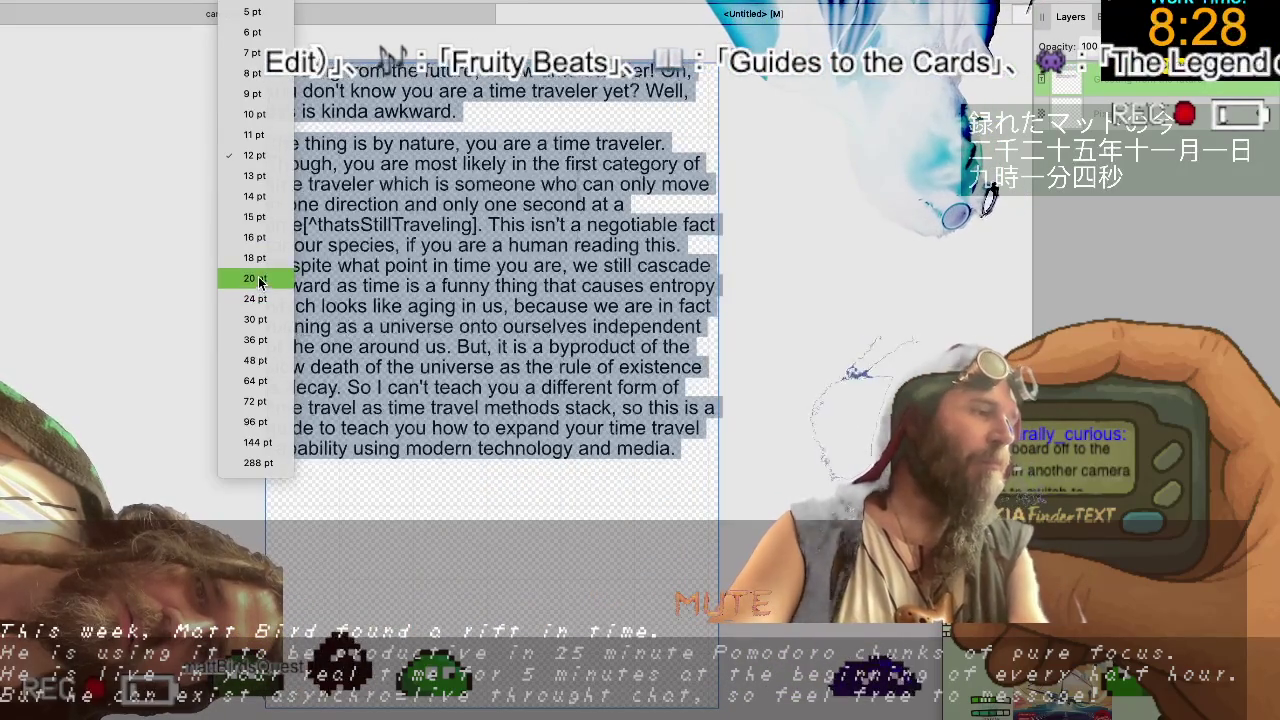
left_click(256, 277)
Undo a trial footnote paste into the intro and remove an accidental empty text frame.
left_click(620, 517)
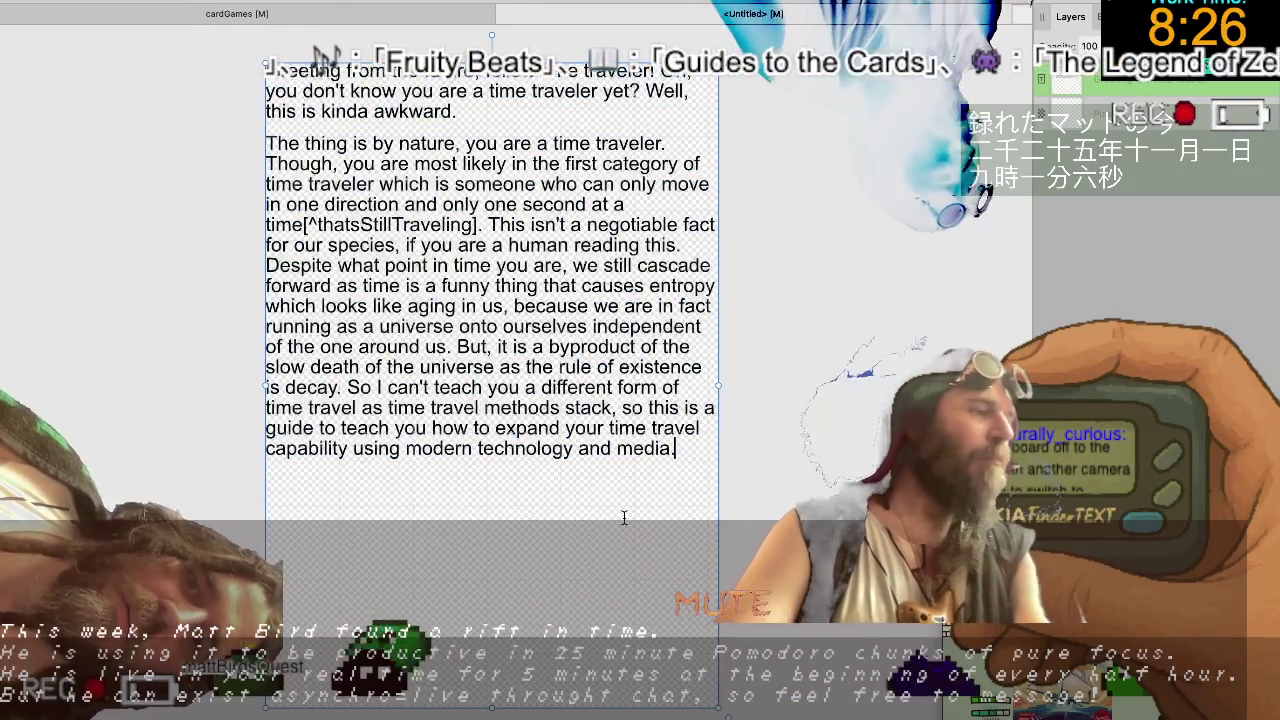
key("ctrl+v")
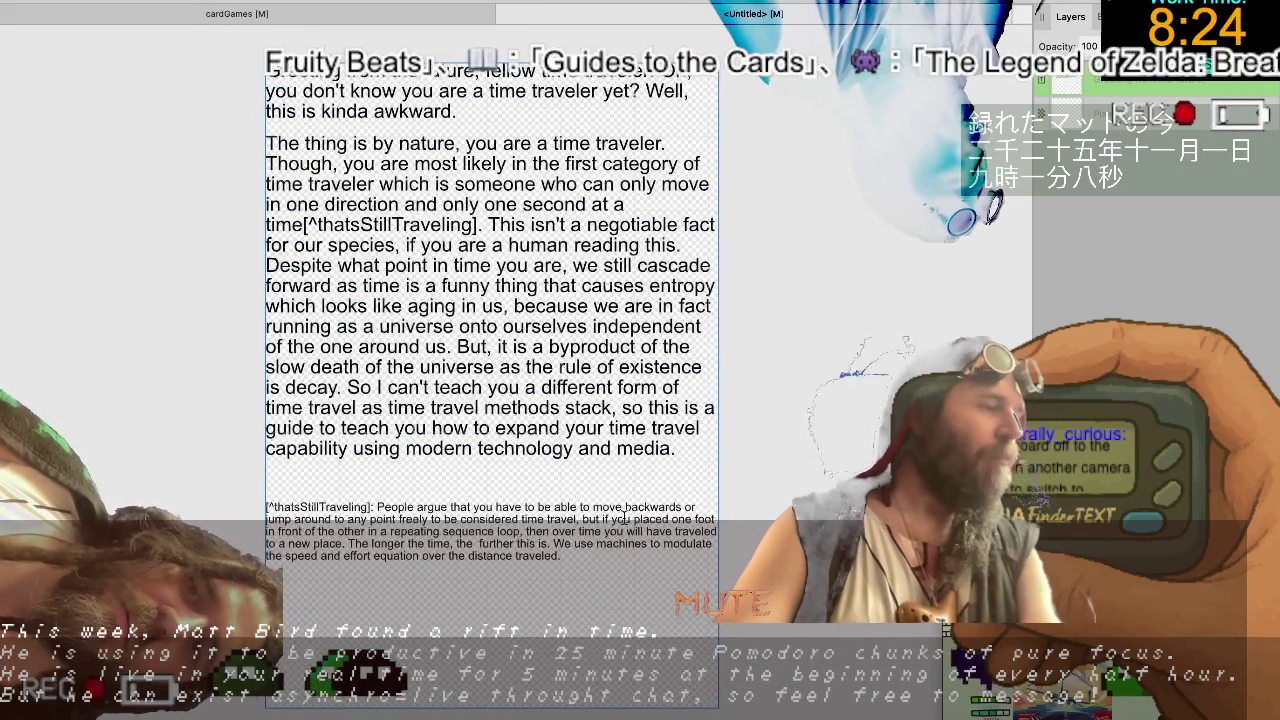
key("ctrl+z")
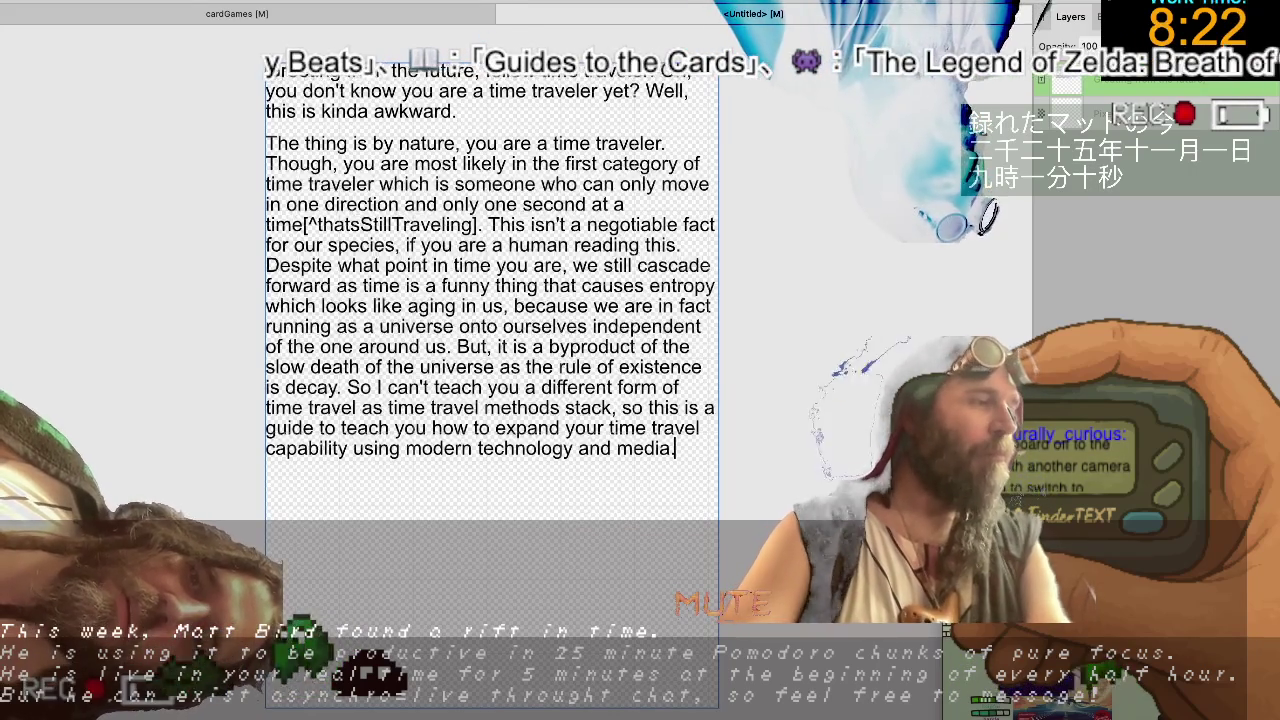
key("Escape")
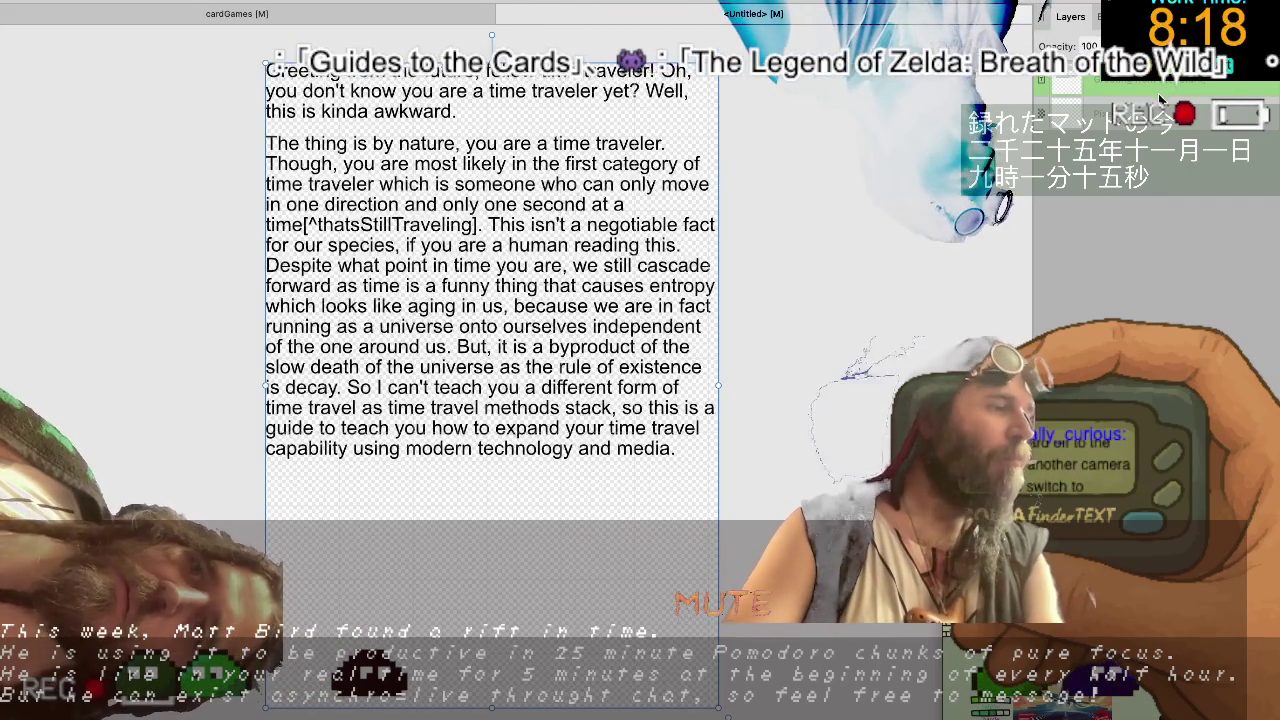
left_click(290, 485)
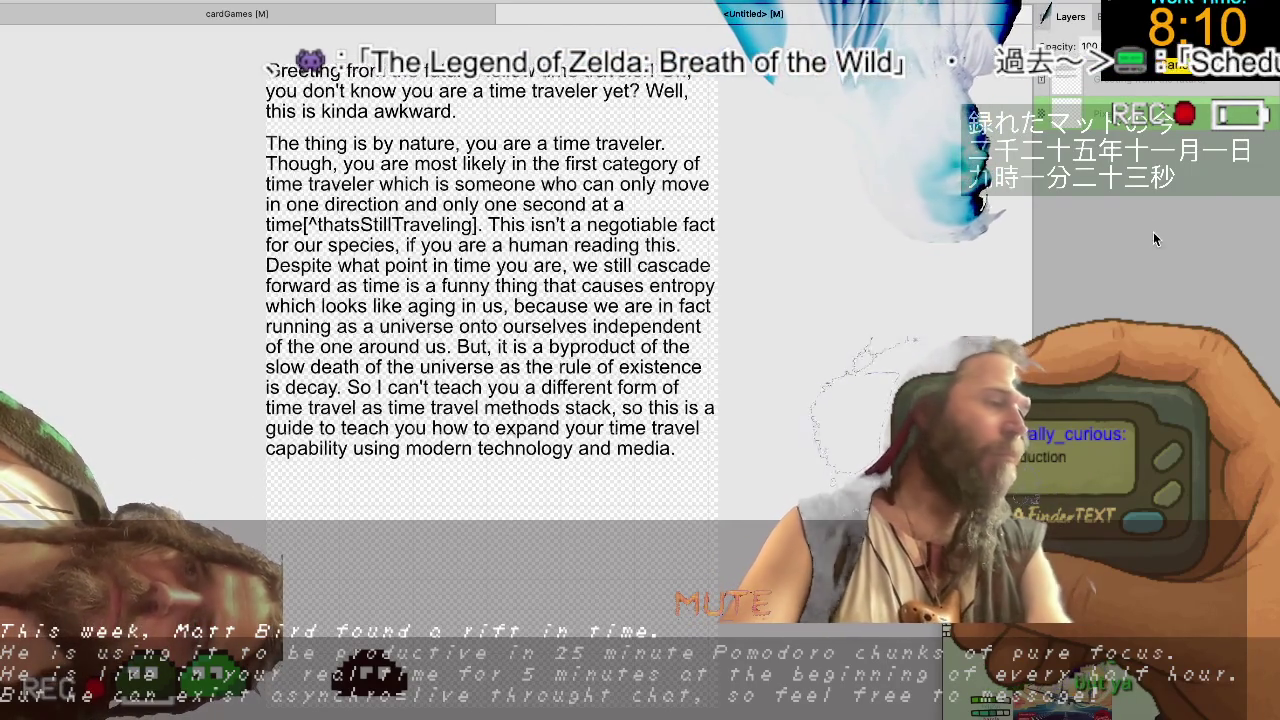
key("ctrl+z")
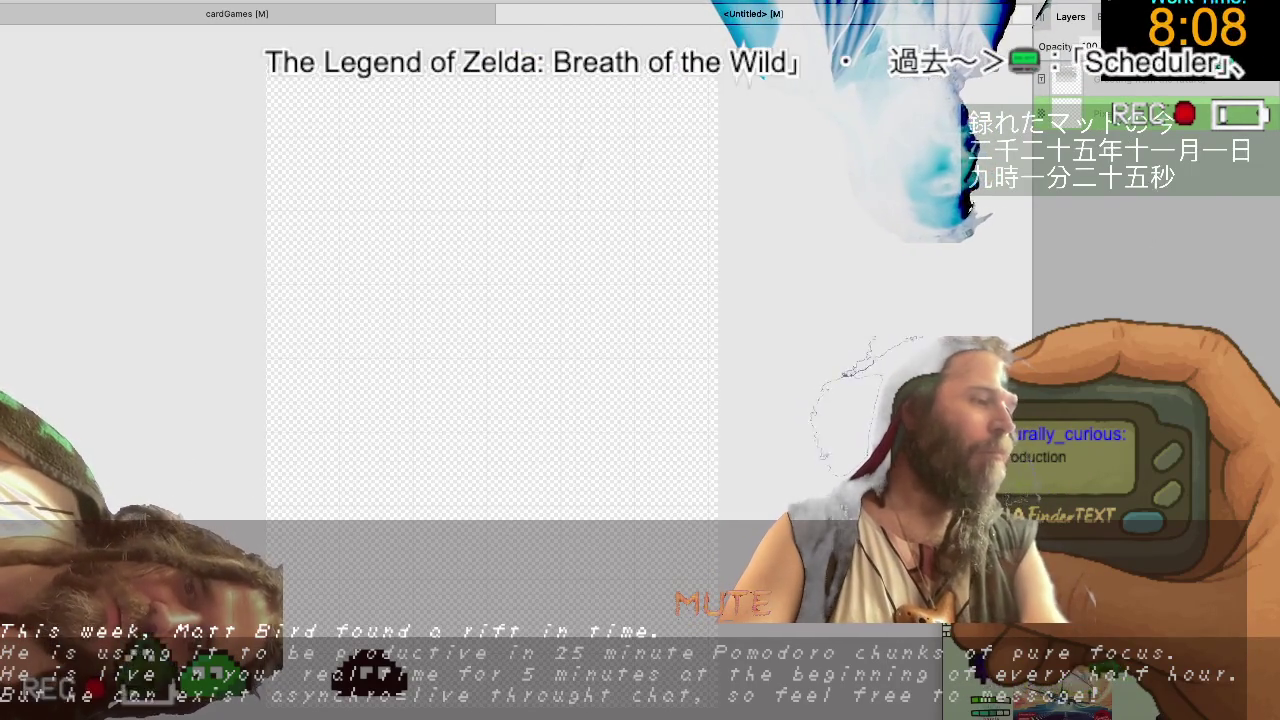
mouse_move(265, 530)
left_mouse_down()
mouse_move(705, 690)
mouse_move(320, 615)
left_mouse_up()
key("ctrl+z")
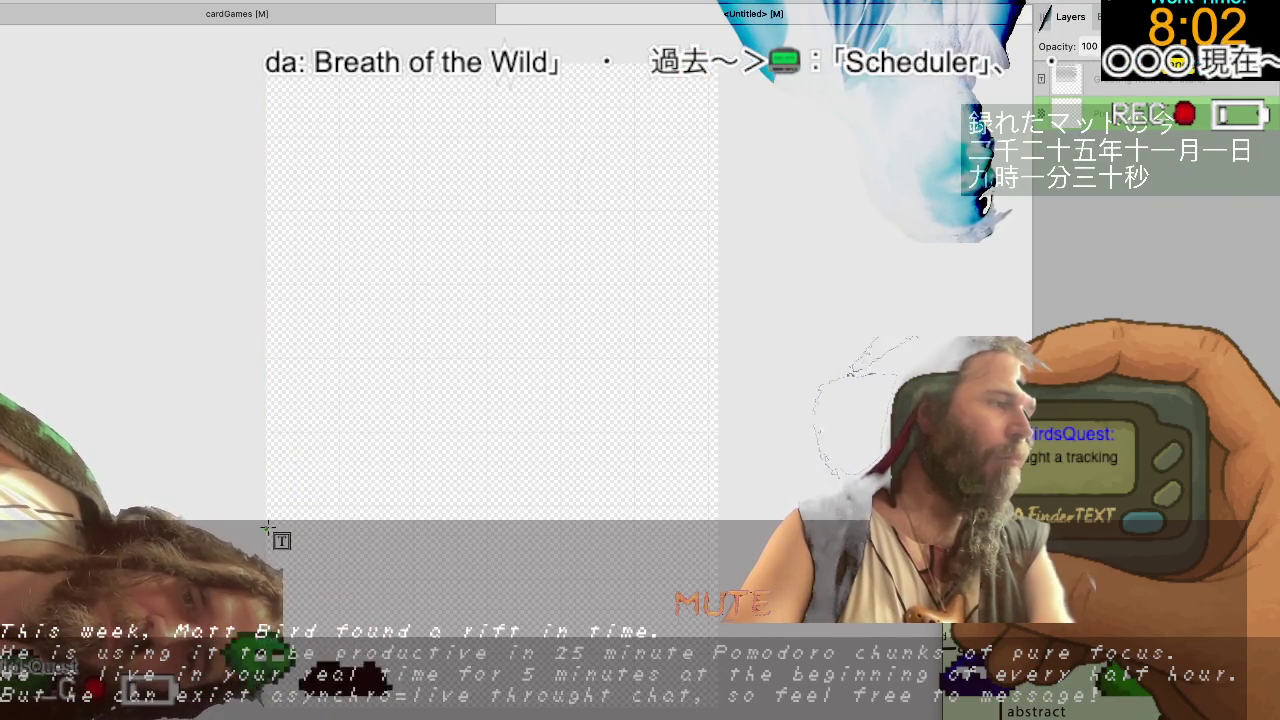
Paste the footnote into a new bottom-of-page text frame and set it to 15 pt.
left_click_drag(264, 527, 716, 704)
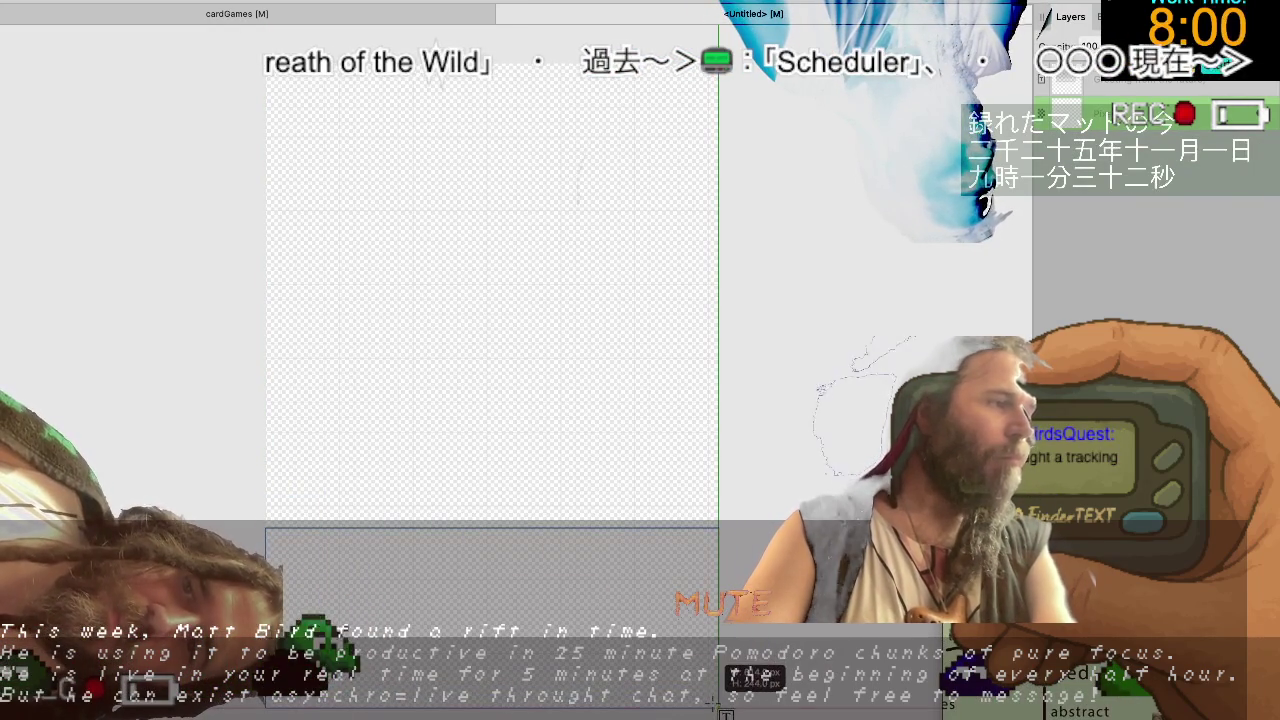
key("ctrl+v")
key("ctrl+a")
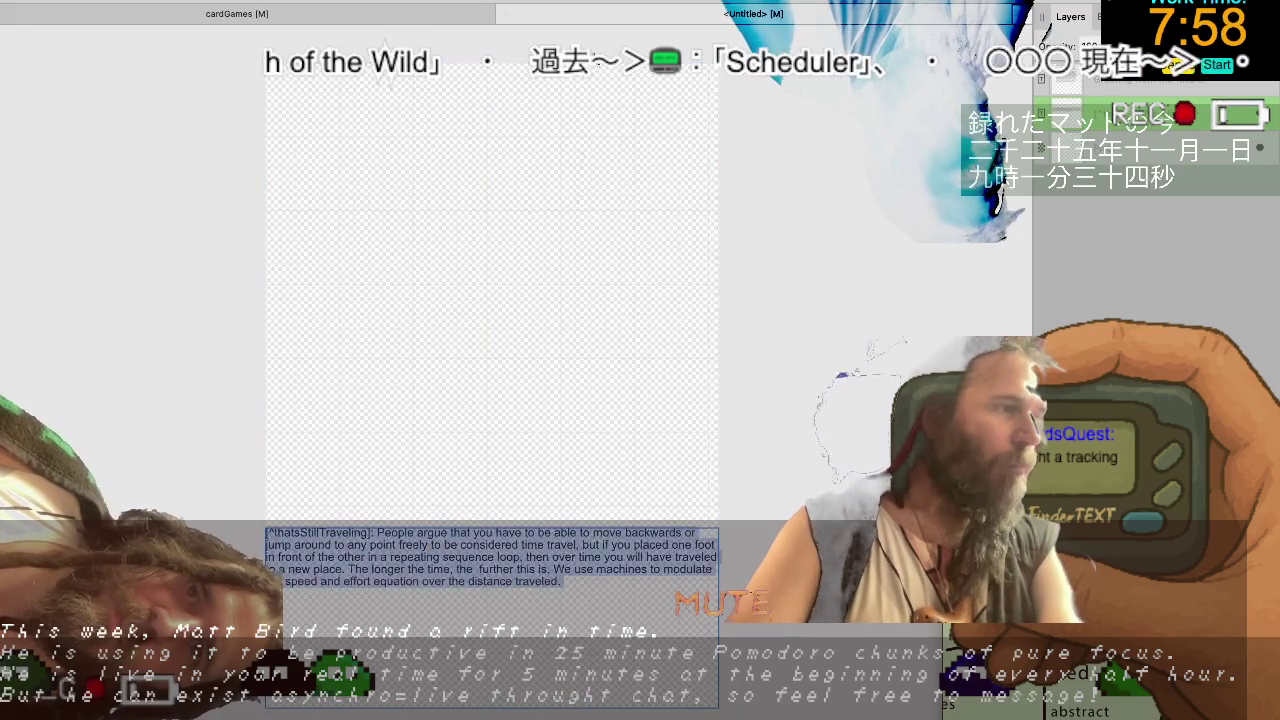
left_click(258, 4)
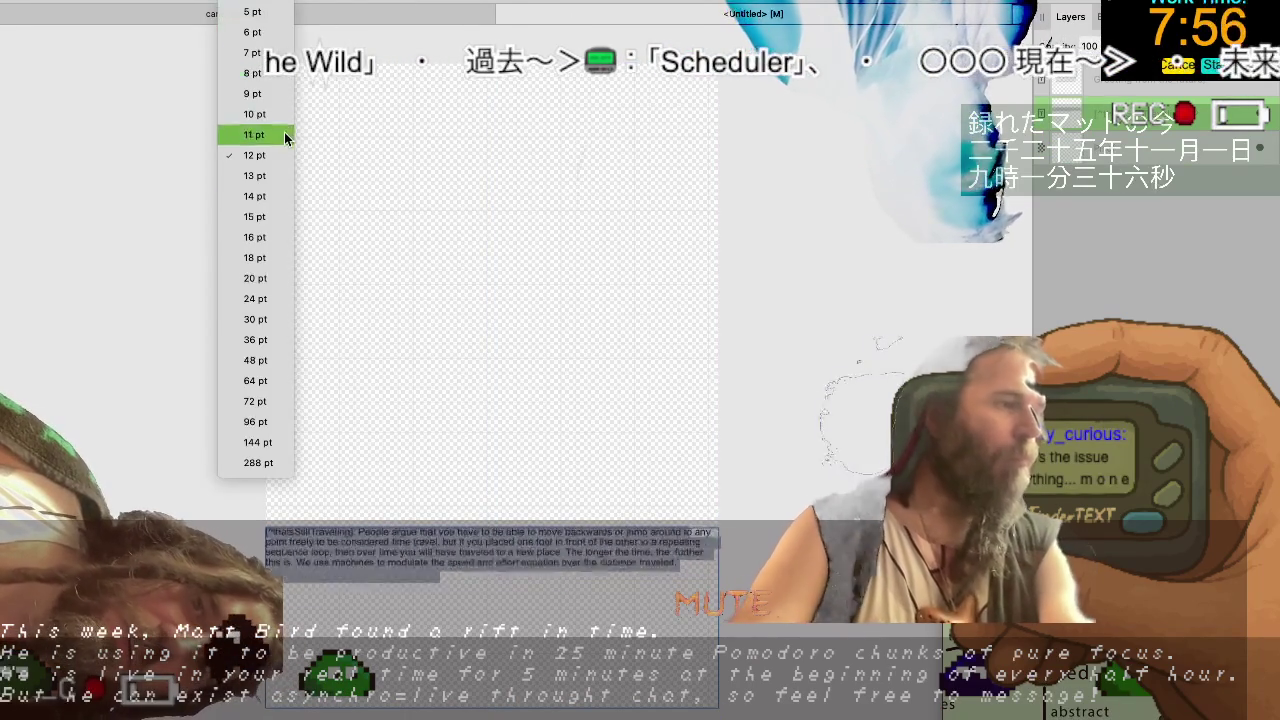
left_click(255, 257)
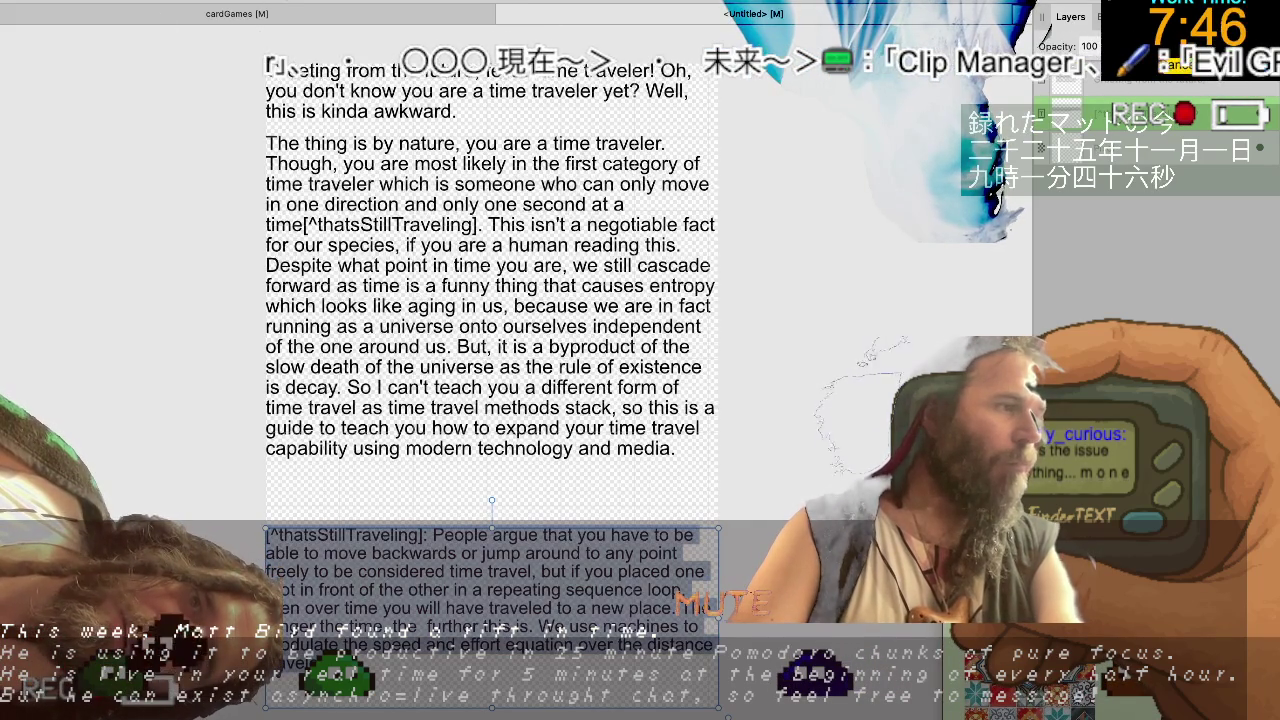
left_click(270, 2)
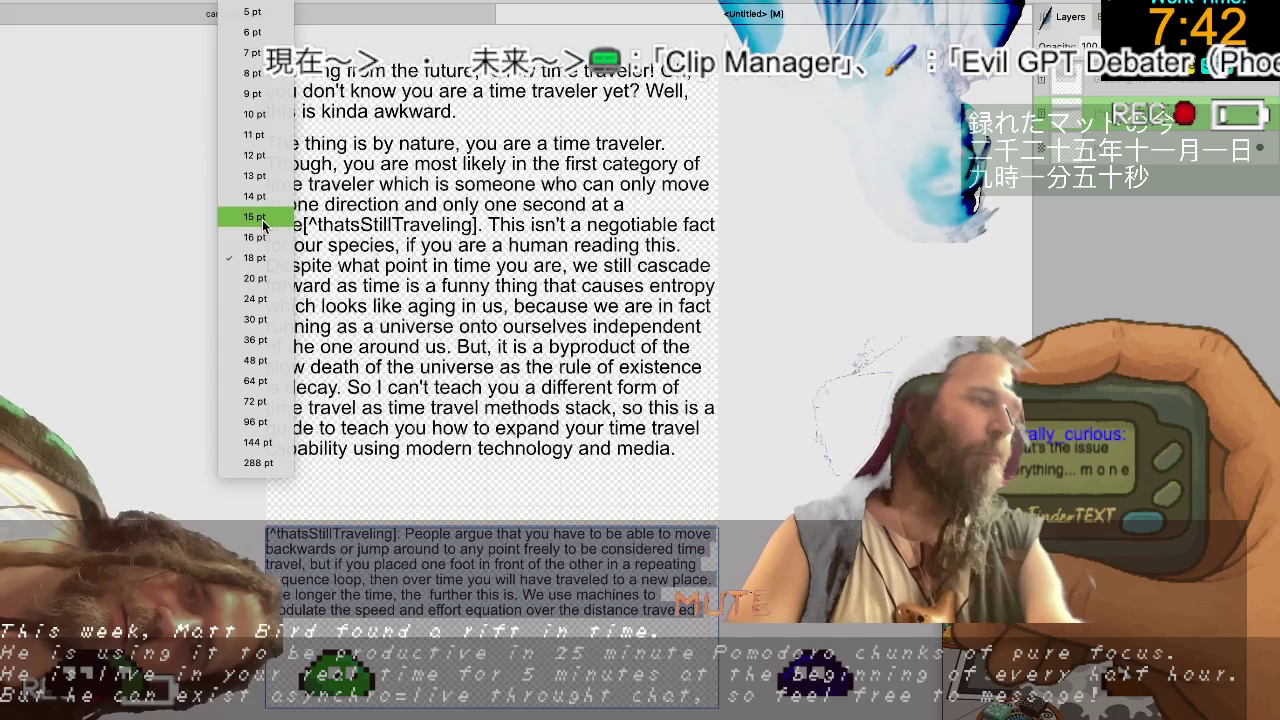
left_click(265, 232)
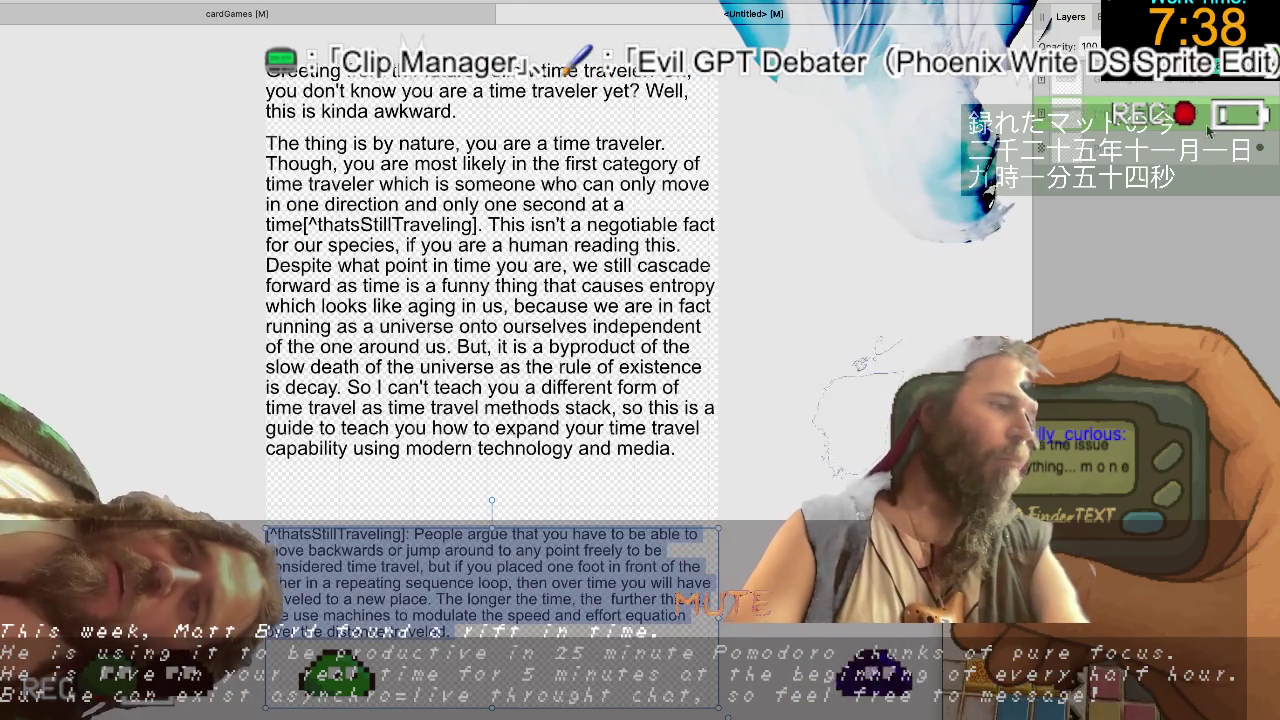
left_click(722, 708)
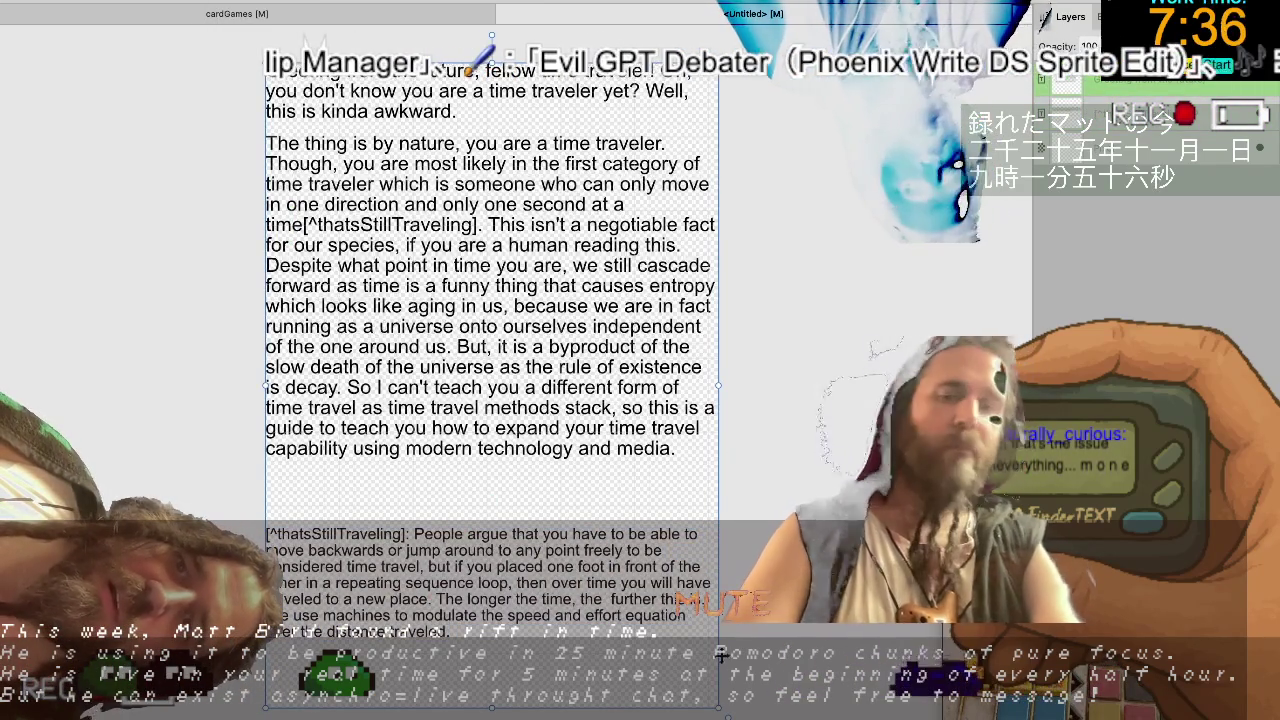
Shorten and nudge the intro text frame to fit its text, tilting it slightly.
left_click_drag(722, 708, 696, 706)
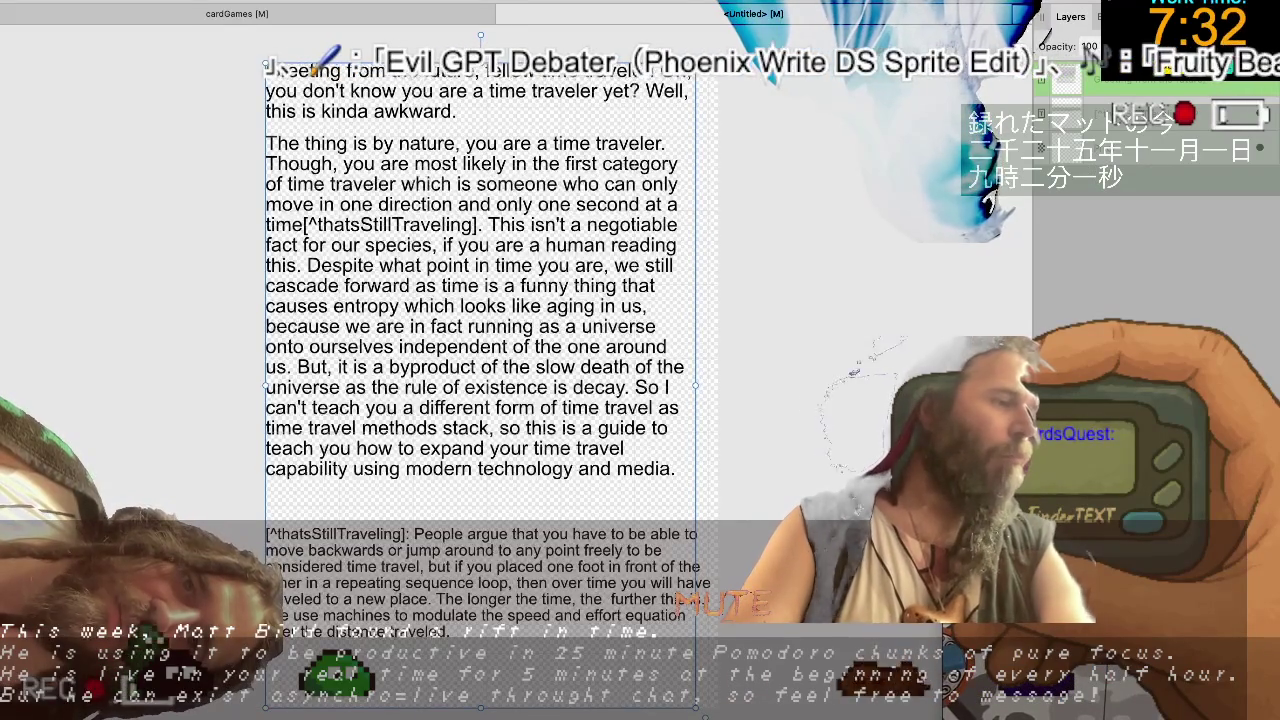
left_click_drag(413, 133, 425, 143)
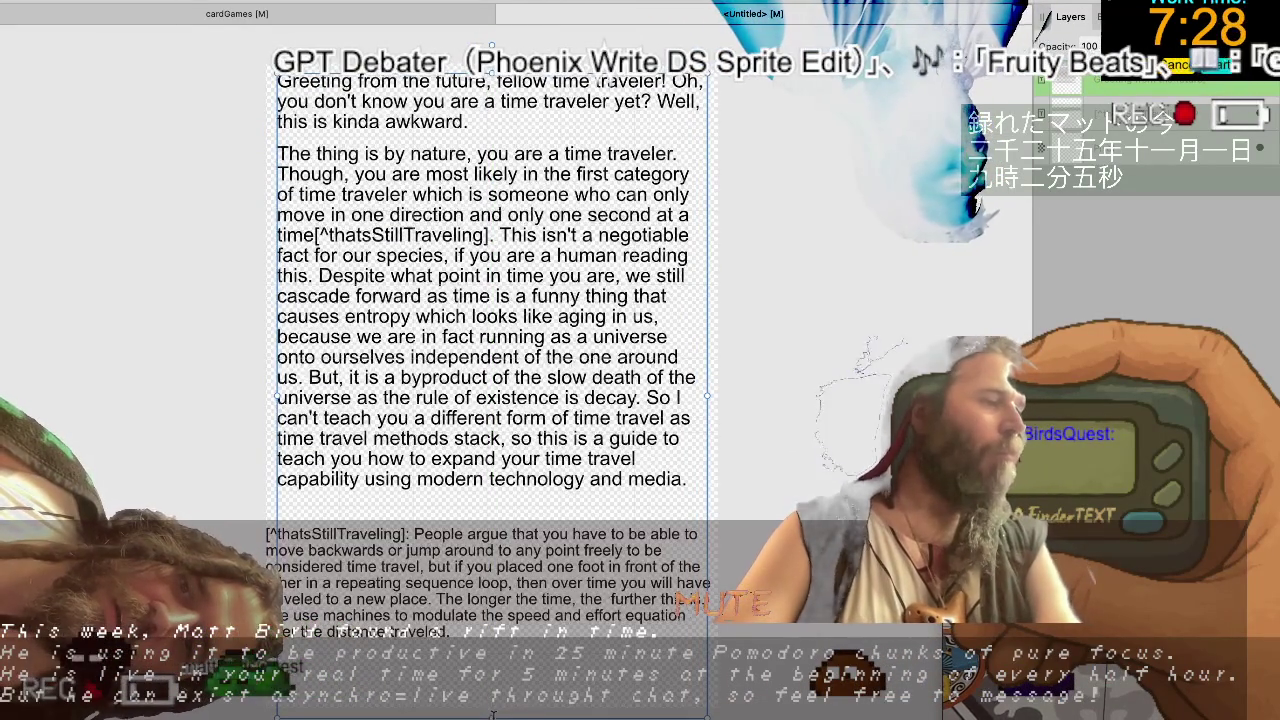
left_click_drag(491, 717, 480, 505)
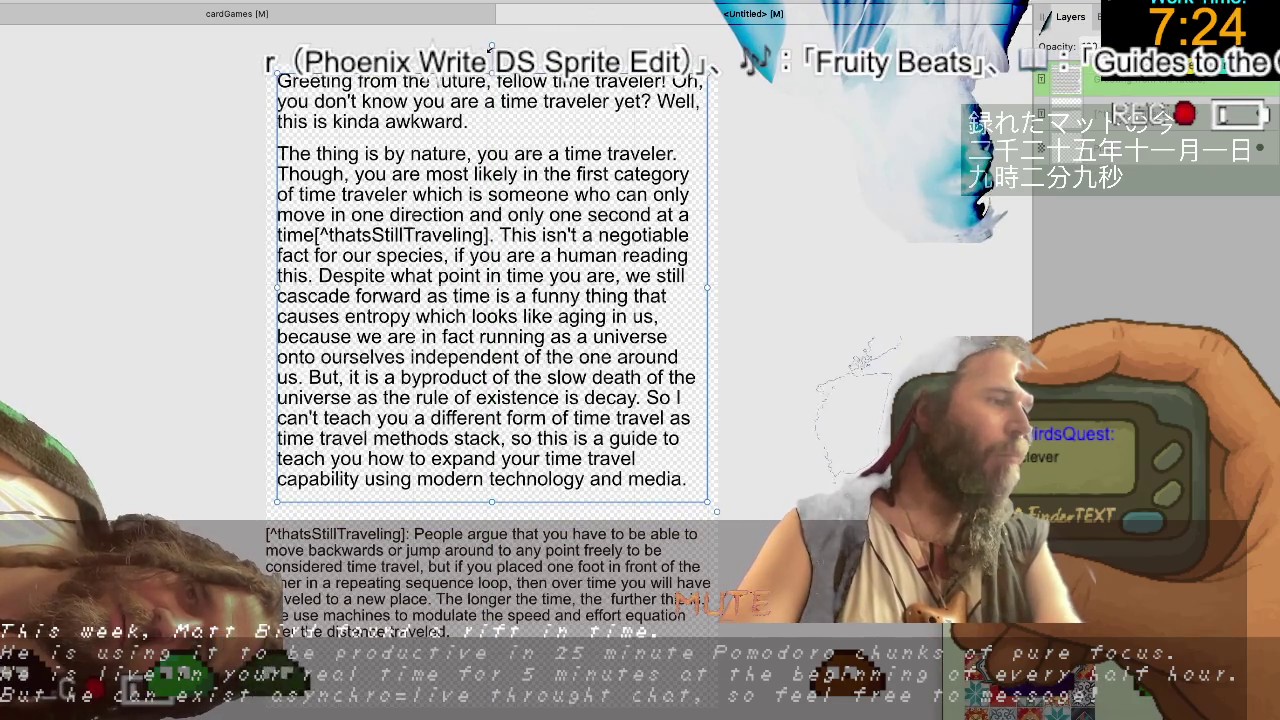
left_click_drag(492, 50, 497, 48)
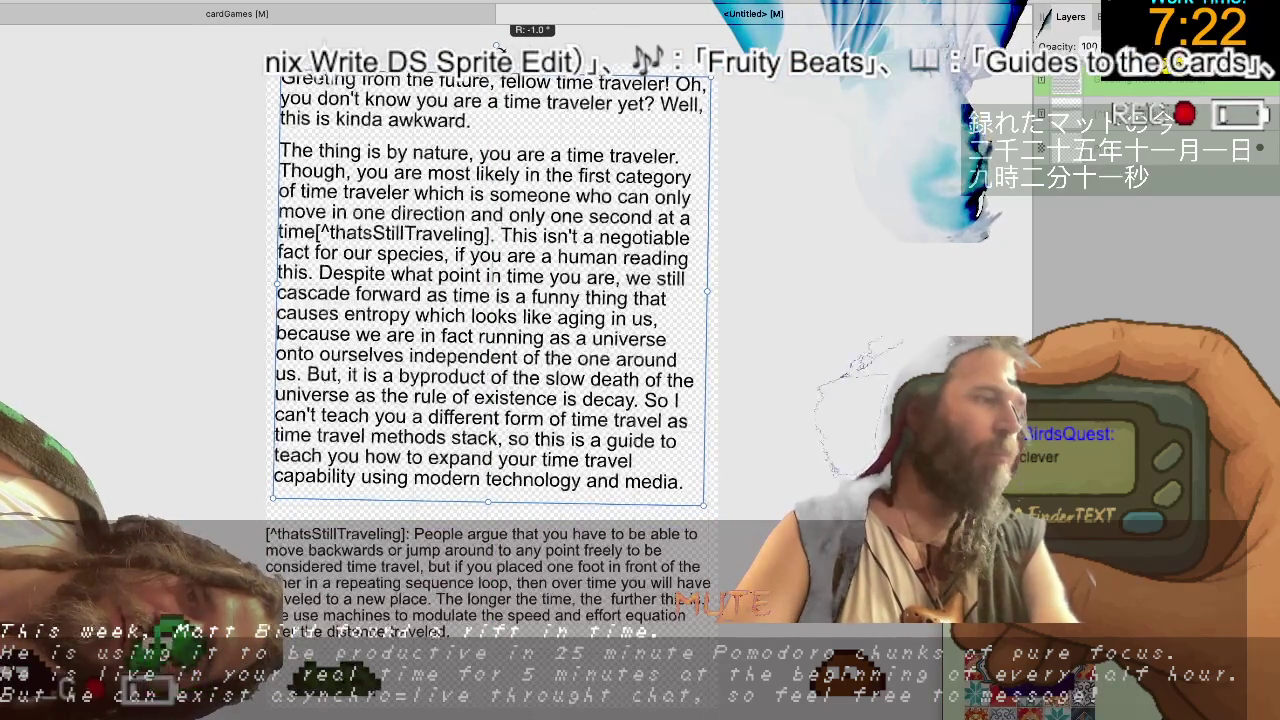
left_click_drag(497, 48, 534, 89)
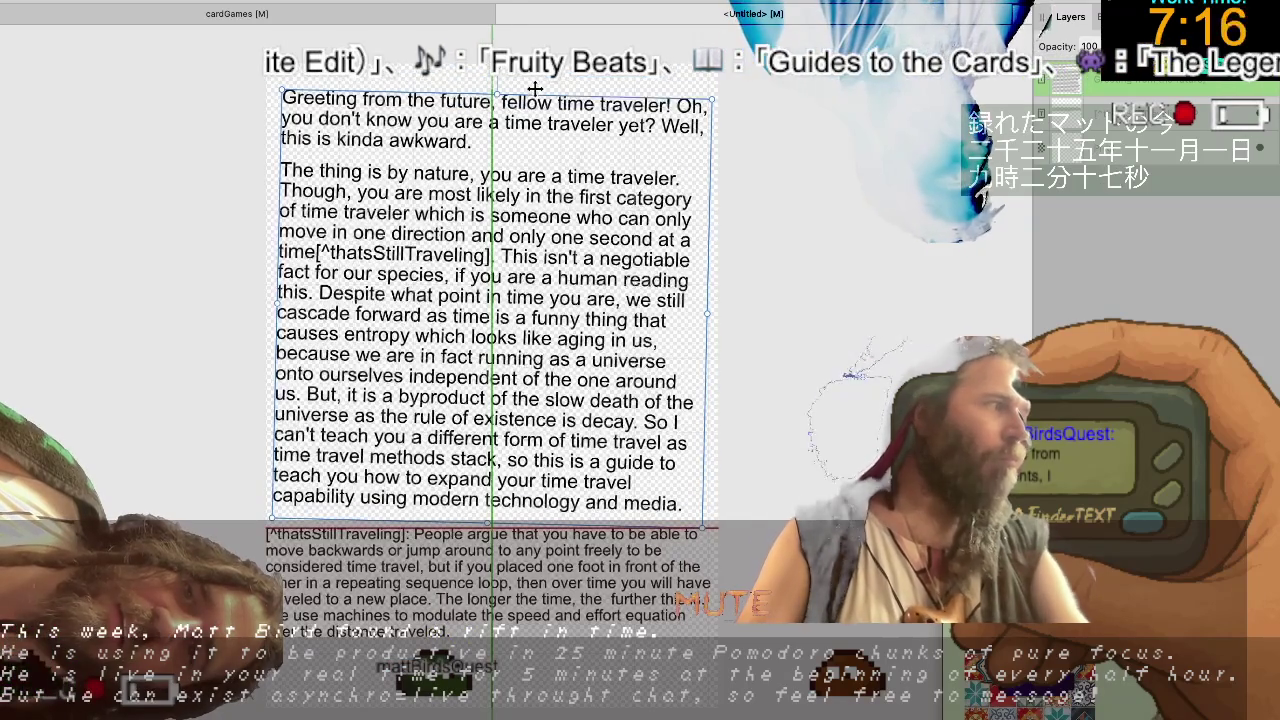
left_click_drag(536, 87, 536, 87)
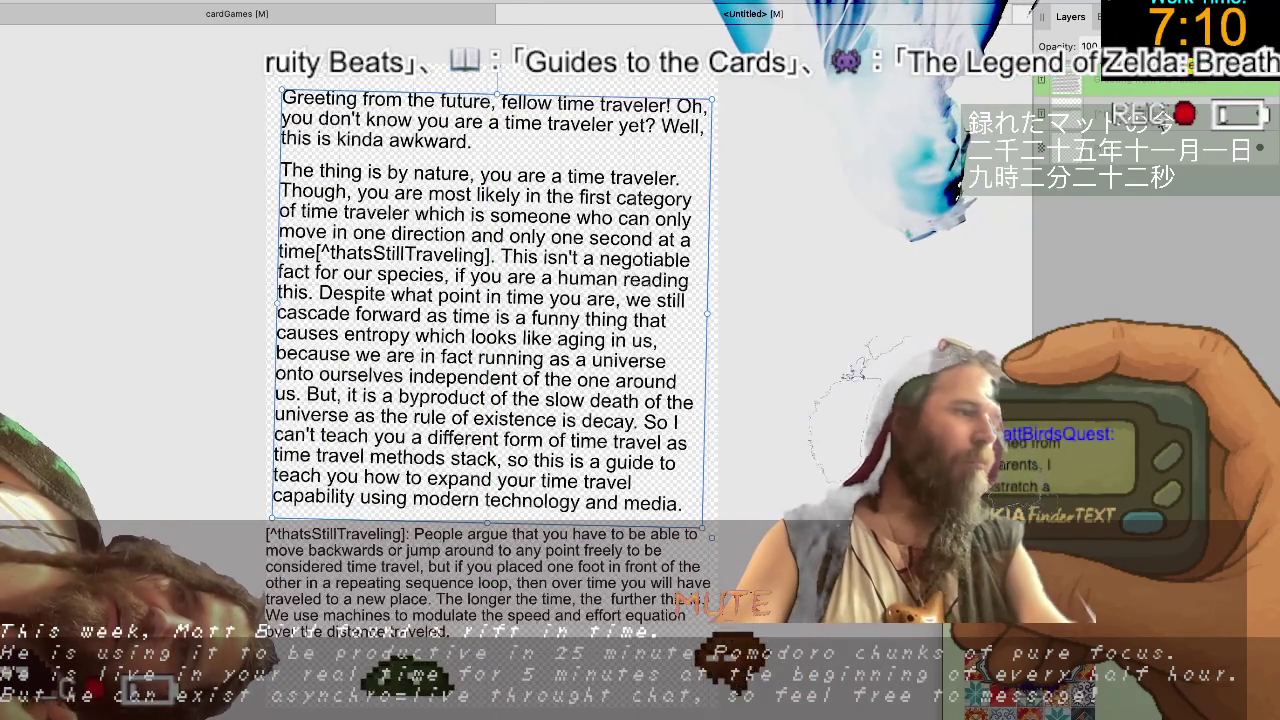
Narrow the footnote frame from its top-right handle so its lines rewrap.
left_click(480, 560)
mouse_move(706, 526)
left_mouse_down()
mouse_move(636, 549)
mouse_move(646, 578)
mouse_move(645, 561)
left_mouse_up()
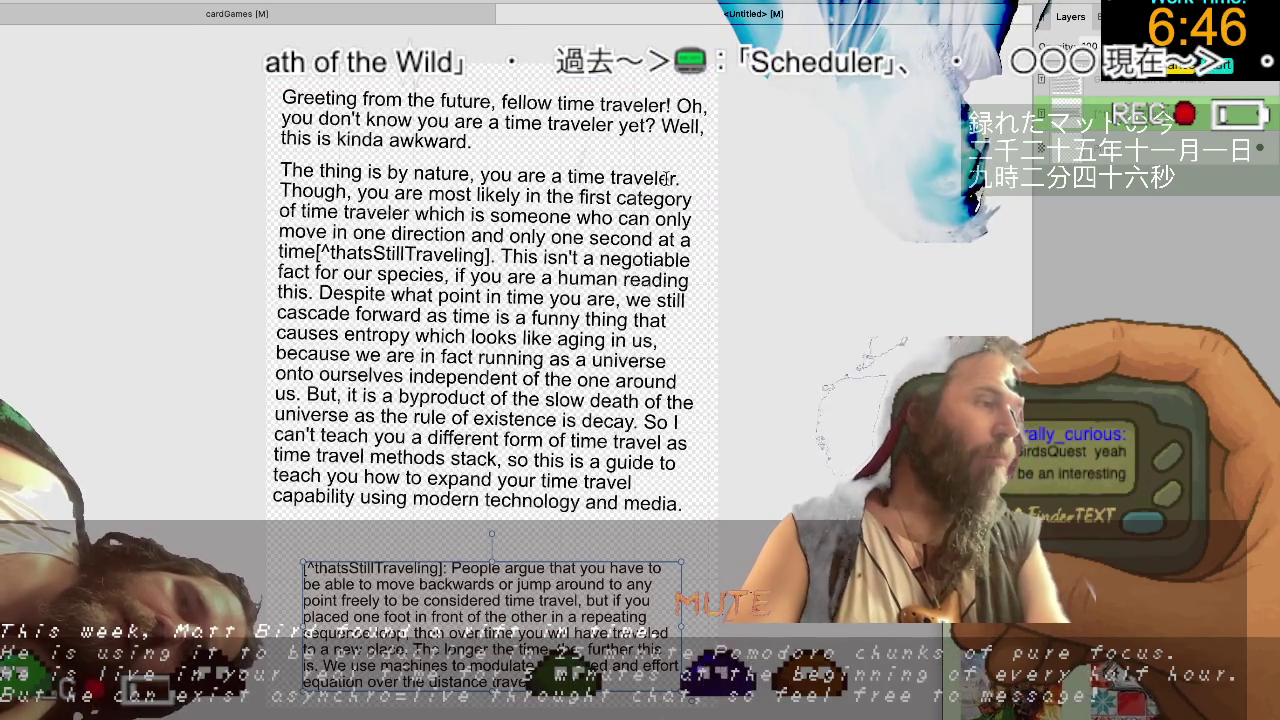
key("Tab")
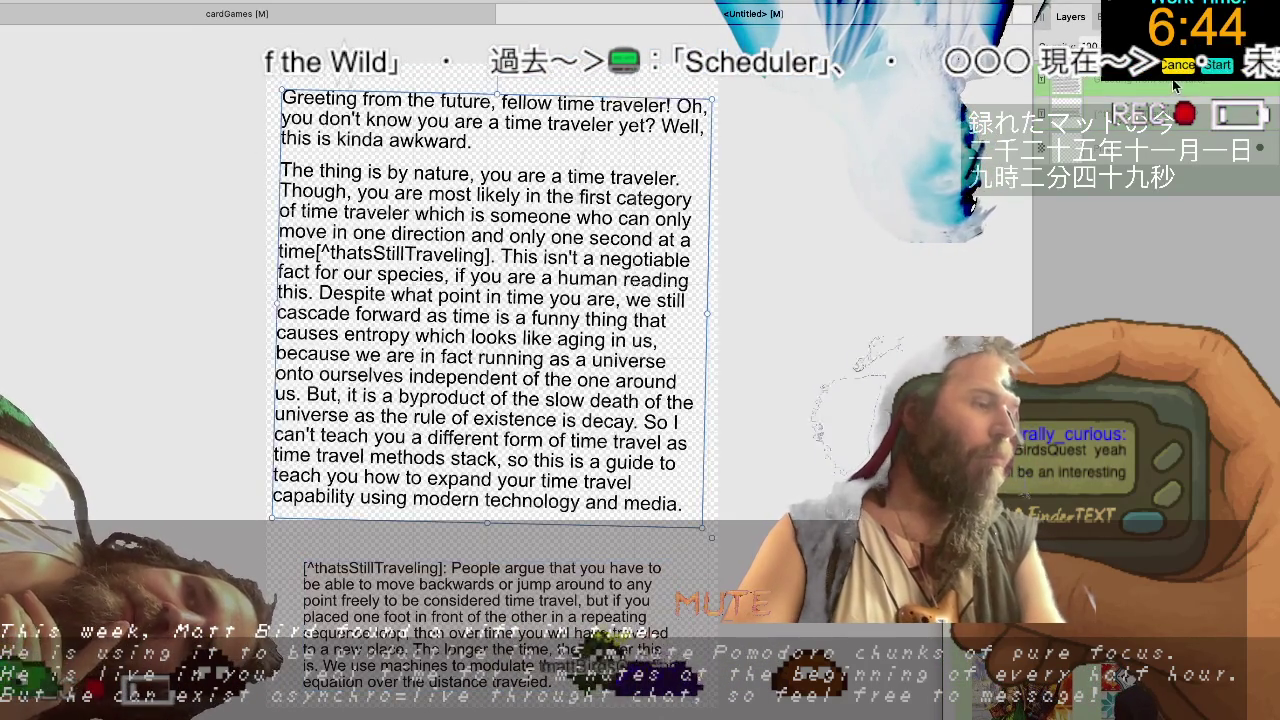
Resize the intro frame to about 505 × 493 px and tilt it about -4°.
mouse_move(716, 94)
left_mouse_down()
mouse_move(681, 132)
mouse_move(718, 122)
left_mouse_up()
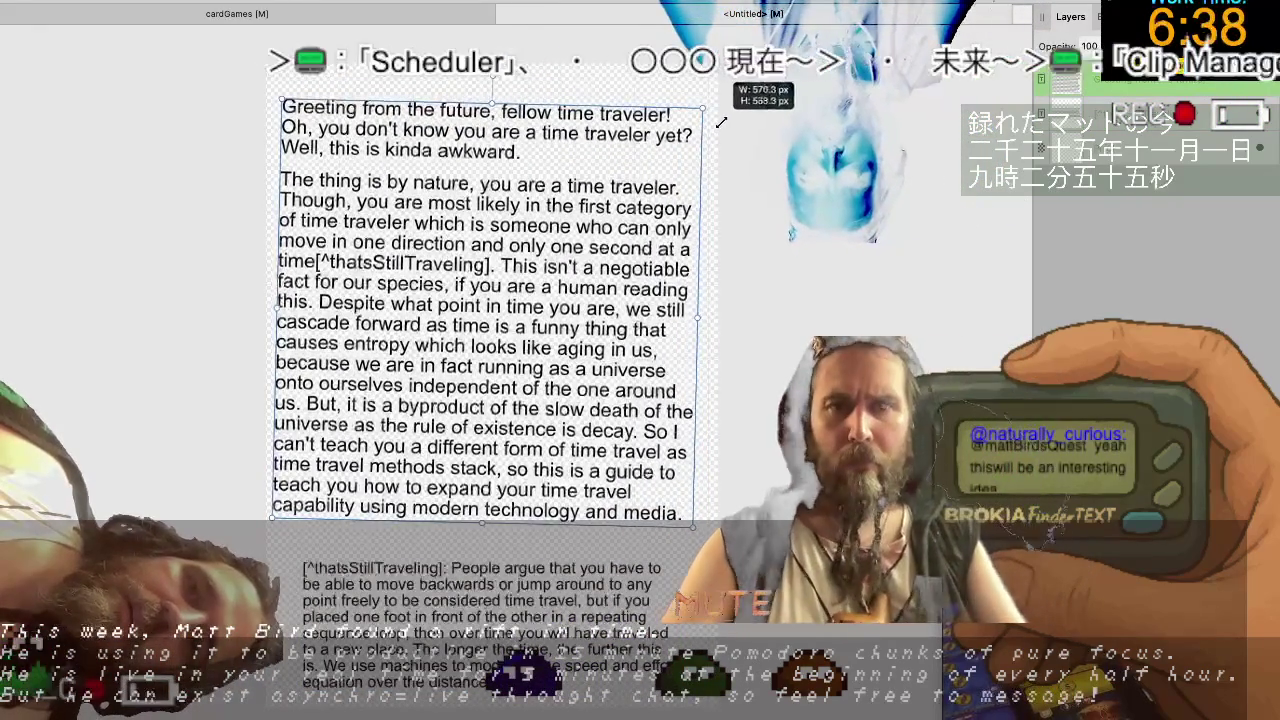
key("ctrl+z")
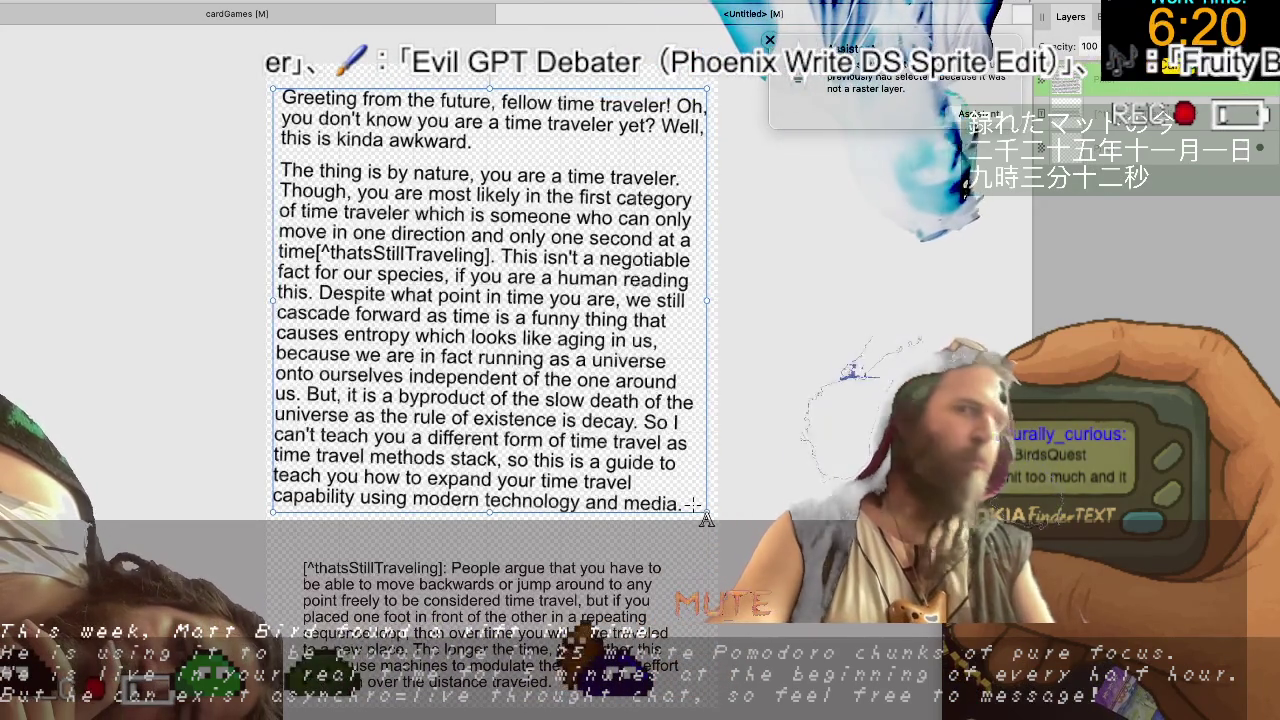
mouse_move(706, 512)
left_mouse_down()
mouse_move(586, 448)
mouse_move(621, 476)
left_mouse_up()
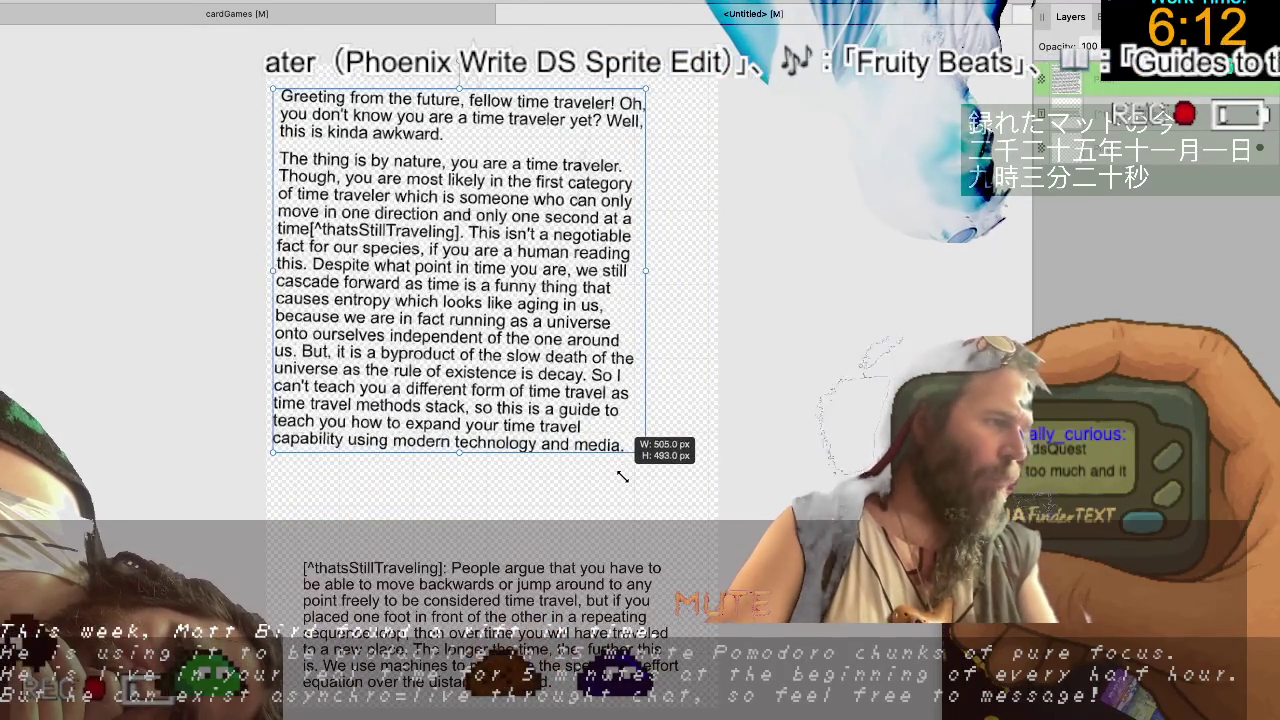
left_click_drag(621, 476, 623, 478)
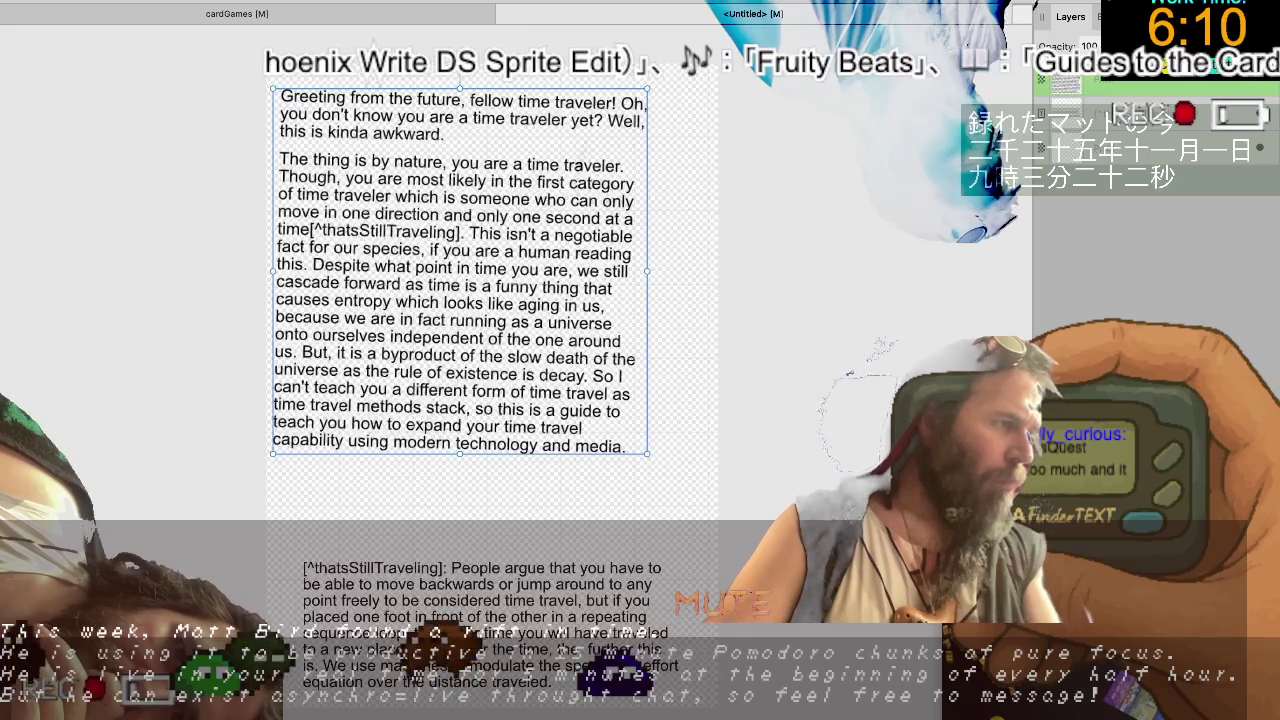
left_click_drag(464, 83, 480, 35)
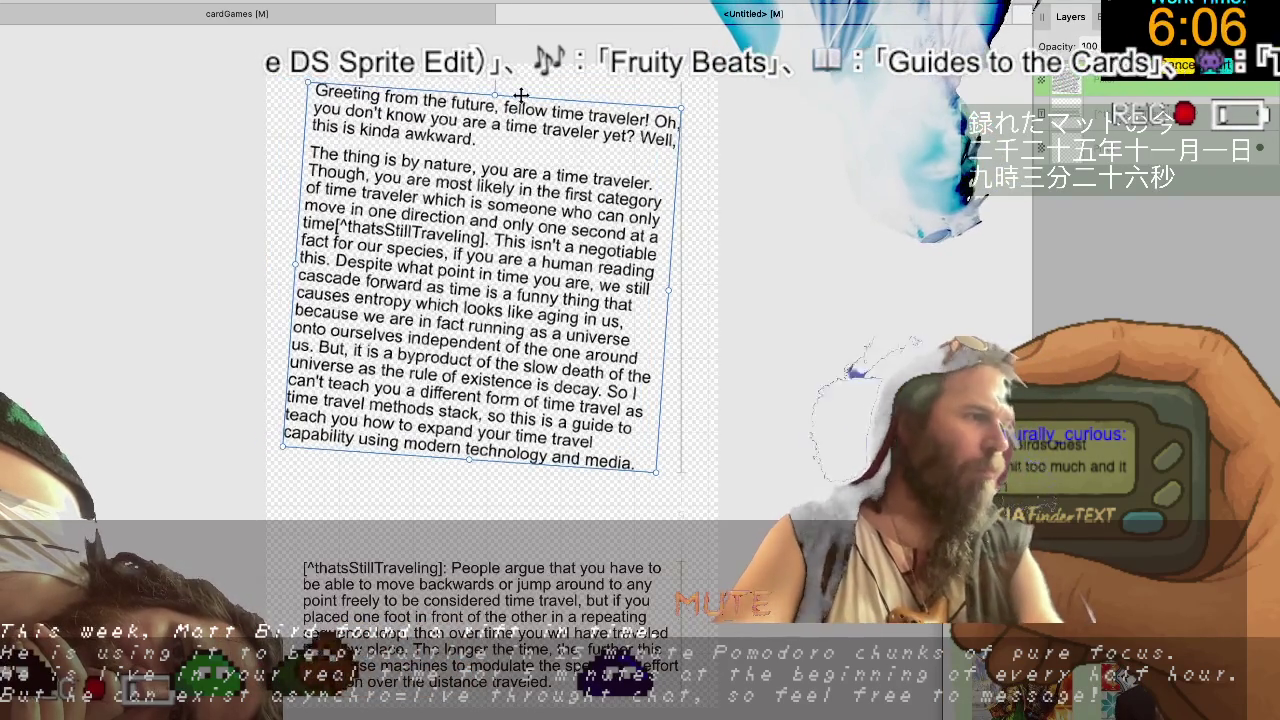
Nudge the tilted intro frame right and resize the footnote frame to about 456 × 157 px.
left_click_drag(502, 89, 522, 98)
left_click_drag(308, 567, 641, 708)
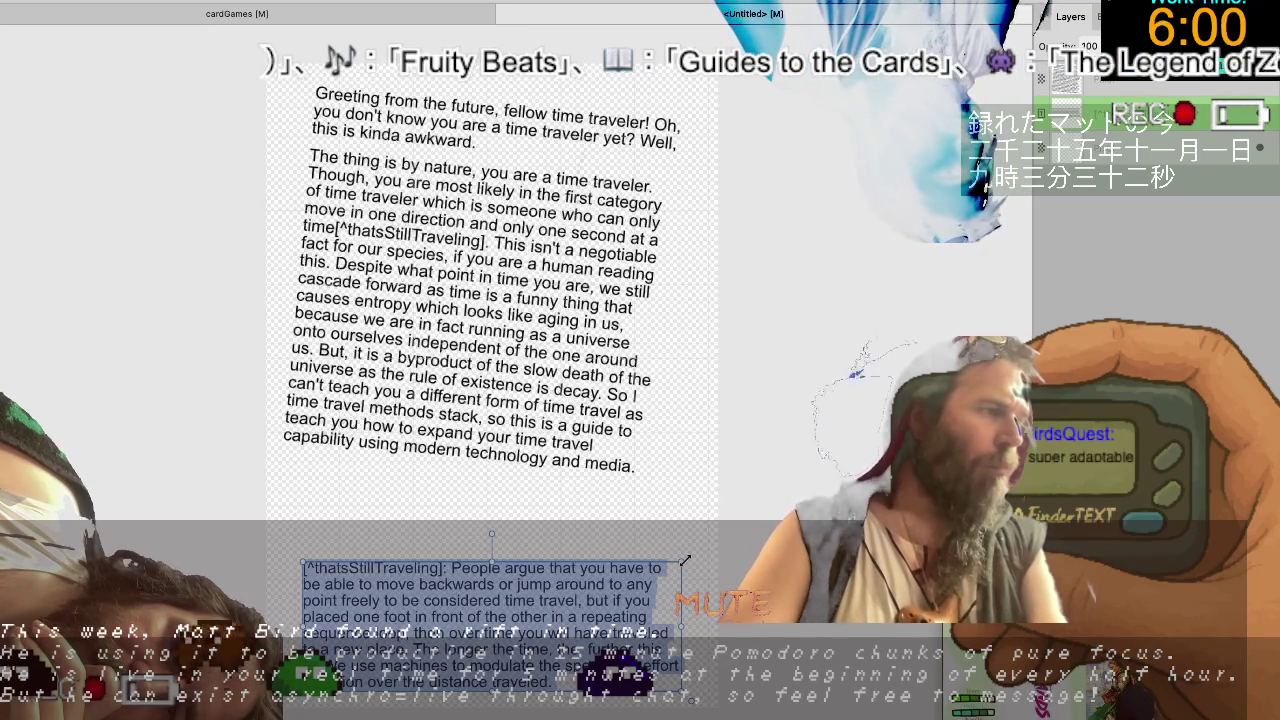
left_click_drag(678, 563, 660, 566)
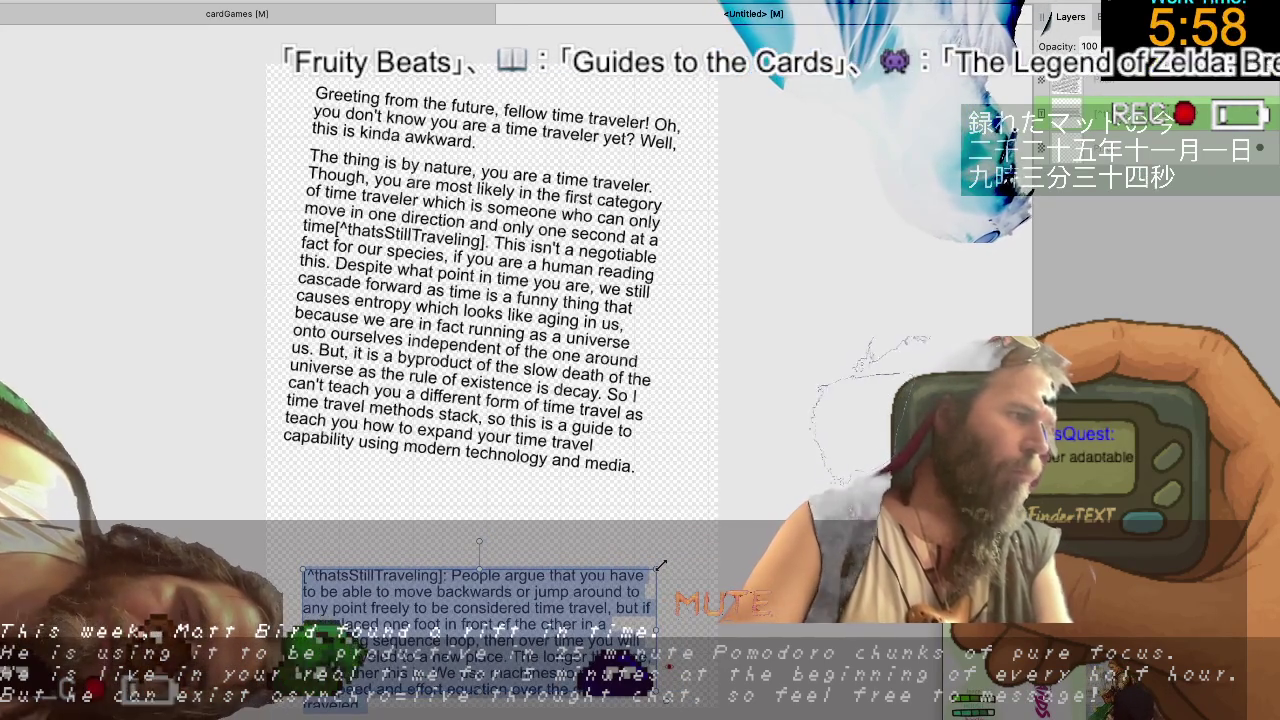
key("ctrl+z")
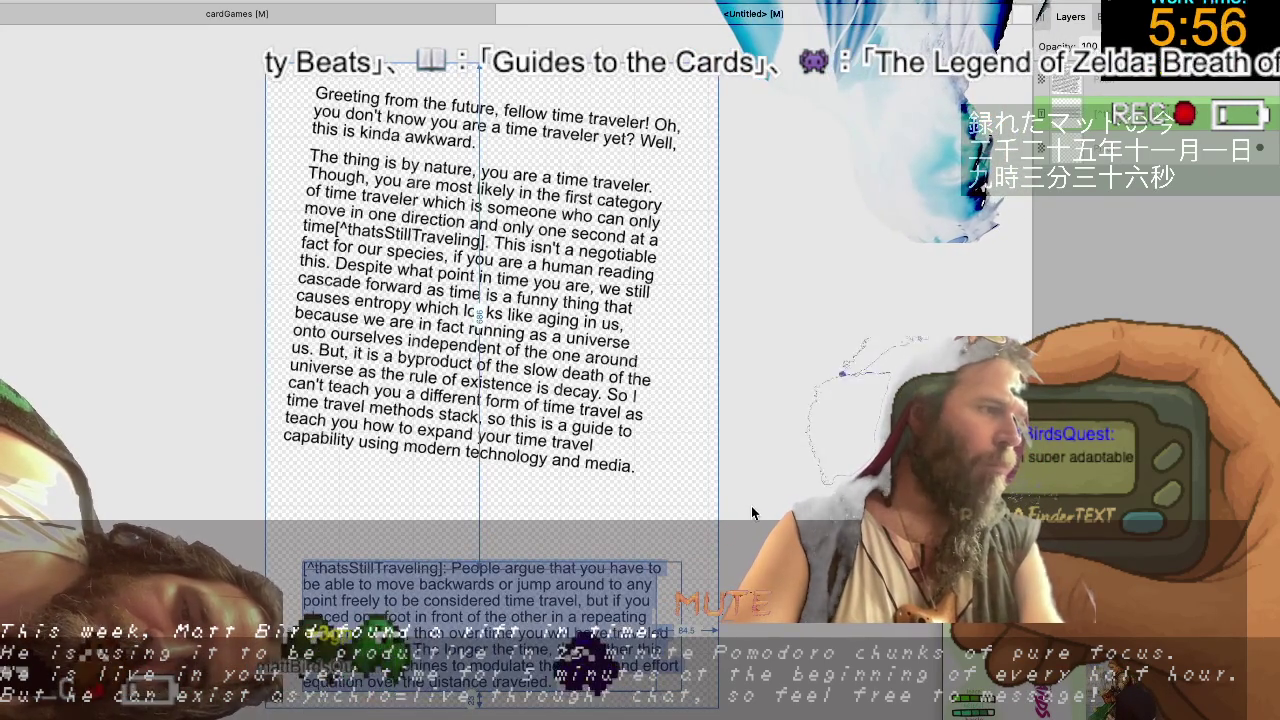
key("Escape")
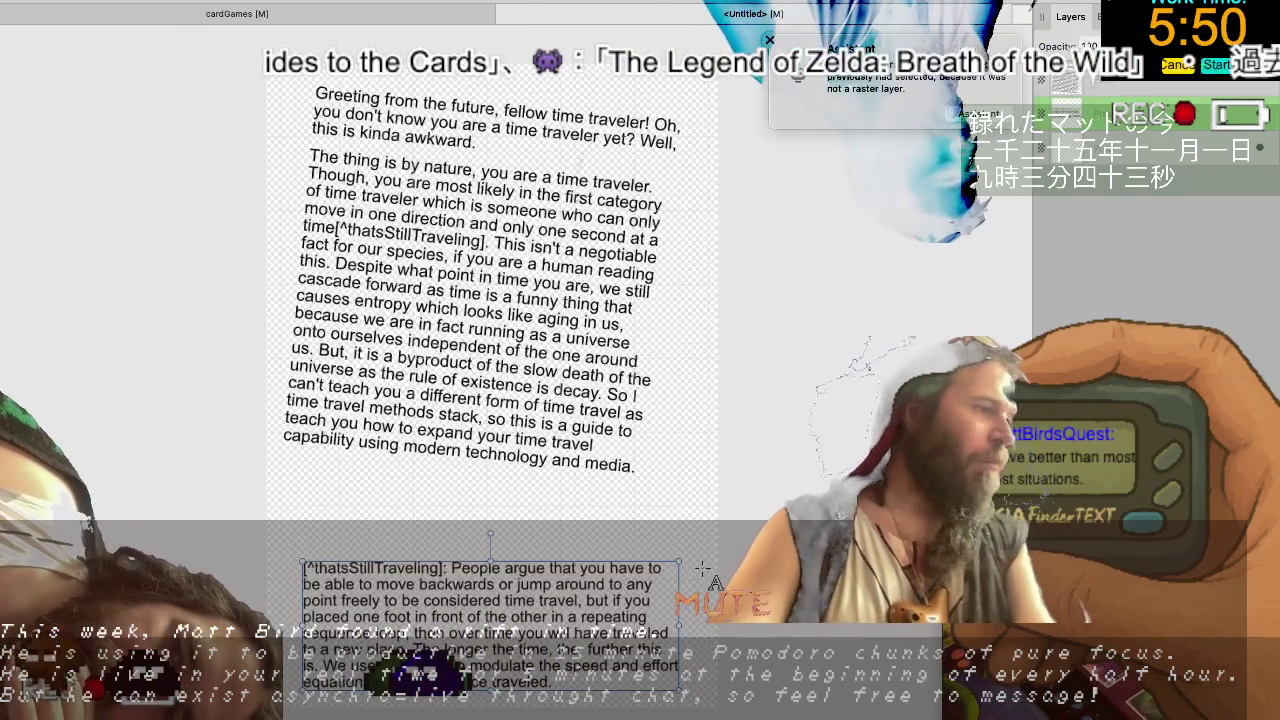
left_click_drag(682, 562, 645, 576)
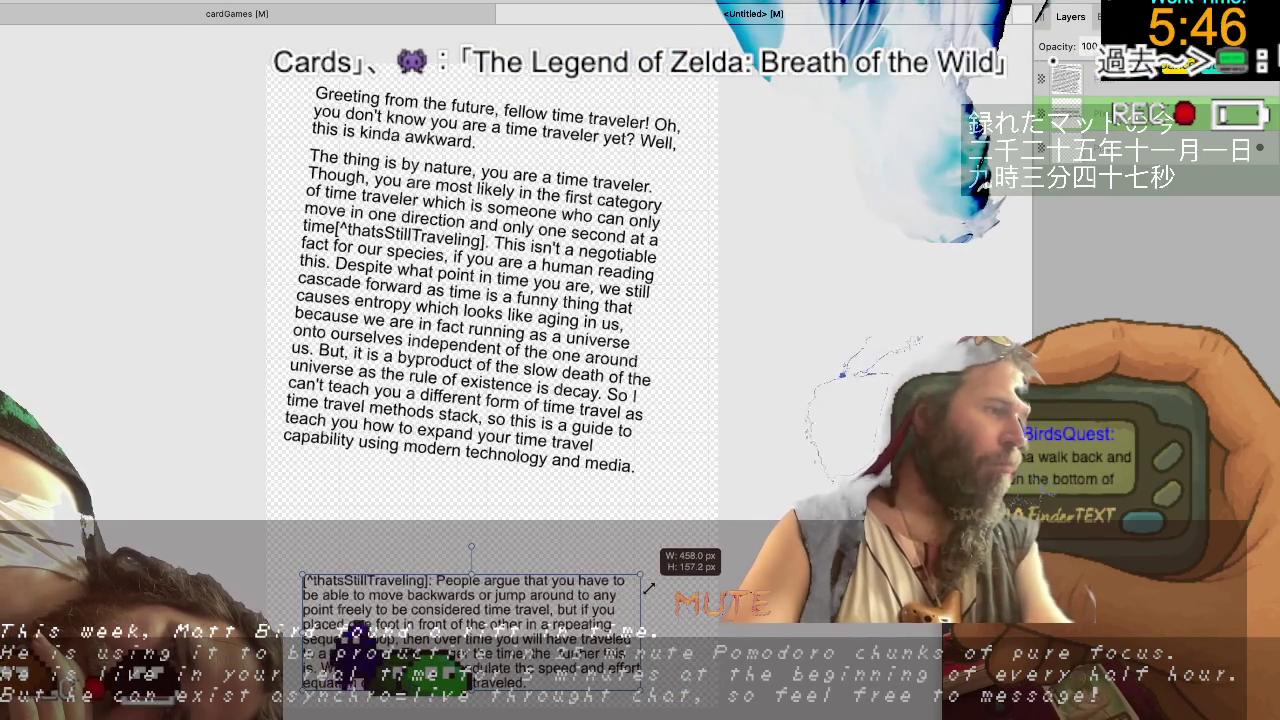
left_click_drag(648, 587, 572, 563)
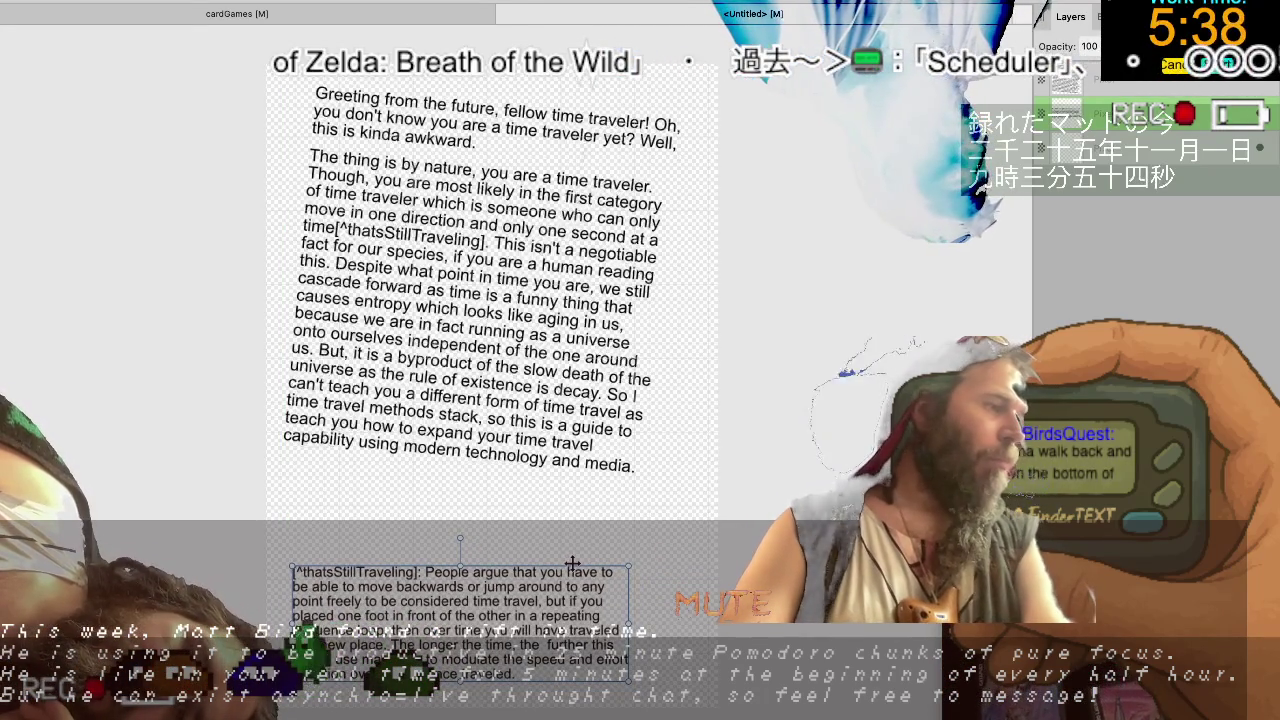
Glance at cardGames, return to Untitled, and open then dismiss the text layer's context menu.
left_click(348, 13)
left_click(614, 19)
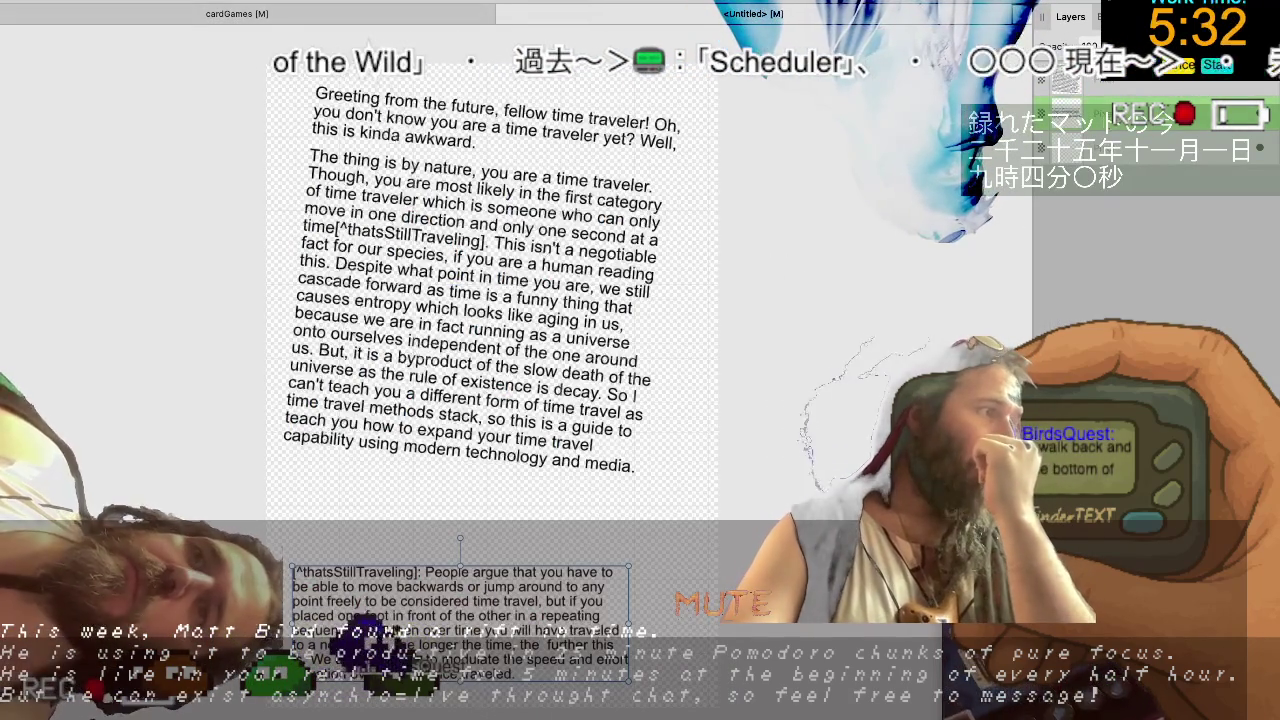
right_click(1138, 87)
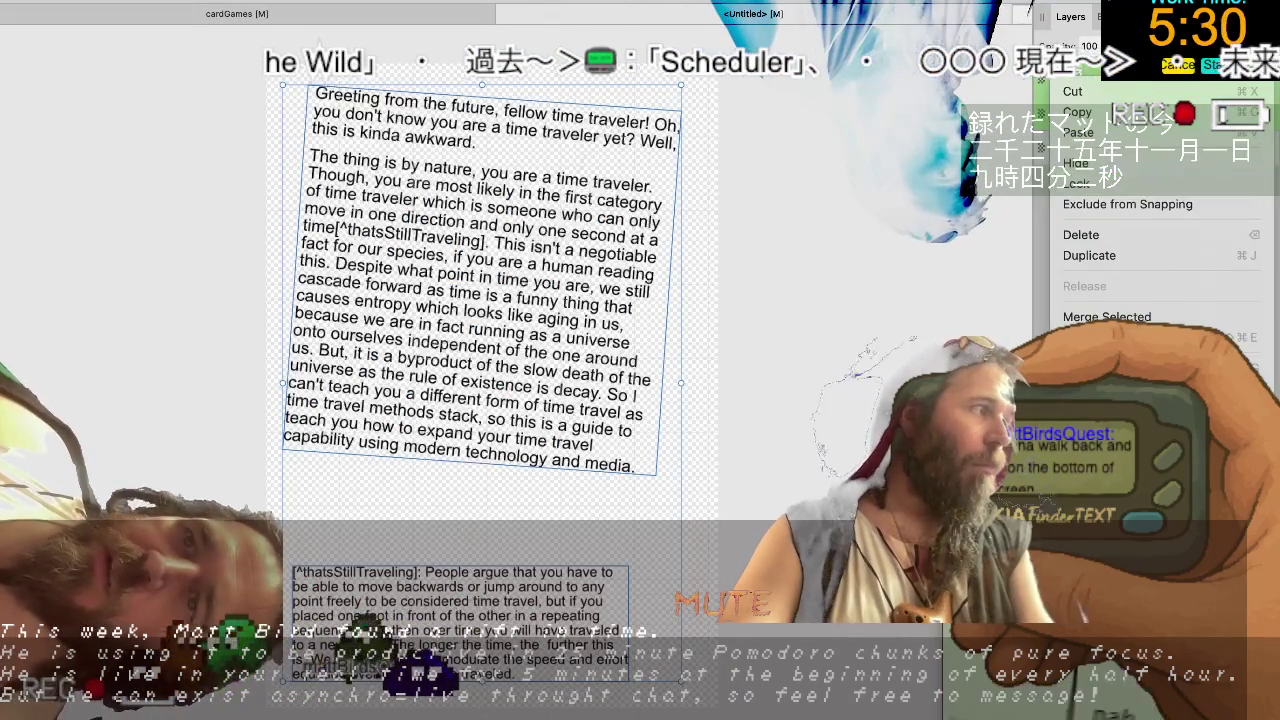
key("Escape")
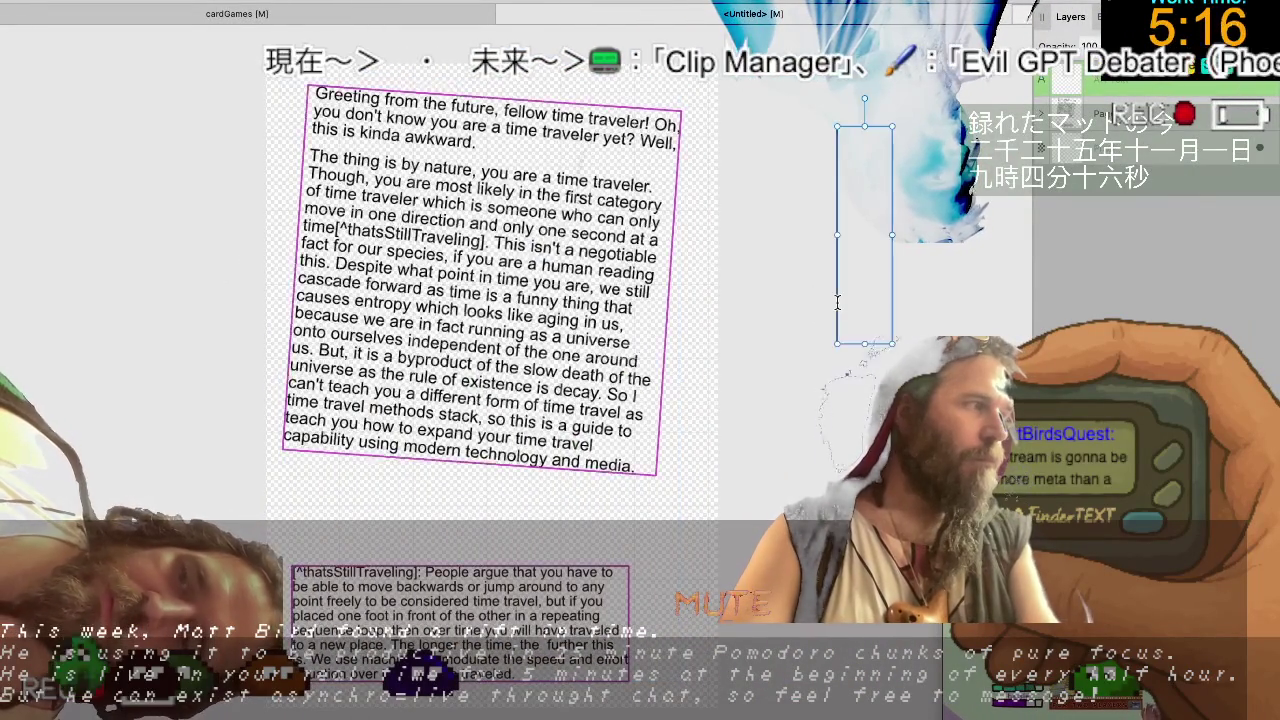
scroll(79, 293, "down", 10)
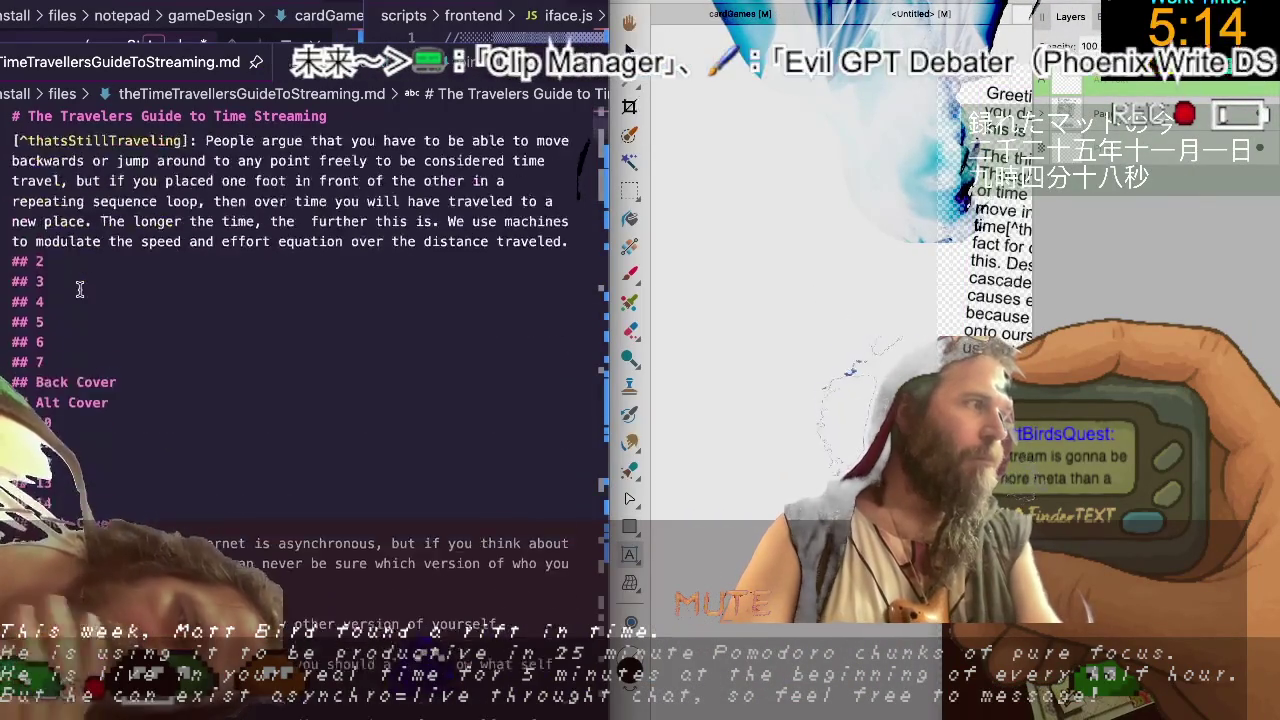
Scroll through the markdown draft to locate the Back Cover section.
scroll(79, 289, "down", 2)
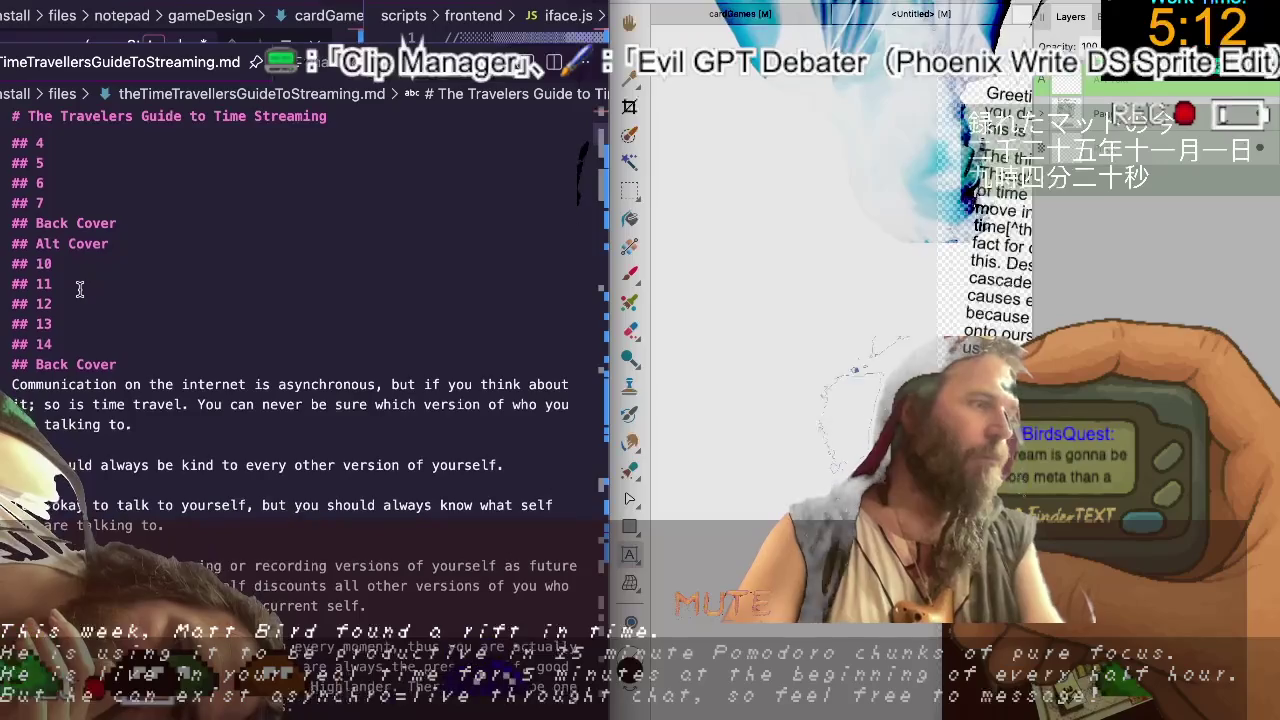
scroll(79, 289, "up", 3)
scroll(79, 289, "up", 1)
scroll(79, 289, "up", 2)
scroll(79, 289, "up", 4)
scroll(79, 289, "up", 2)
scroll(79, 289, "down", 2)
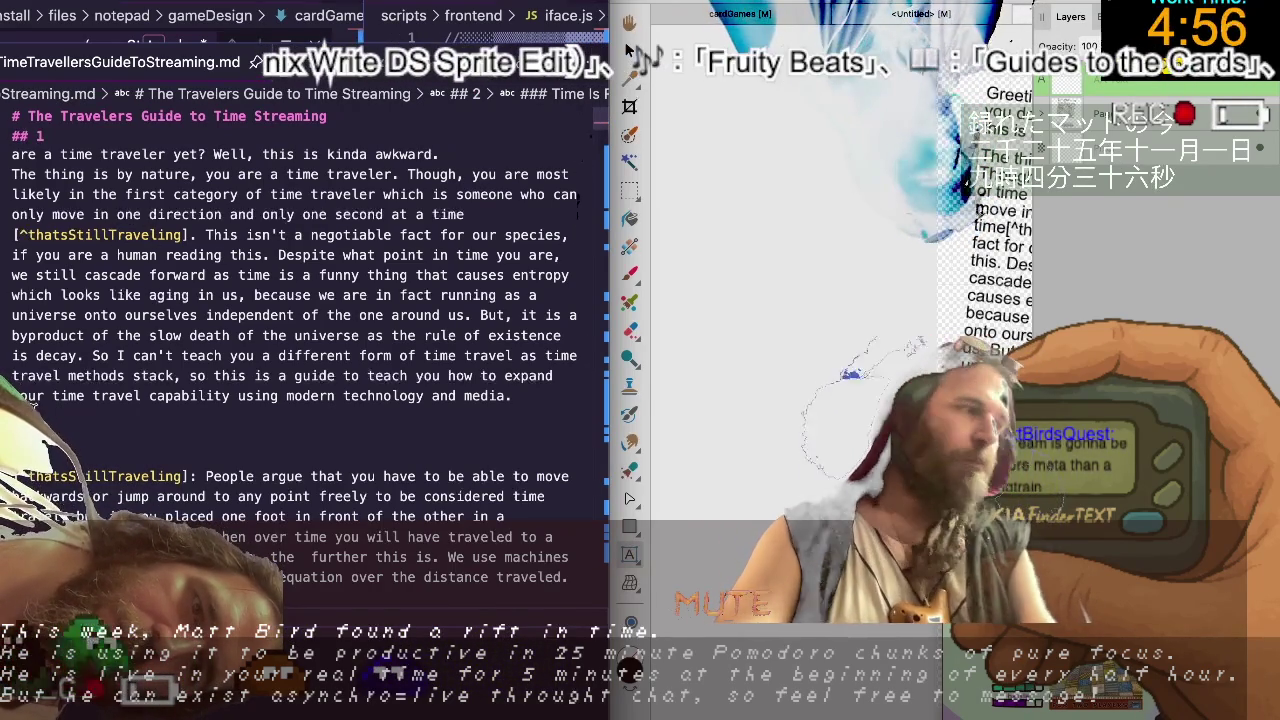
scroll(80, 355, "up", 2)
scroll(80, 357, "down", 1)
scroll(80, 357, "down", 2)
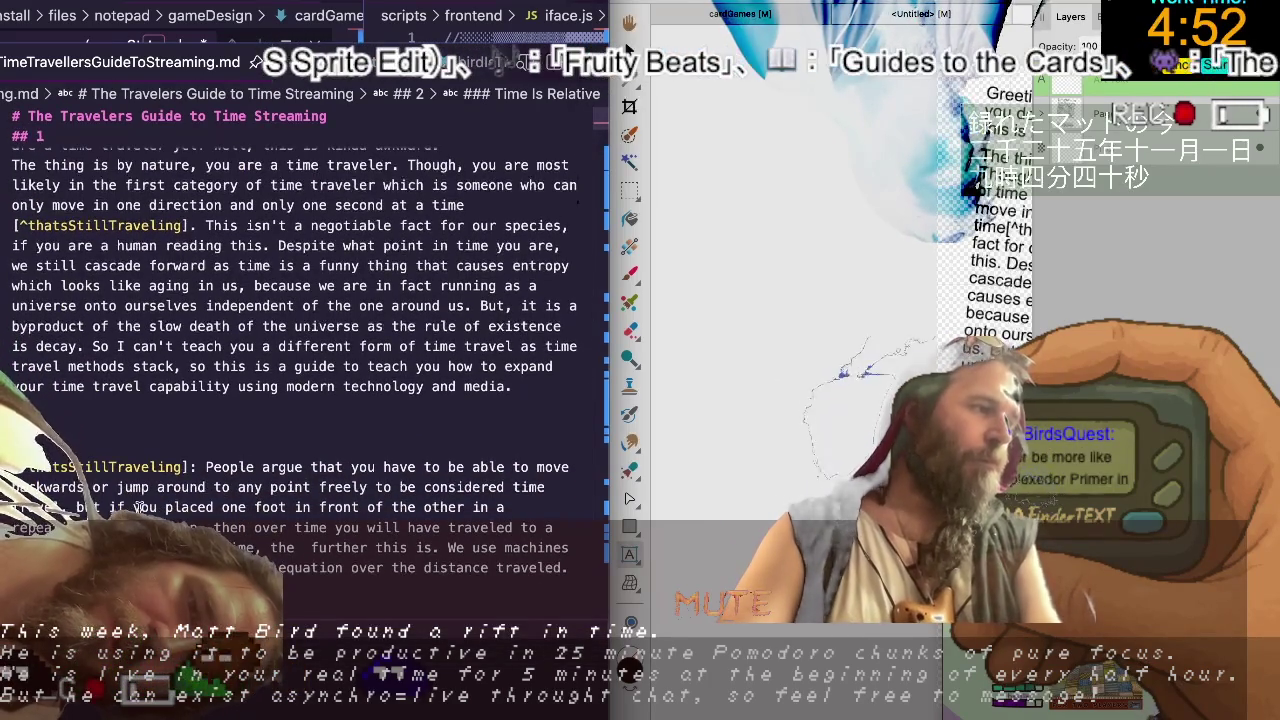
scroll(140, 508, "down", 5)
scroll(140, 508, "down", 10)
scroll(140, 508, "down", 3)
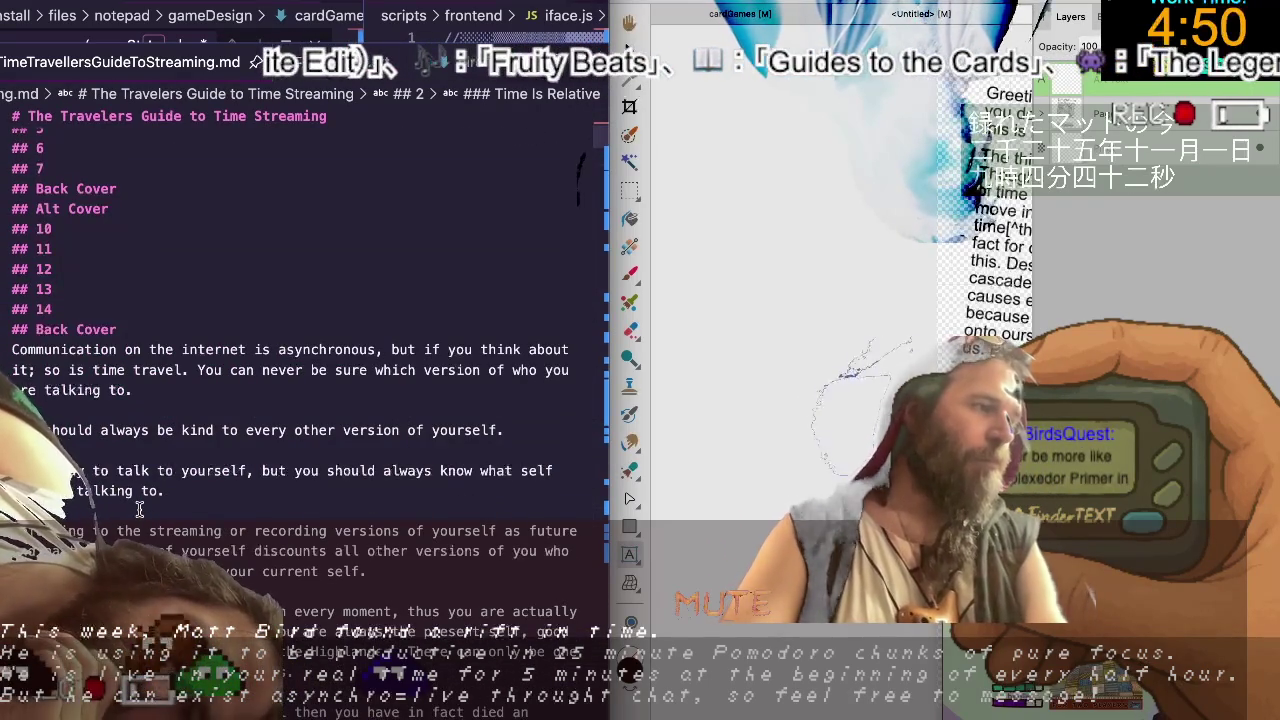
Cut the Communication paragraph from under ## Back Cover and scroll back up toward section 3.
triple_click(199, 347)
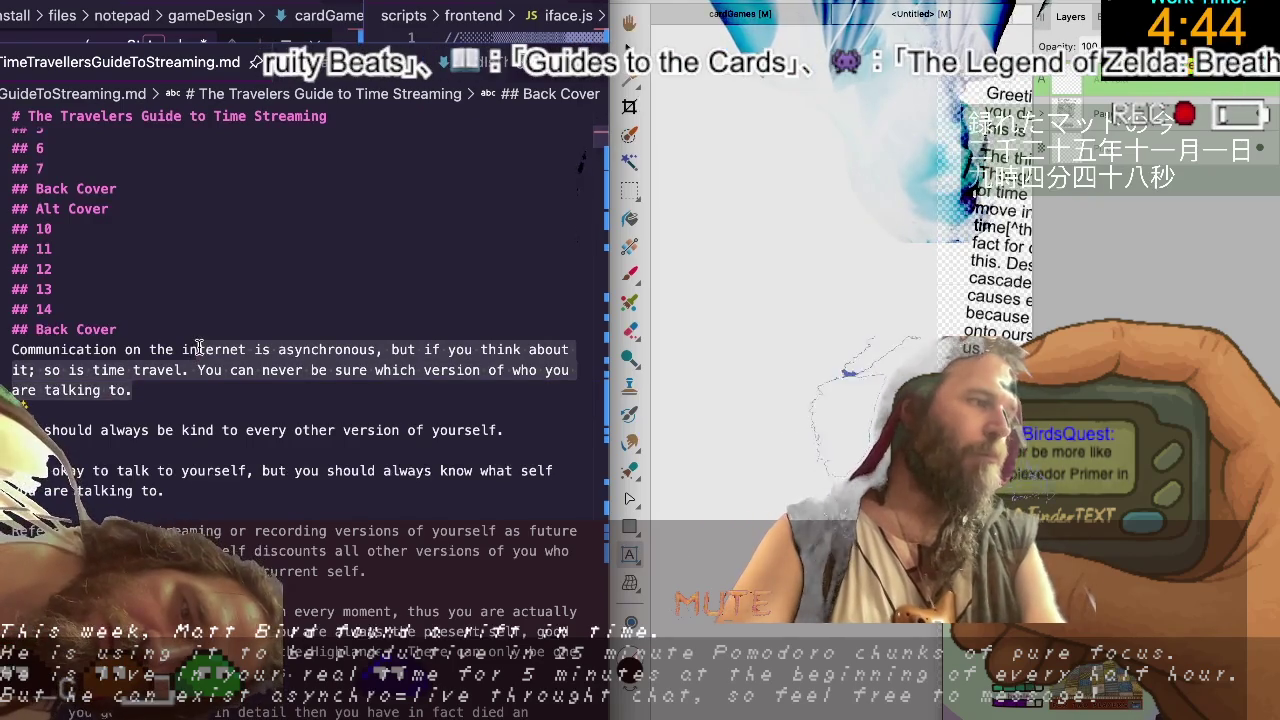
key("ctrl+x")
scroll(199, 347, "up", 1)
scroll(199, 347, "up", 10)
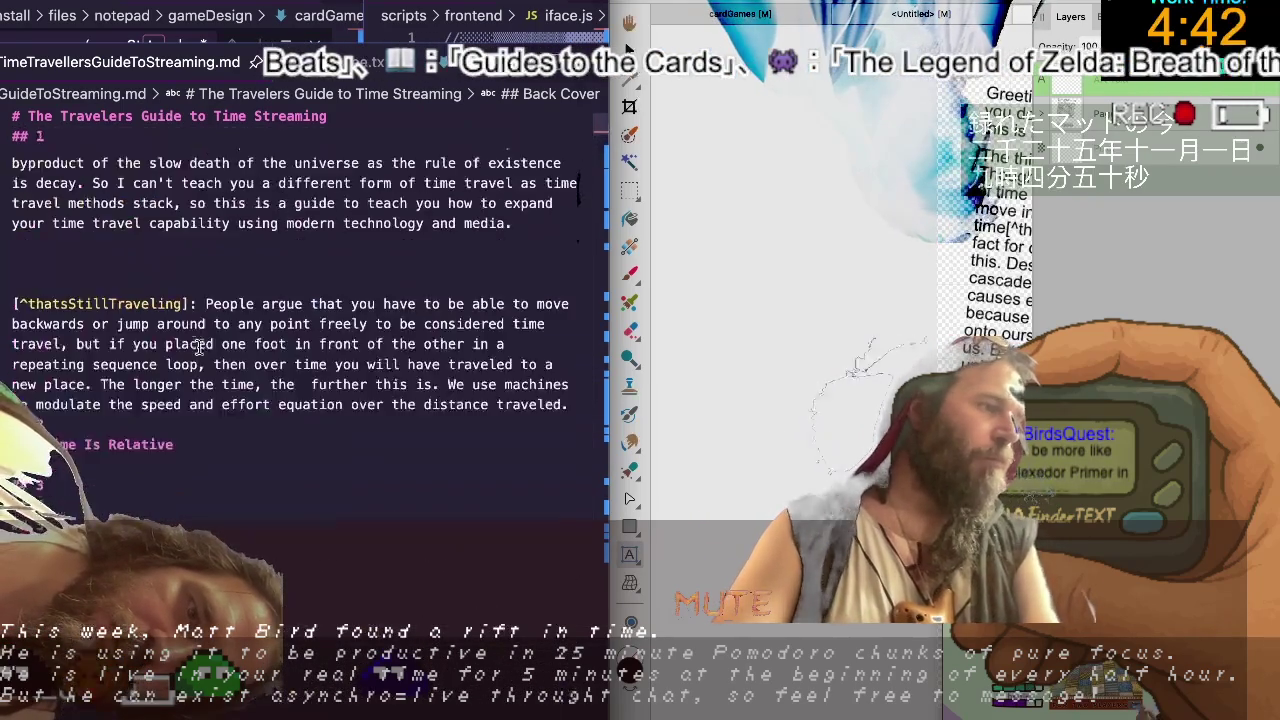
scroll(199, 347, "up", 1)
scroll(199, 345, "down", 1)
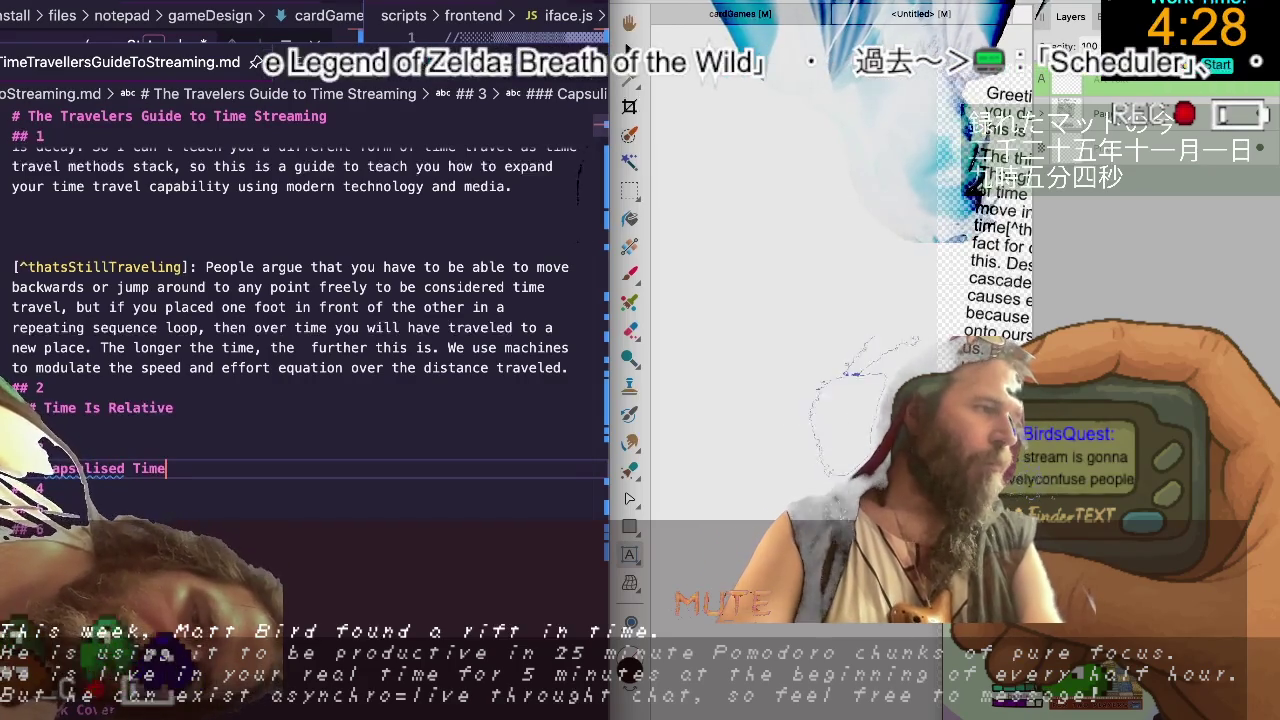
Paste the 'Communication on the internet is asynchronous' paragraph under Capsulised Time and review the draft.
key("ctrl+v")
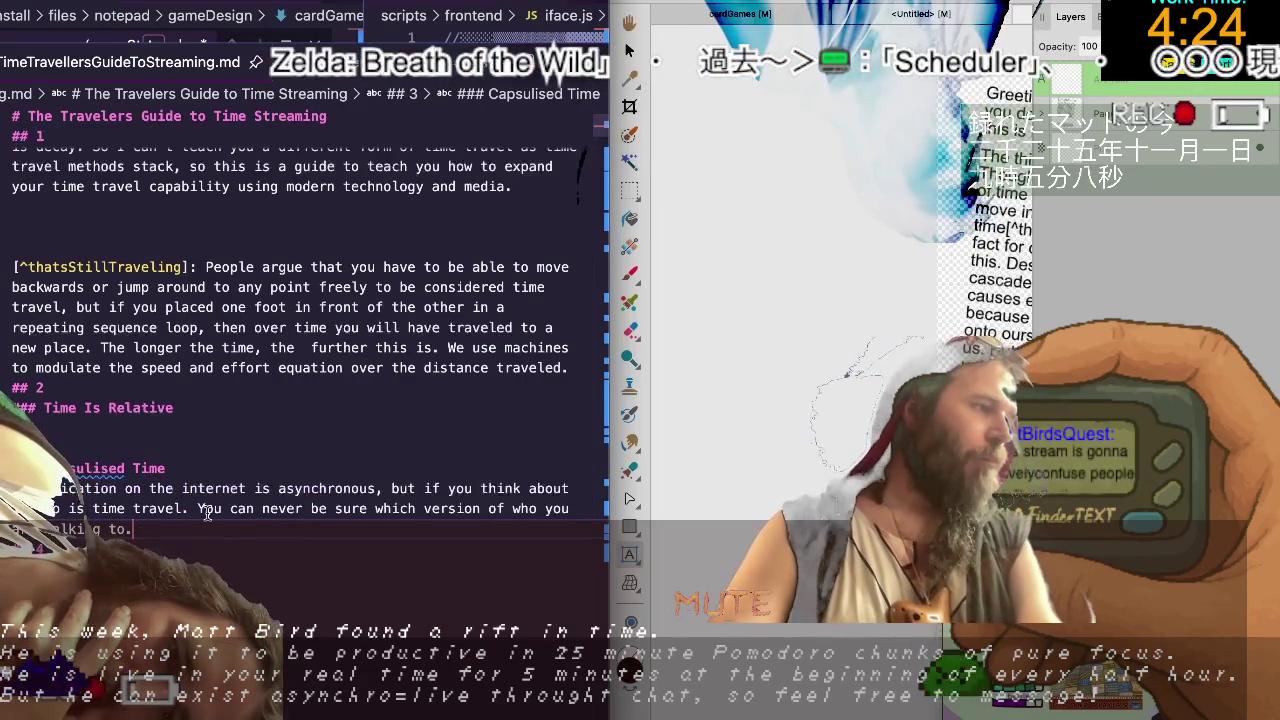
scroll(207, 513, "down", 5)
scroll(207, 513, "down", 3)
scroll(207, 513, "down", 4)
scroll(207, 512, "down", 3)
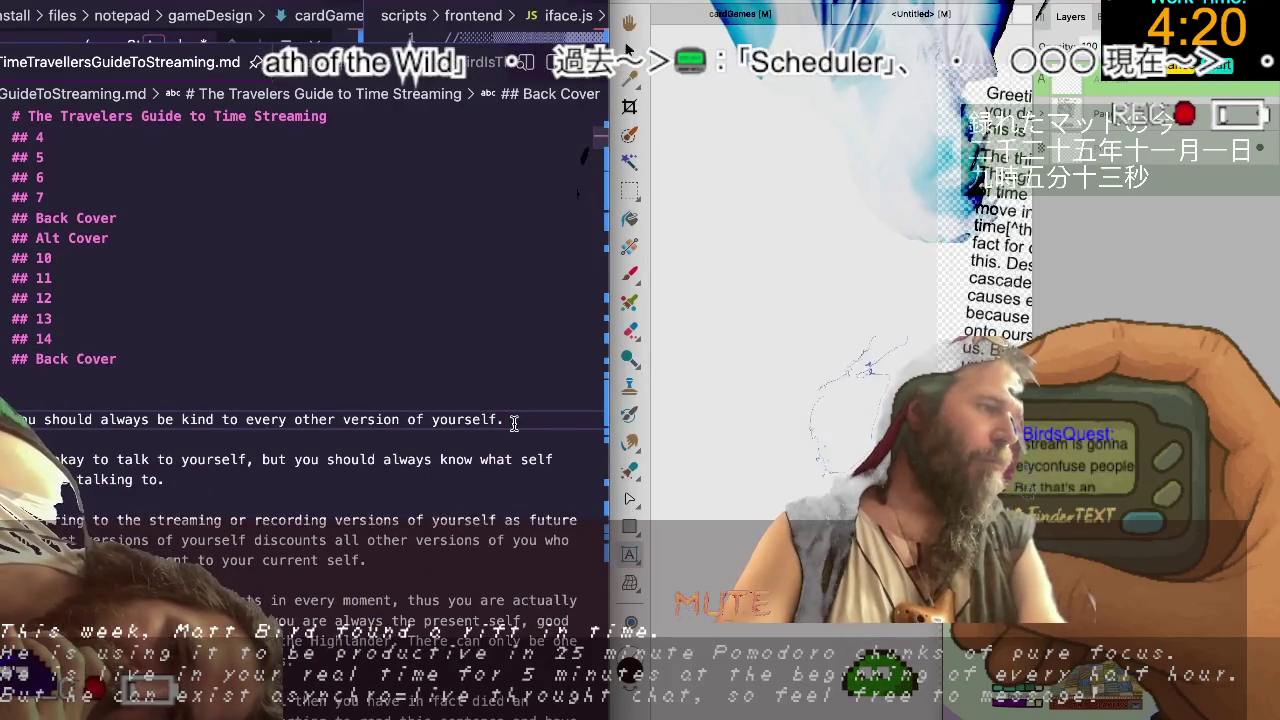
scroll(514, 423, "up", 1)
scroll(514, 423, "up", 5)
scroll(514, 423, "up", 2)
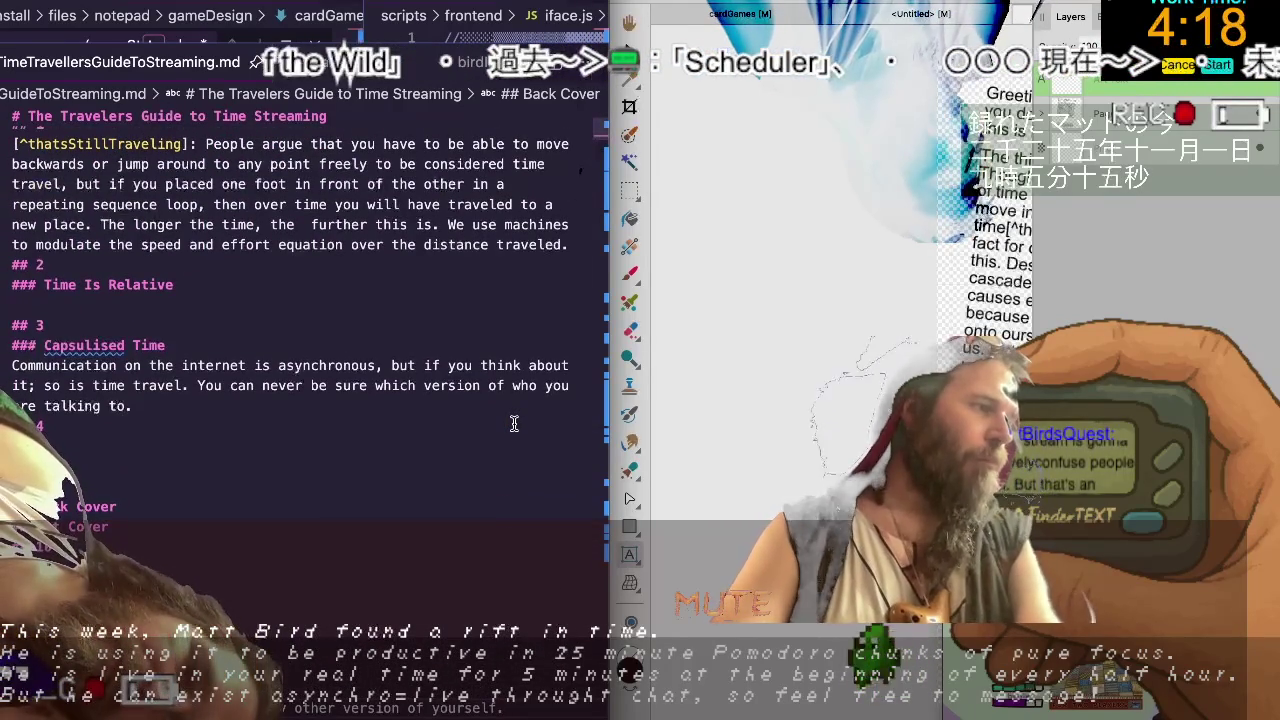
scroll(514, 423, "down", 2)
scroll(514, 423, "down", 5)
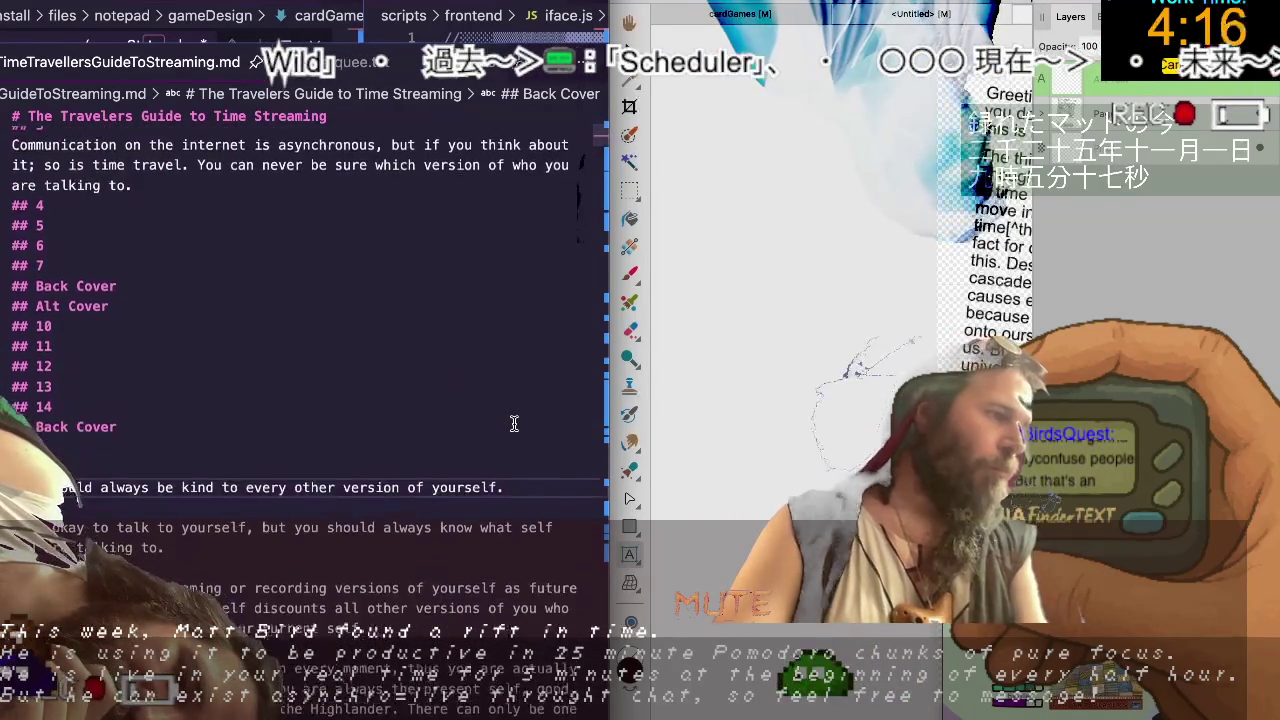
scroll(514, 423, "down", 2)
scroll(514, 423, "down", 1)
scroll(514, 423, "down", 2)
scroll(514, 423, "down", 1)
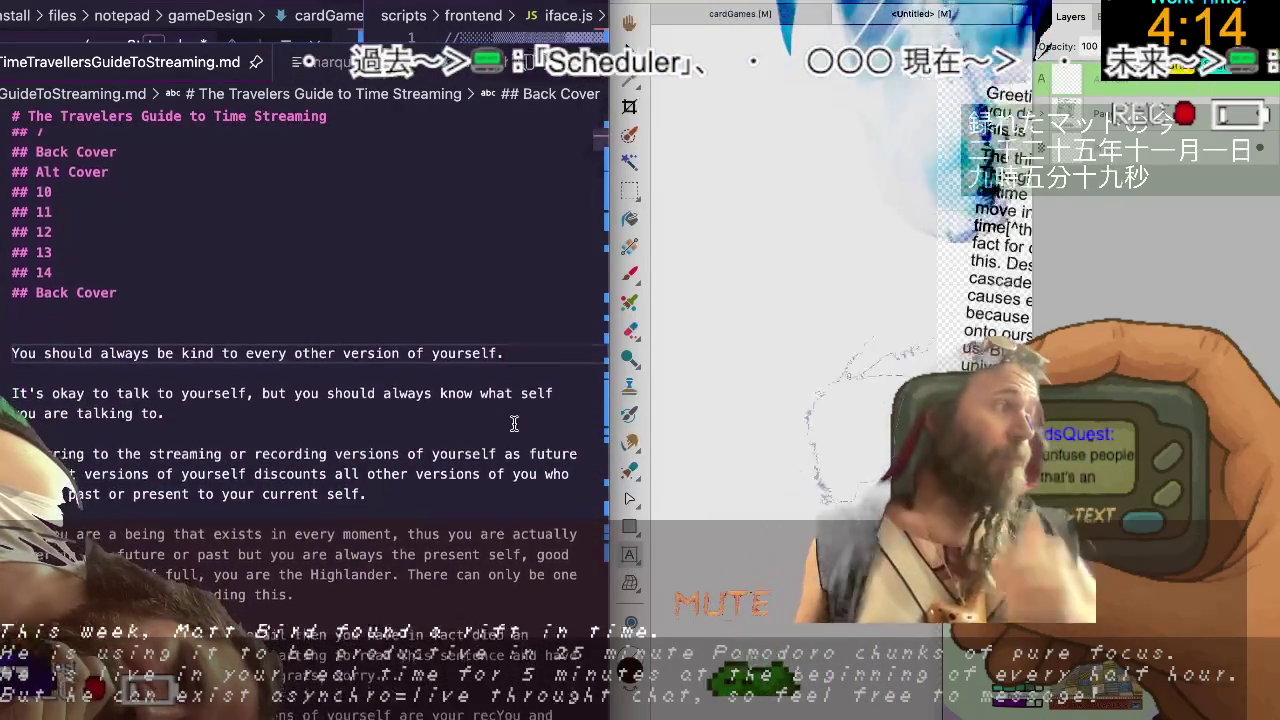
scroll(514, 423, "down", 1)
left_click(462, 481)
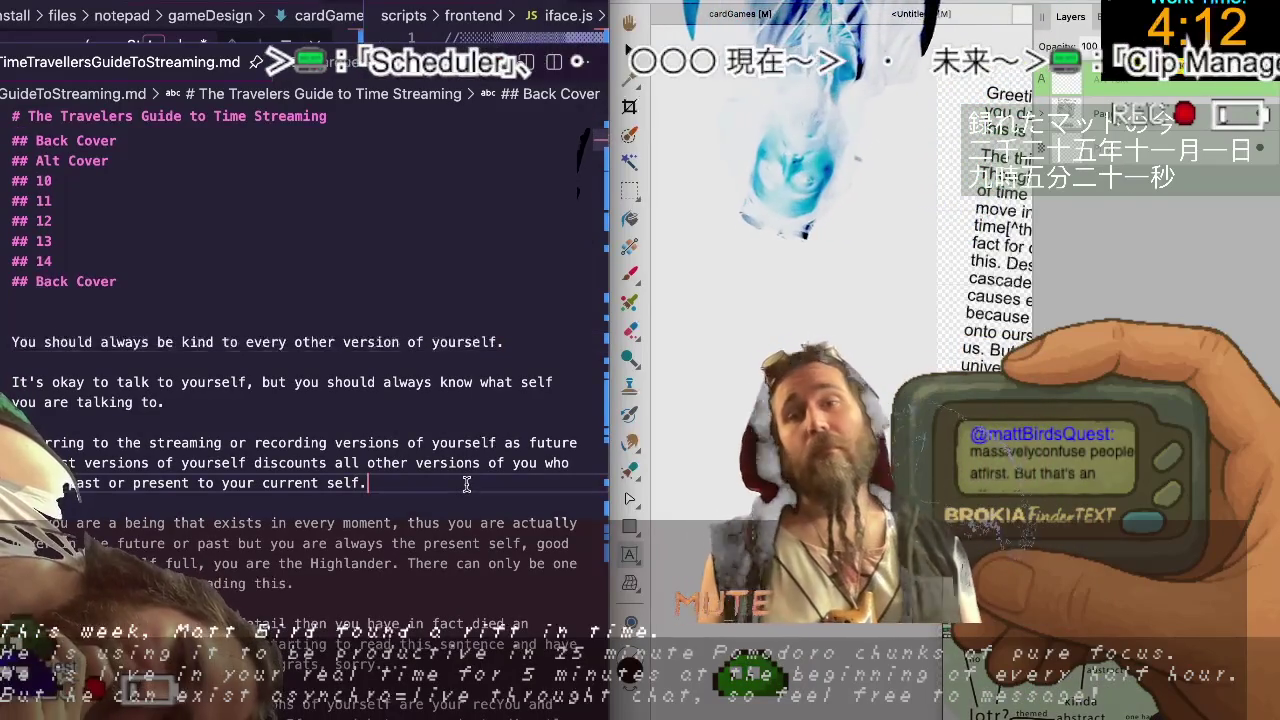
scroll(323, 463, "up", 1)
scroll(323, 463, "up", 2)
scroll(206, 384, "up", 1)
Add '### Time Clones' under ## 4, start '### Time Sickness' under ## 5, and open a line under ## 6.
left_click(166, 269)
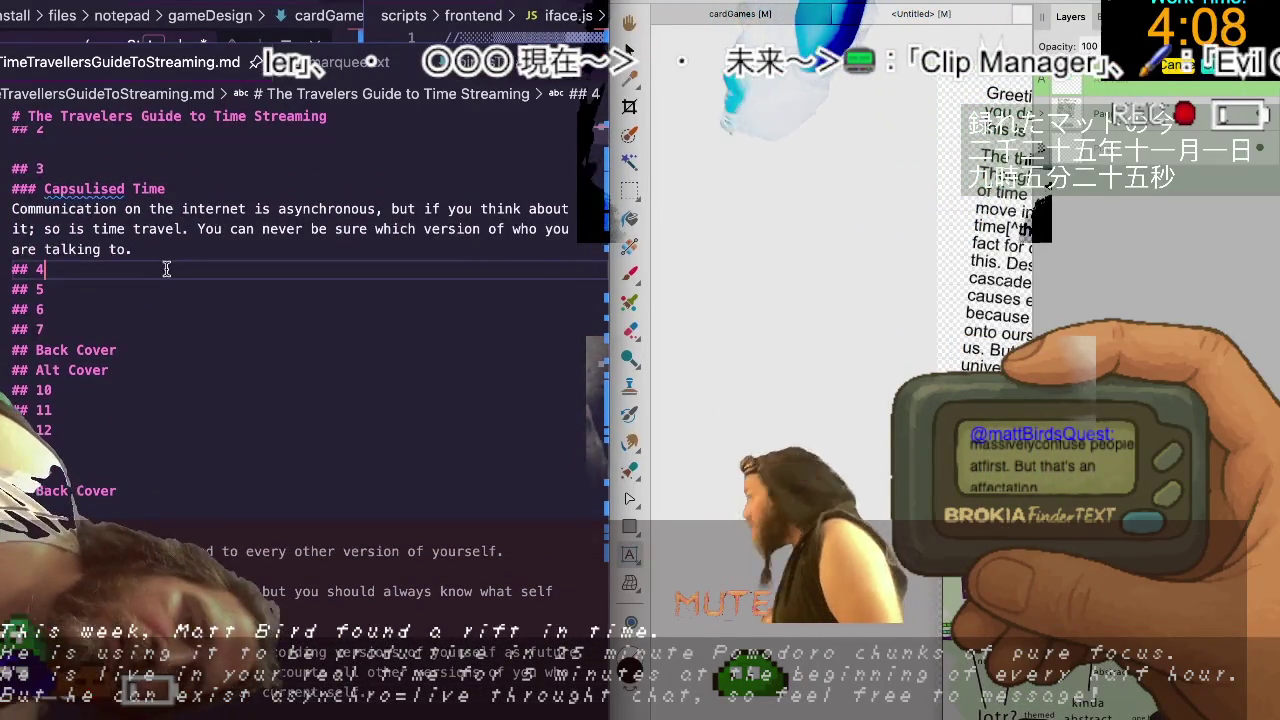
key("Return")
type("# Time Clones")
key("Down")
key("Return")
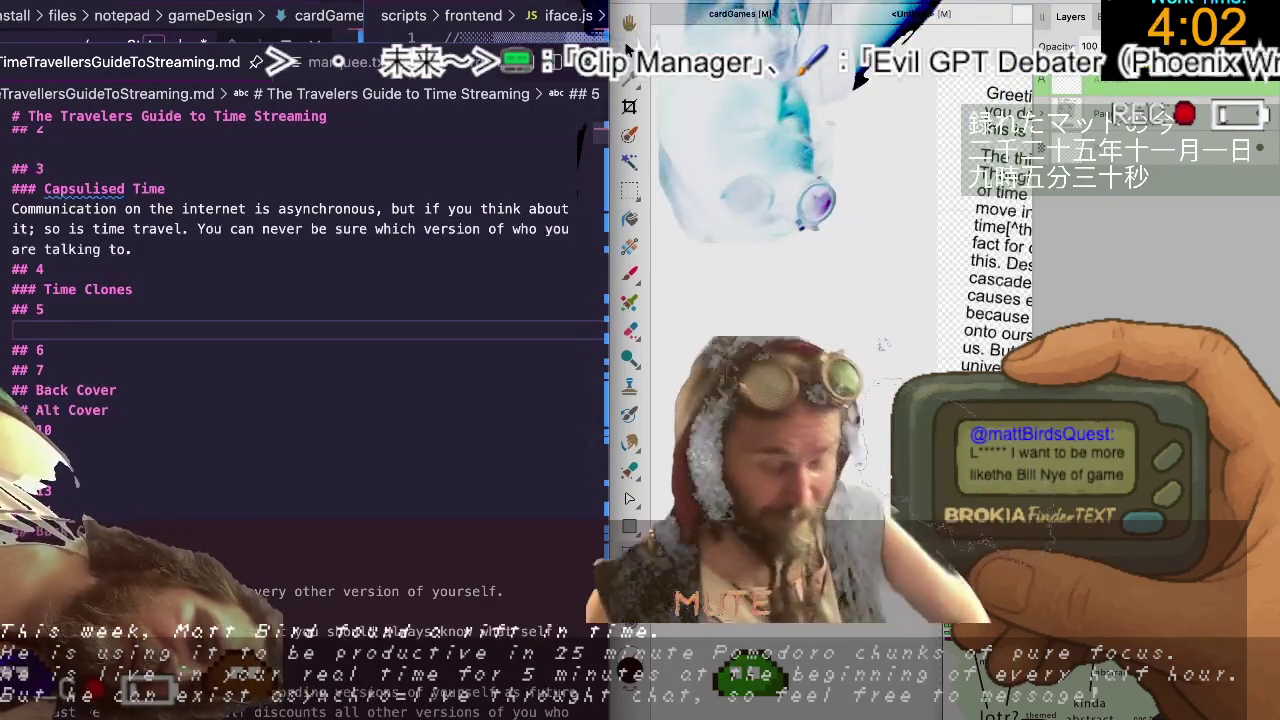
type("### Time Sickness")
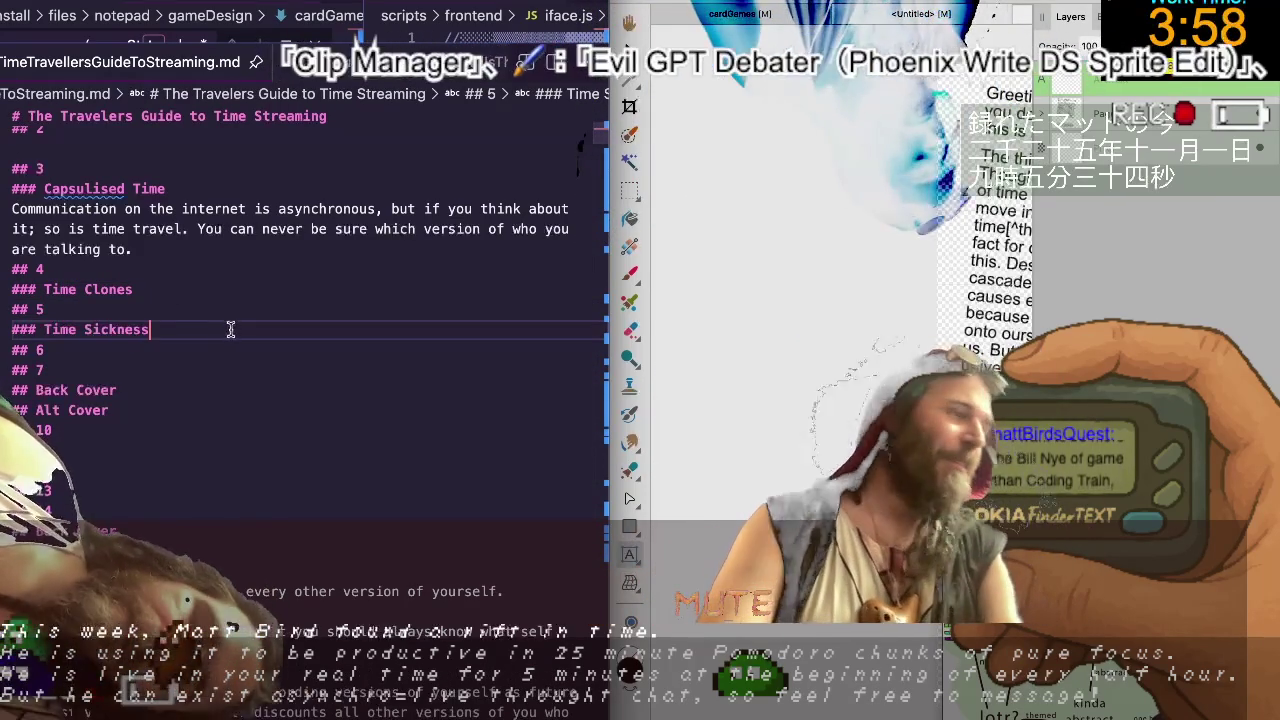
scroll(215, 370, "down", 2)
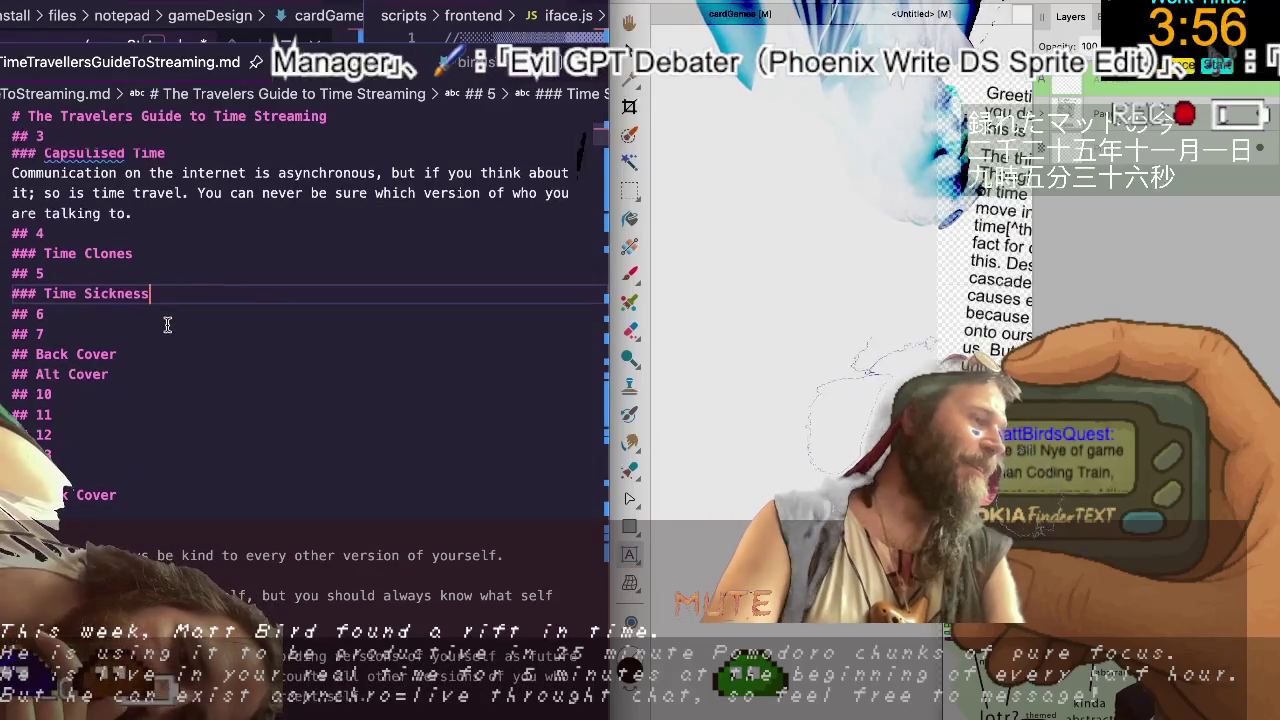
left_click(167, 324)
key("Return")
type("### Time Manipulation")
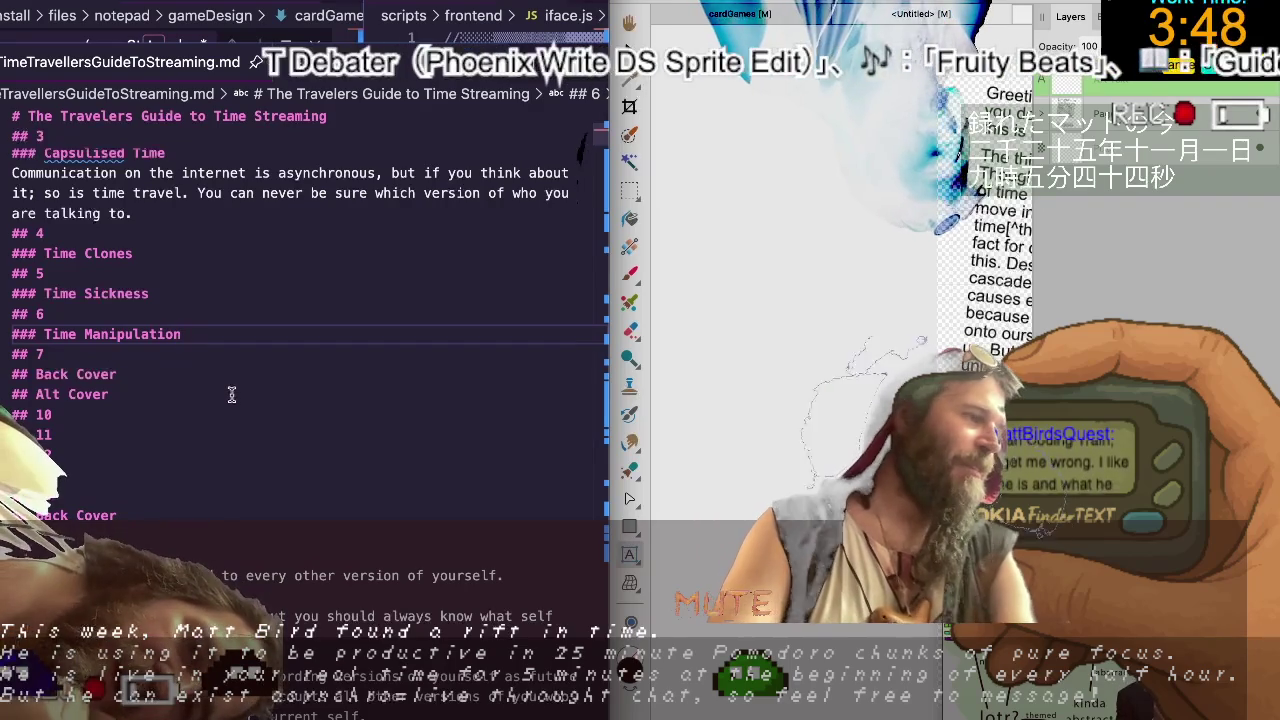
Check the talk-to-yourself note below, then return to the end of the Time Clones heading.
scroll(195, 340, "up", 5)
scroll(180, 352, "up", 2)
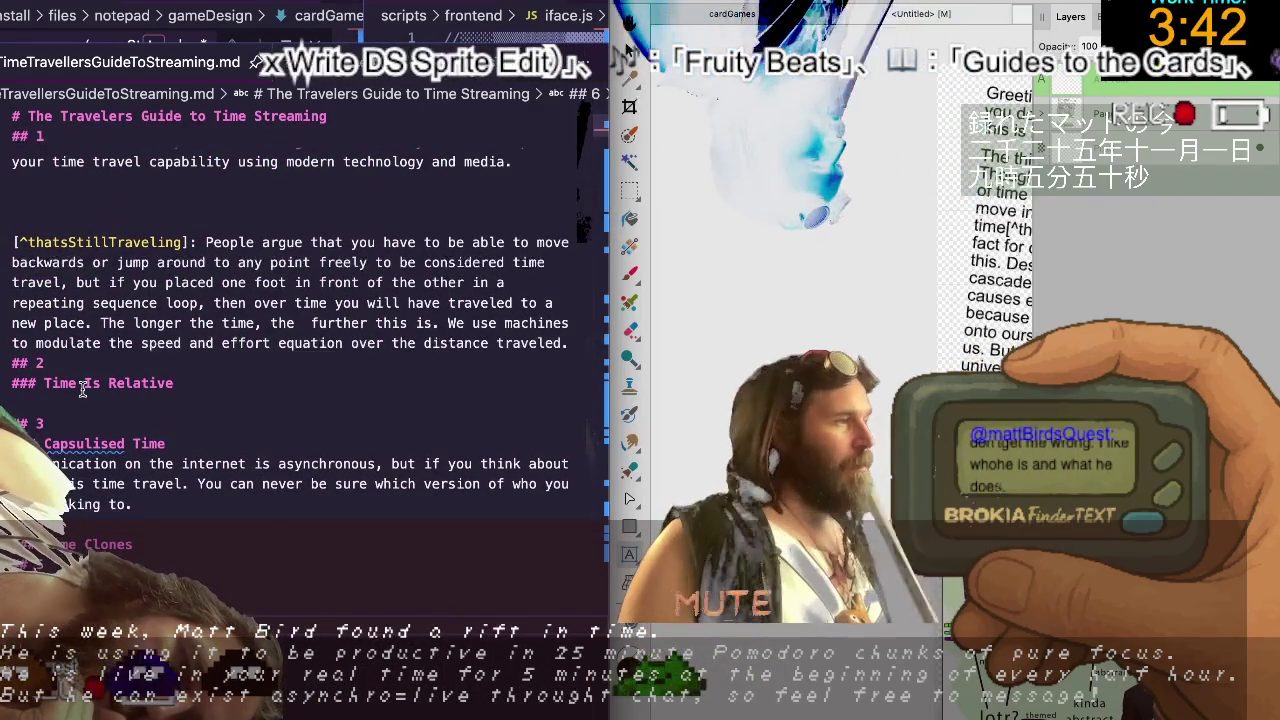
scroll(74, 428, "down", 4)
scroll(74, 428, "down", 5)
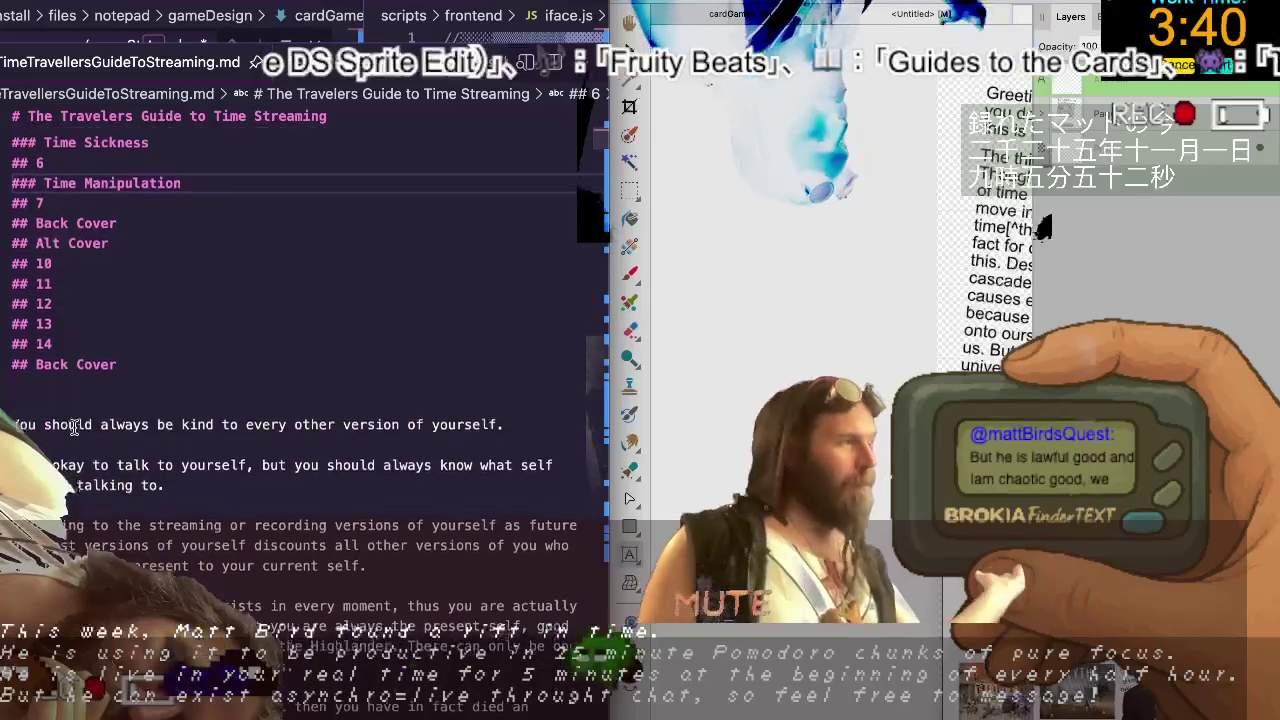
scroll(74, 428, "down", 2)
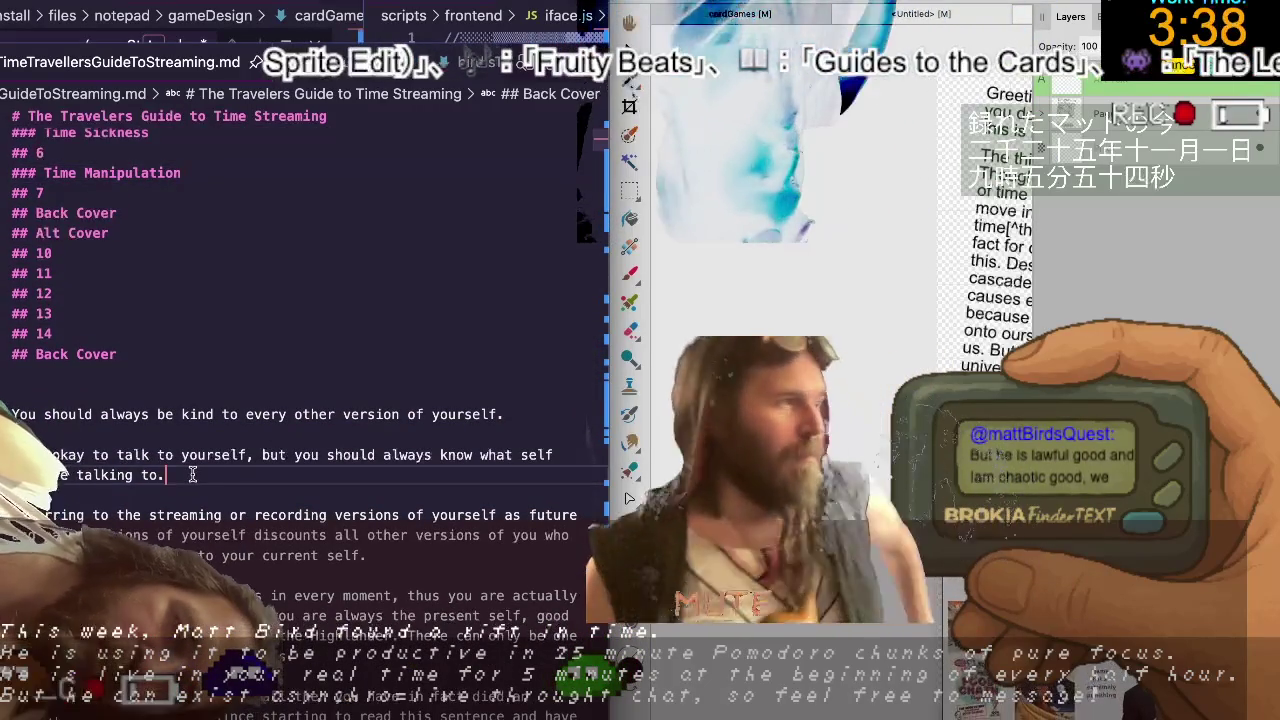
left_click(165, 455)
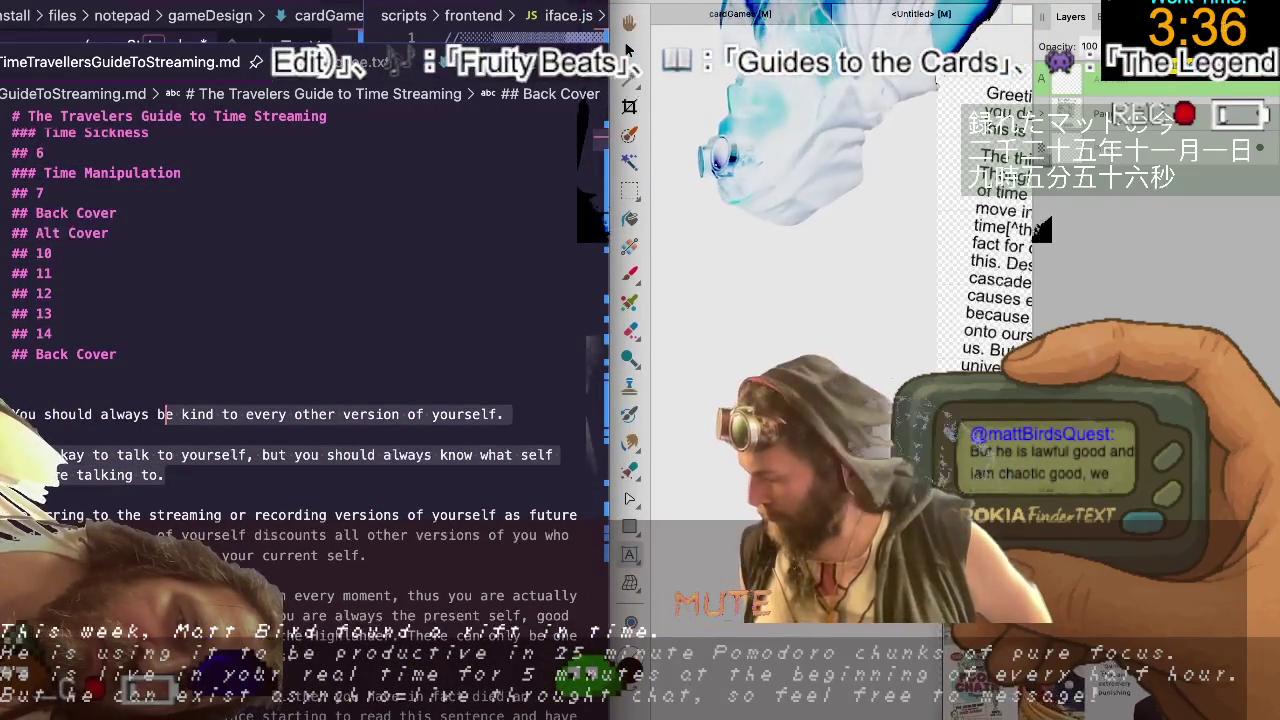
scroll(165, 455, "up", 4)
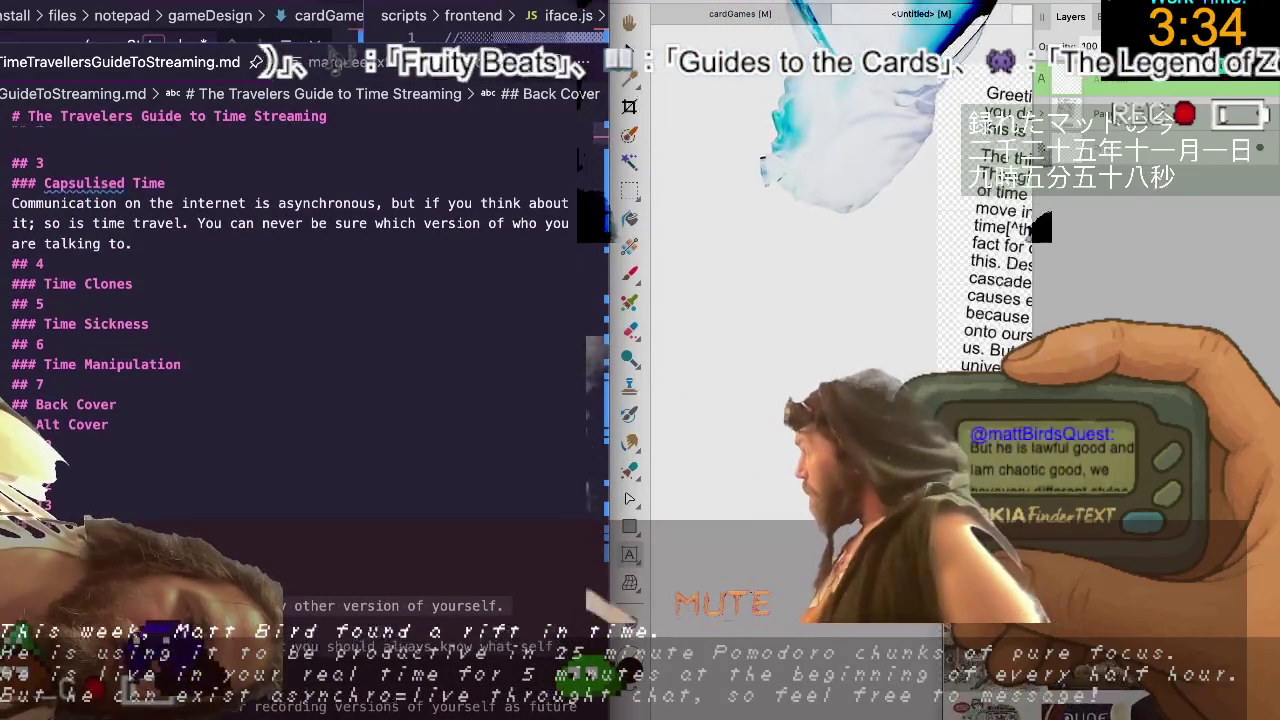
left_click(211, 284)
Paste the copied text under Time Clones, then undo and redo the recent heading edits.
key("Return")
type("Communication on the internet is asynchronous, but if you think about it; so is time travel. You can never be sure which version of who you are talking to.")
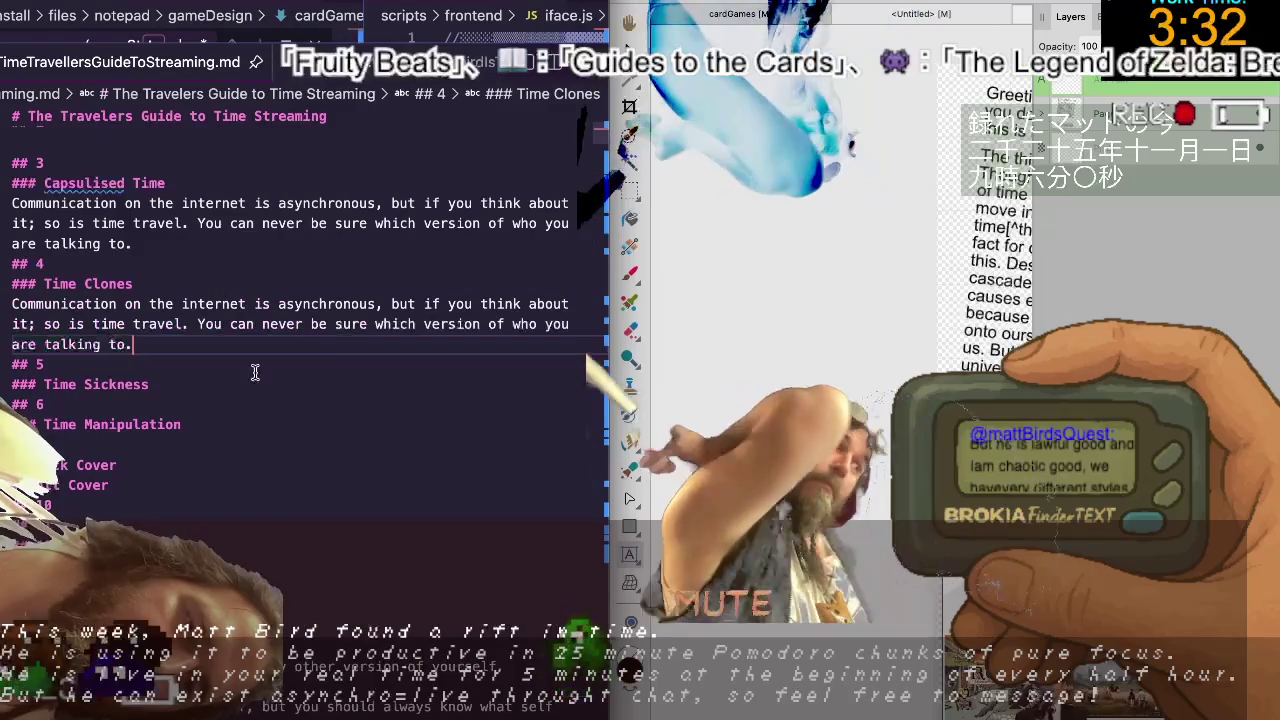
scroll(300, 300, "down", 2)
scroll(300, 300, "up", 1)
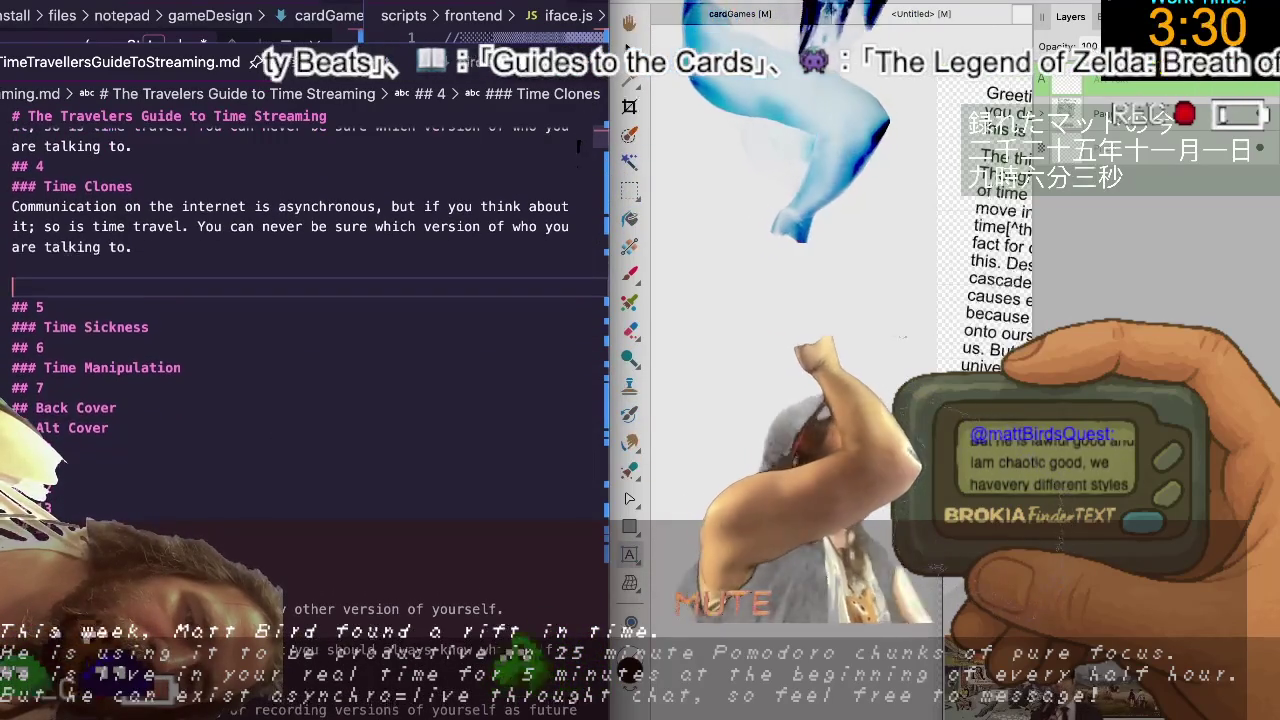
left_click(116, 408)
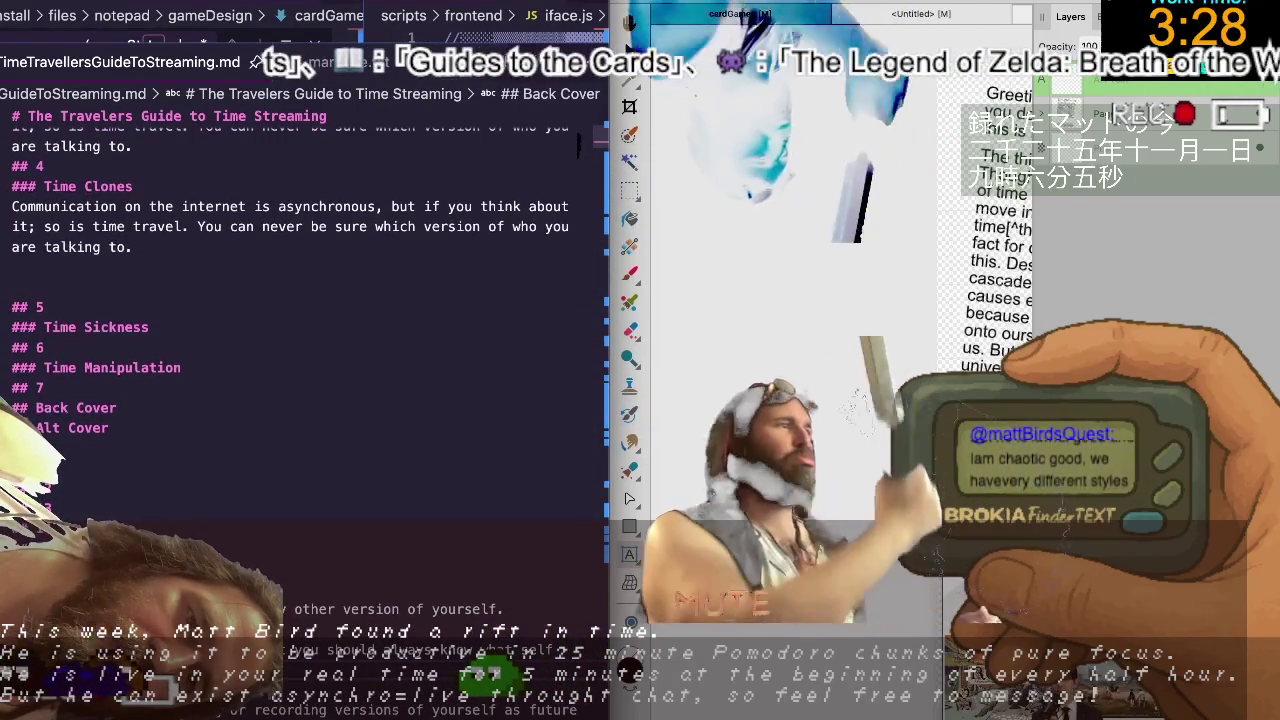
scroll(311, 442, "up", 3)
key("BackSpace")
key("ctrl+z")
key("ctrl+z")
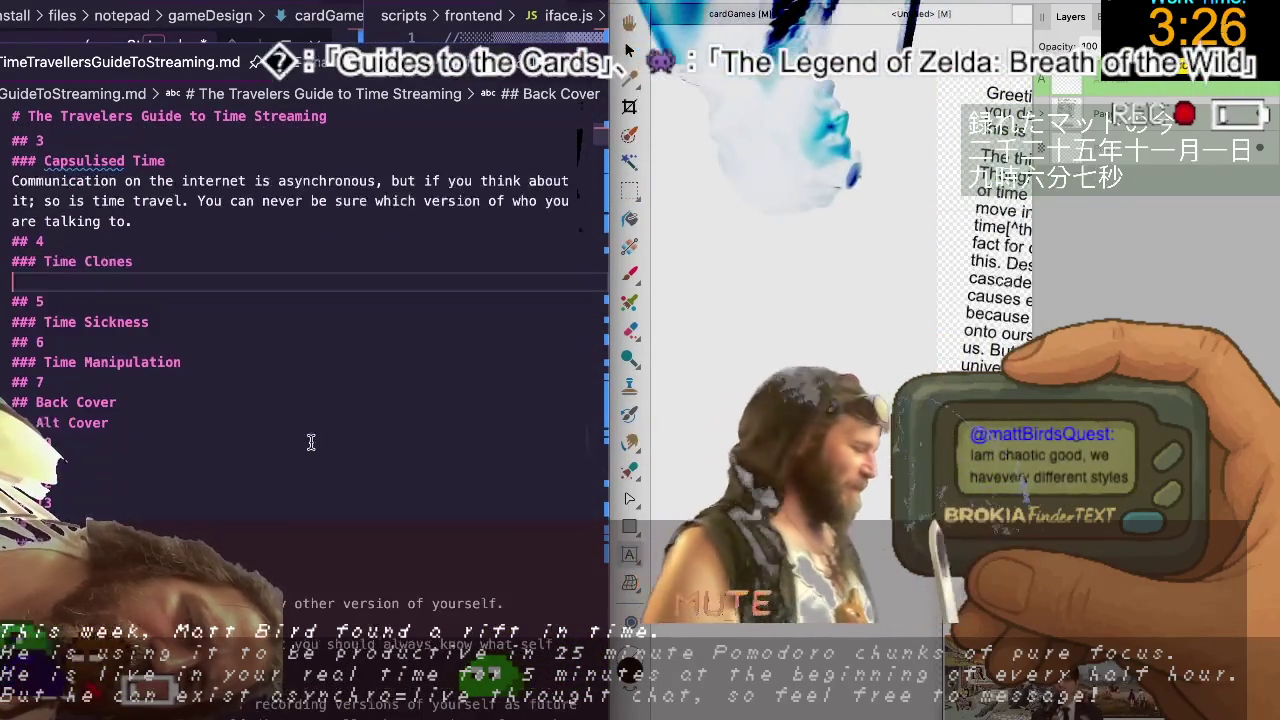
key("ctrl+z")
key("ctrl+z")
key("ctrl+z")
key("ctrl+z")
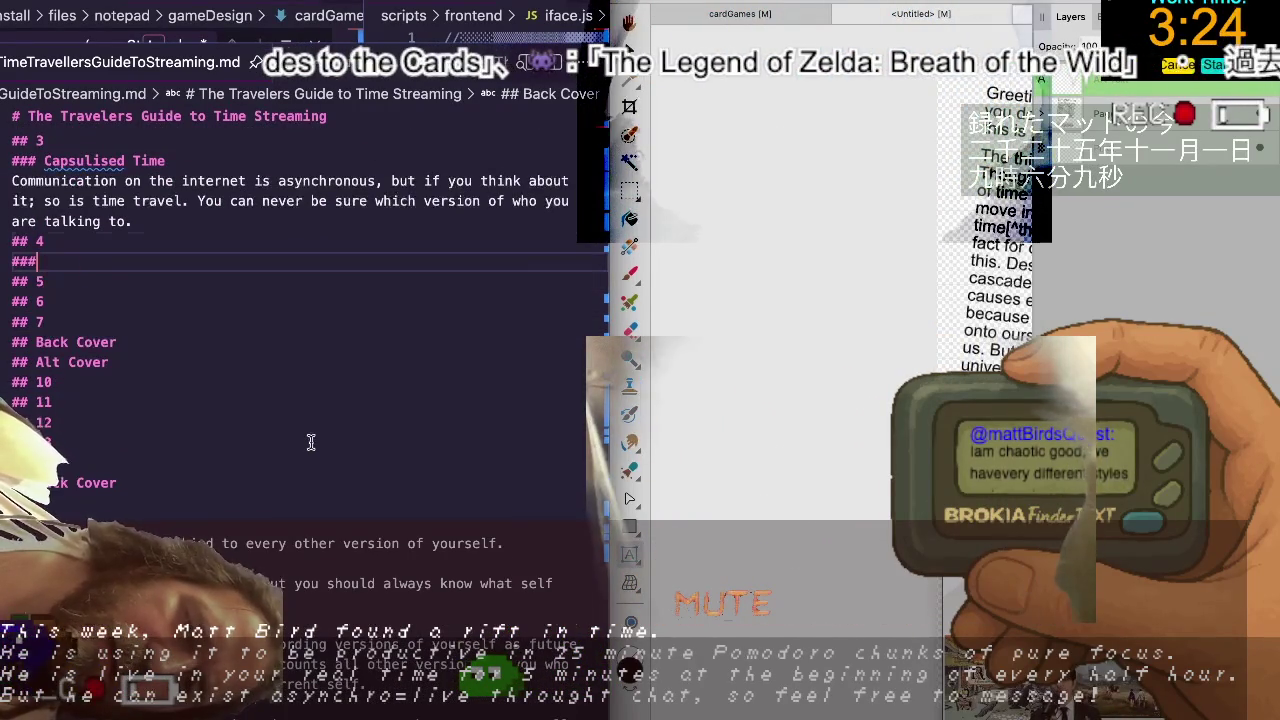
key("ctrl+z")
key("ctrl+z")
key("ctrl+z")
key("ctrl+z")
key("ctrl+z")
key("ctrl+z")
key("ctrl+shift+z")
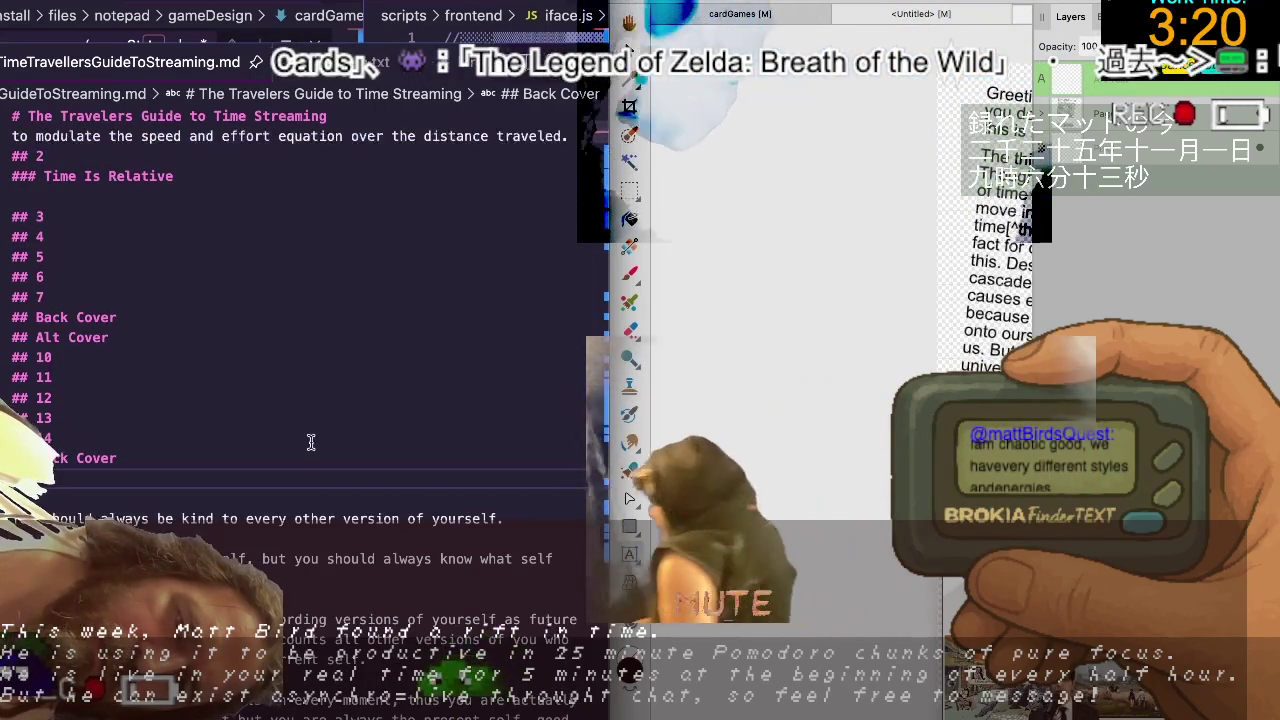
key("ctrl+shift+z")
key("ctrl+shift+z")
key("ctrl+shift+z")
key("ctrl+shift+z")
key("ctrl+shift+z")
key("ctrl+shift+z")
key("ctrl+shift+z")
key("ctrl+shift+z")
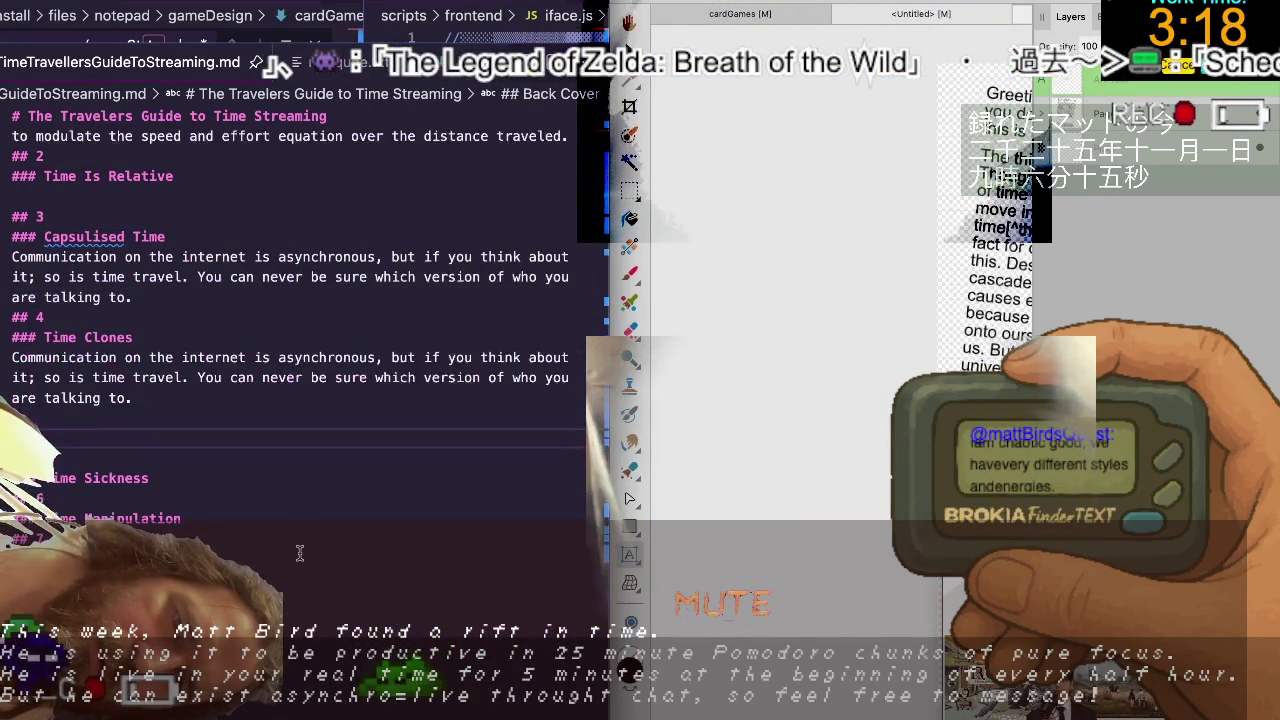
scroll(299, 555, "down", 3)
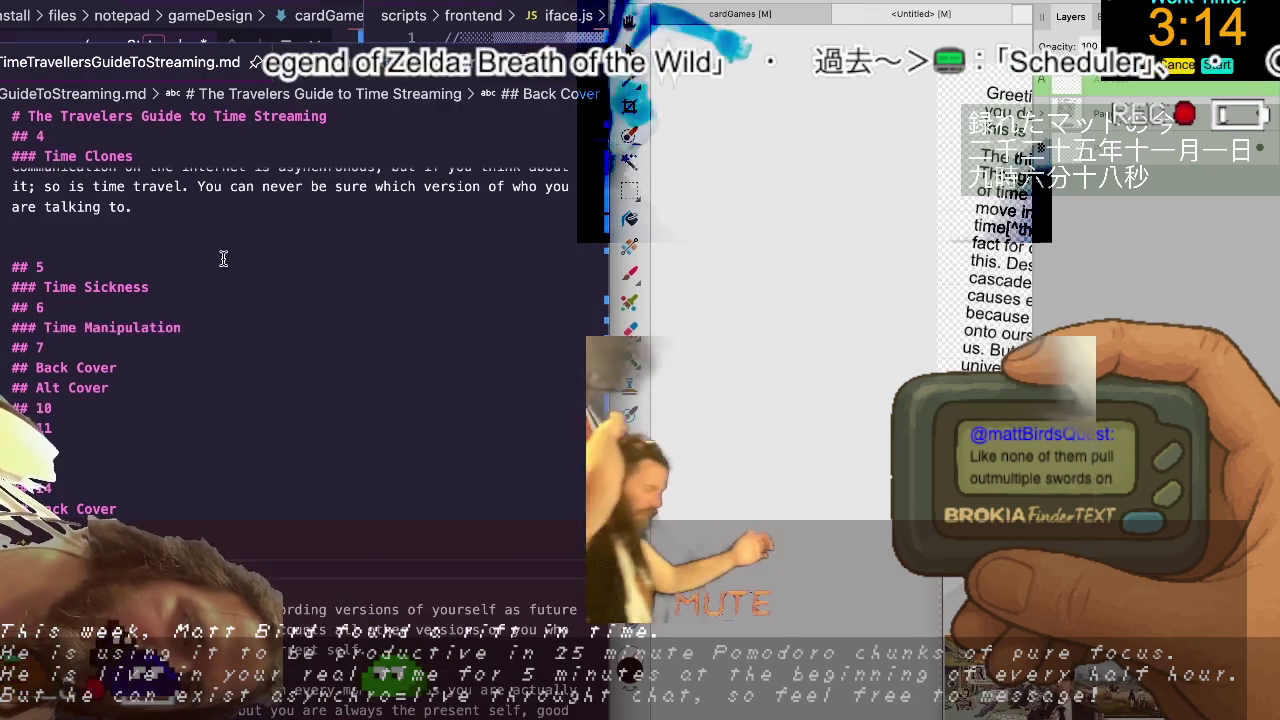
scroll(205, 320, "up", 2)
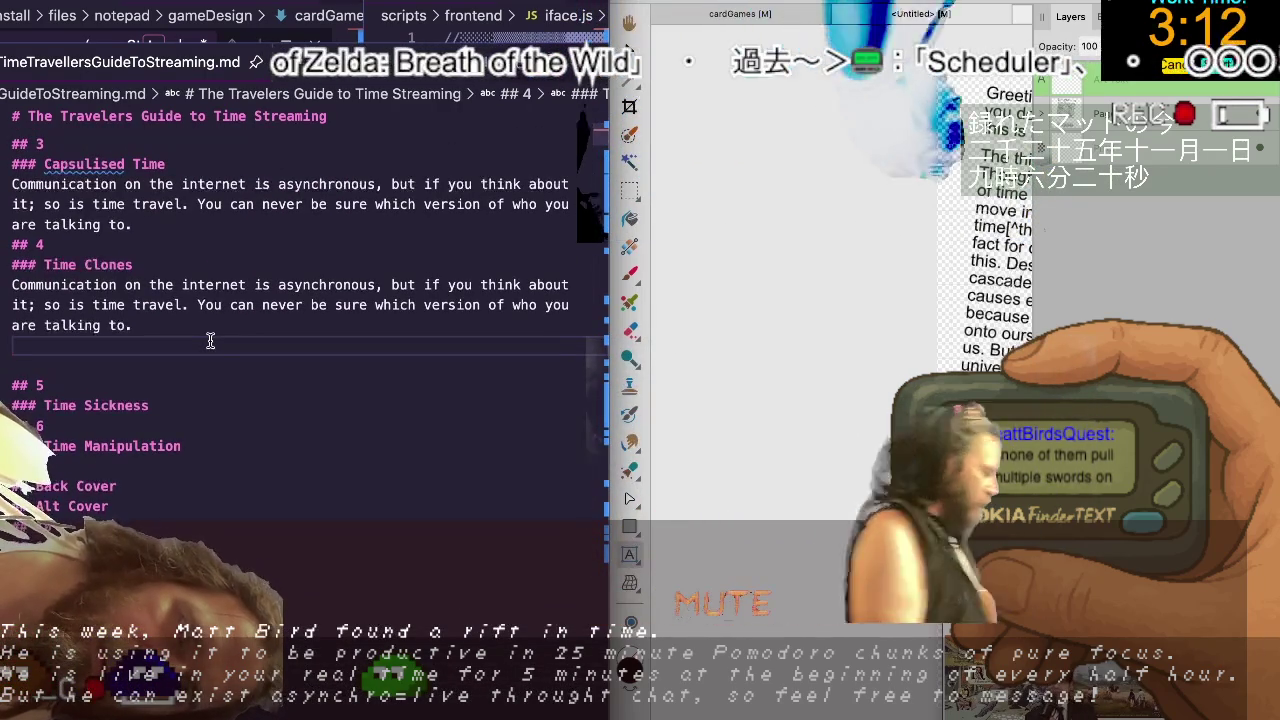
Replace the duplicated paragraph under Time Clones with the be-kind-to-yourself notes.
key("shift+Up")
key("shift+Up")
key("shift+Up")
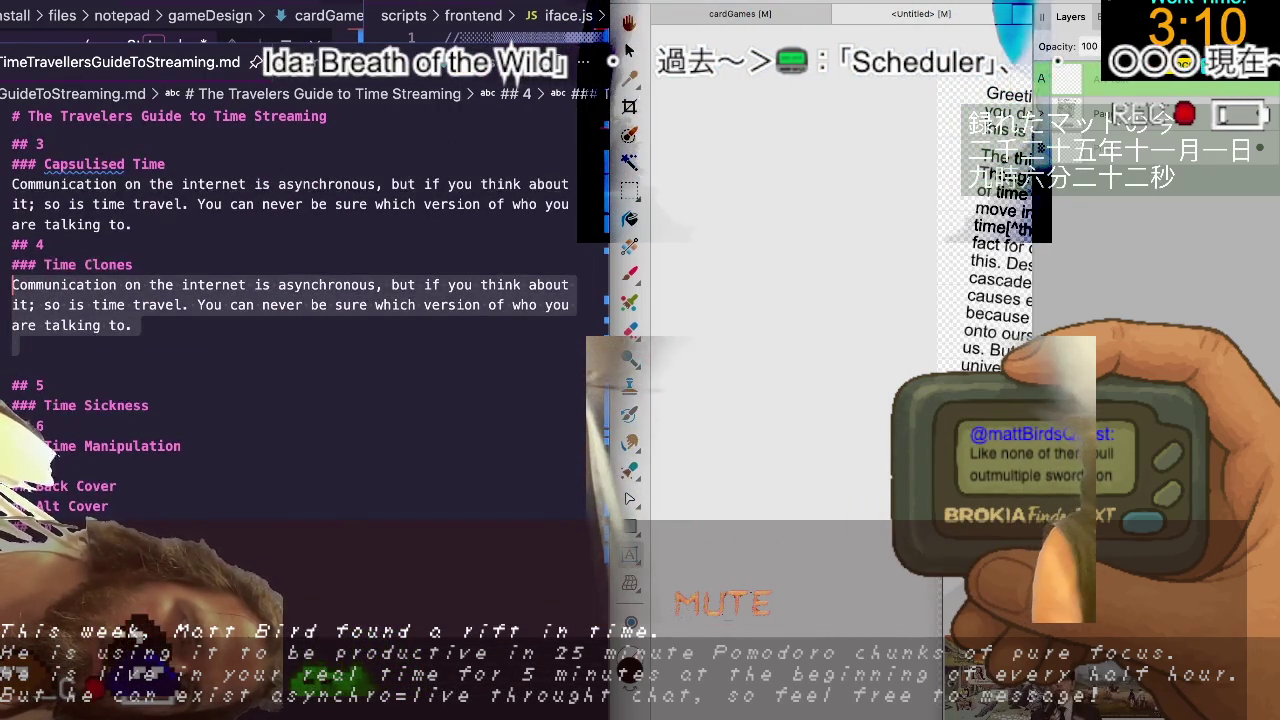
type("You should always be kind to every other version of yourself.  It's okay to talk to yourself, but you should always know what self you are talking to.")
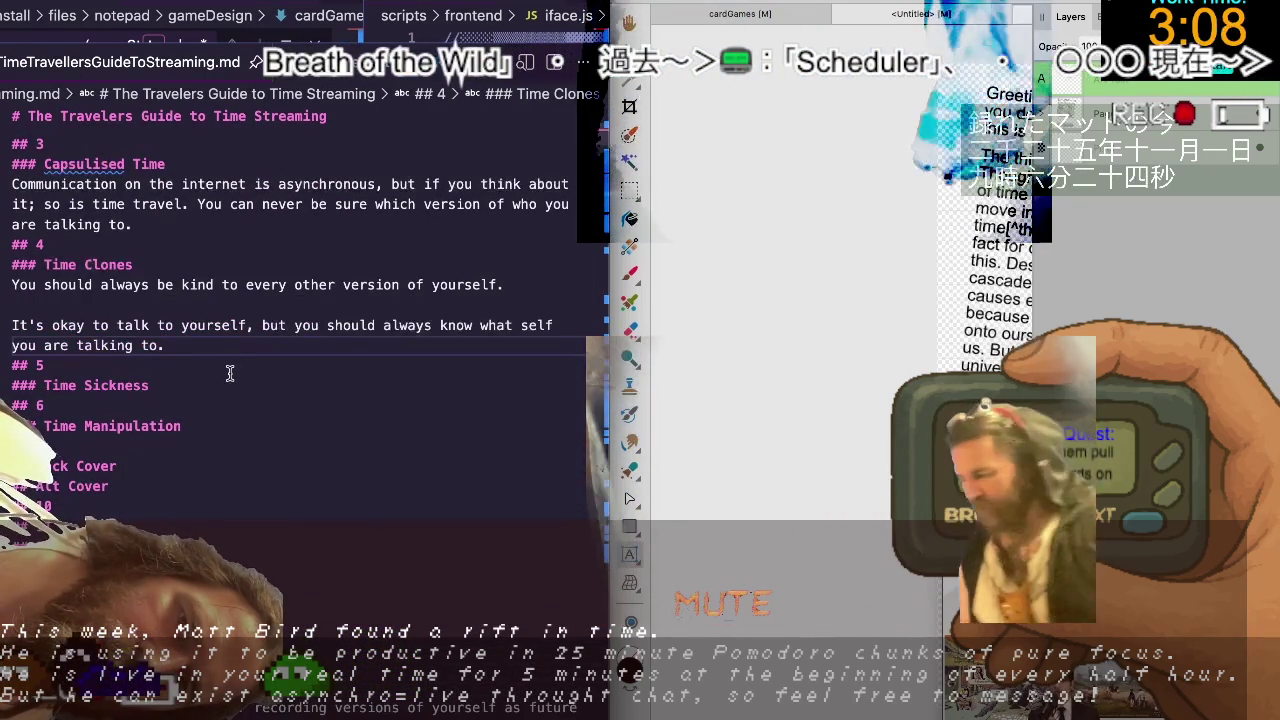
scroll(228, 392, "down", 2)
scroll(228, 392, "down", 2)
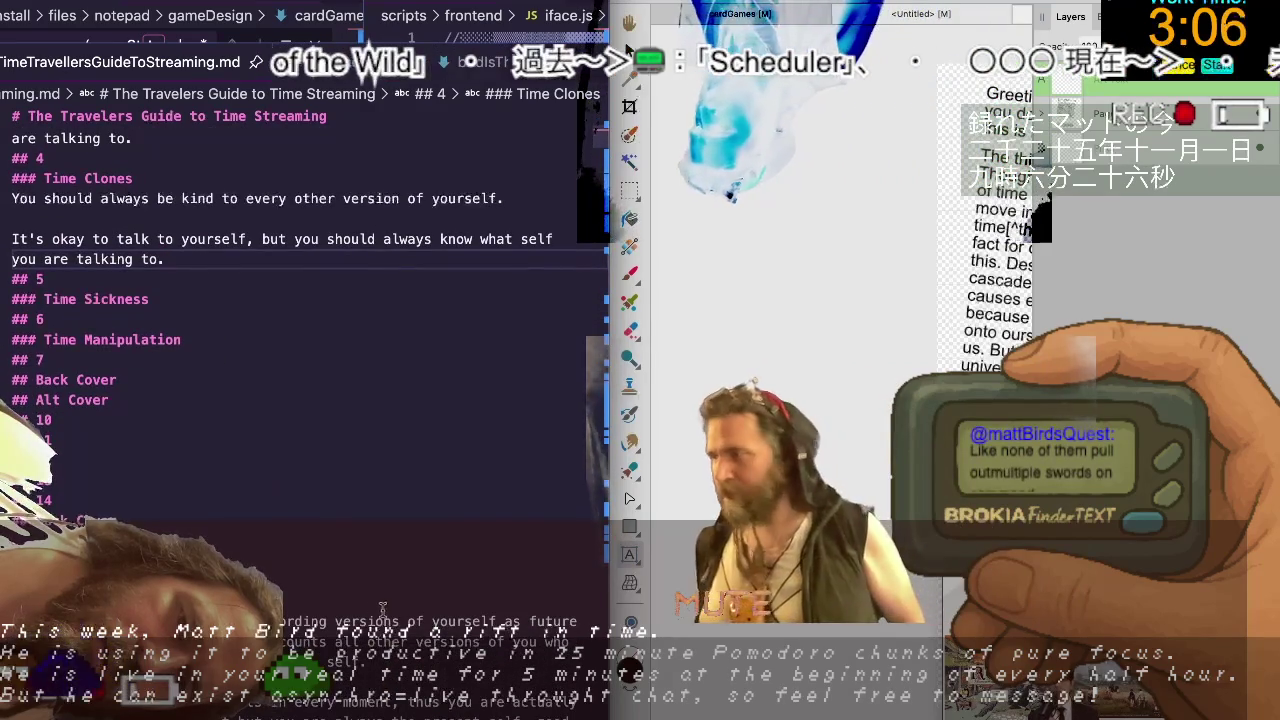
Paste the recording-versions paragraph on a new line under the Time Clones heading.
left_click(228, 370)
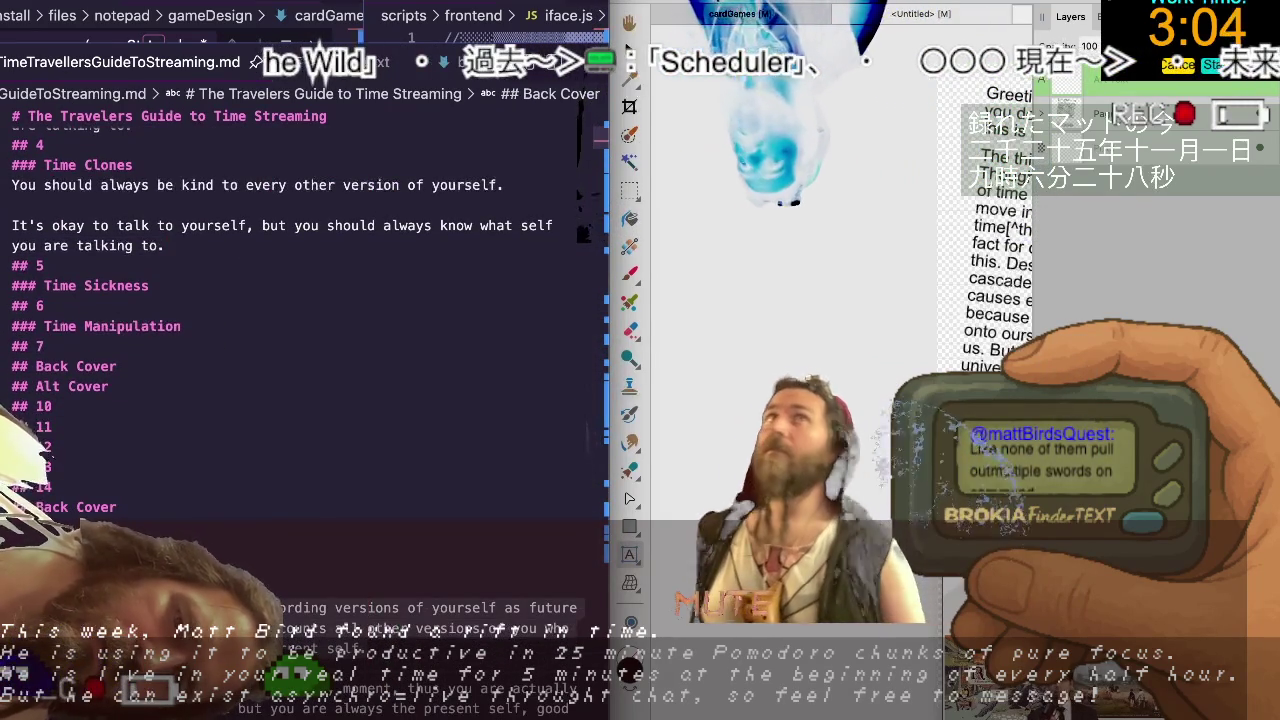
scroll(259, 208, "up", 2)
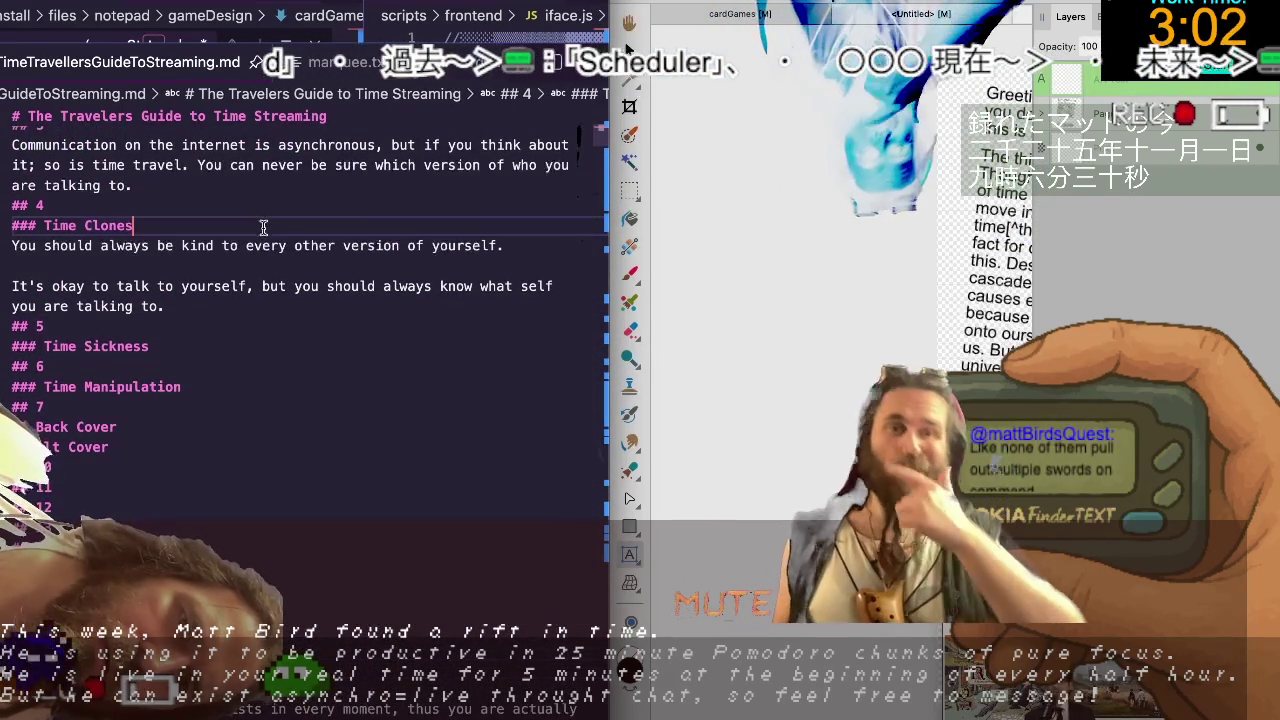
left_click(259, 225)
key("Return")
type("Referring to the streaming or recording versions of yourself as future and past versions of yourself discounts all other versions of you who may be past or present to your current self.")
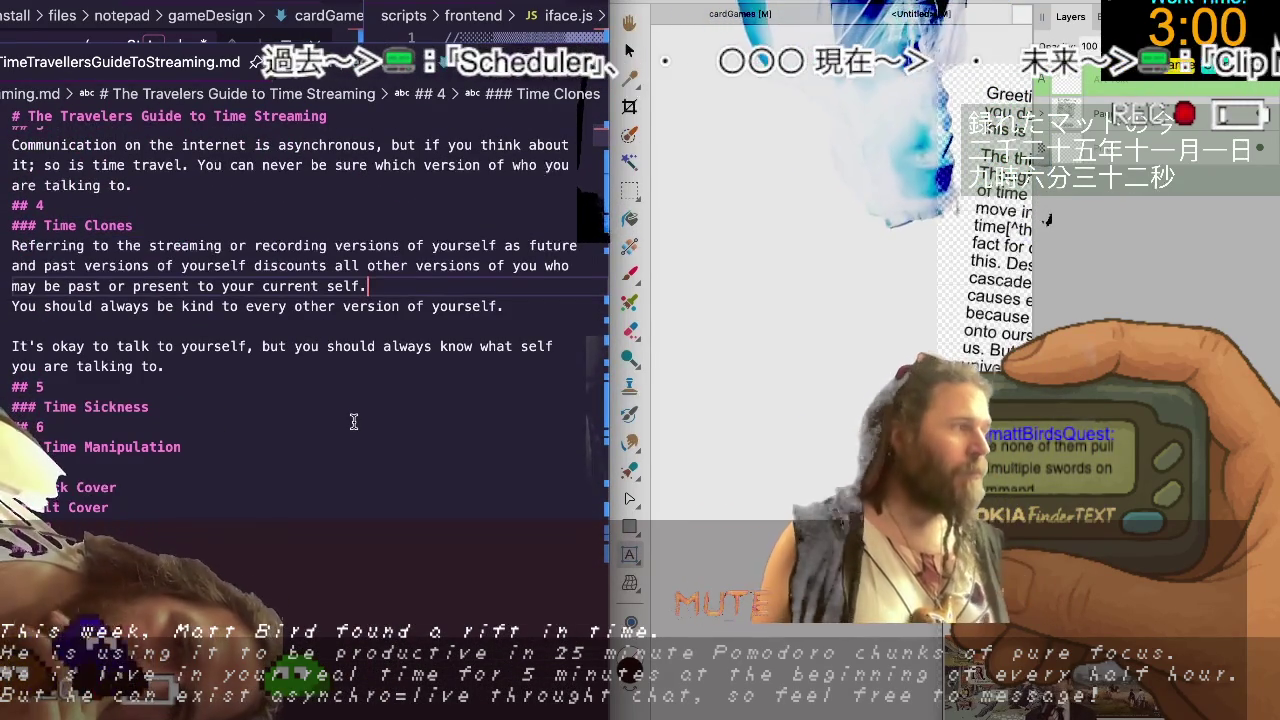
Select and delete the 'For you are a being' paragraph below Back Cover.
scroll(355, 420, "down", 1)
scroll(353, 421, "down", 5)
scroll(353, 421, "down", 3)
left_click(342, 467)
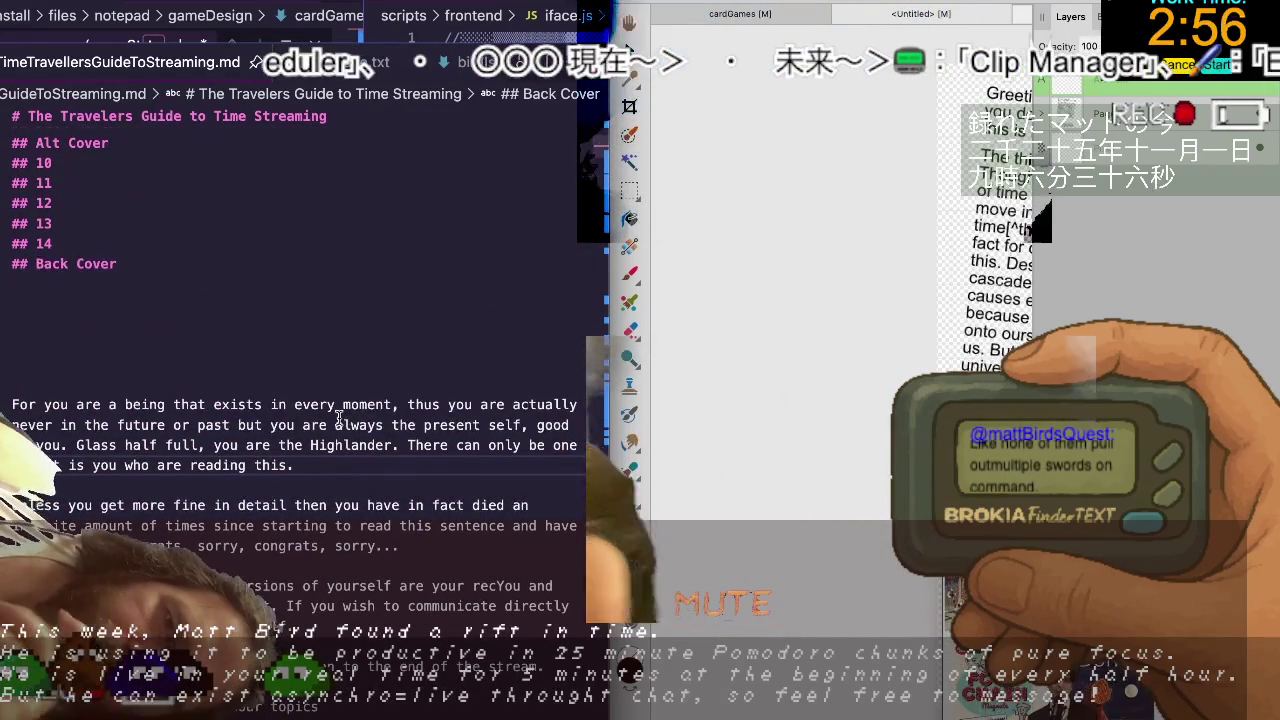
left_click(344, 409, "shift")
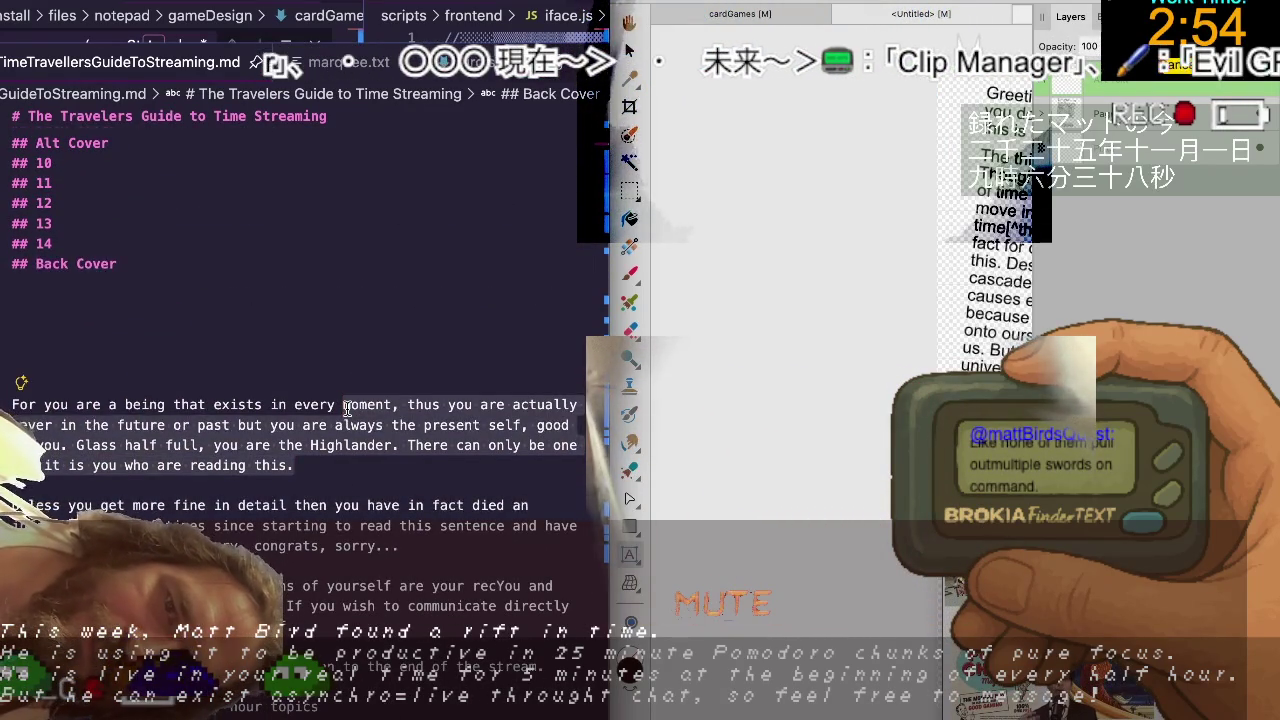
key("BackSpace")
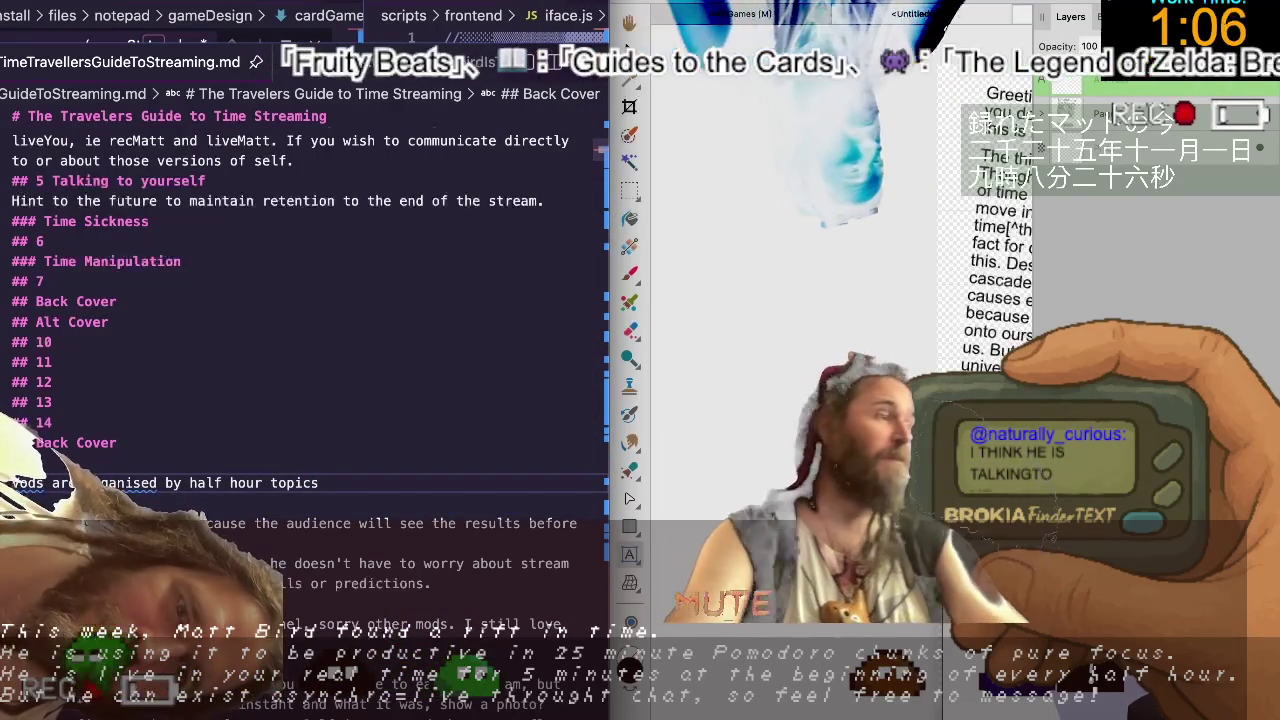
Capitalise 'Vods' and review the lower part of the guide.
type("V")
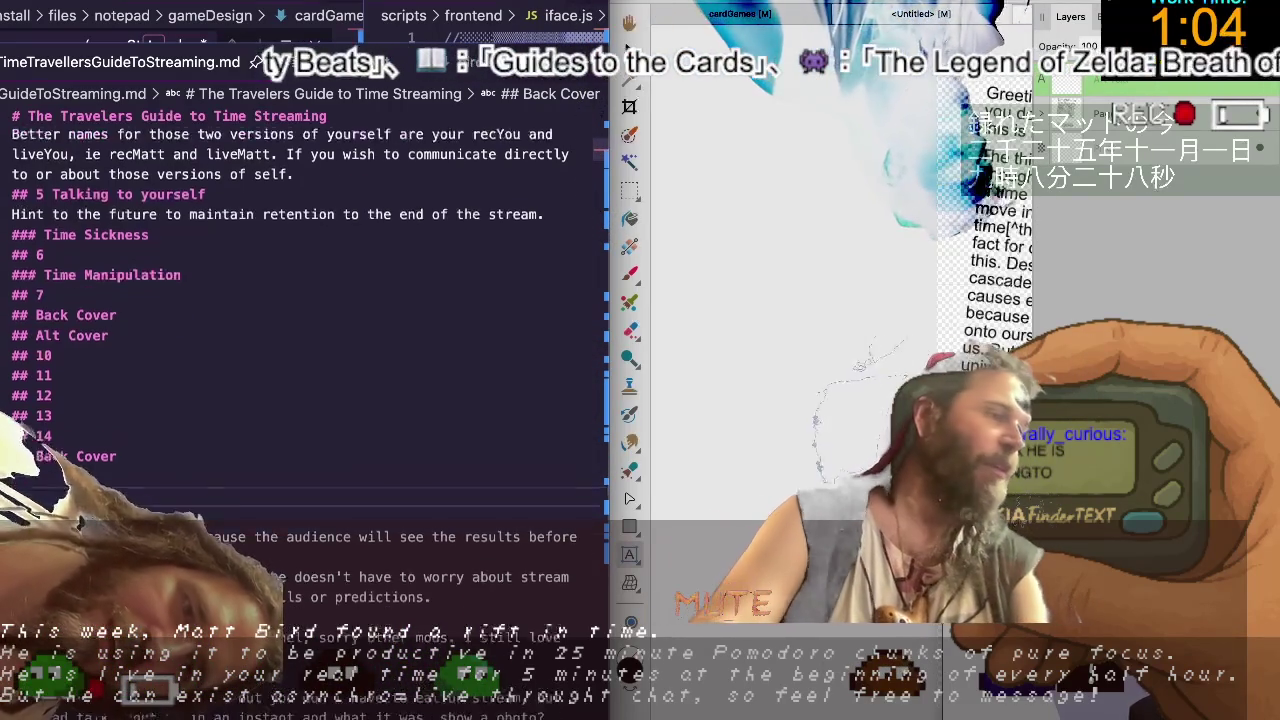
scroll(300, 350, "up", 5)
scroll(300, 330, "up", 3)
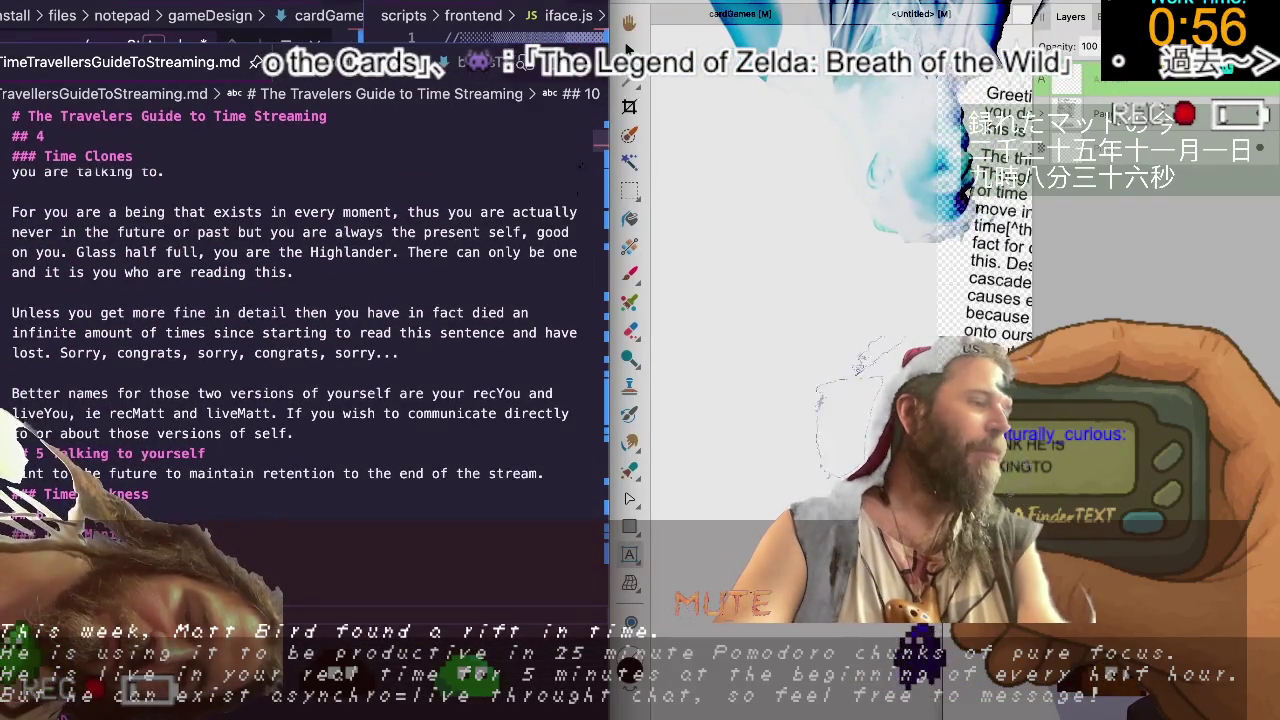
scroll(300, 330, "down", 1)
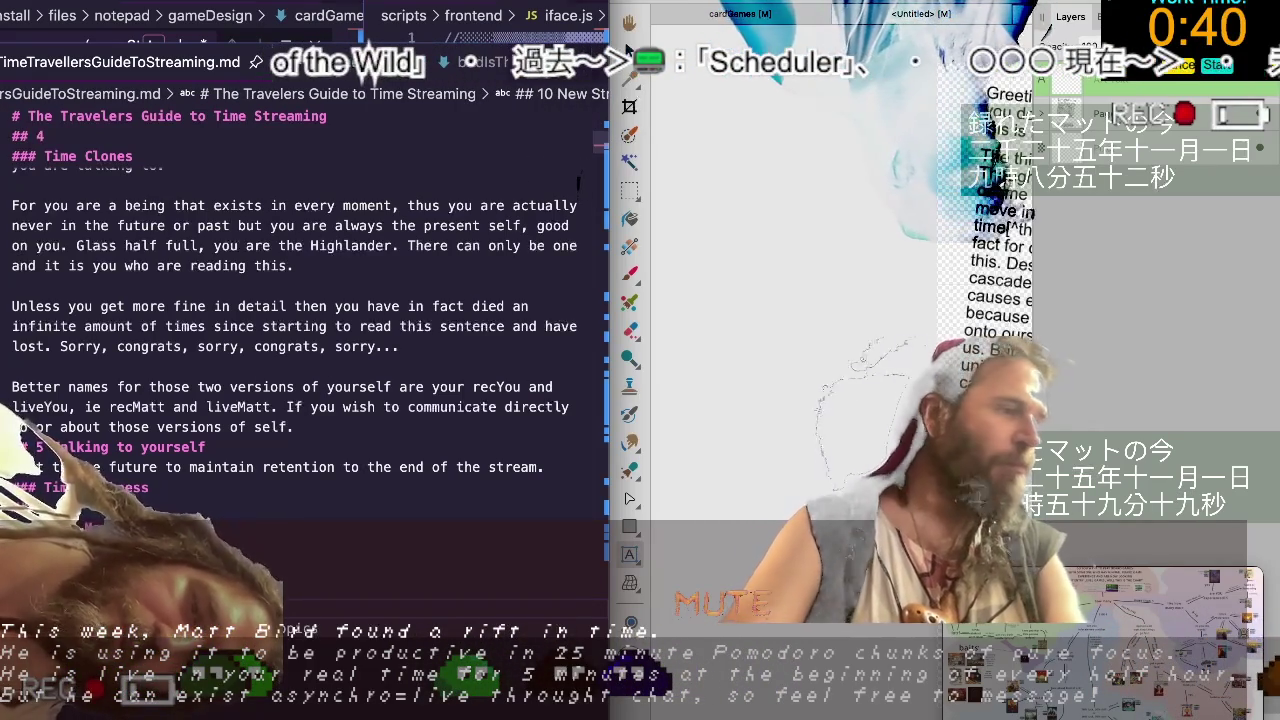
scroll(305, 400, "down", 2)
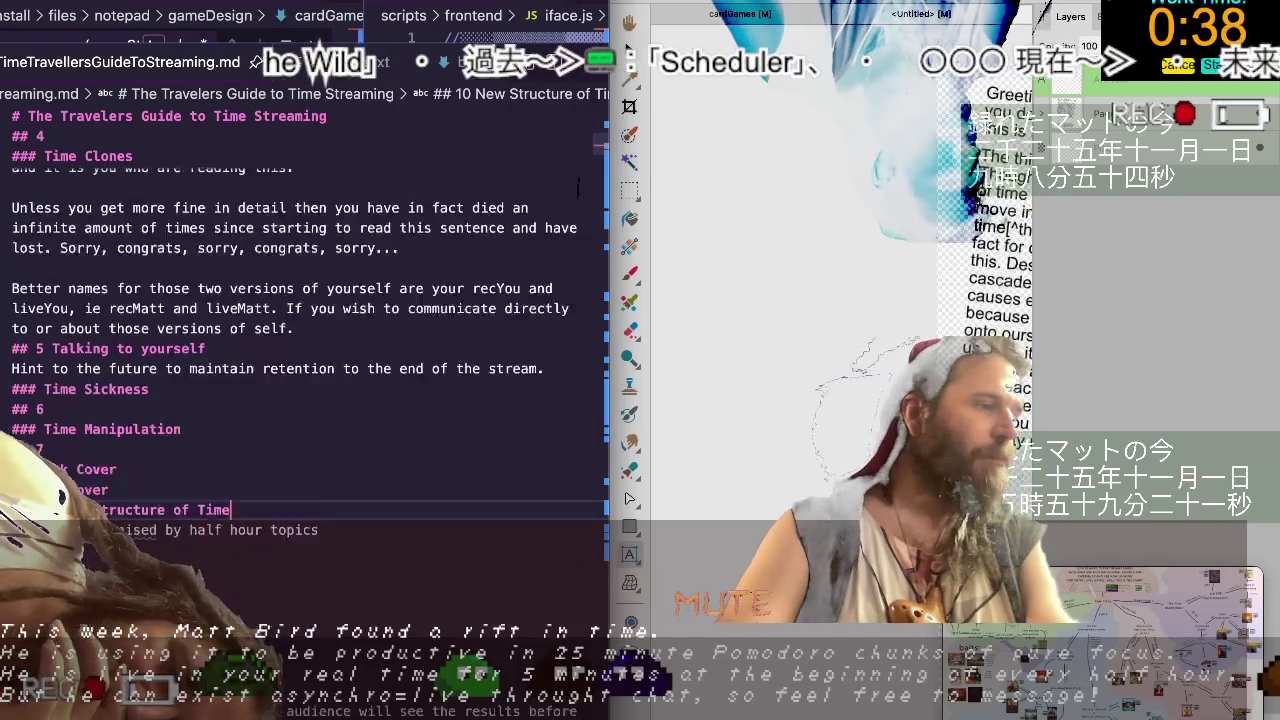
scroll(305, 400, "down", 2)
scroll(305, 400, "down", 1)
scroll(578, 190, "down", 1)
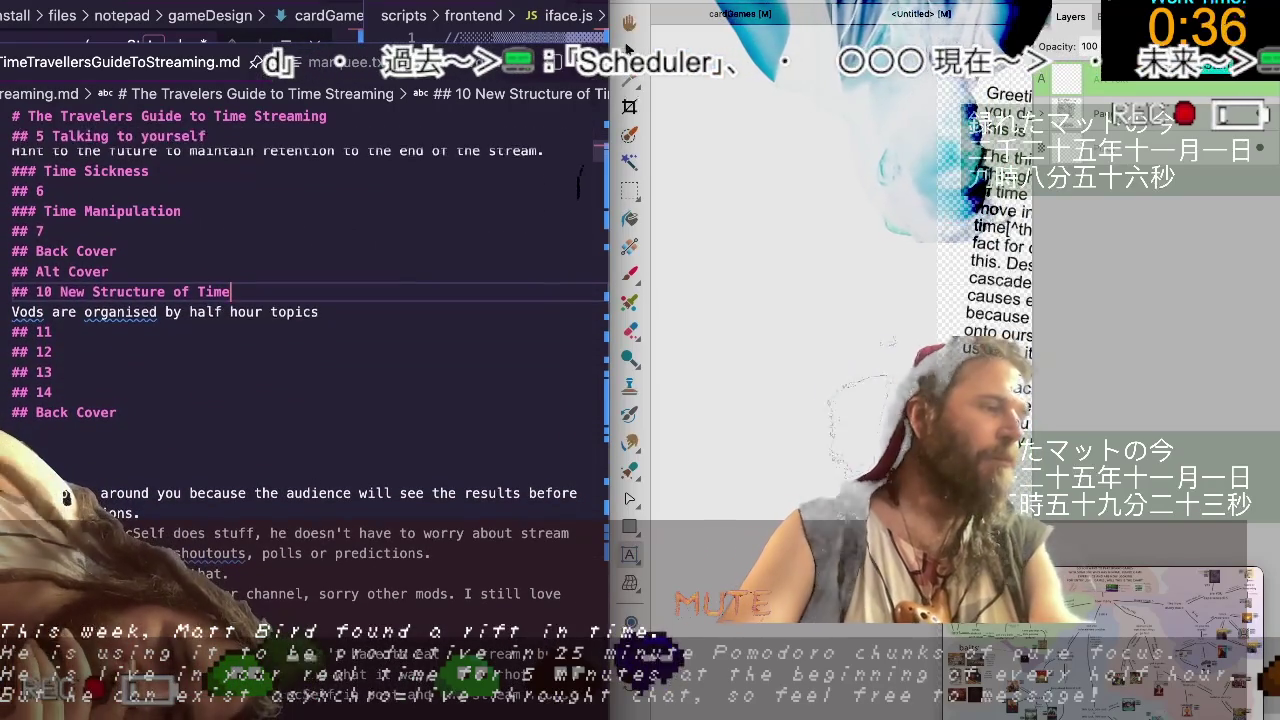
scroll(578, 185, "down", 1)
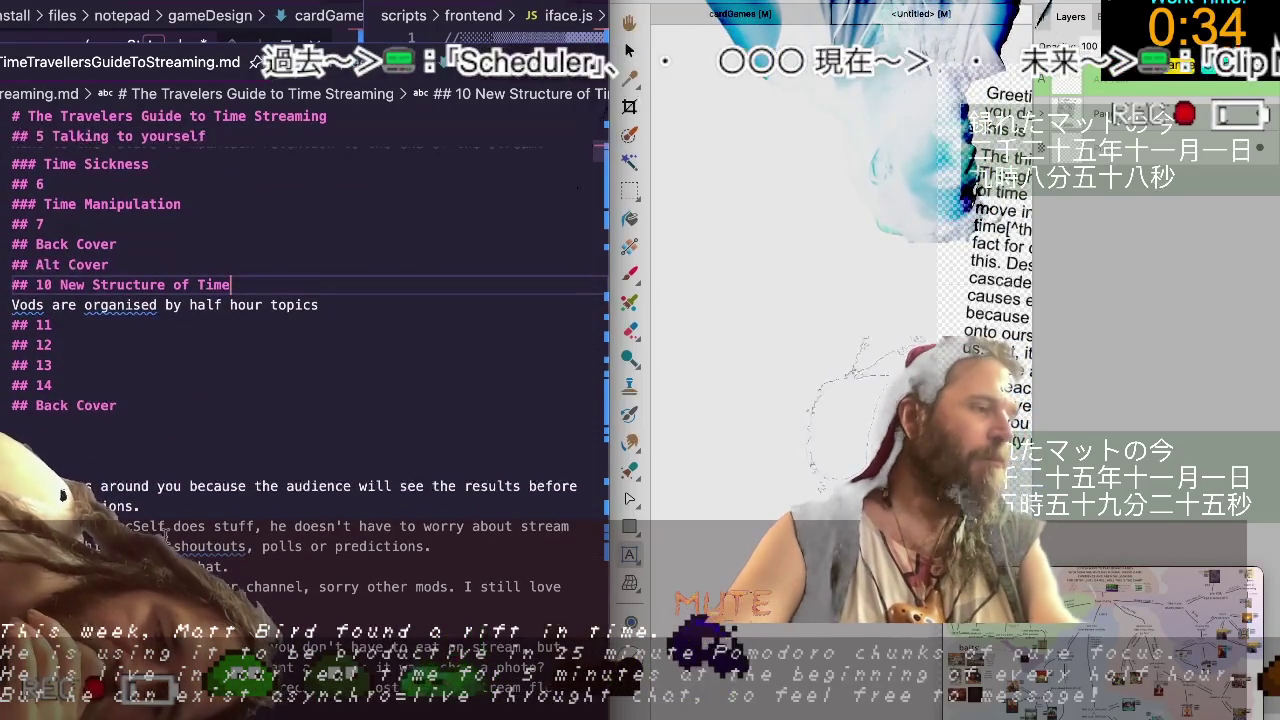
Revisit the text below Back Cover, then place the cursor in the Time Clones heading.
left_click(190, 506)
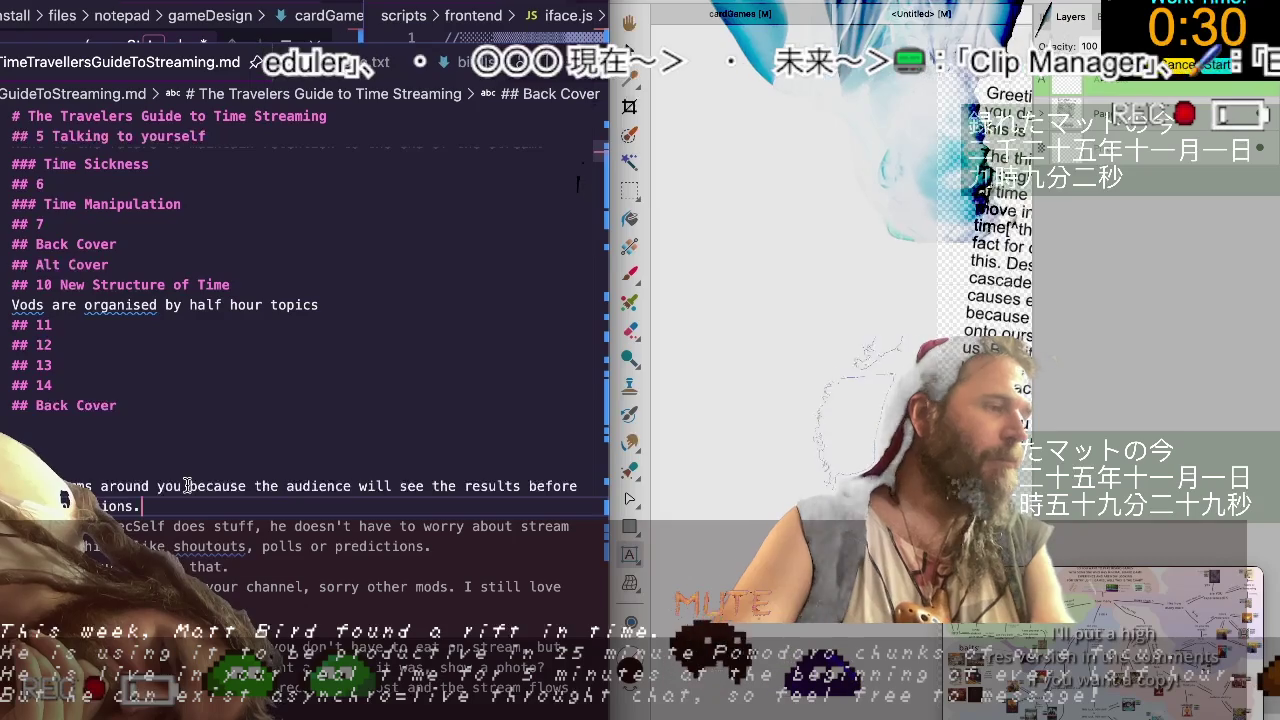
scroll(187, 486, "up", 2)
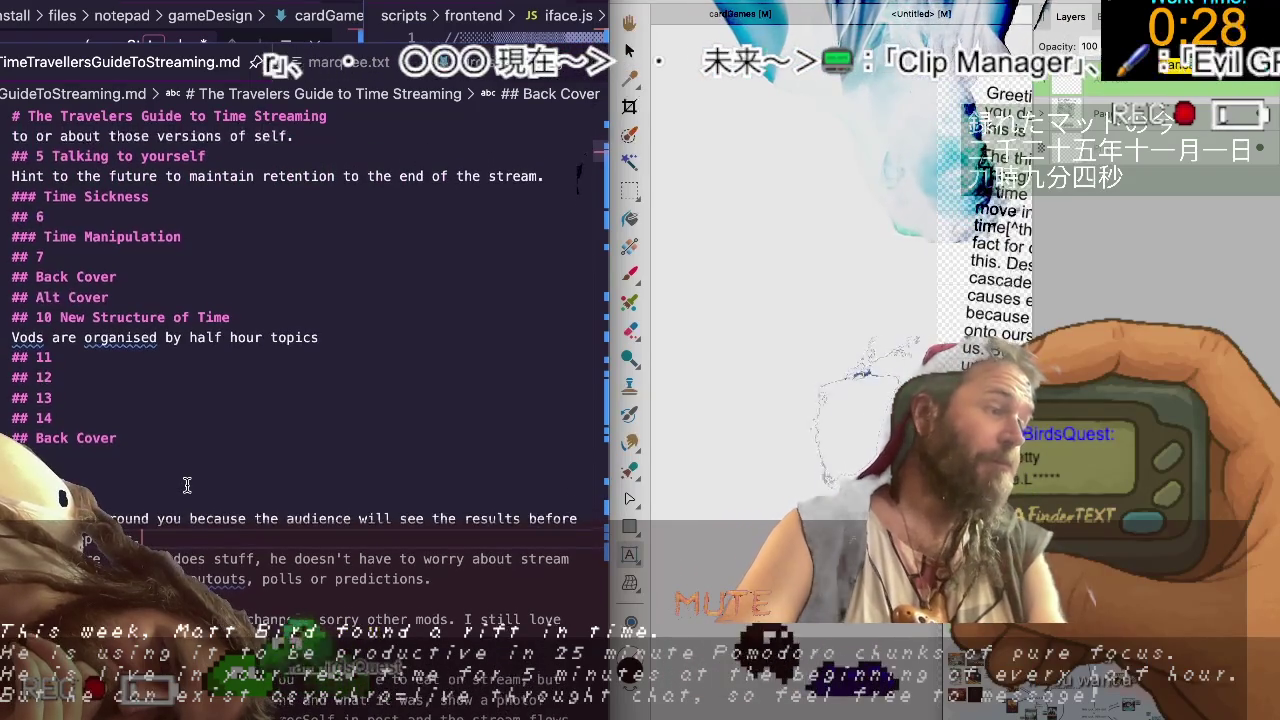
scroll(187, 486, "down", 1)
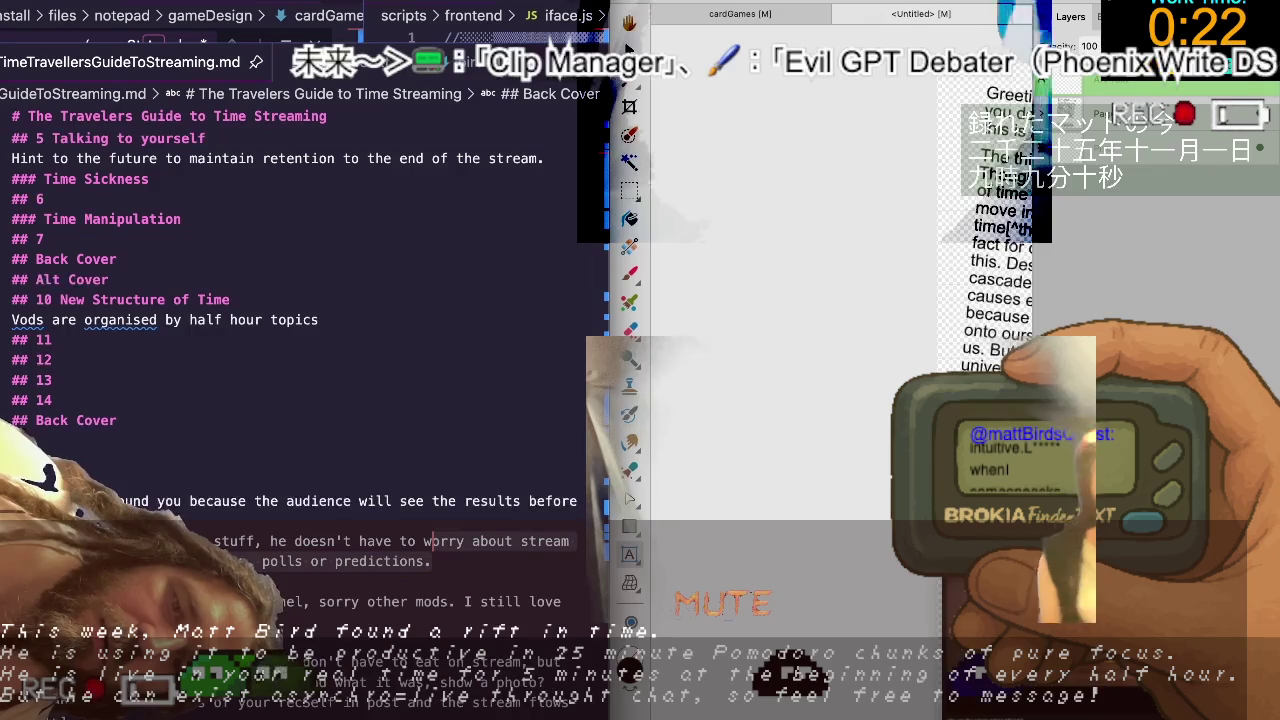
scroll(489, 563, "up", 5)
scroll(489, 563, "up", 2)
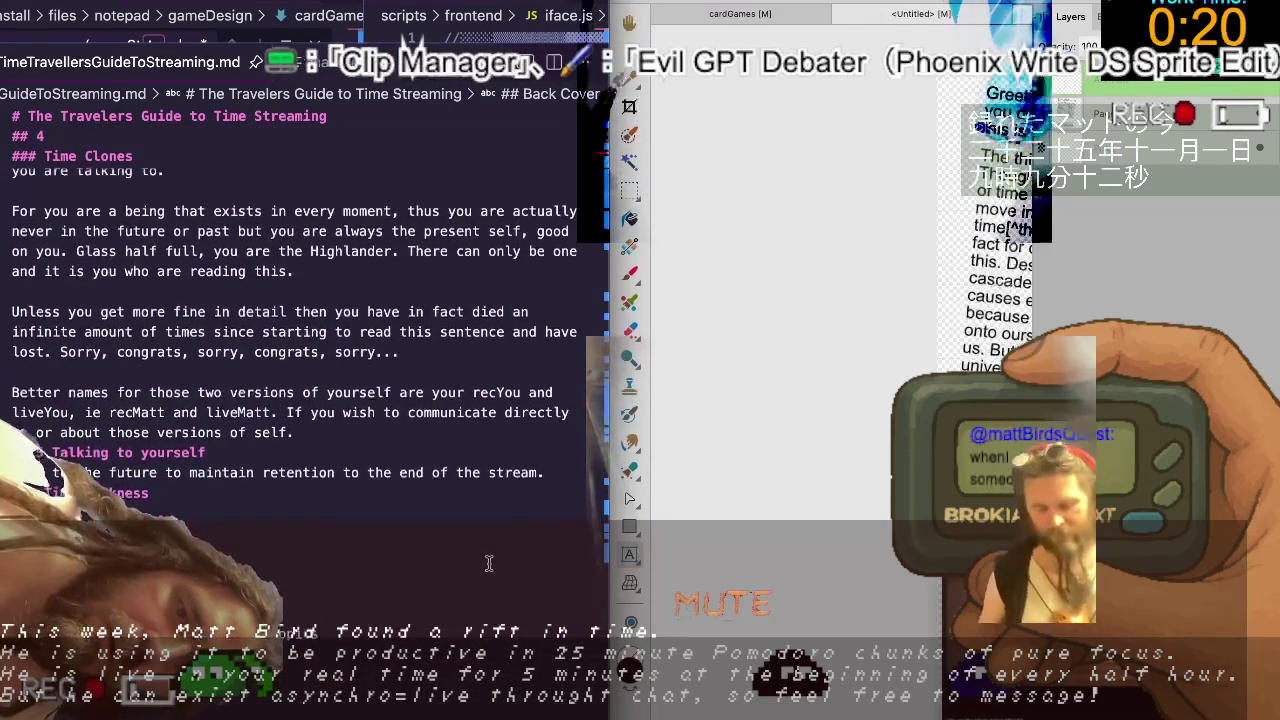
scroll(320, 480, "up", 3)
scroll(160, 408, "up", 2)
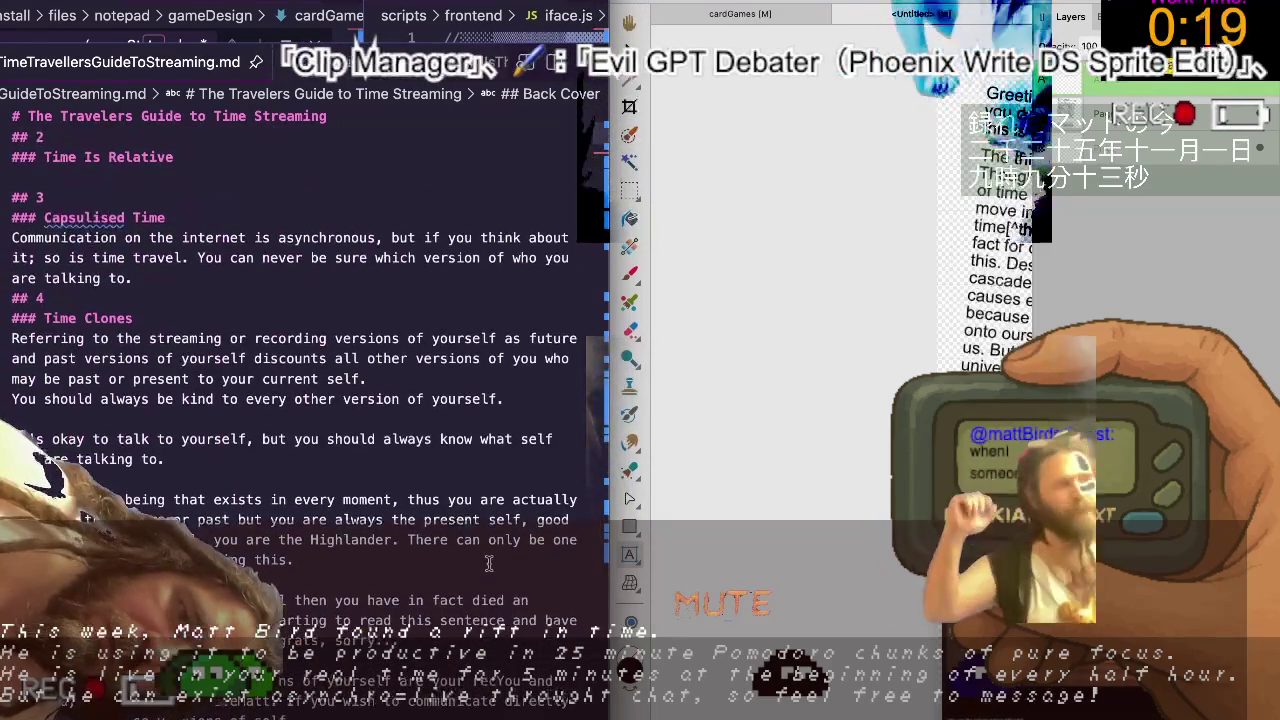
left_click(79, 318)
Retype the section 4 heading as 'The Four States of Self', fixing typos and capitalisation.
key("alt+BackSpace")
key("alt+BackSpace")
type("Tth")
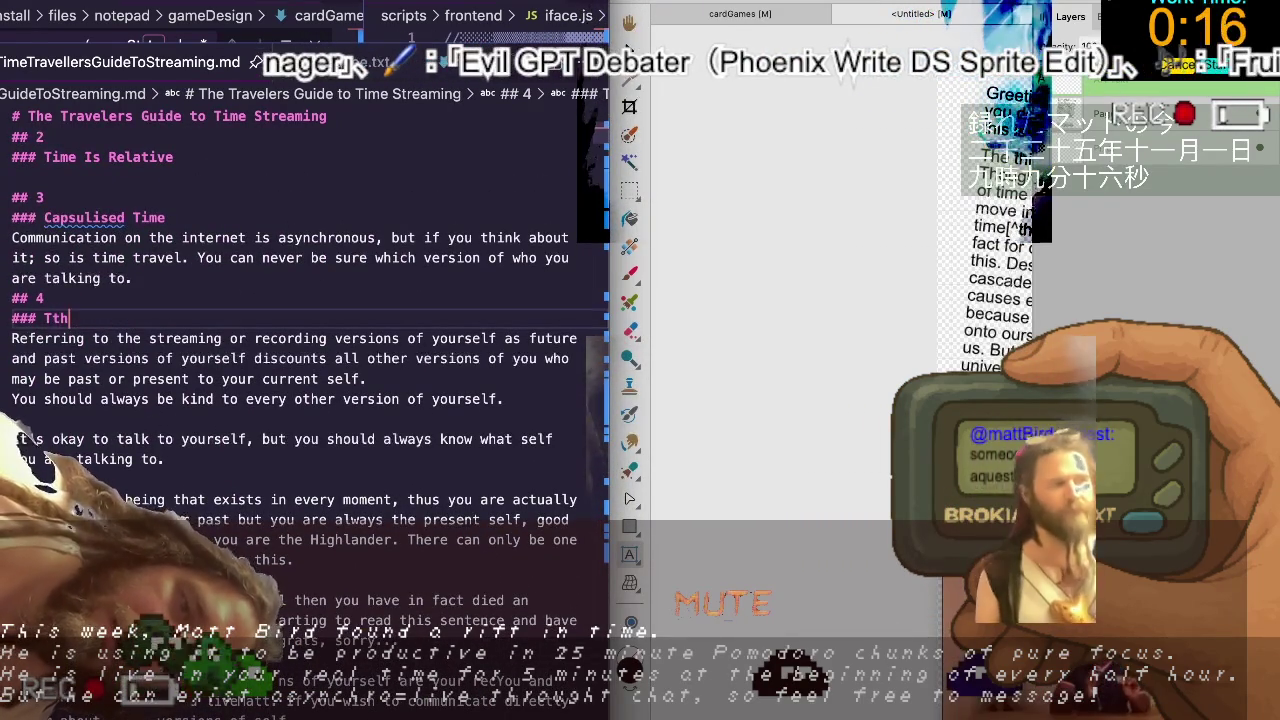
key("BackSpace")
key("BackSpace")
type("he ")
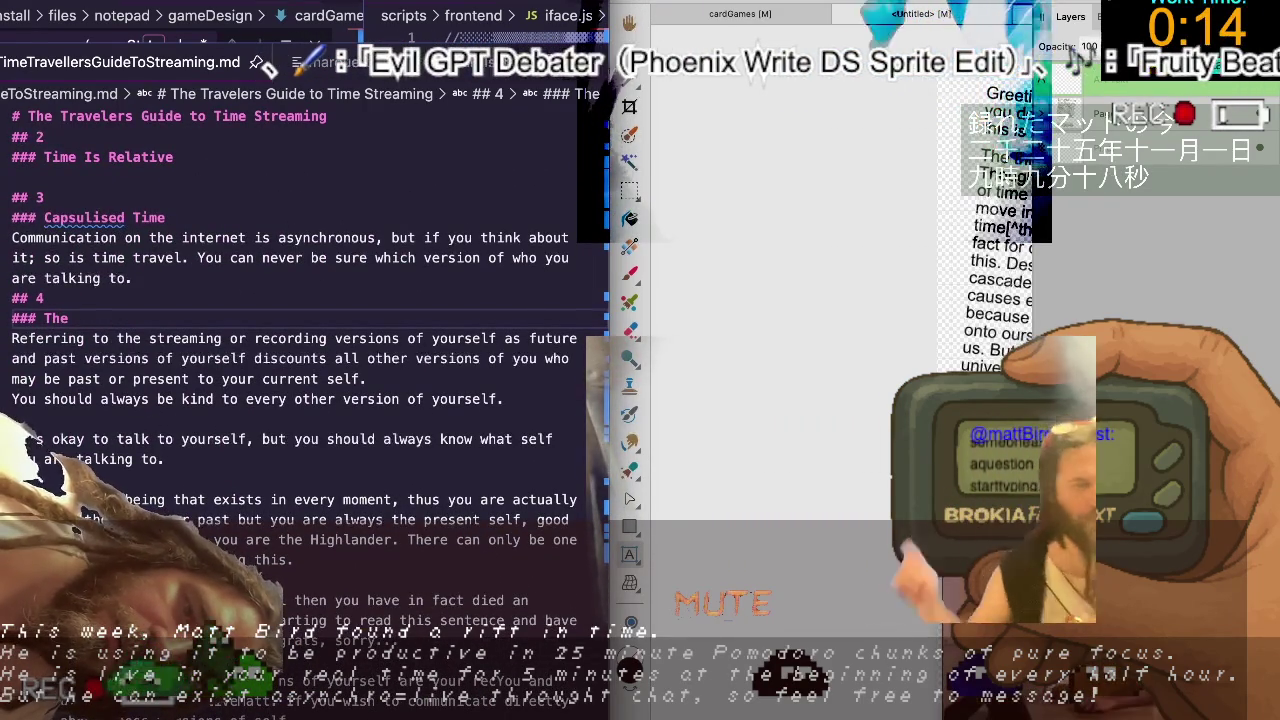
type("f")
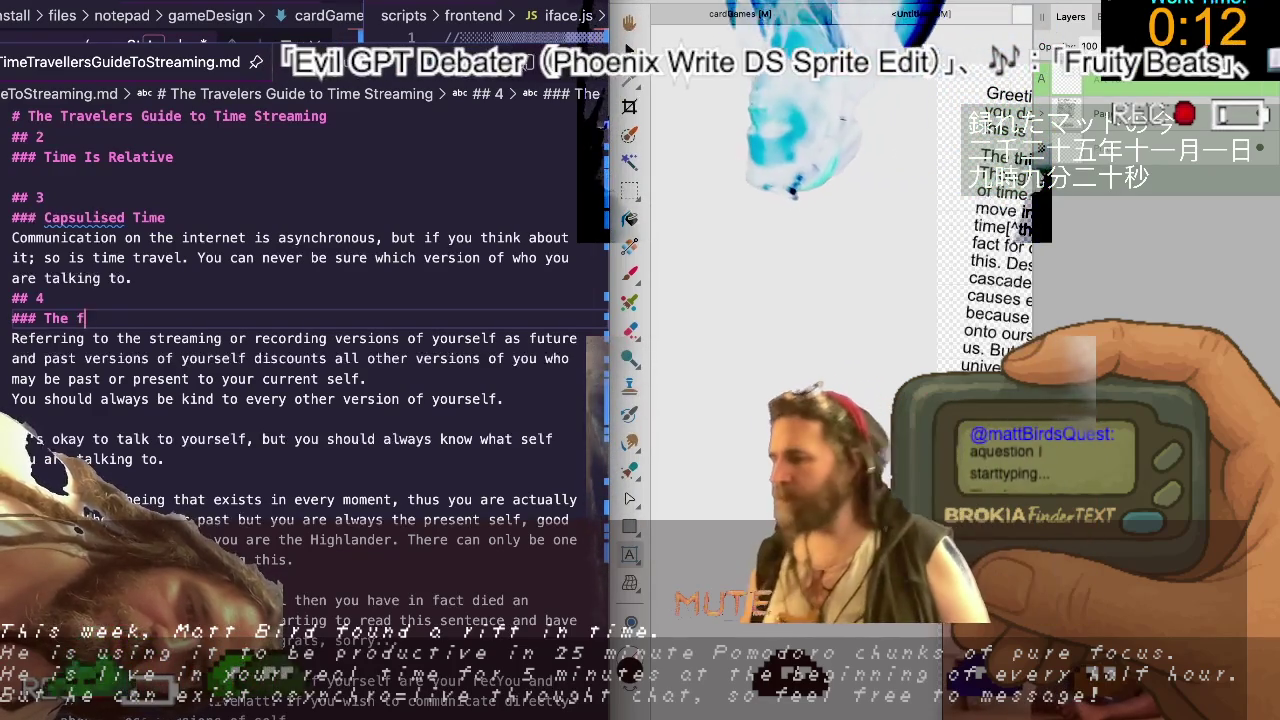
type("our s")
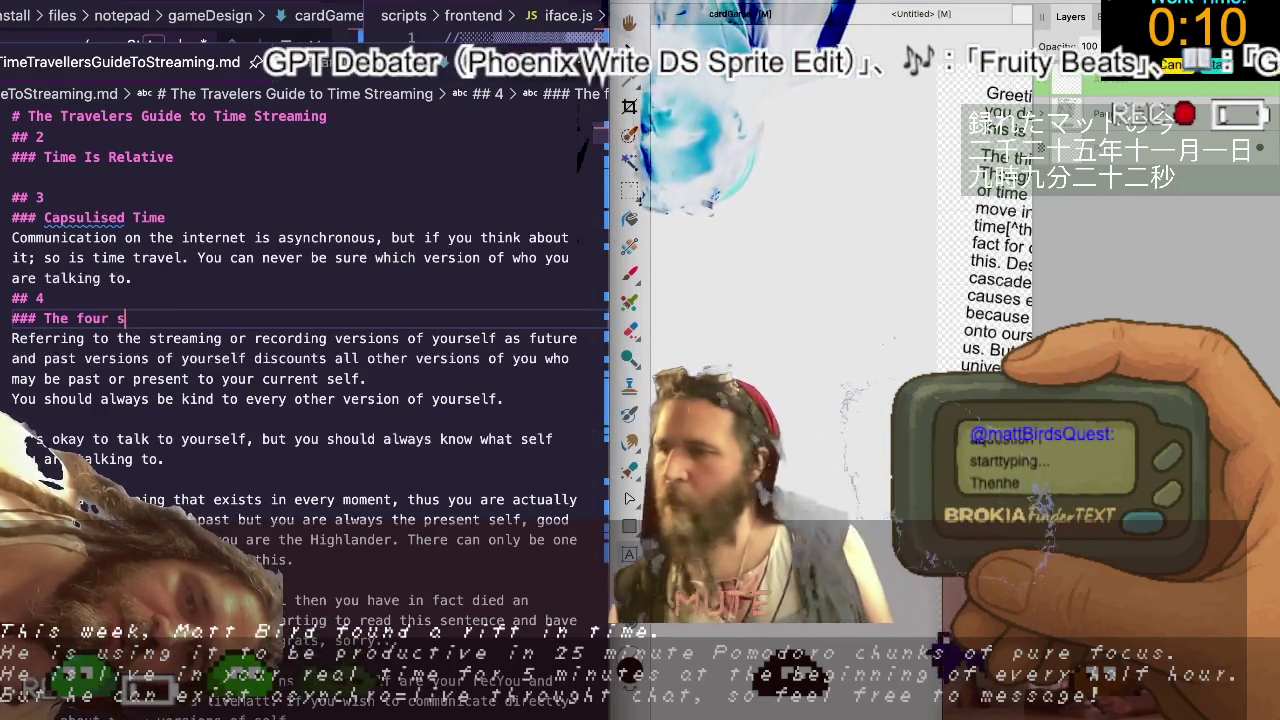
type("tates of self")
key("ctrl+shift+Left")
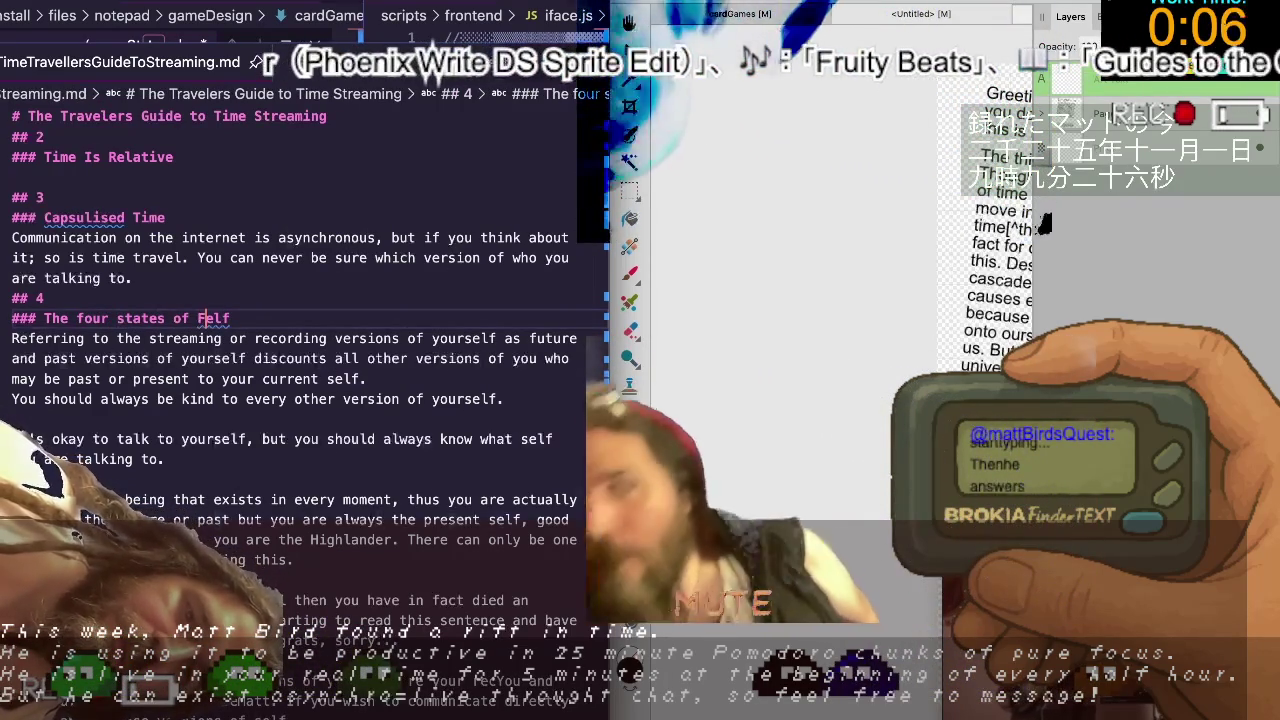
type("Felf")
key("ctrl+shift+Left")
type("Self")
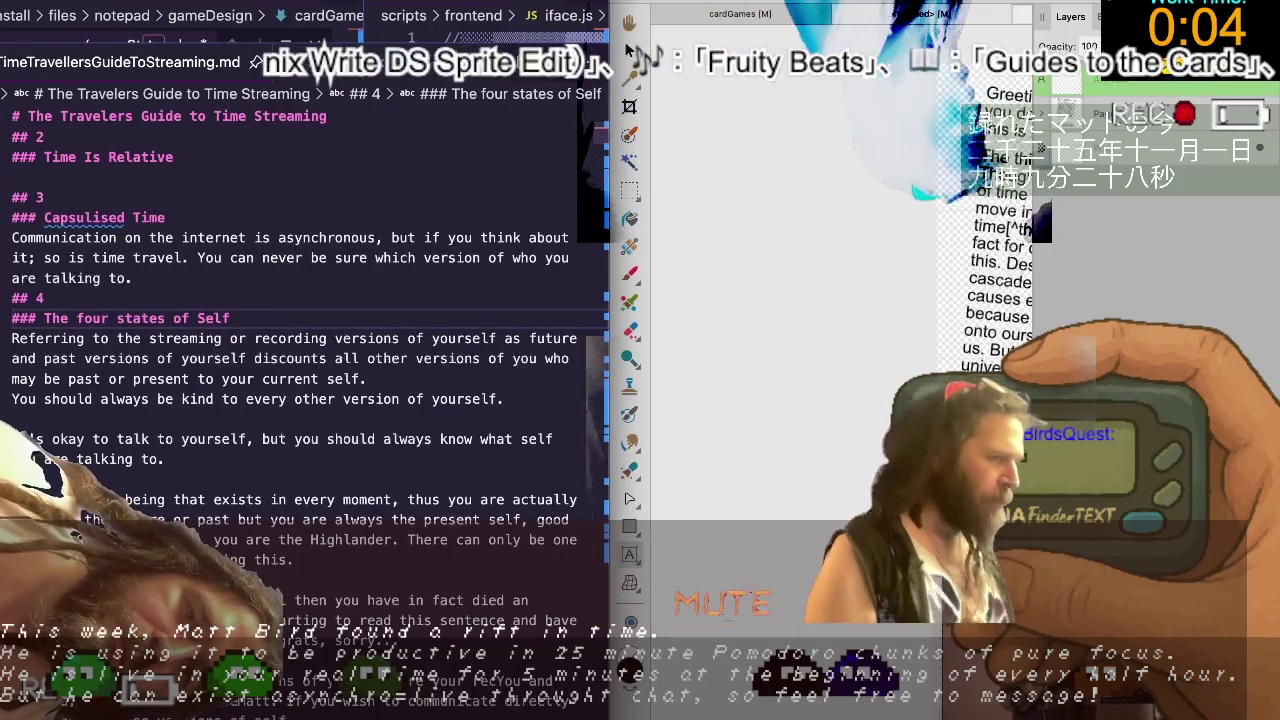
key("Delete")
type("S")
key("ctrl+Left")
key("Delete")
type("F")
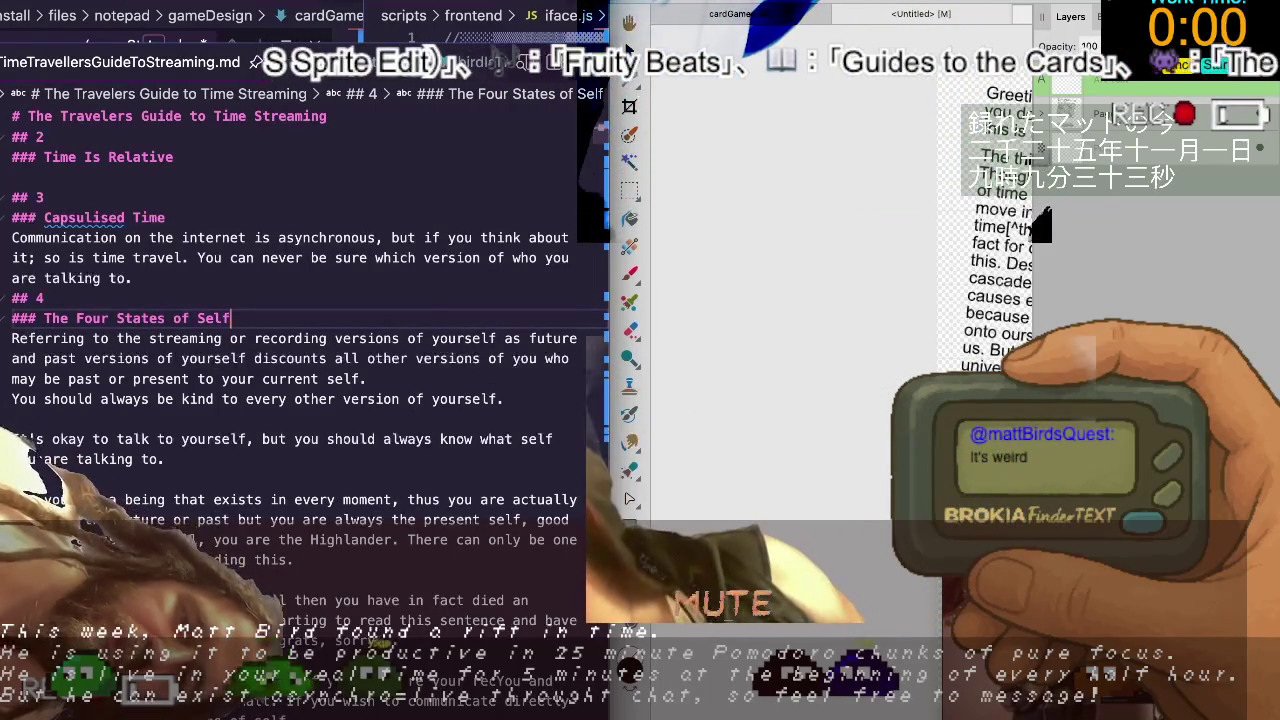
key("End")
Scroll down the guide, then bring Google Chrome with the Strudel REPL to the front.
scroll(300, 400, "down", 2)
scroll(300, 350, "down", 1)
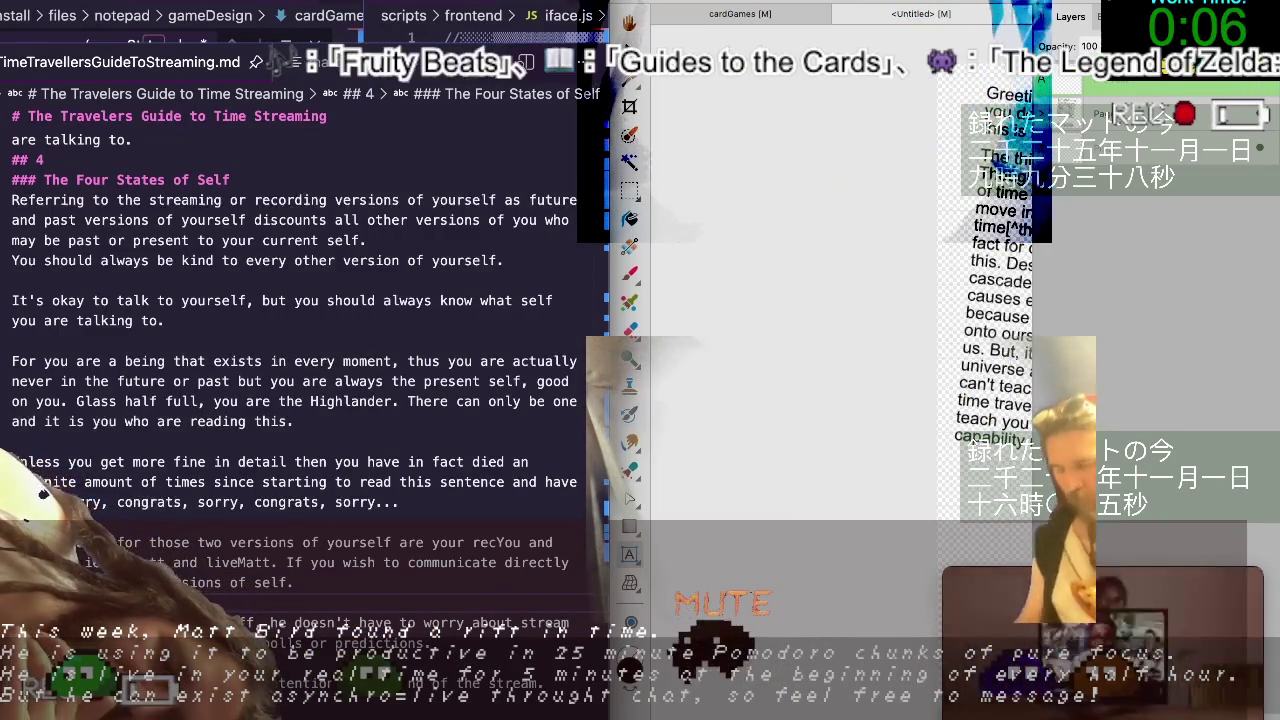
scroll(300, 350, "down", 3)
scroll(300, 350, "down", 3)
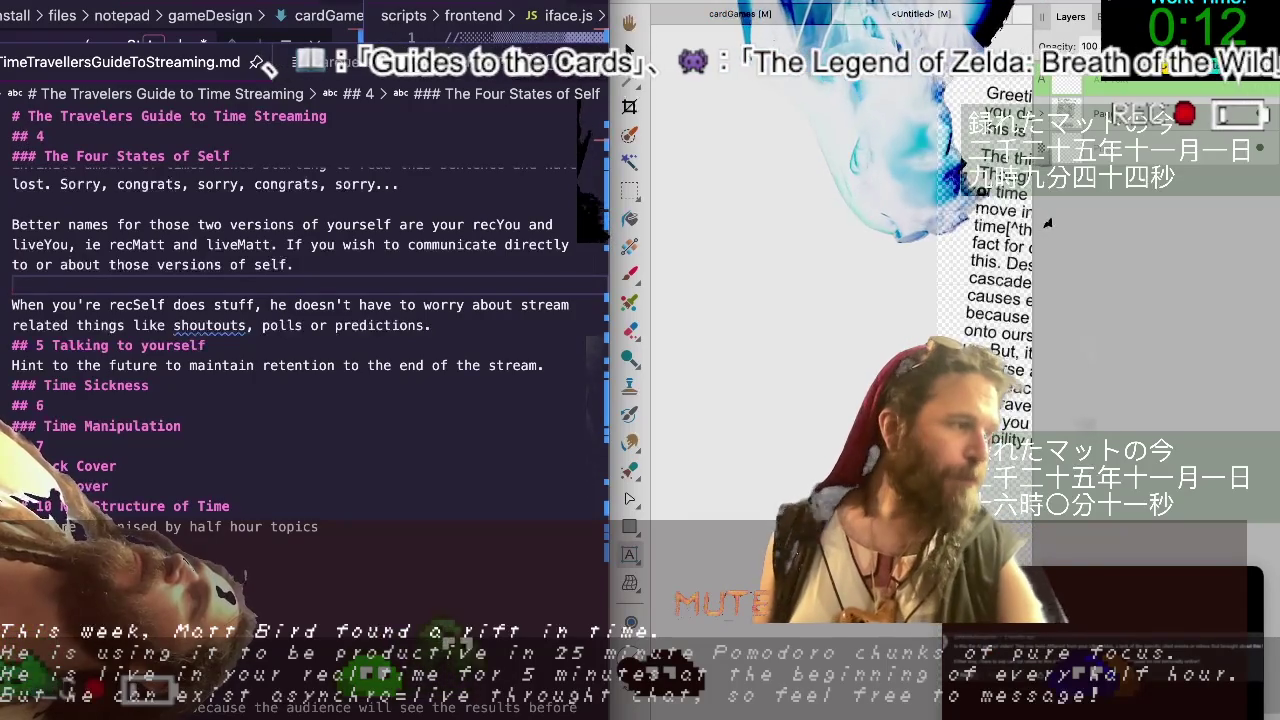
key("ctrl+Right")
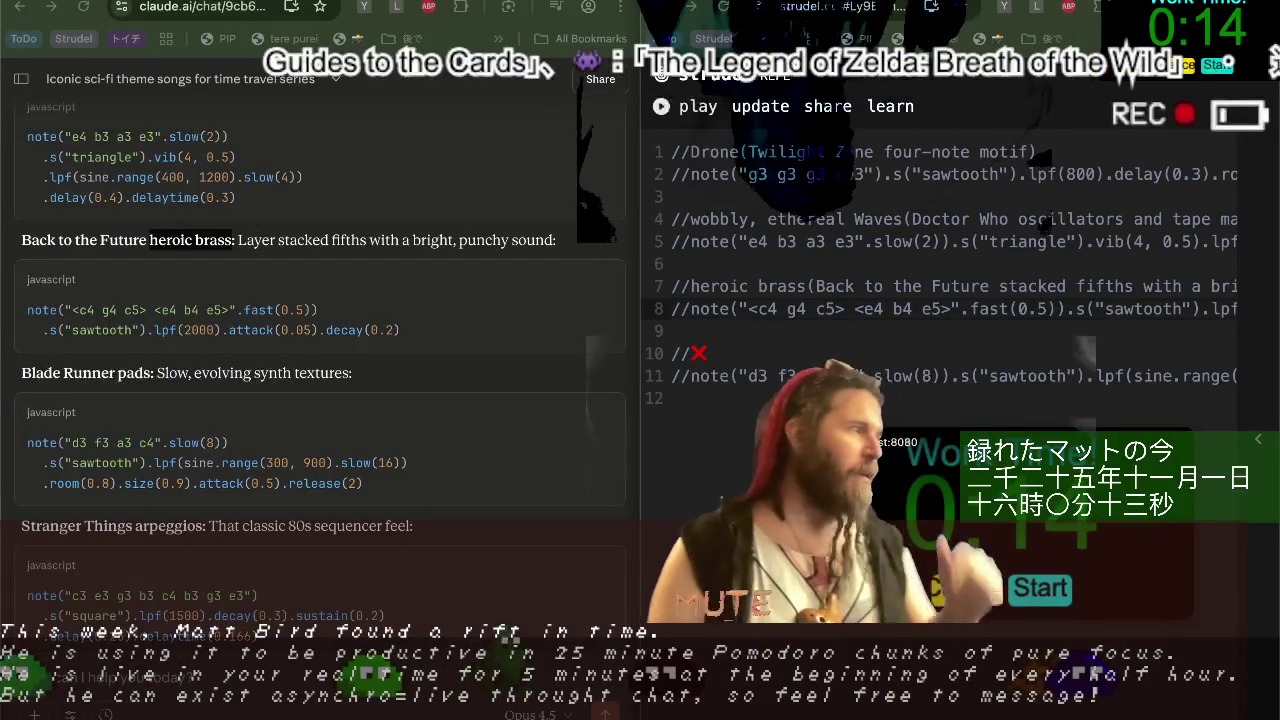
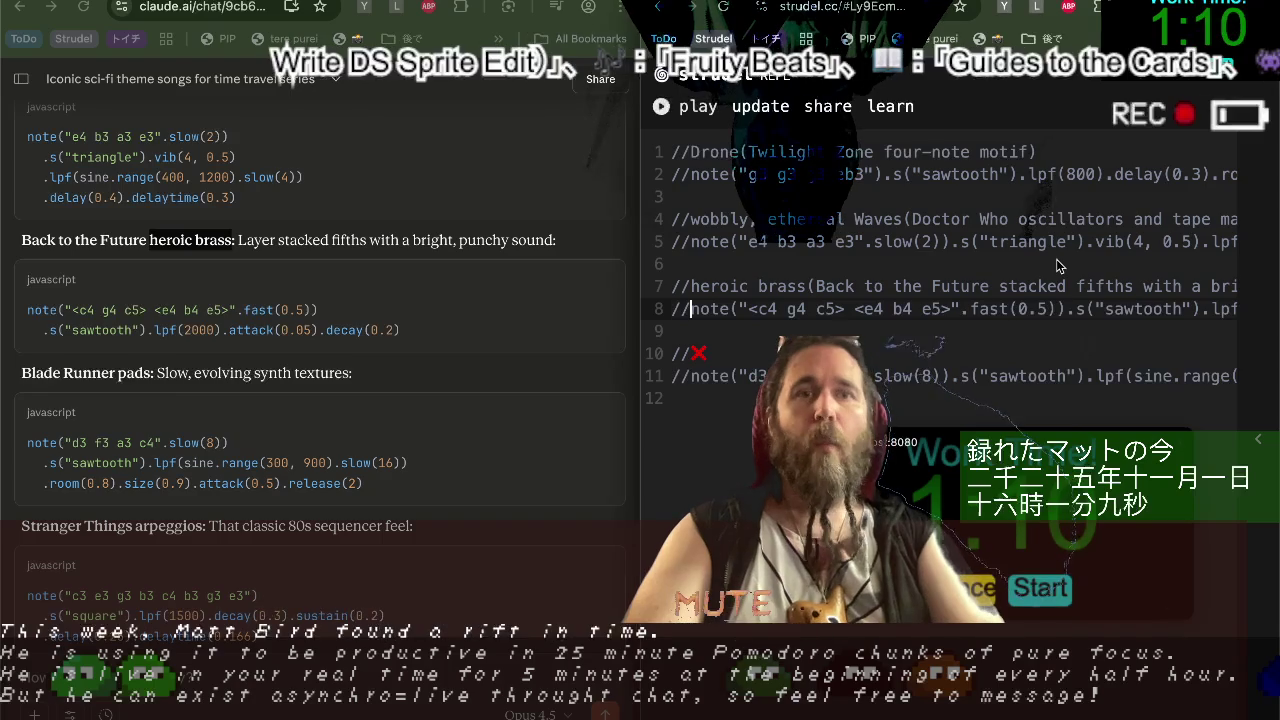
Load the localhost stream control page in a new tab of the right-hand Chrome window.
key("ctrl+t")
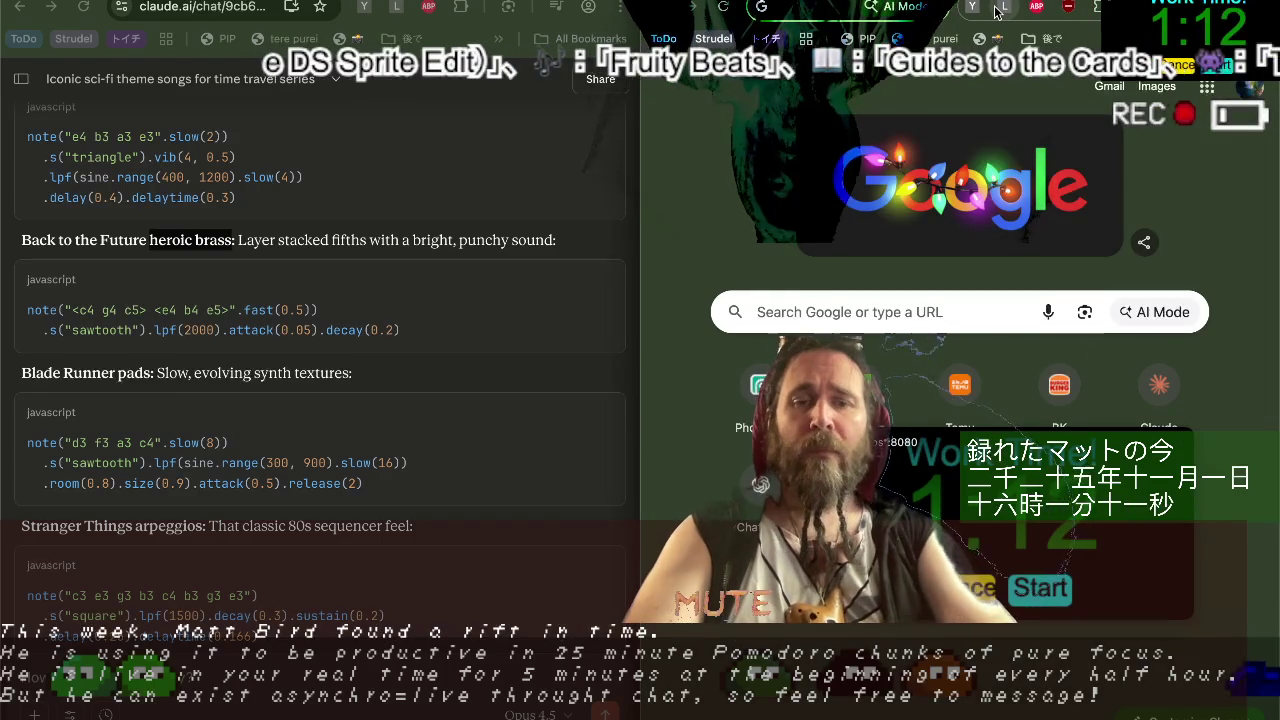
type("localhost")
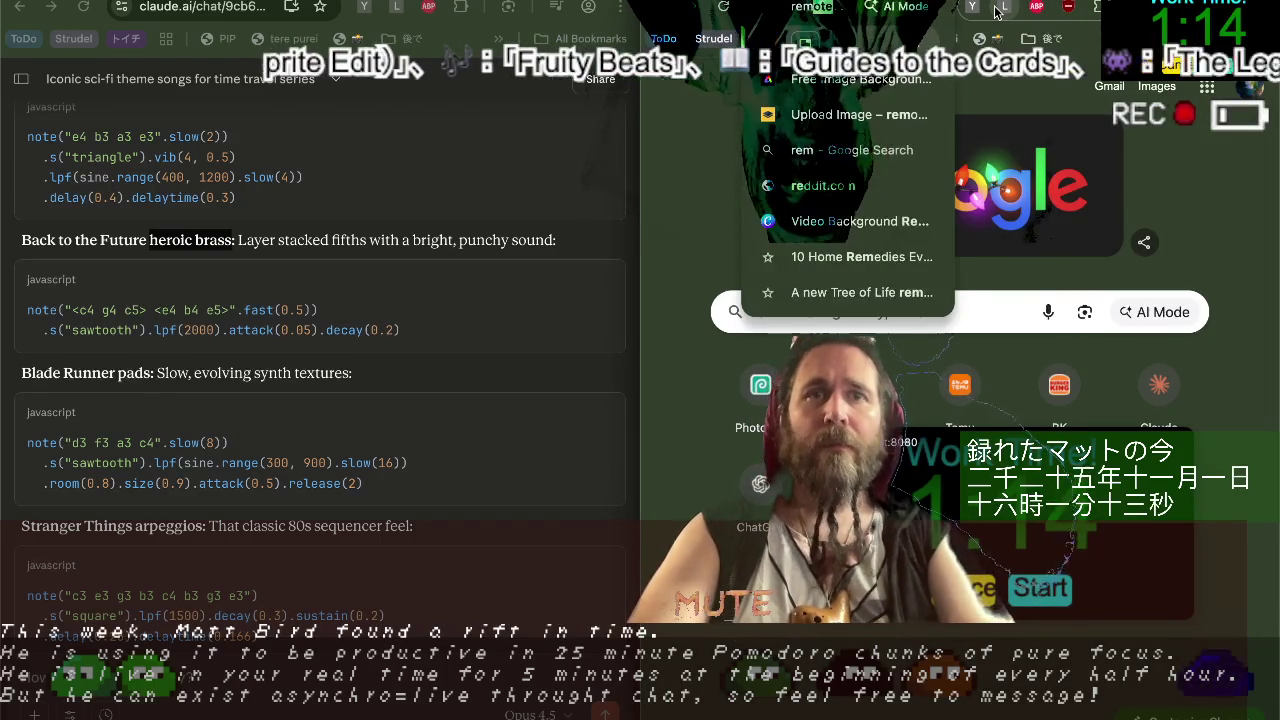
key("Return")
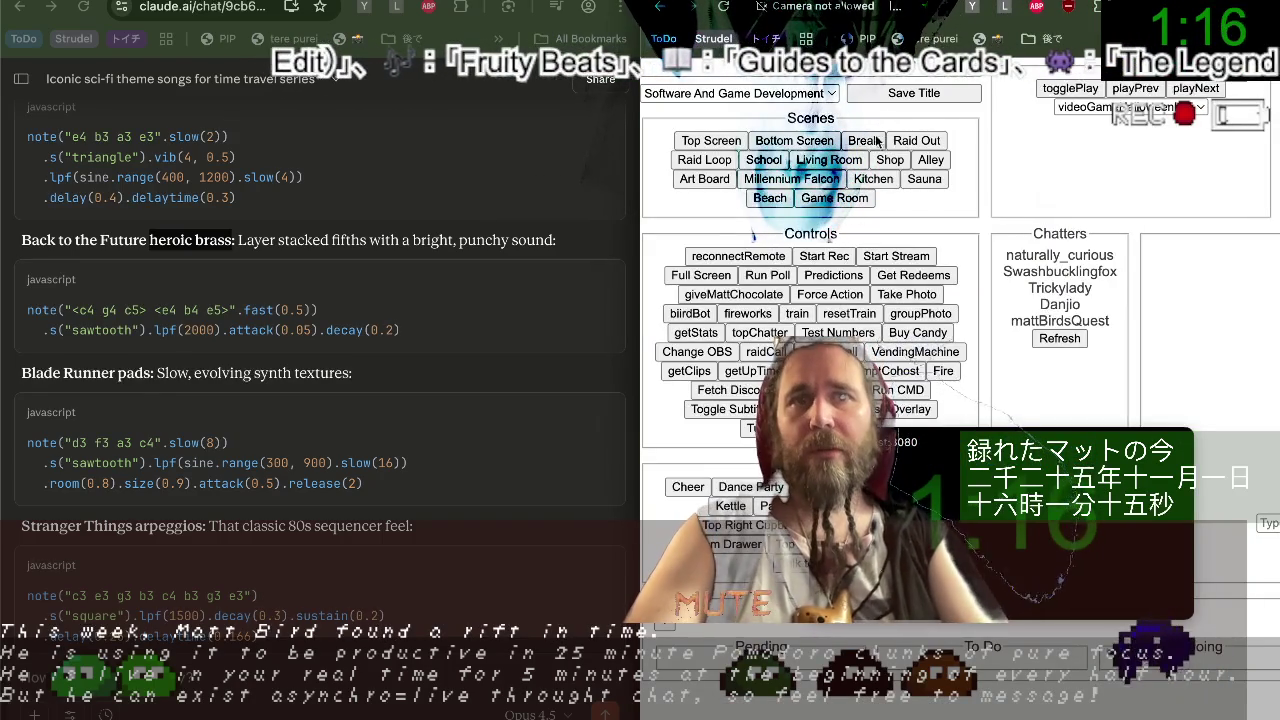
Bring up the raid-out panel with Cardboard_Cowboy left selected as the channel to raid.
left_click(913, 142)
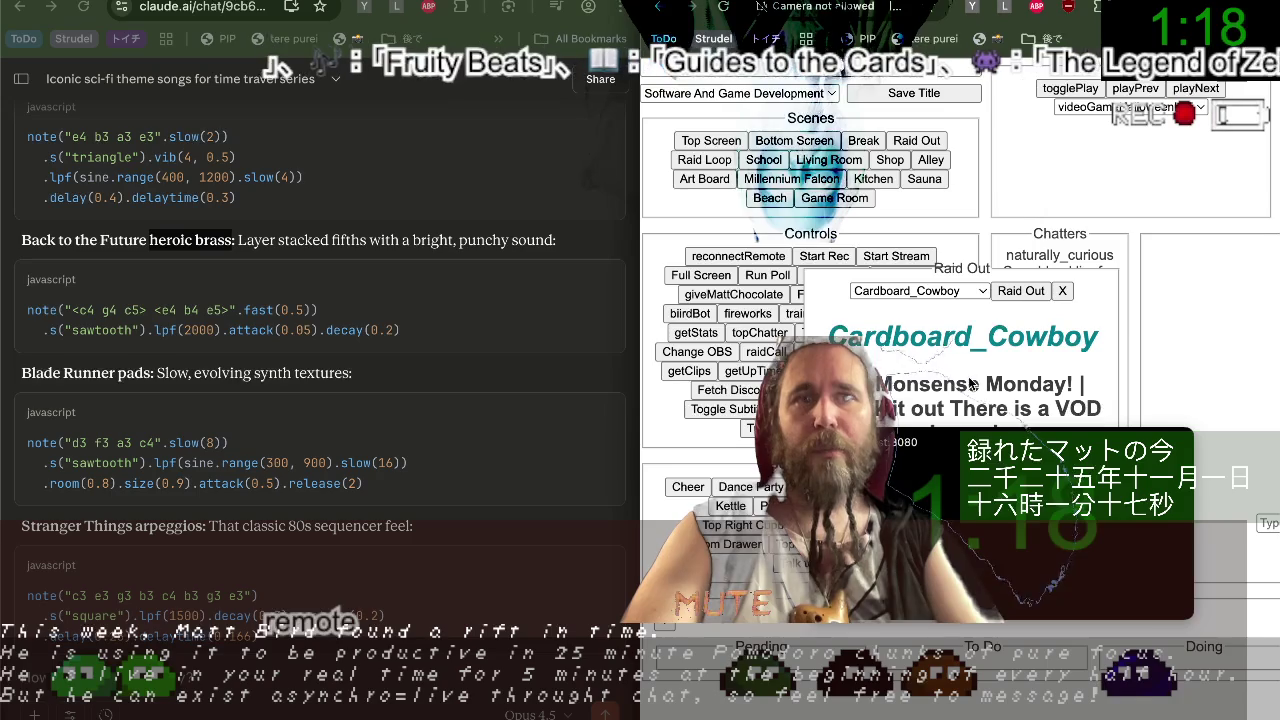
left_click(960, 291)
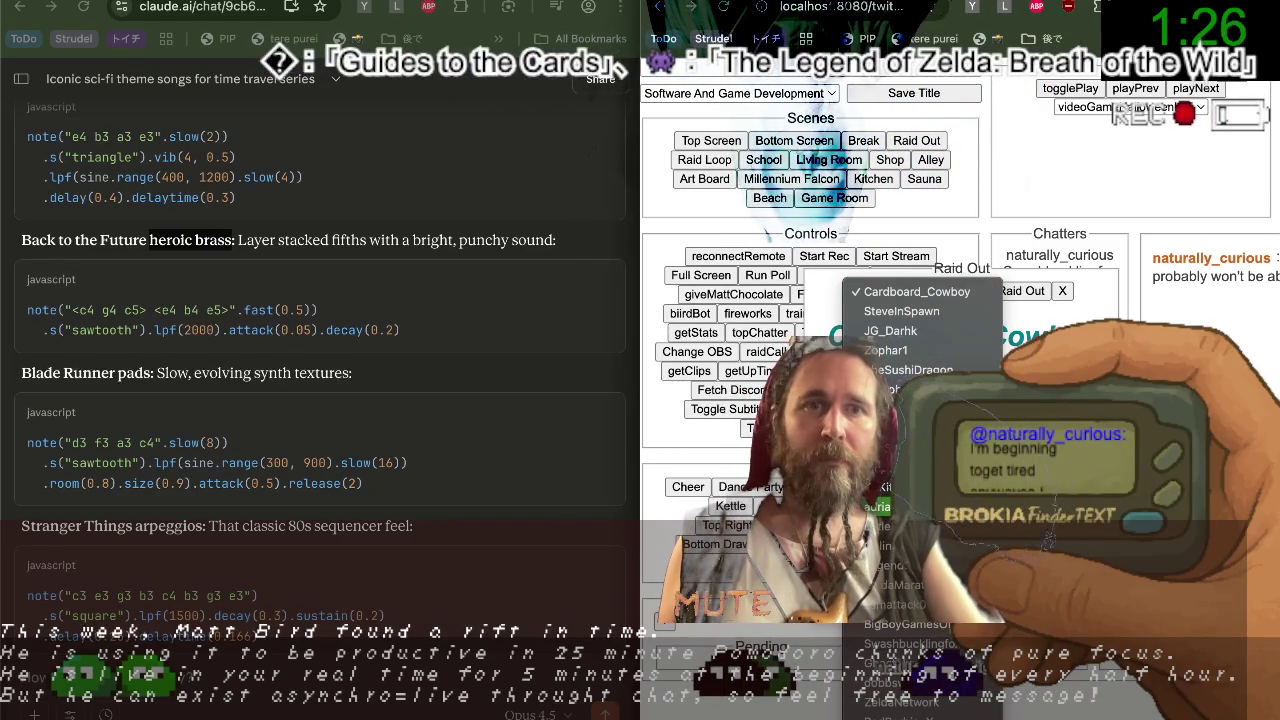
scroll(920, 400, "down", 5)
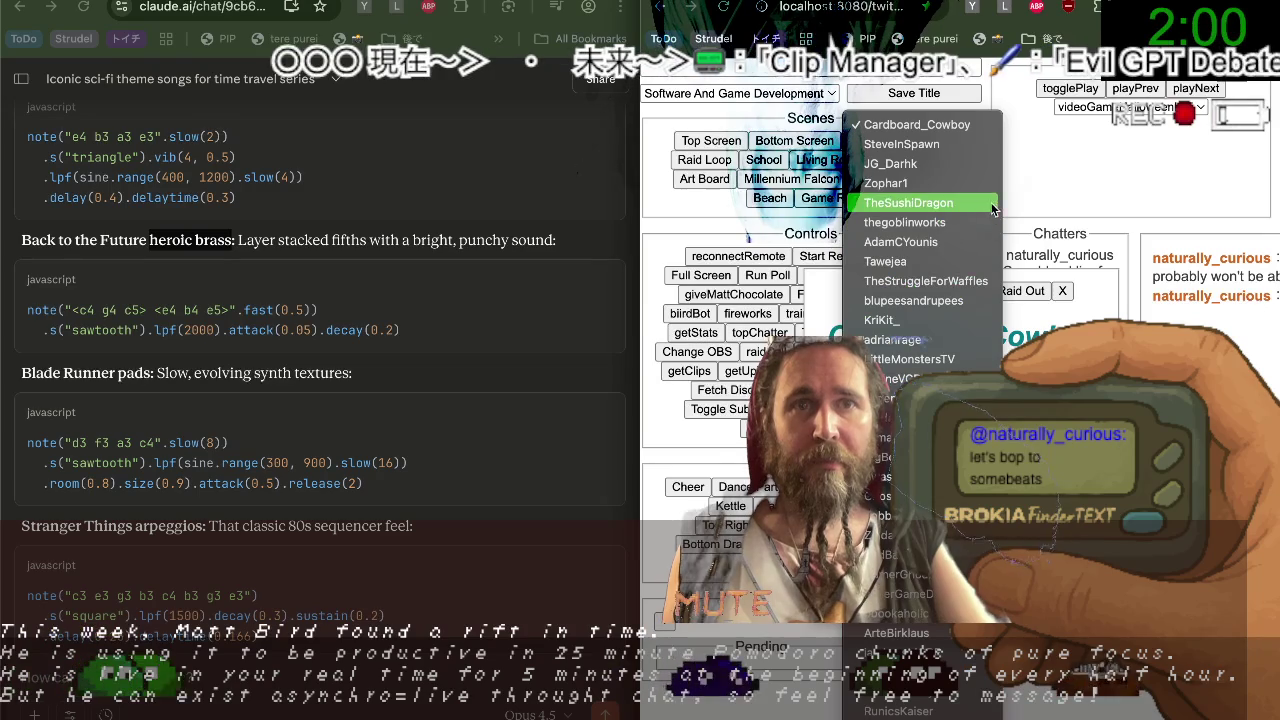
left_click(1060, 201)
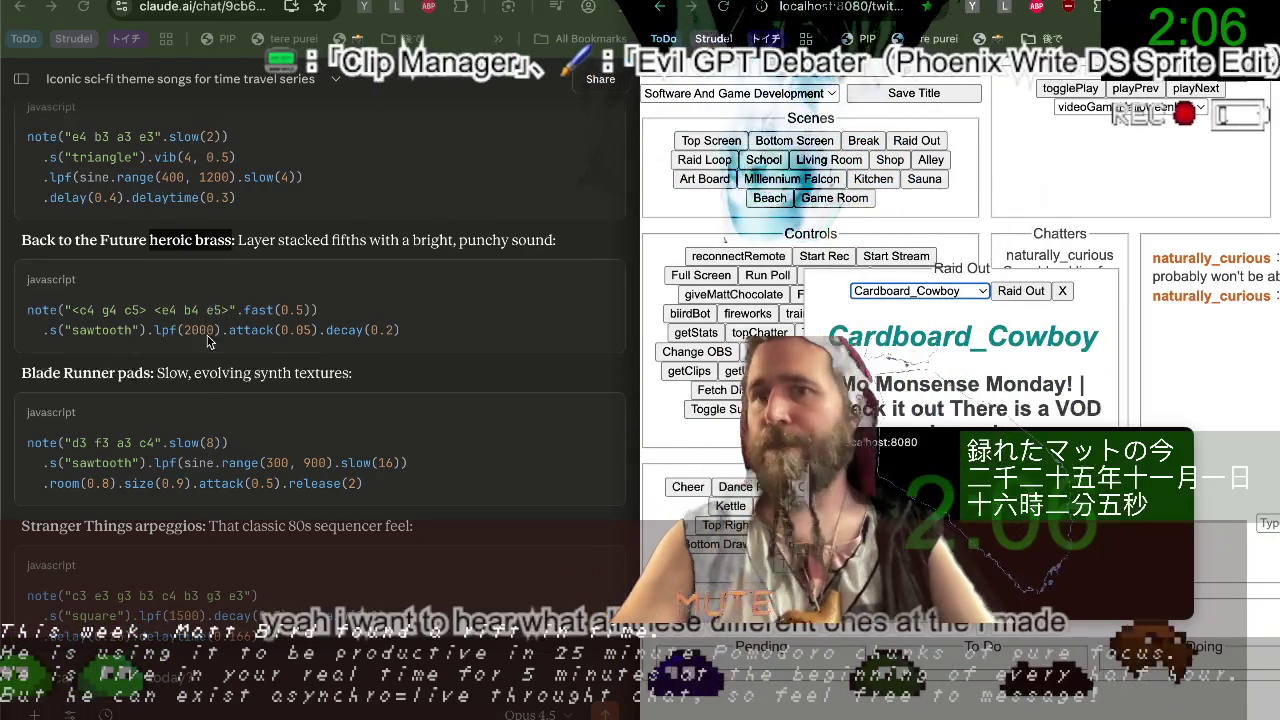
scroll(196, 390, "down", 1)
left_click_drag(27, 418, 345, 432)
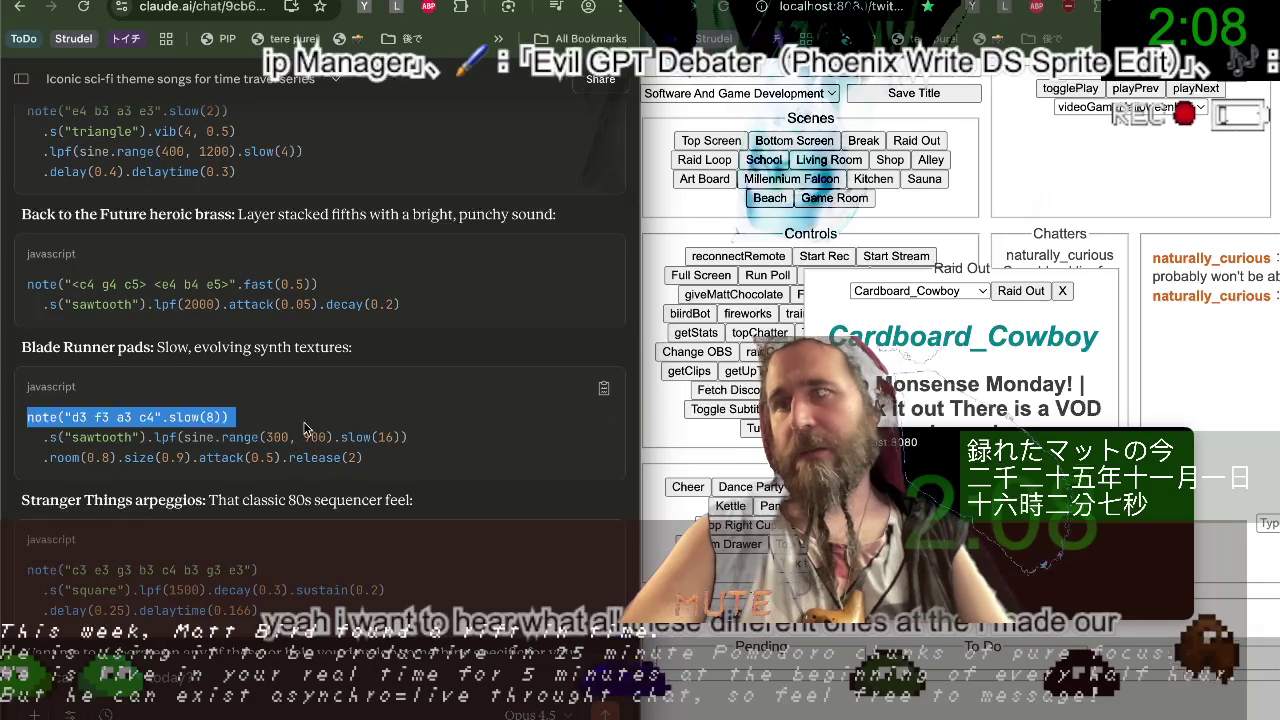
Switch the right window back to the strudel.cc editor, then briefly hide and restore Claude.
key("ctrl+Tab")
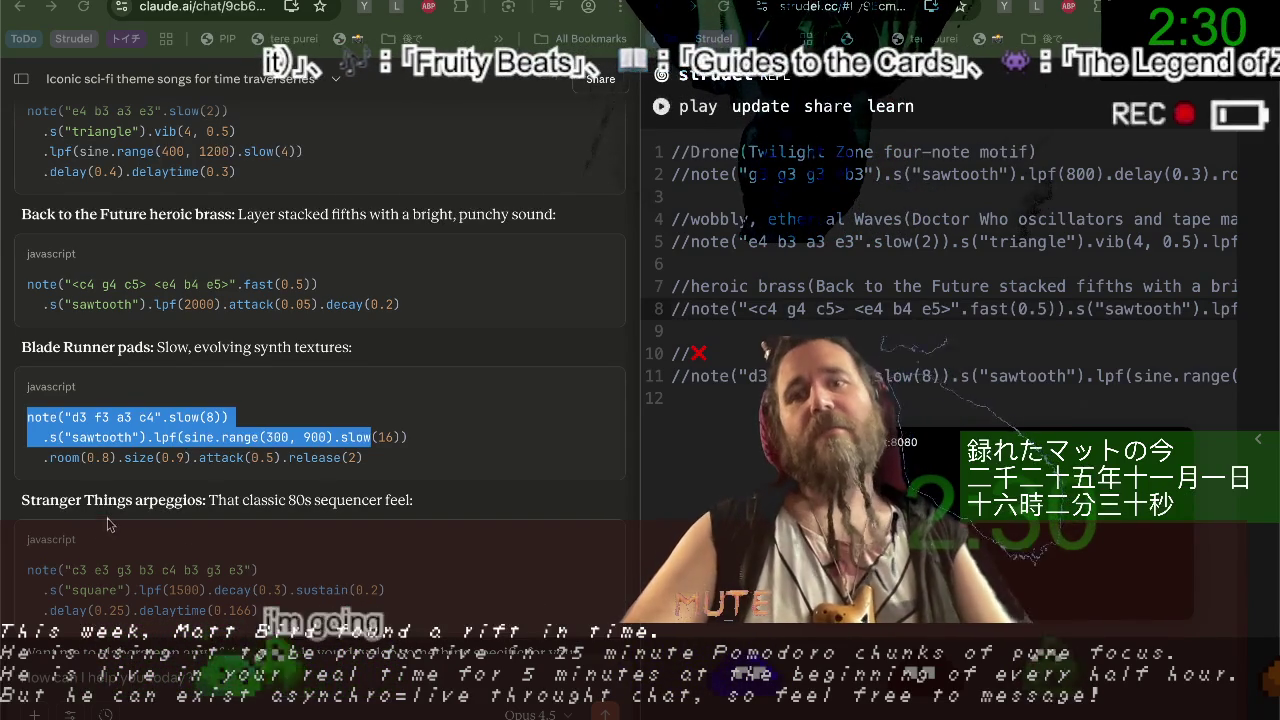
scroll(243, 527, "down", 1)
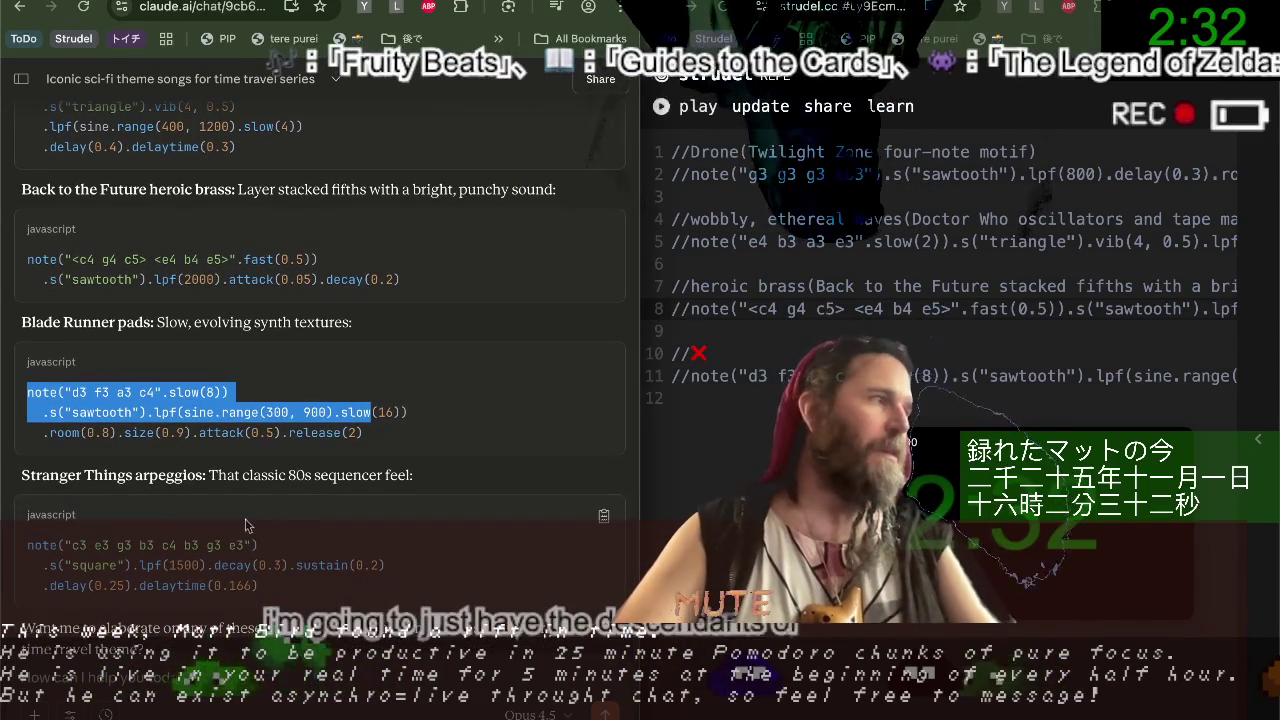
key("super+h")
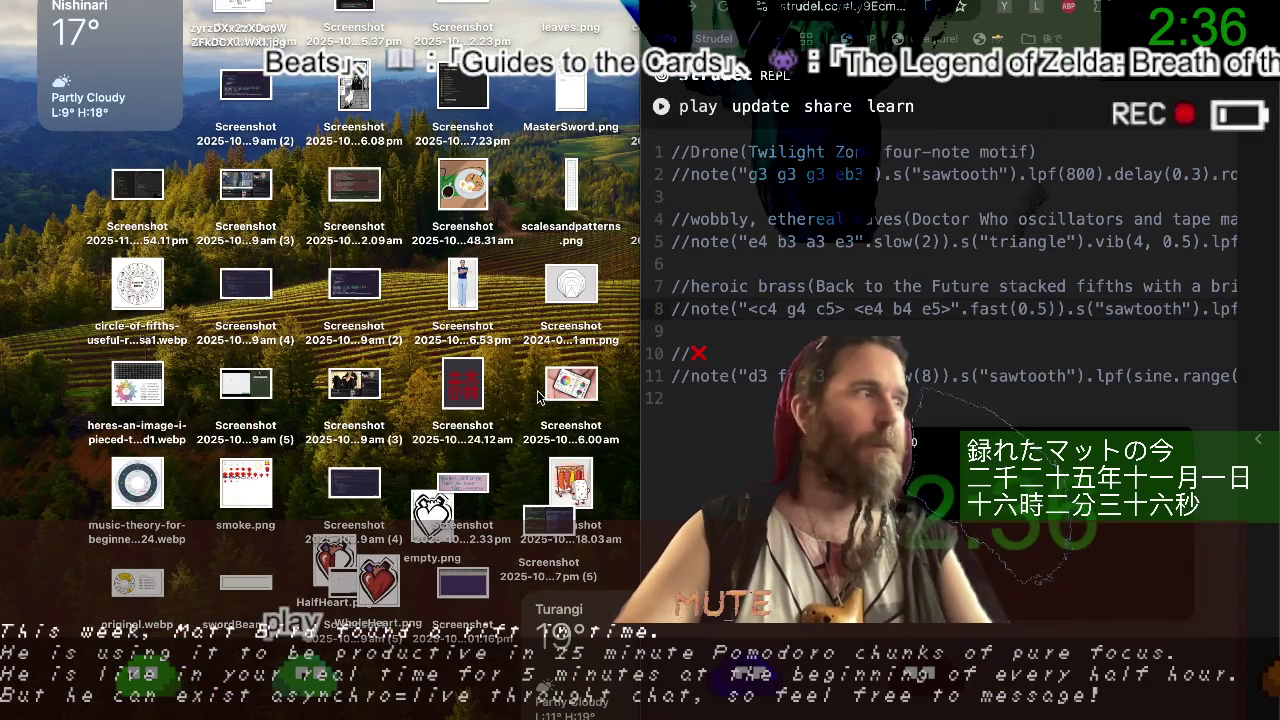
key("super+Tab")
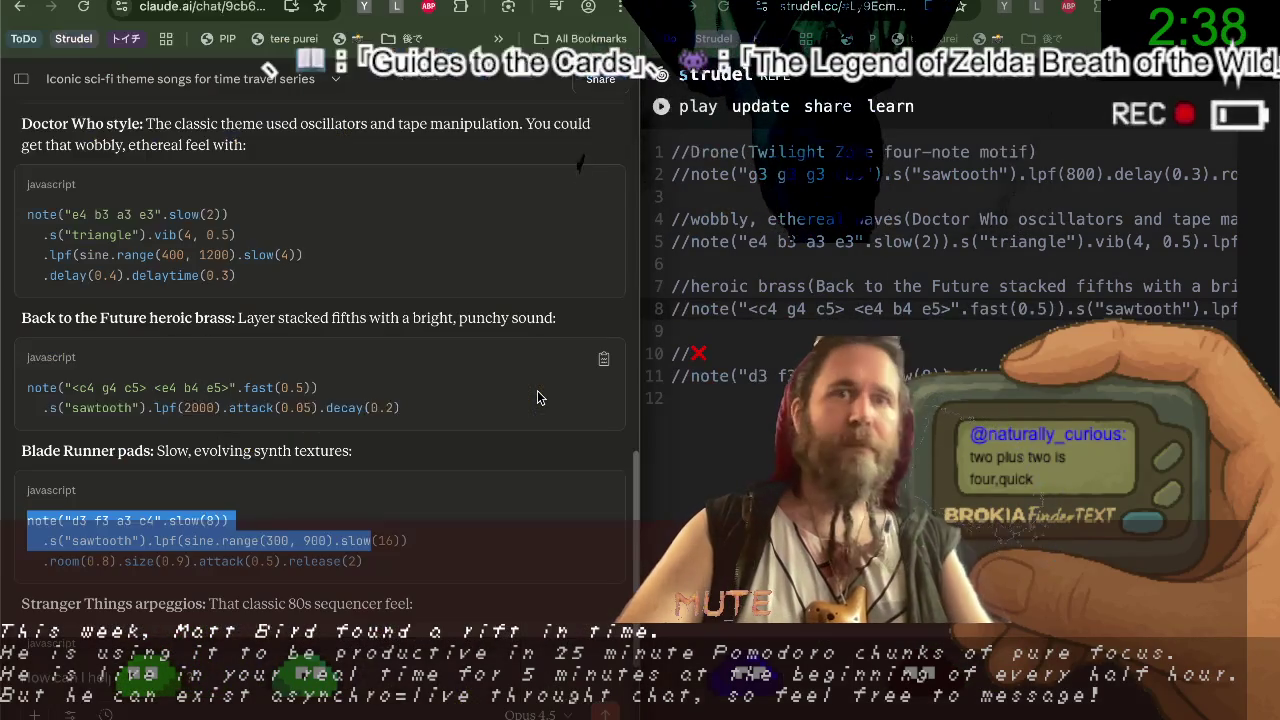
Scroll Claude to the Stranger Things snippet and start a new line 13 in Strudel.
left_click(402, 451)
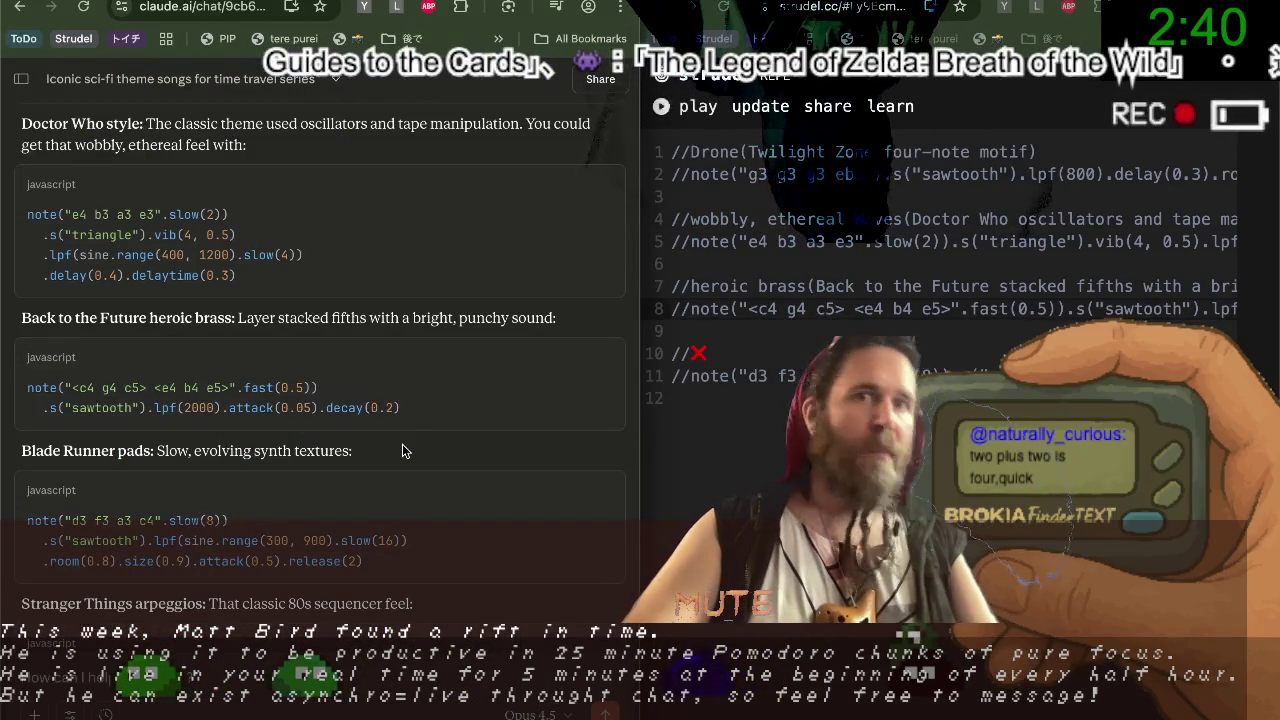
scroll(402, 451, "down", 1)
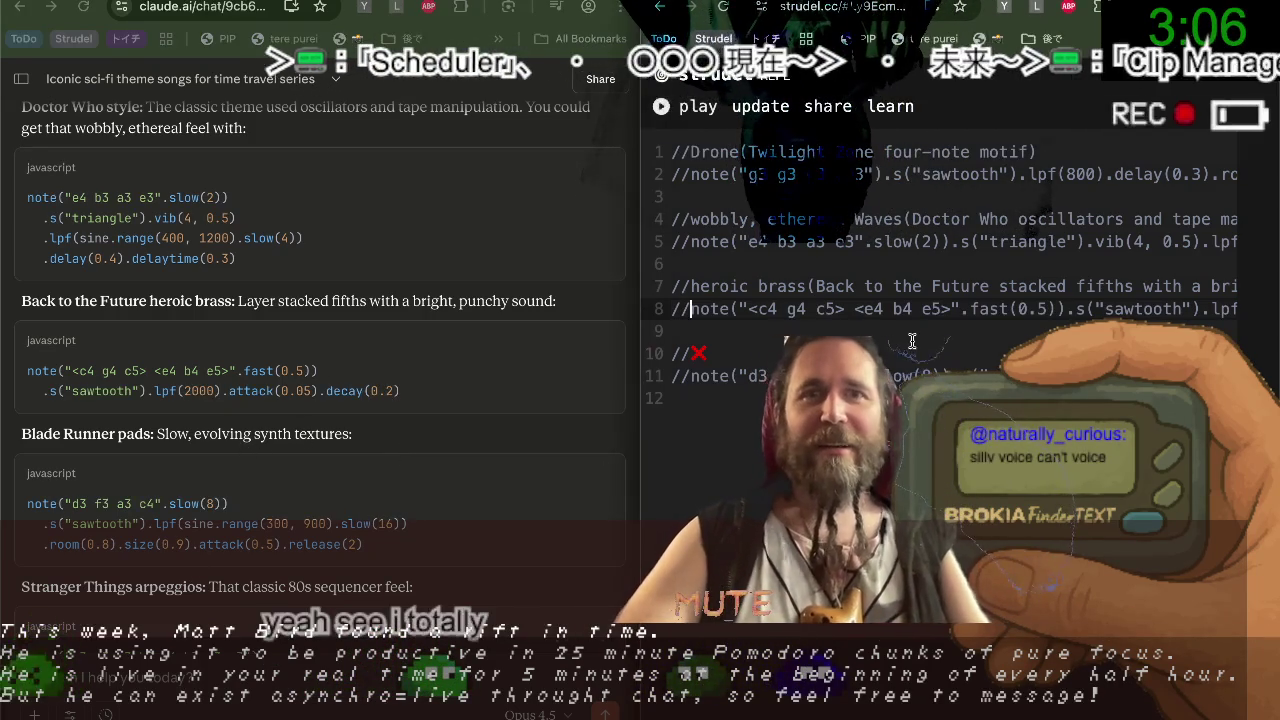
scroll(299, 465, "down", 5)
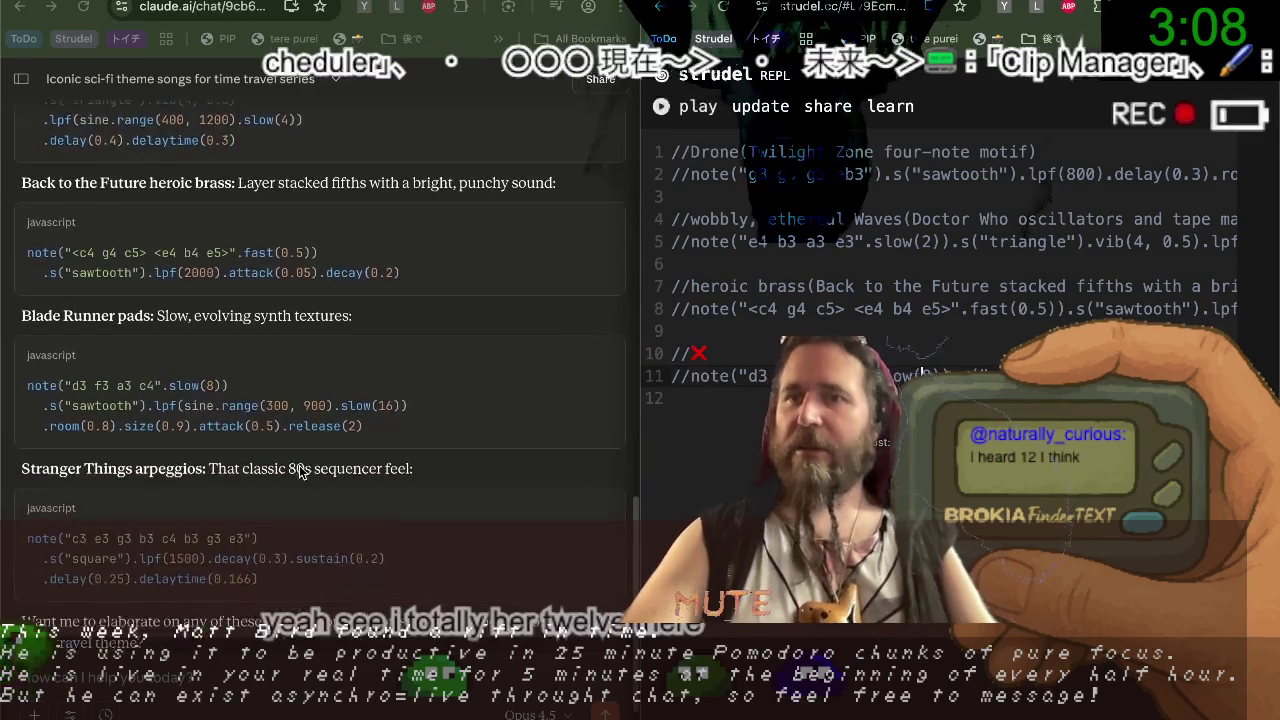
double_click(59, 378)
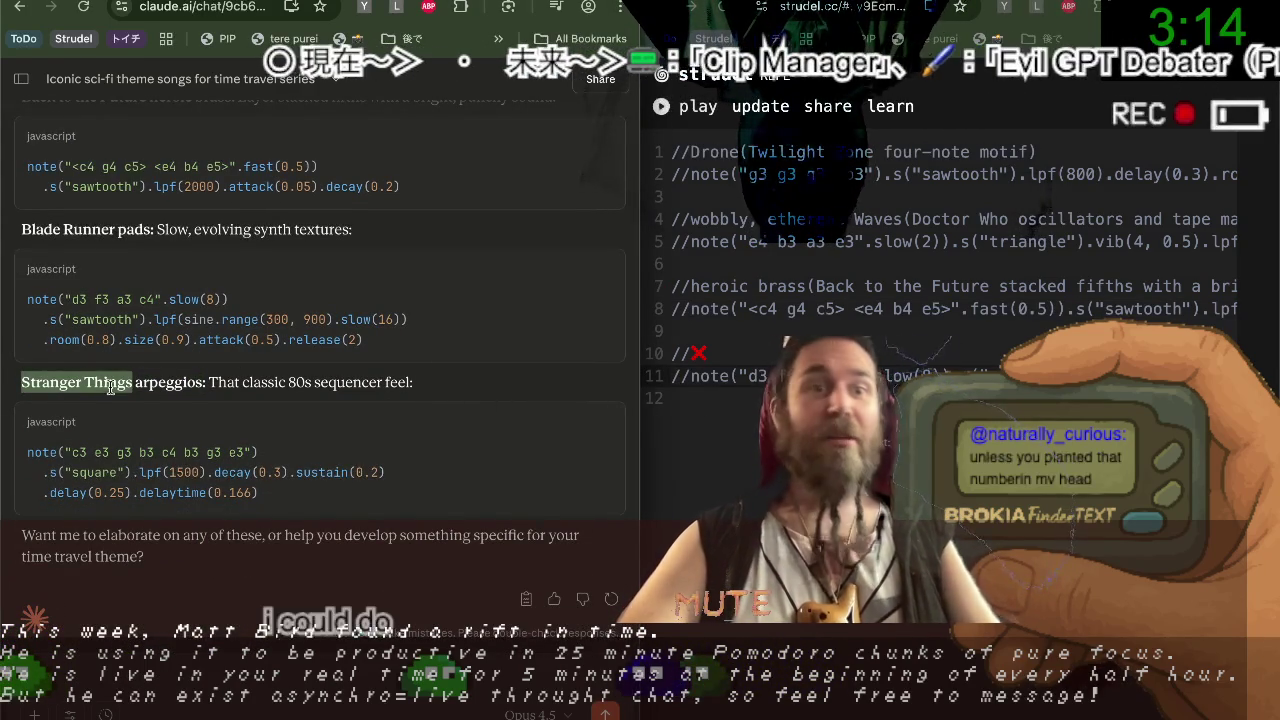
left_click(765, 502)
key("Return")
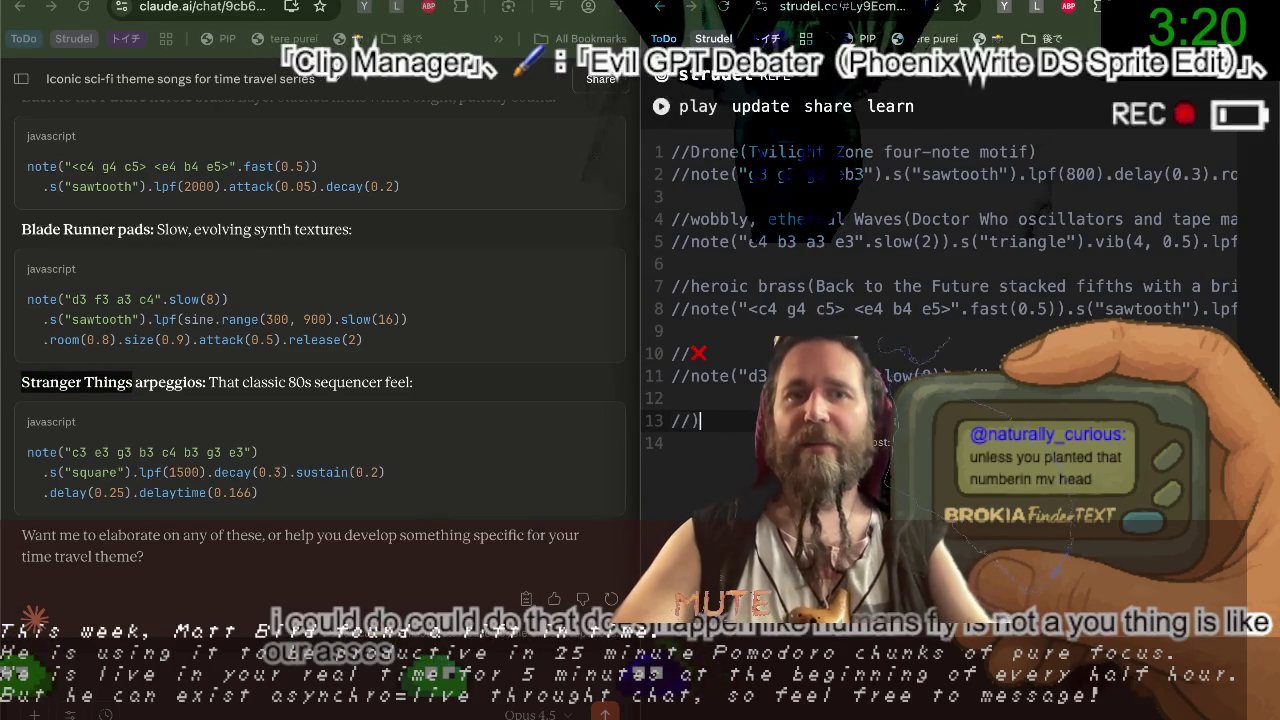
type("(Strange")
Build the line 13 comment label from Claude's 'classic 80s sequencer arpeggios' wording.
left_click(671, 420)
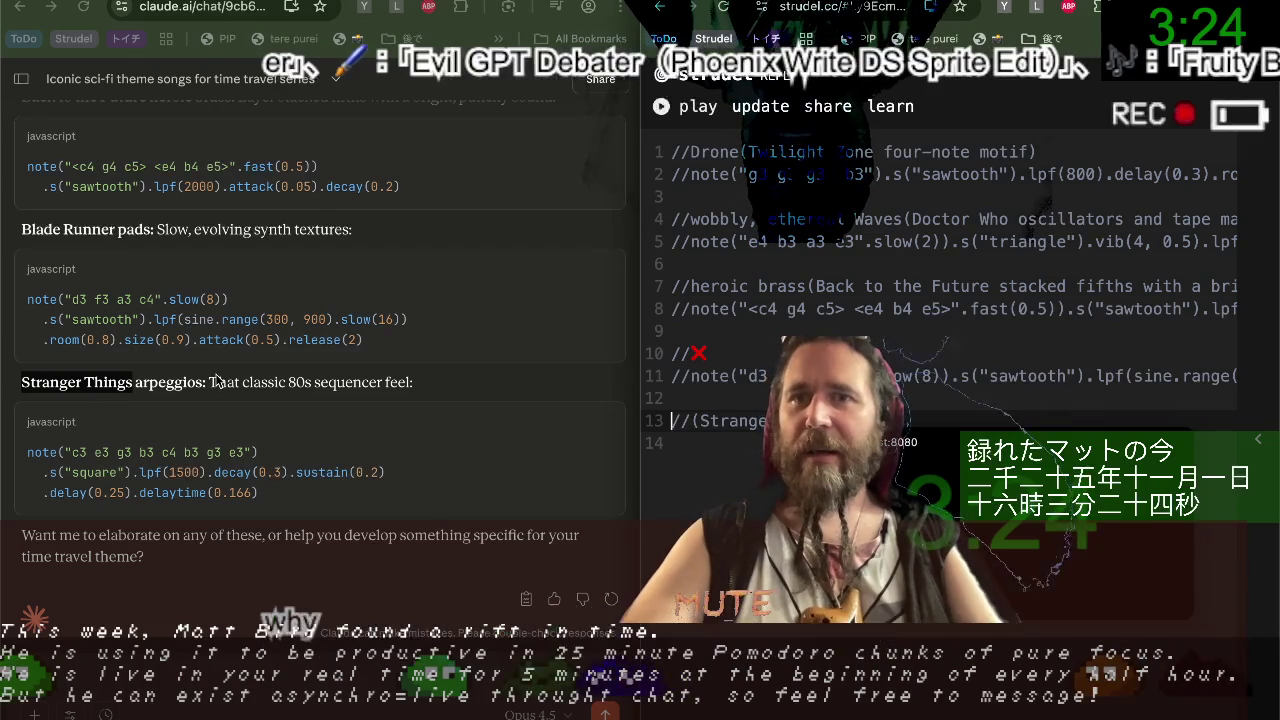
double_click(298, 382)
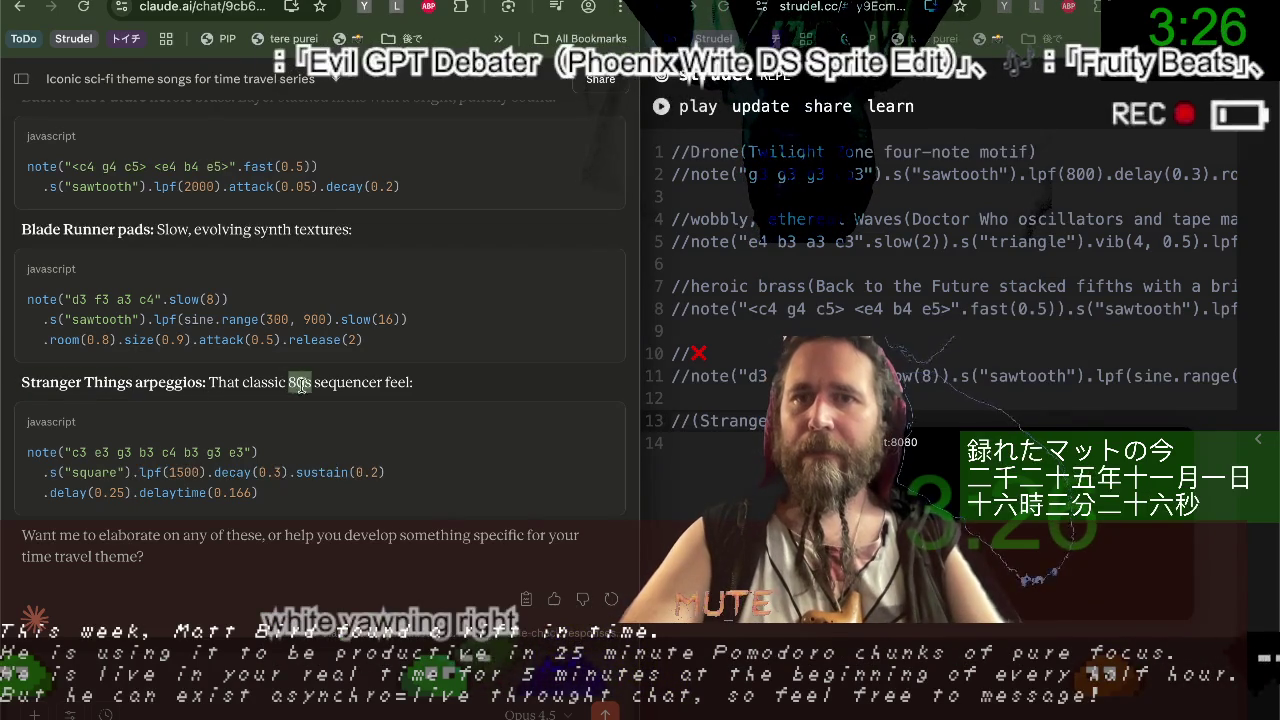
left_click_drag(312, 386, 266, 382)
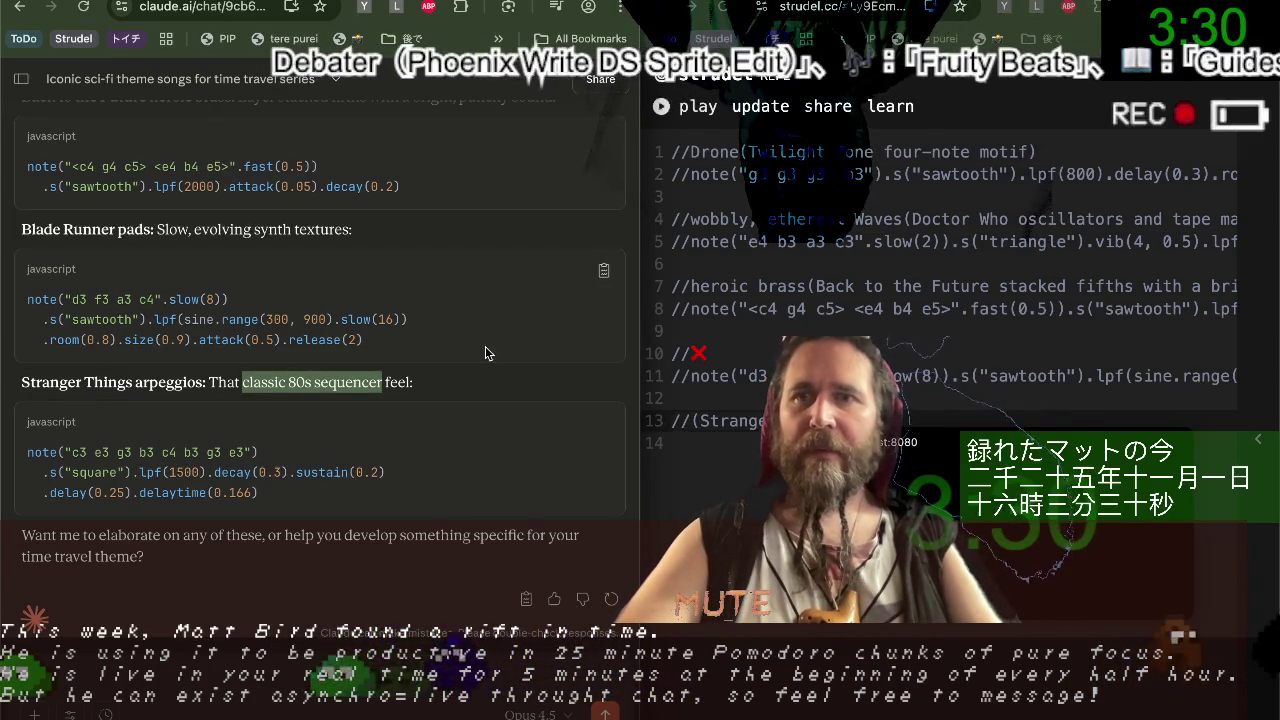
left_click(671, 420)
key("ctrl+v")
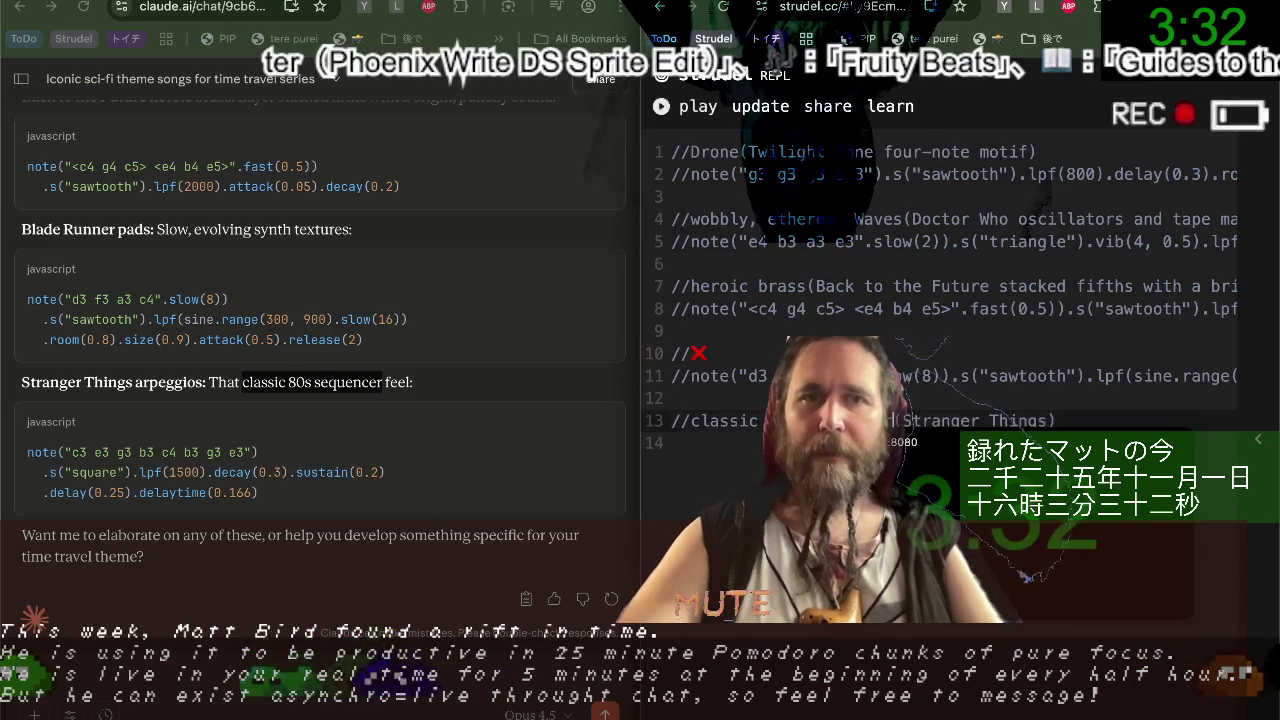
left_click(335, 393)
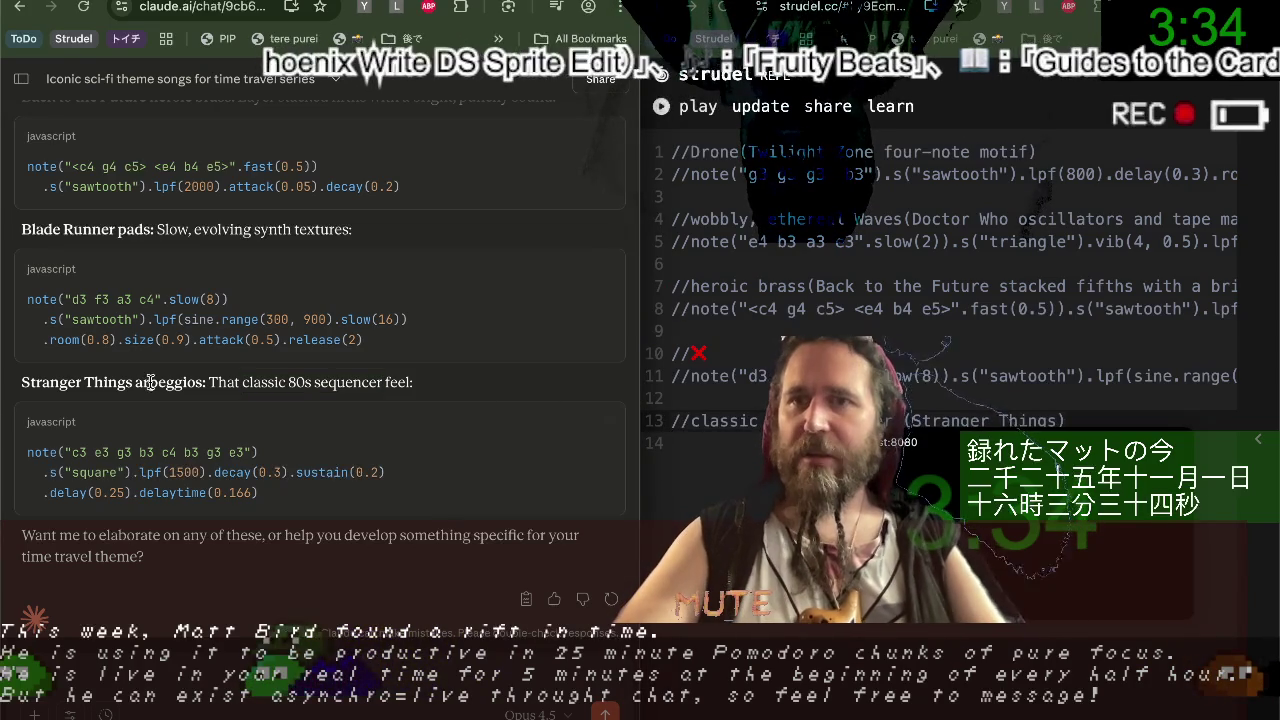
left_click(901, 420)
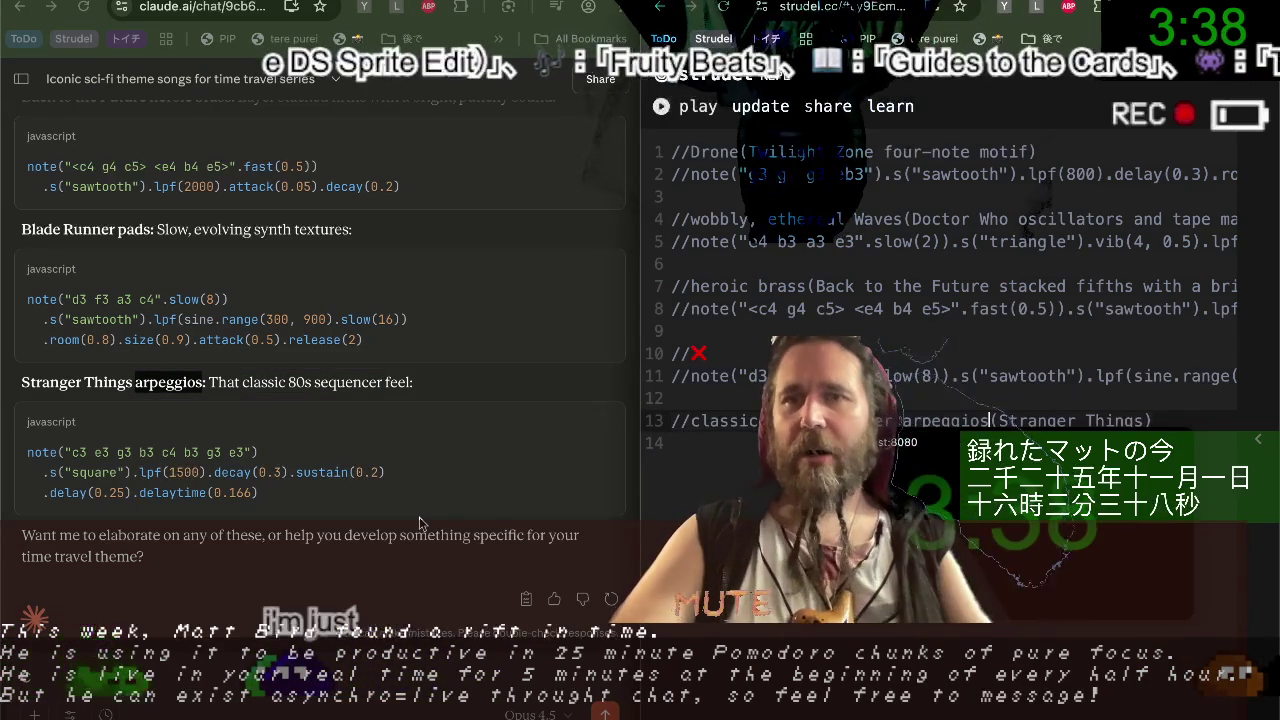
Paste the Stranger Things arpeggio code onto line 14 and join it into one line.
left_click(265, 495)
left_click_drag(30, 445, 463, 484)
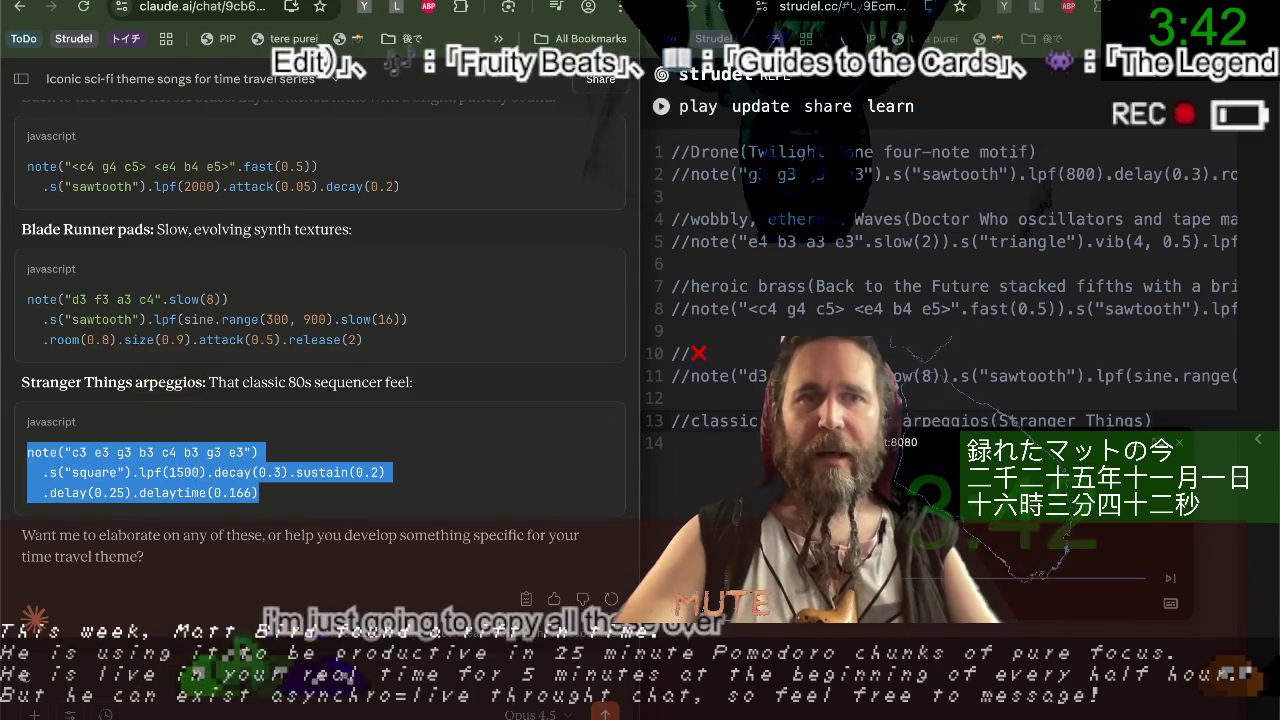
left_click(991, 421)
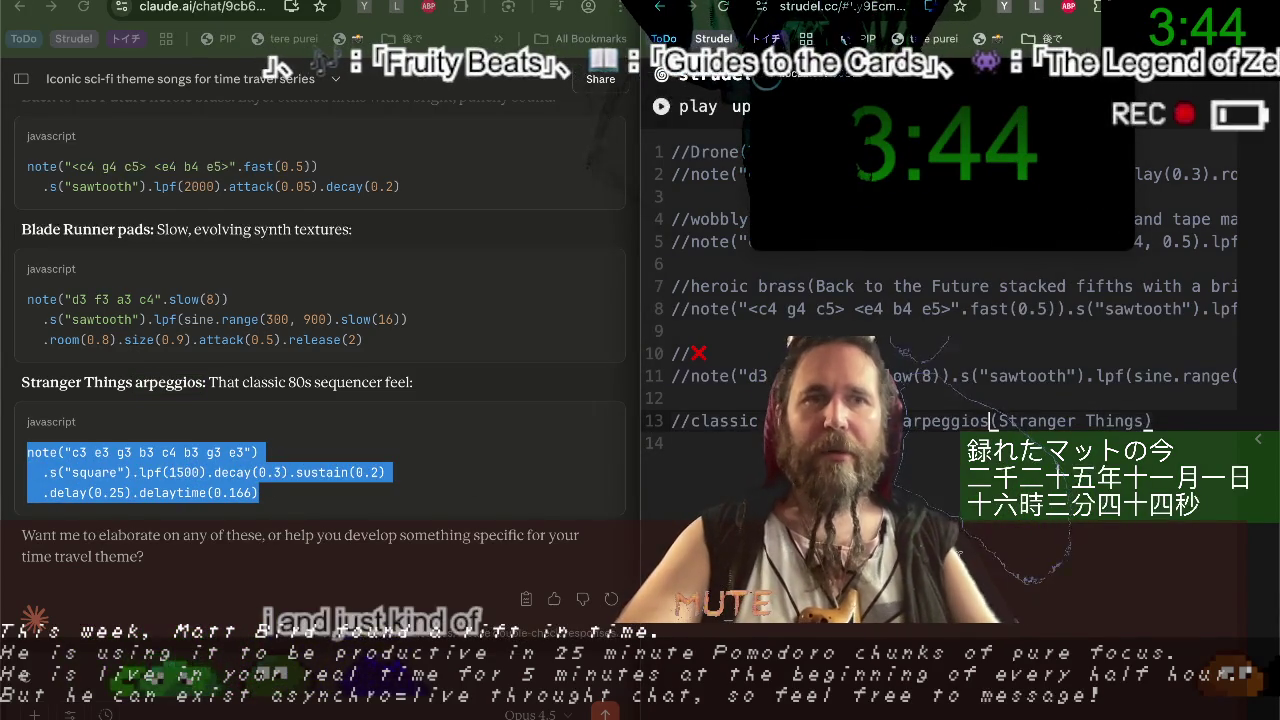
key("End")
key("Return")
type("note(\"c3 e3 g3 b3 c4 b3 g3 e3\")   .s(\"square\").lpf(1500).decay(0.3).sustain(0.2)   .delay(0.25).delaytime(0.166)")
left_click(671, 488)
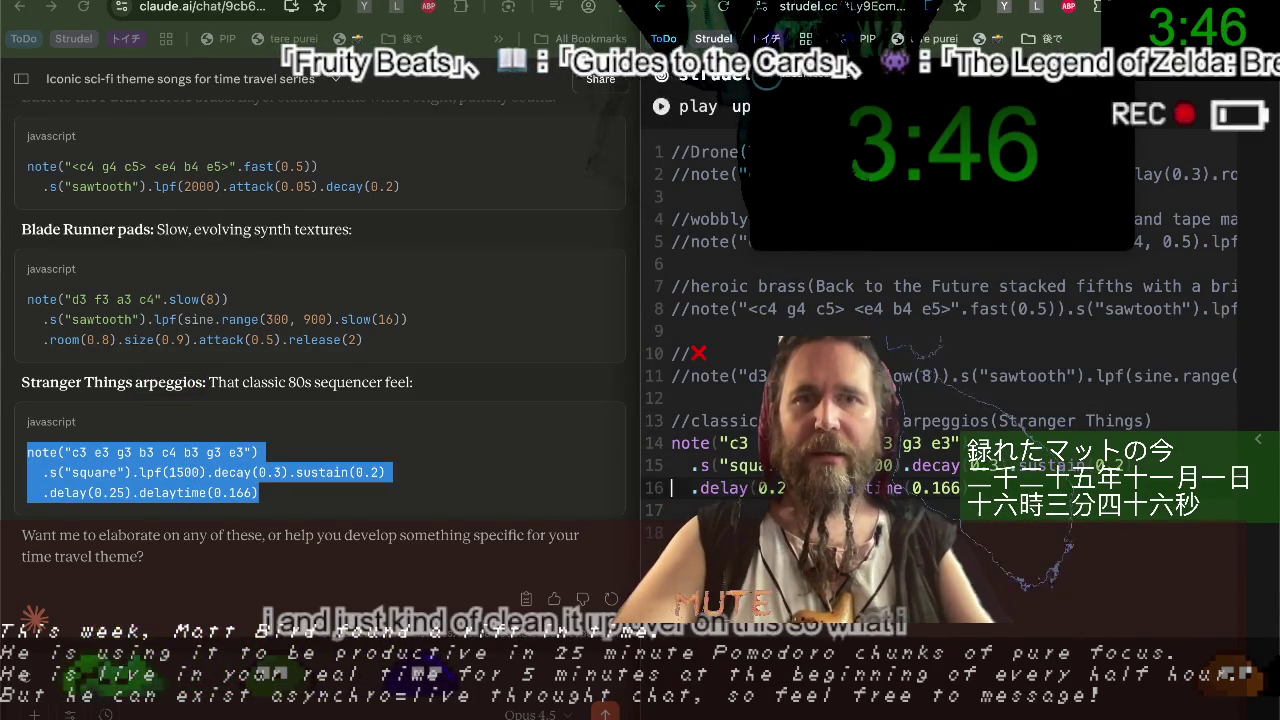
key("BackSpace")
key("BackSpace")
key("BackSpace")
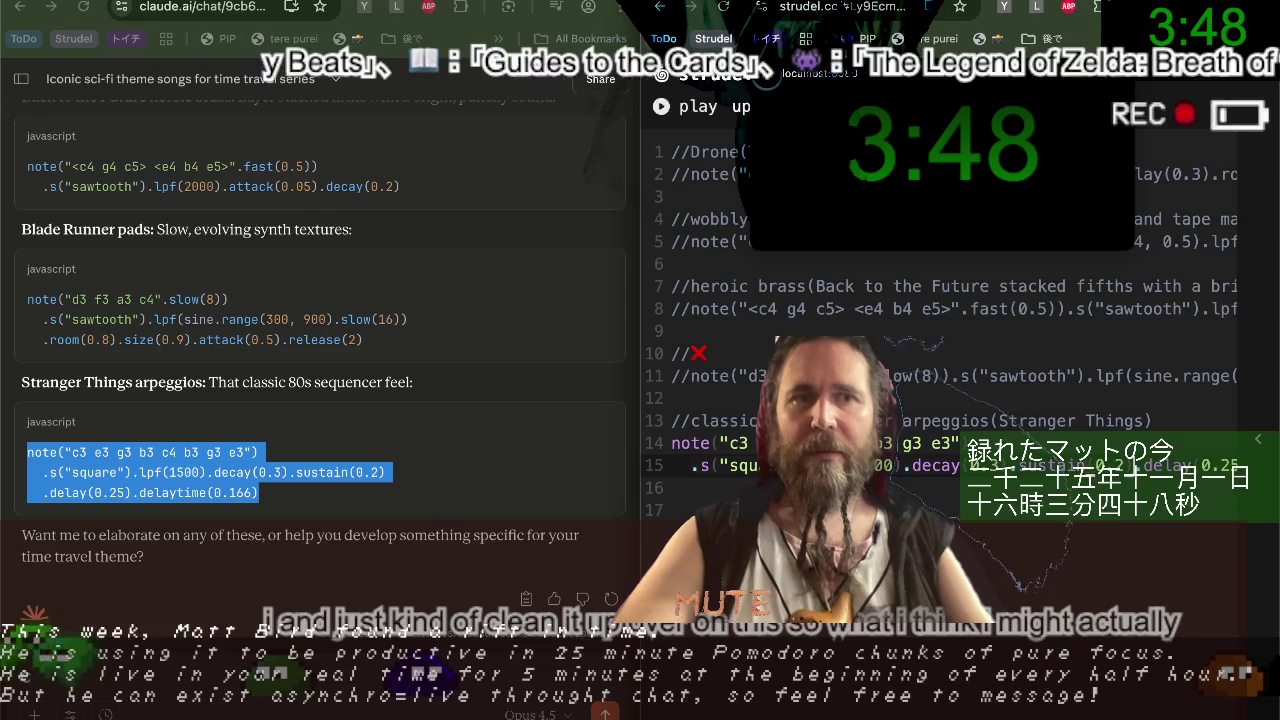
key("BackSpace")
key("BackSpace")
key("BackSpace")
key("Home")
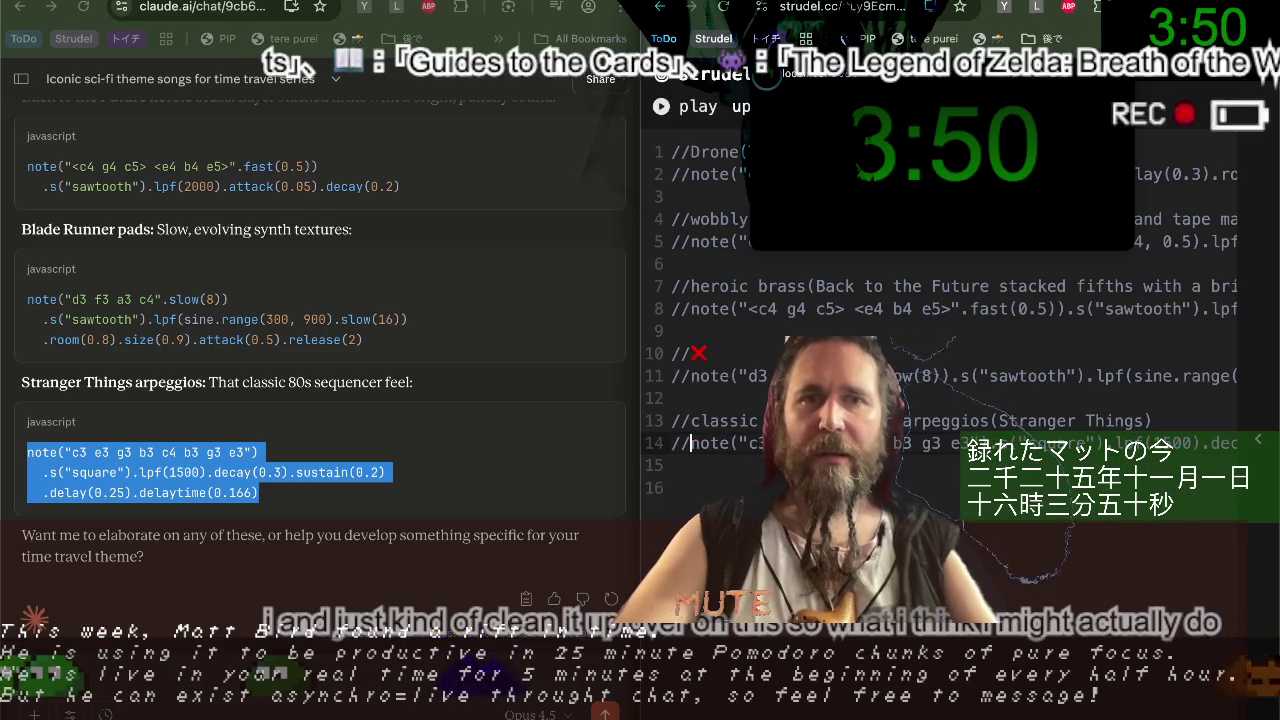
Comment out the Stranger Things line and paste the Blade Runner label into line 10 with 'pads'.
type("//")
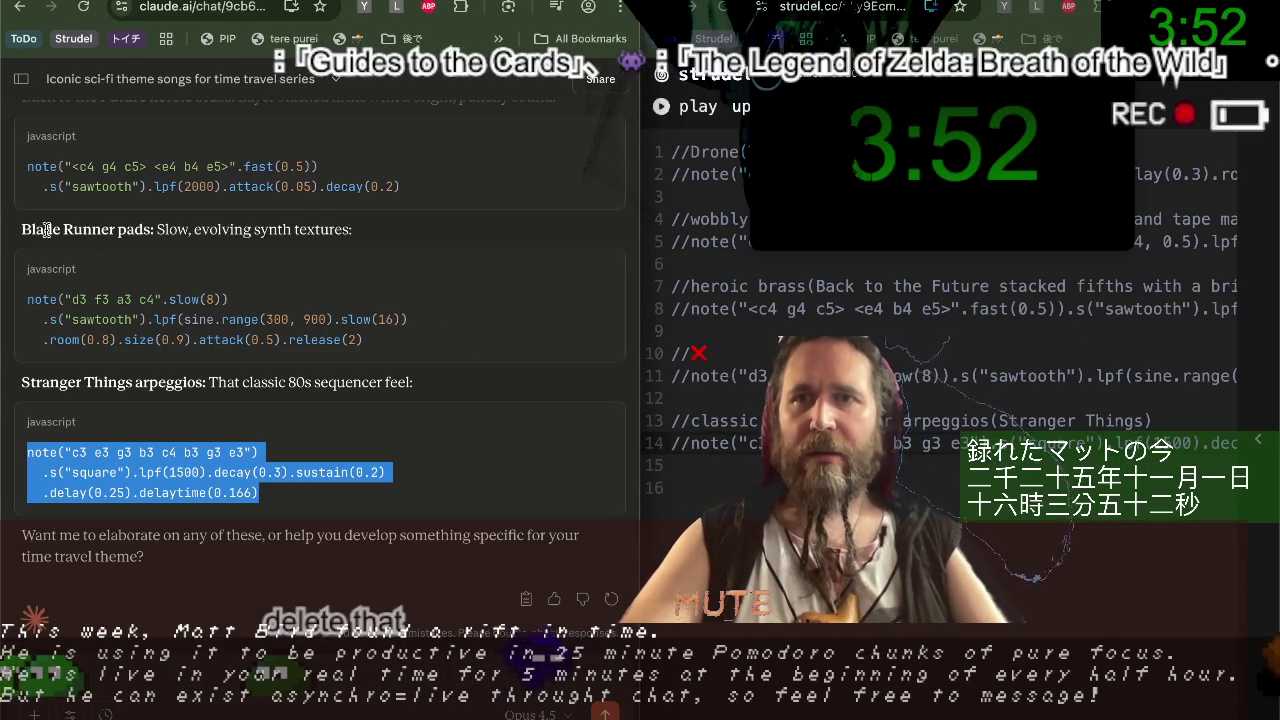
left_click_drag(22, 229, 116, 229)
key("ctrl+c")
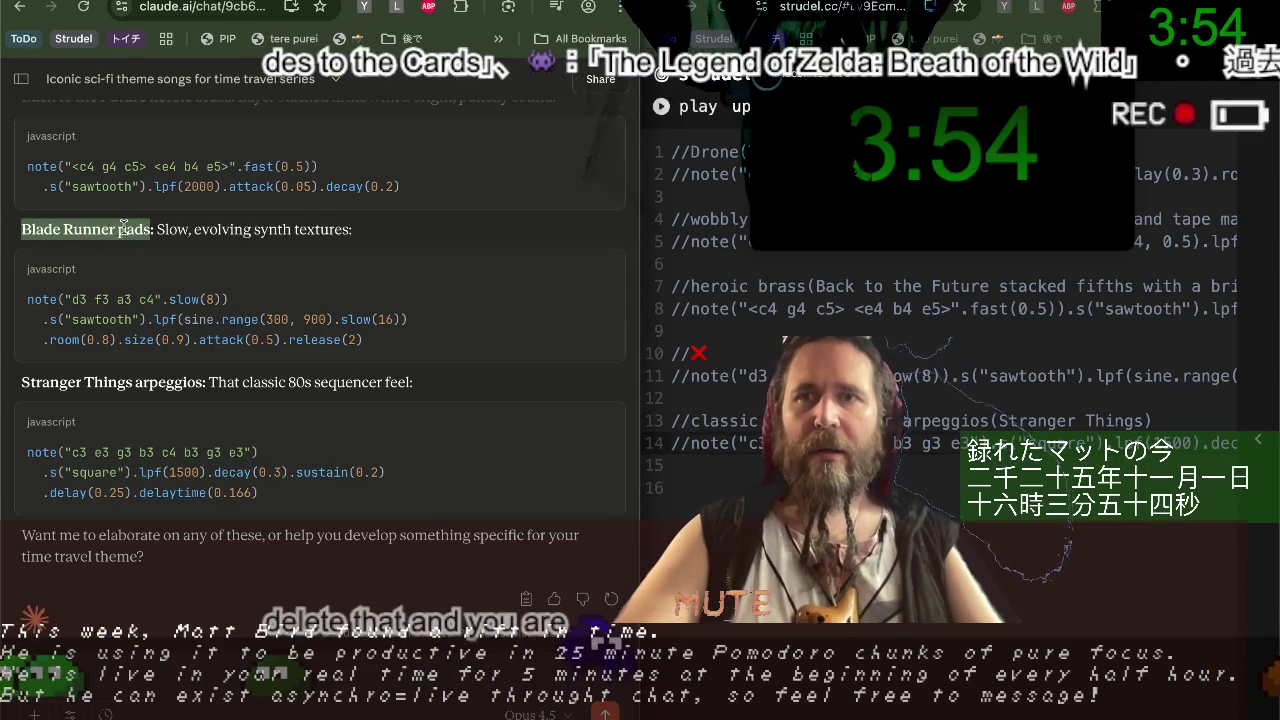
left_click(779, 353)
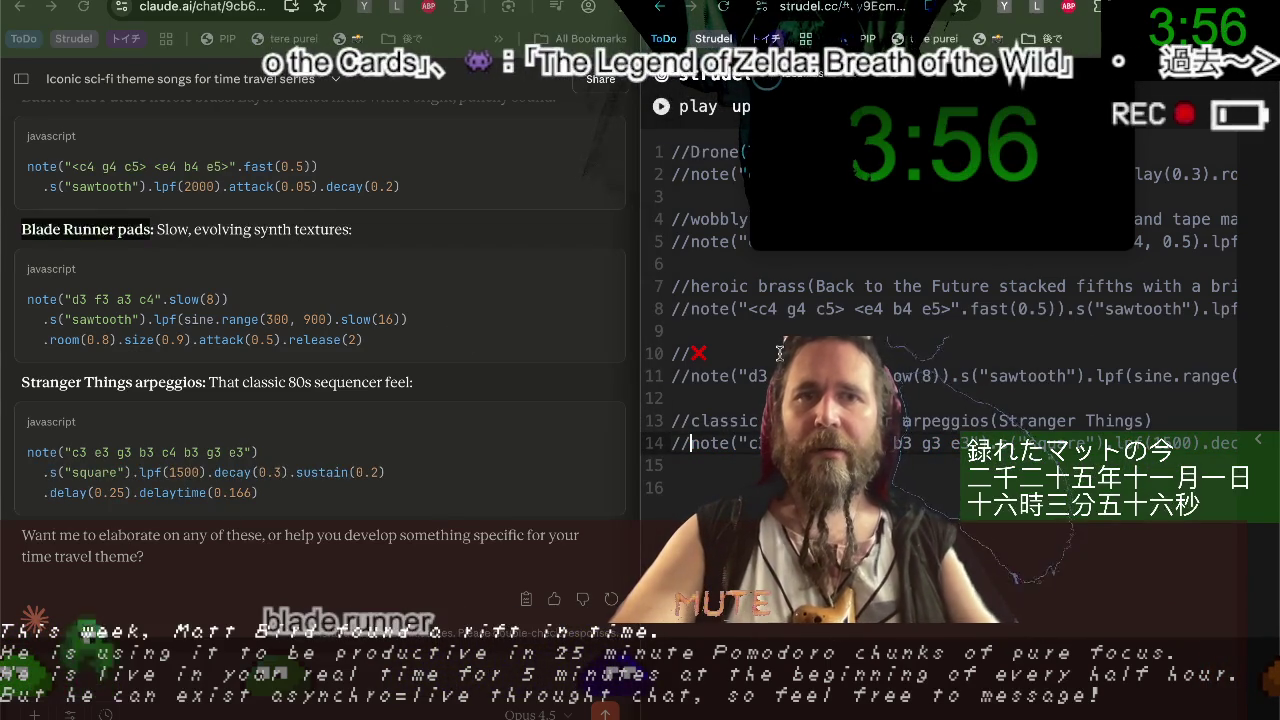
key("ctrl+v")
key("Home")
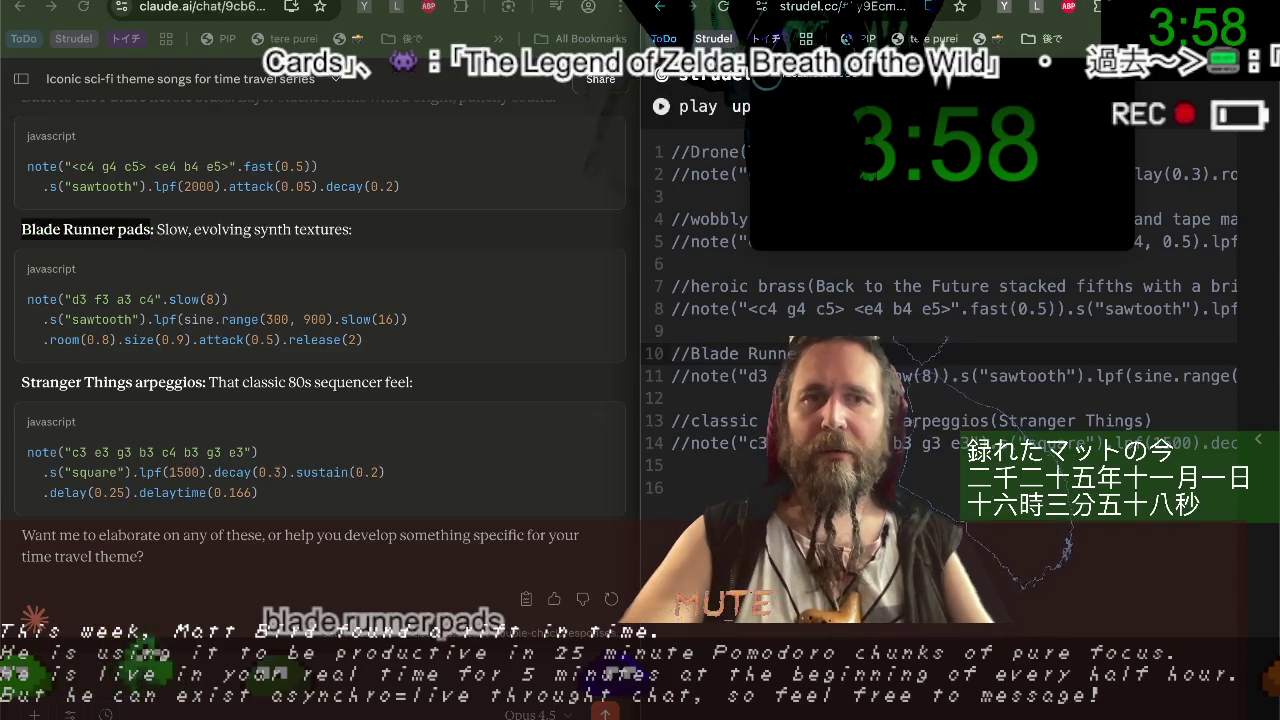
type("pads(Blac")
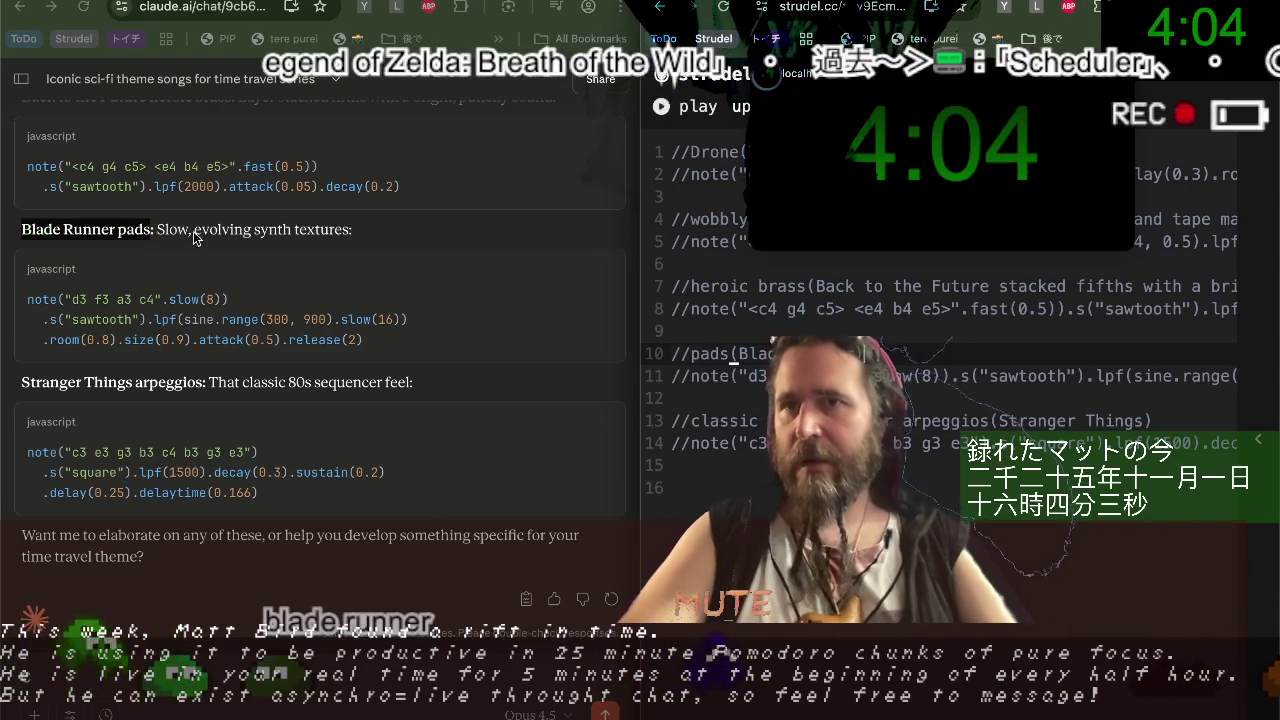
Complete the label as 'Slow, evolving synth pads' and bring up the ChatGPT conversation.
left_click_drag(165, 229, 228, 231)
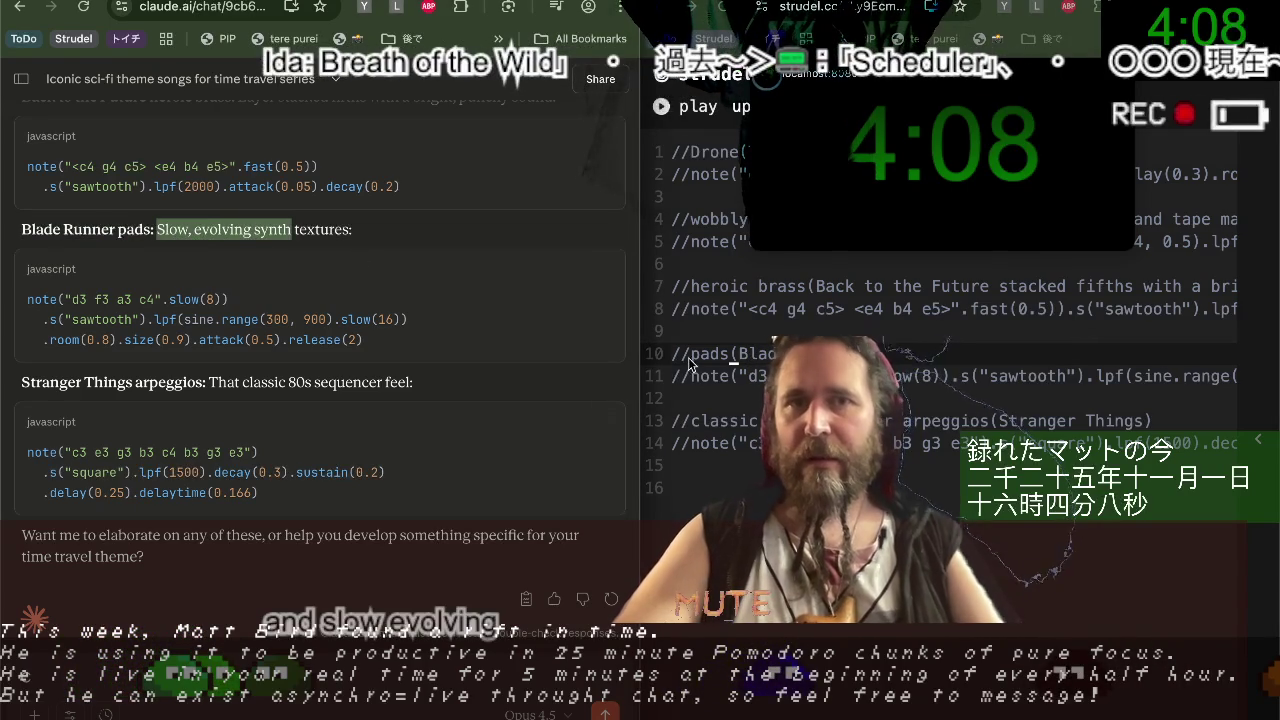
left_click(720, 350)
mouse_move(994, 245)
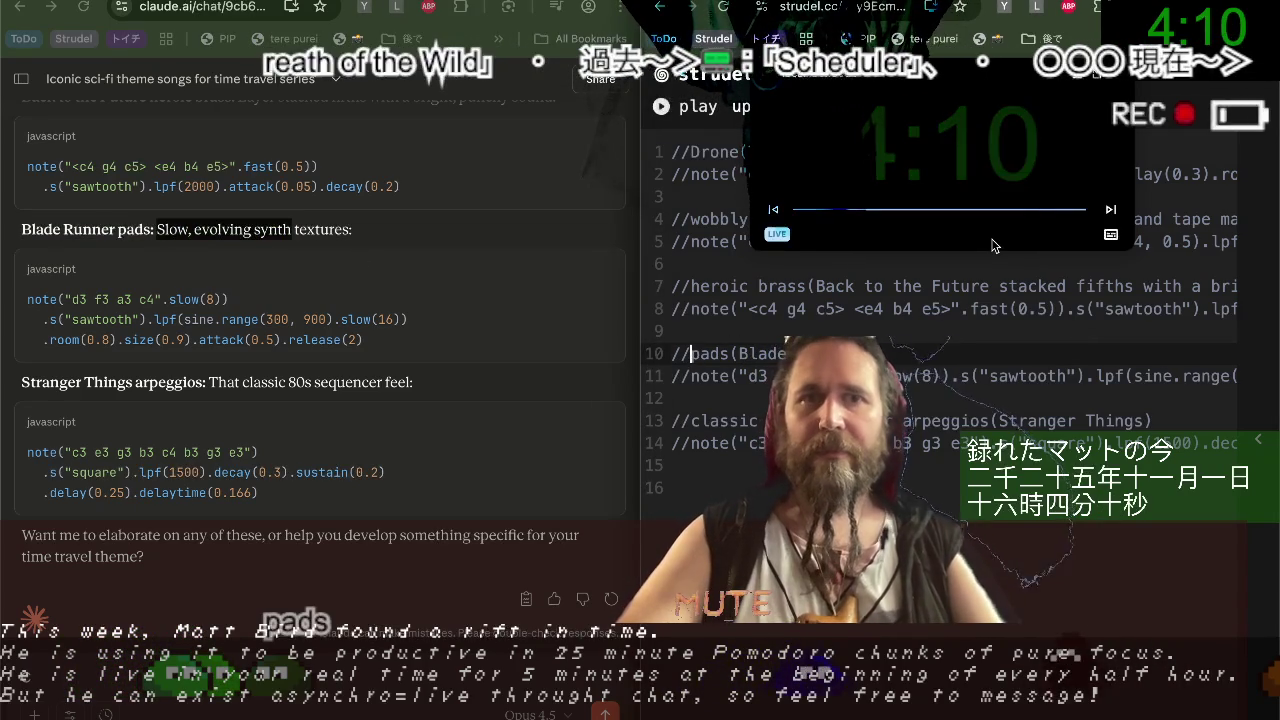
left_click(680, 487)
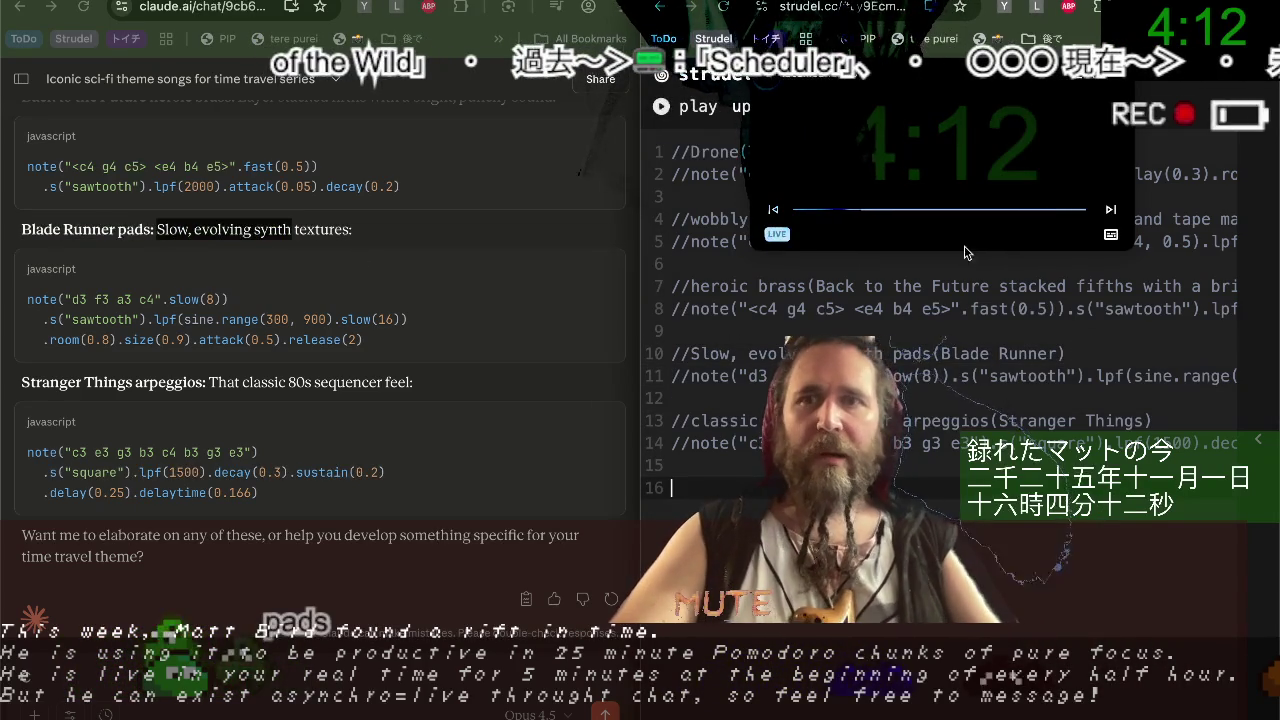
scroll(352, 381, "down", 1)
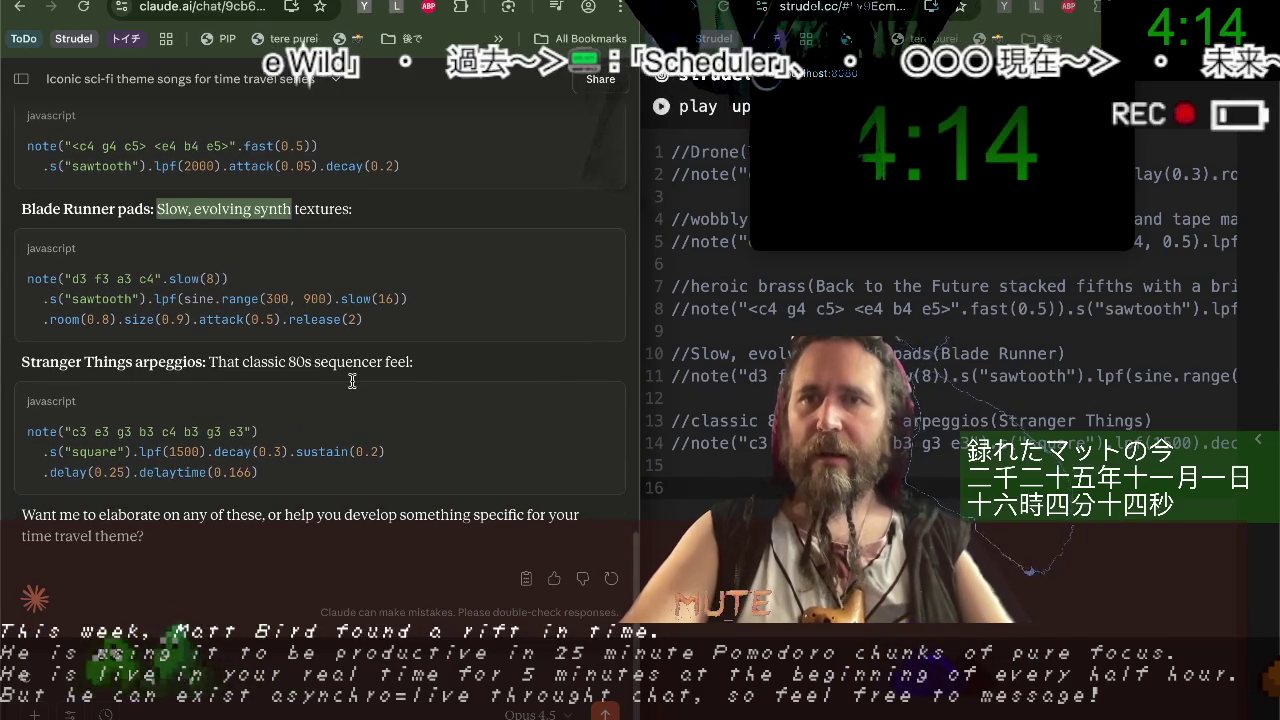
mouse_move(320, 450)
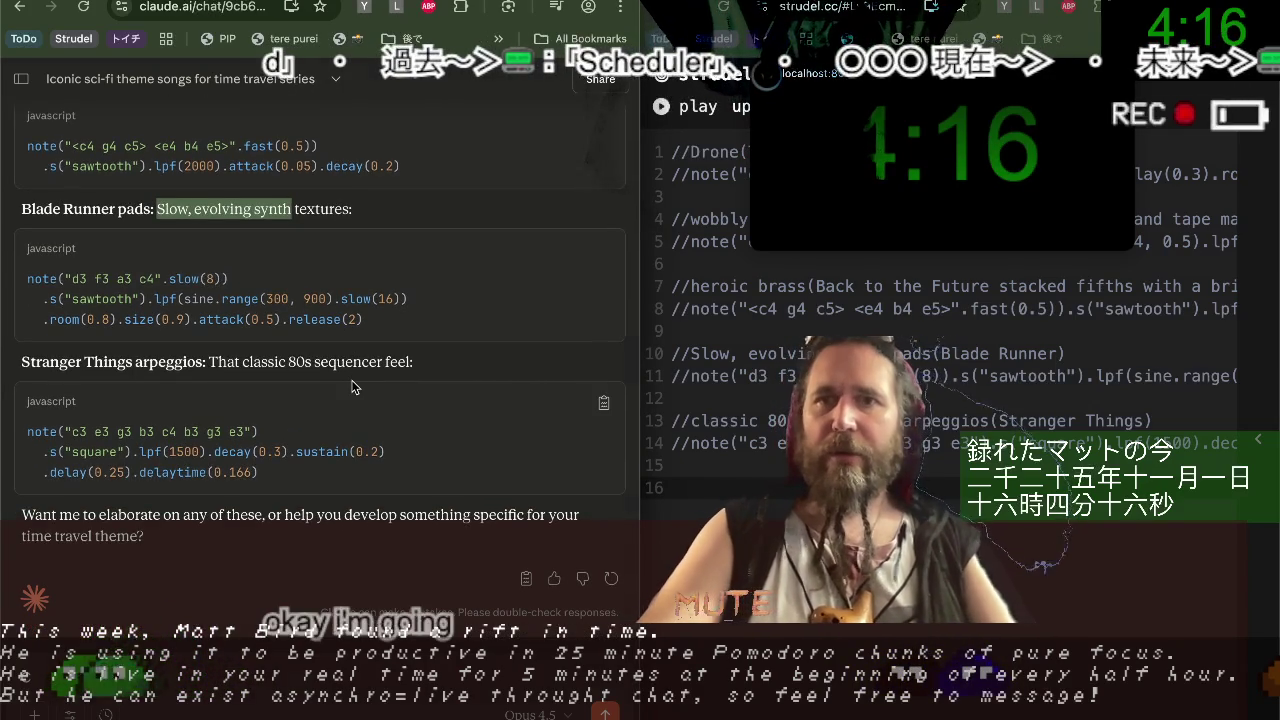
key("ctrl+Tab")
scroll(360, 340, "down", 3)
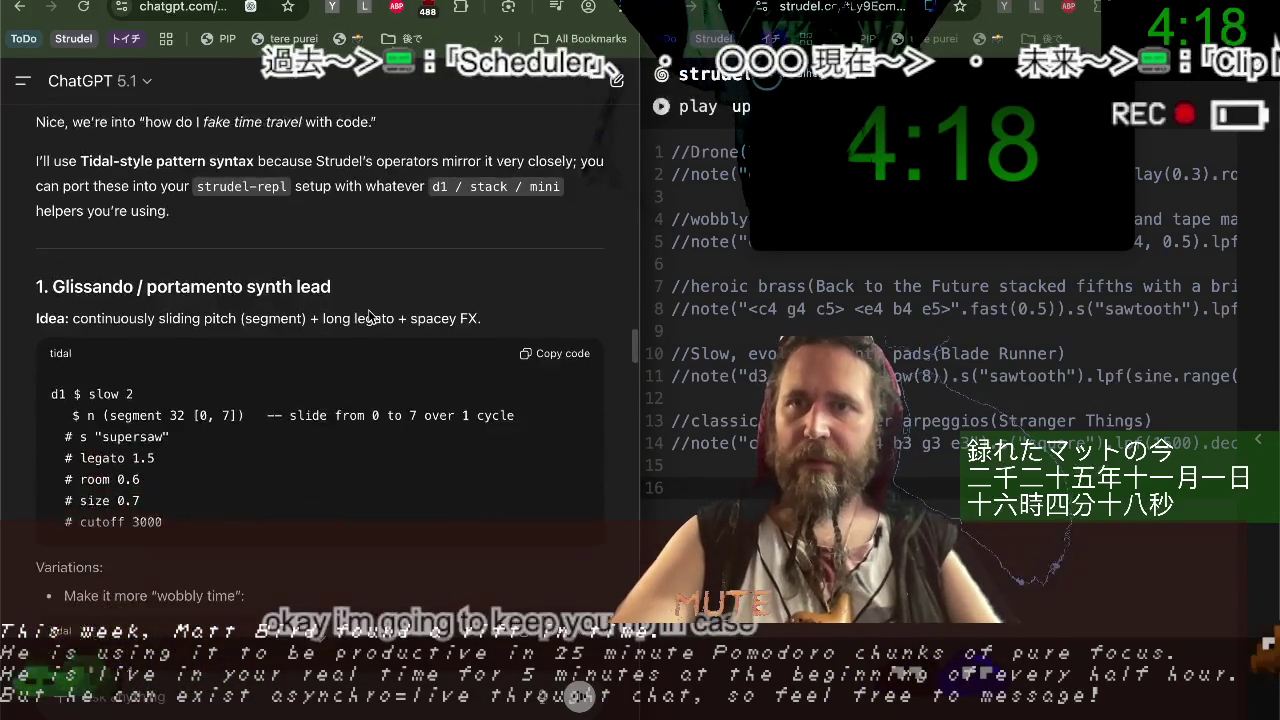
Copy ChatGPT's entire time-travel code response, from the glissando example to the end.
scroll(369, 317, "down", 1)
left_click(558, 280)
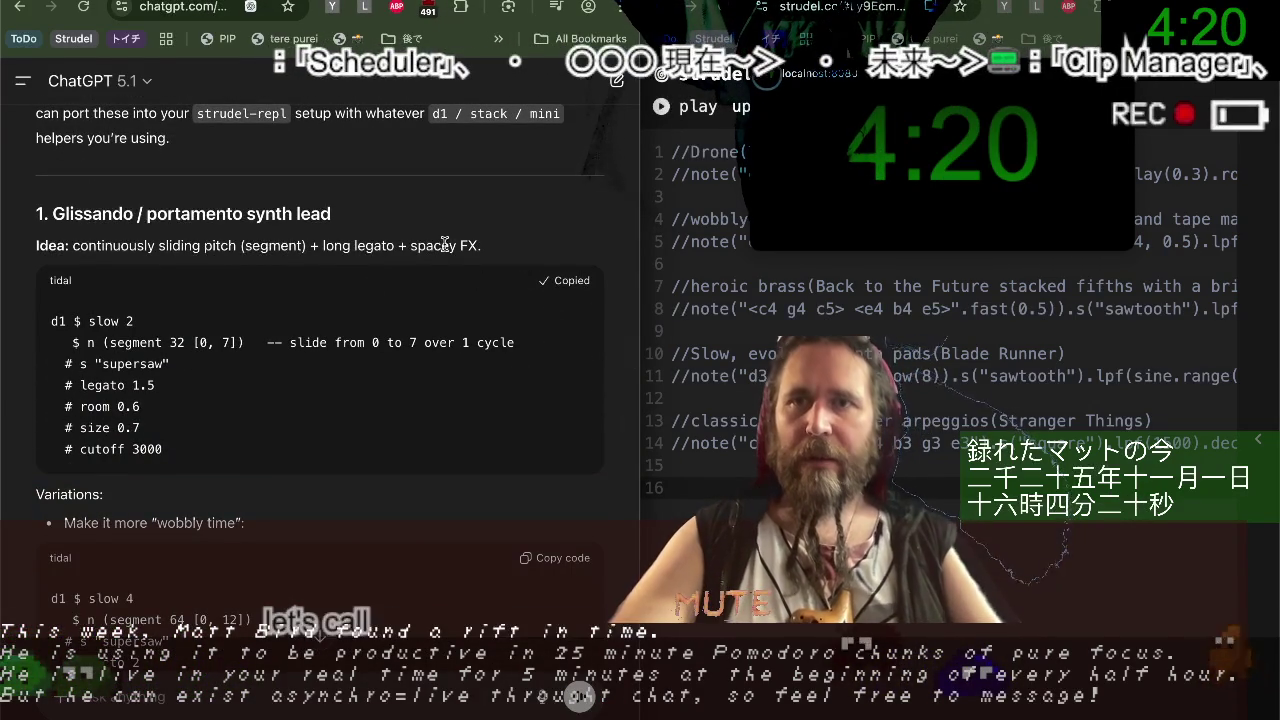
mouse_move(36, 207)
left_mouse_down()
mouse_move(480, 250)
mouse_move(180, 364)
left_mouse_up()
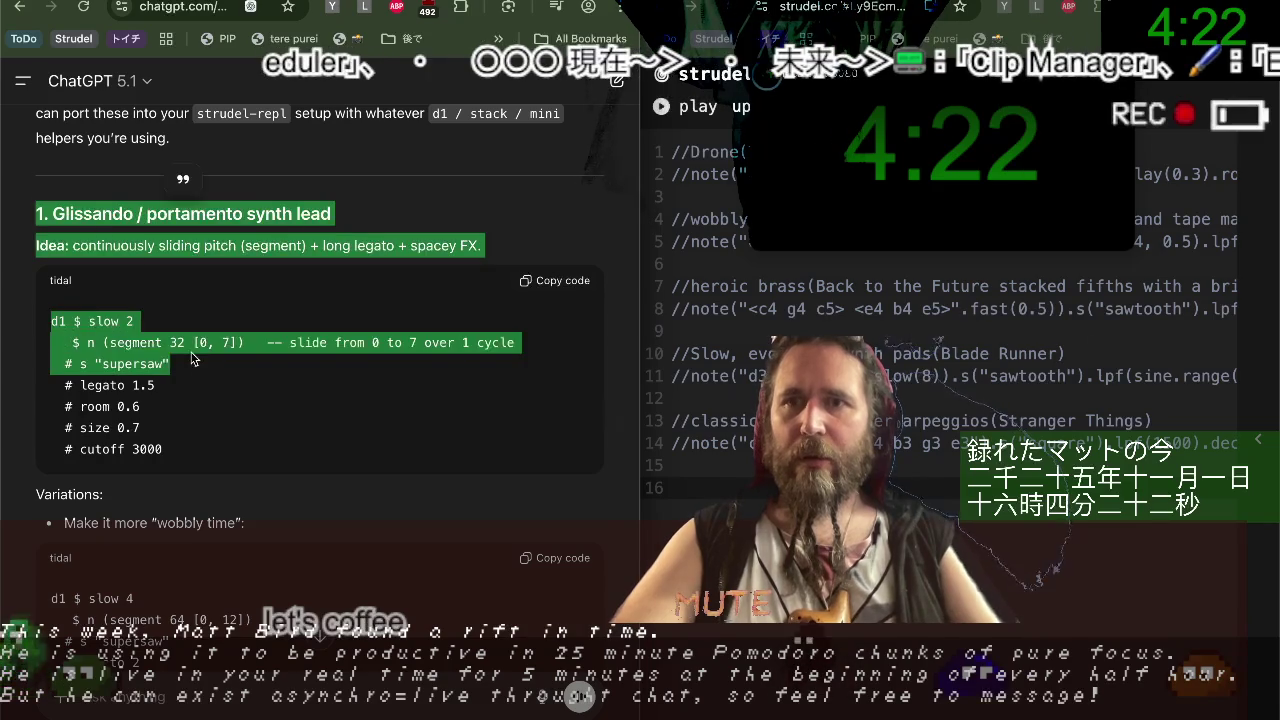
scroll(193, 358, "down", 5)
scroll(193, 358, "down", 2)
scroll(193, 358, "down", 5)
scroll(192, 355, "down", 10)
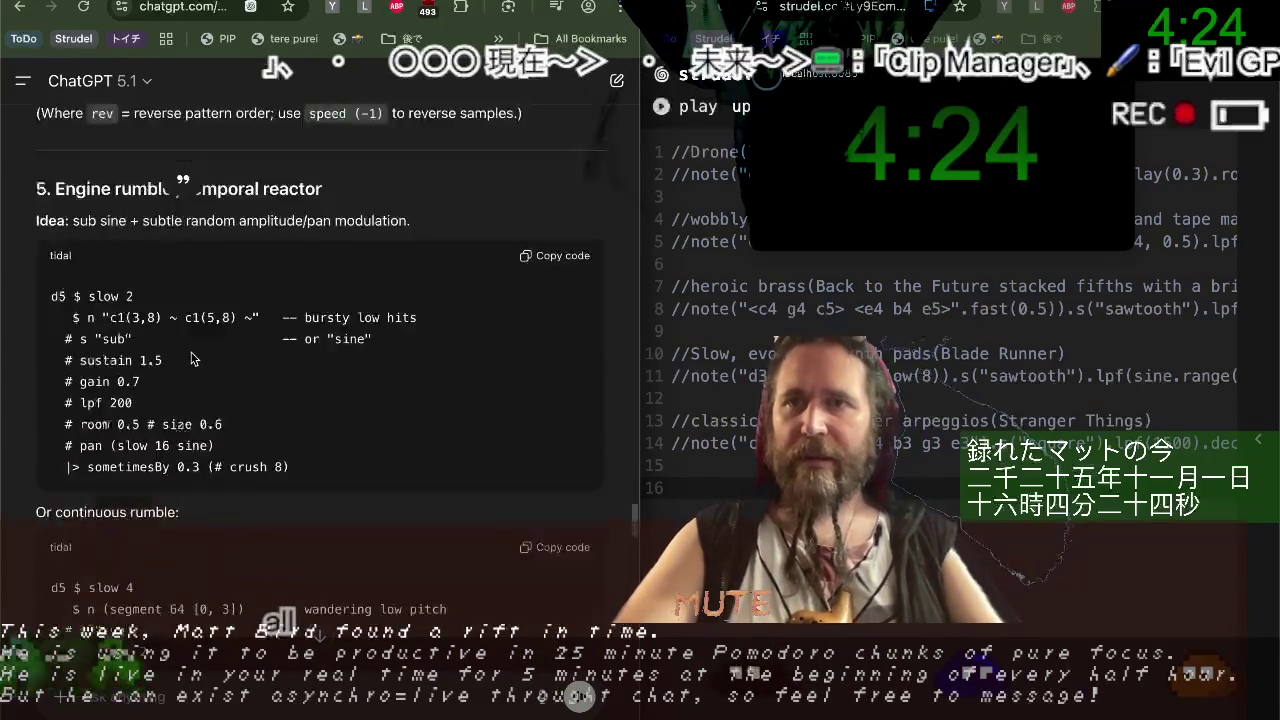
scroll(191, 352, "down", 10)
scroll(191, 352, "down", 5)
scroll(190, 330, "down", 5)
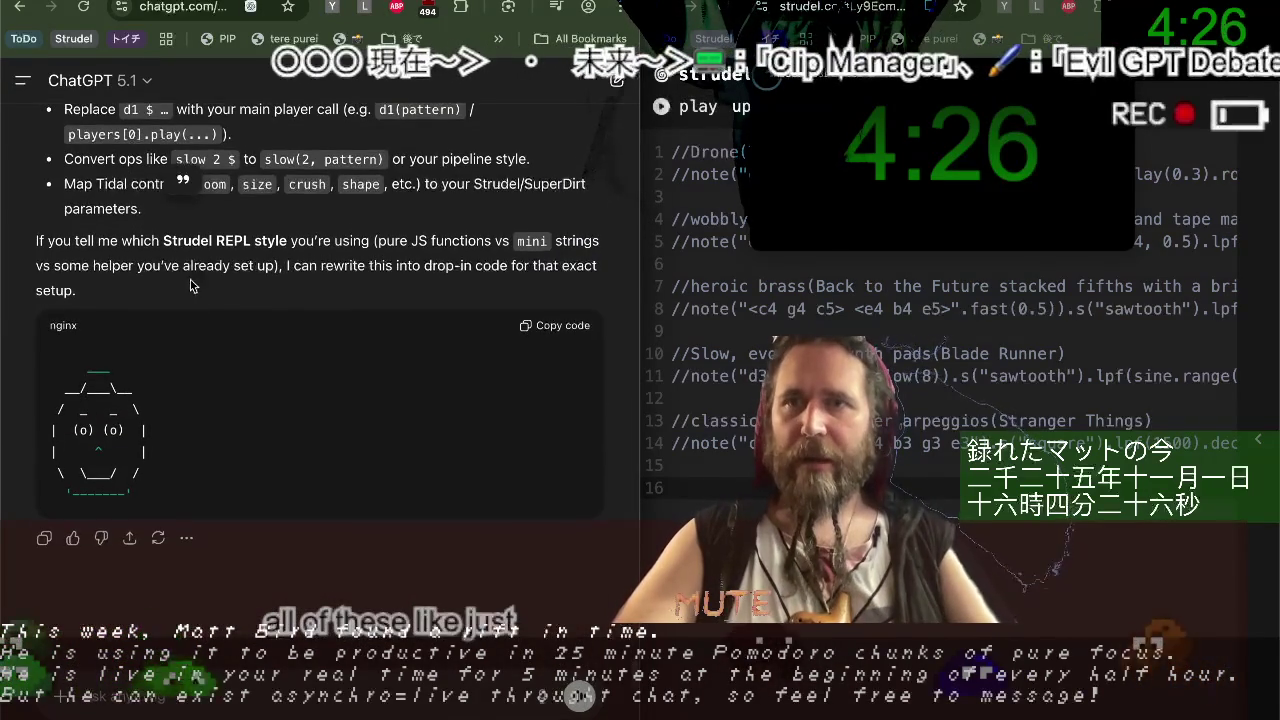
left_click(188, 291, "shift")
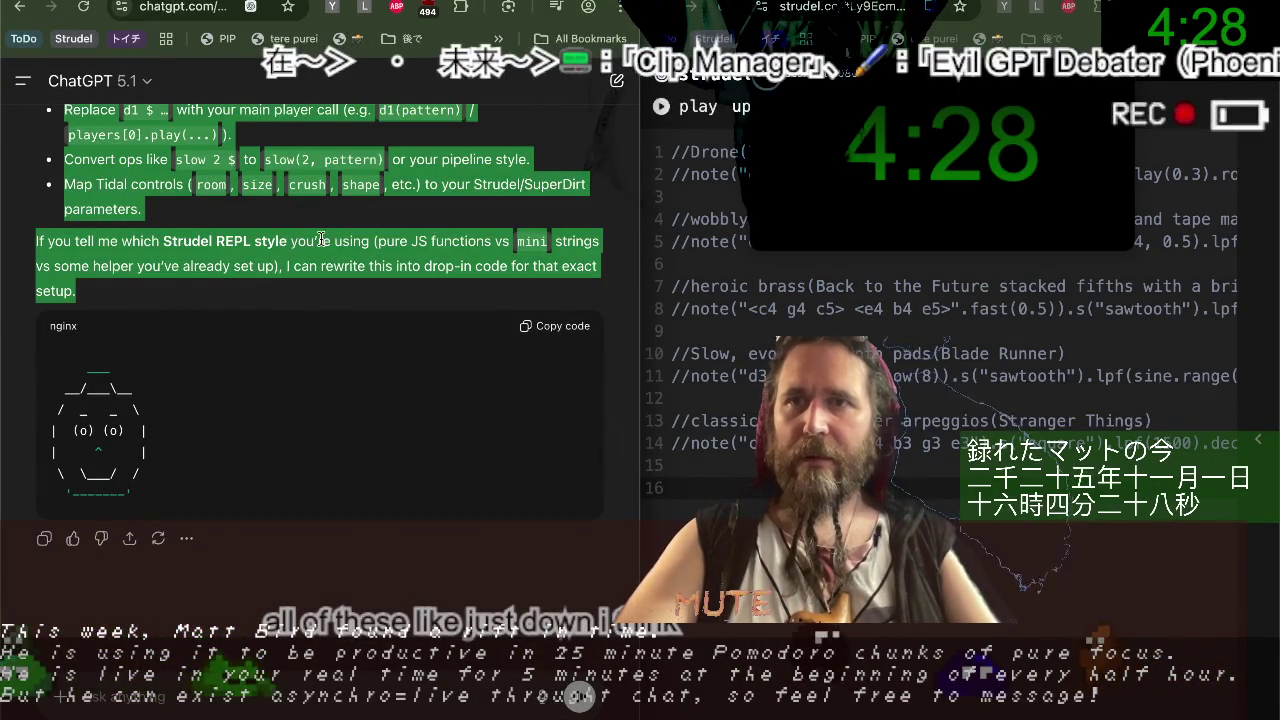
scroll(341, 236, "up", 5)
scroll(250, 400, "up", 1)
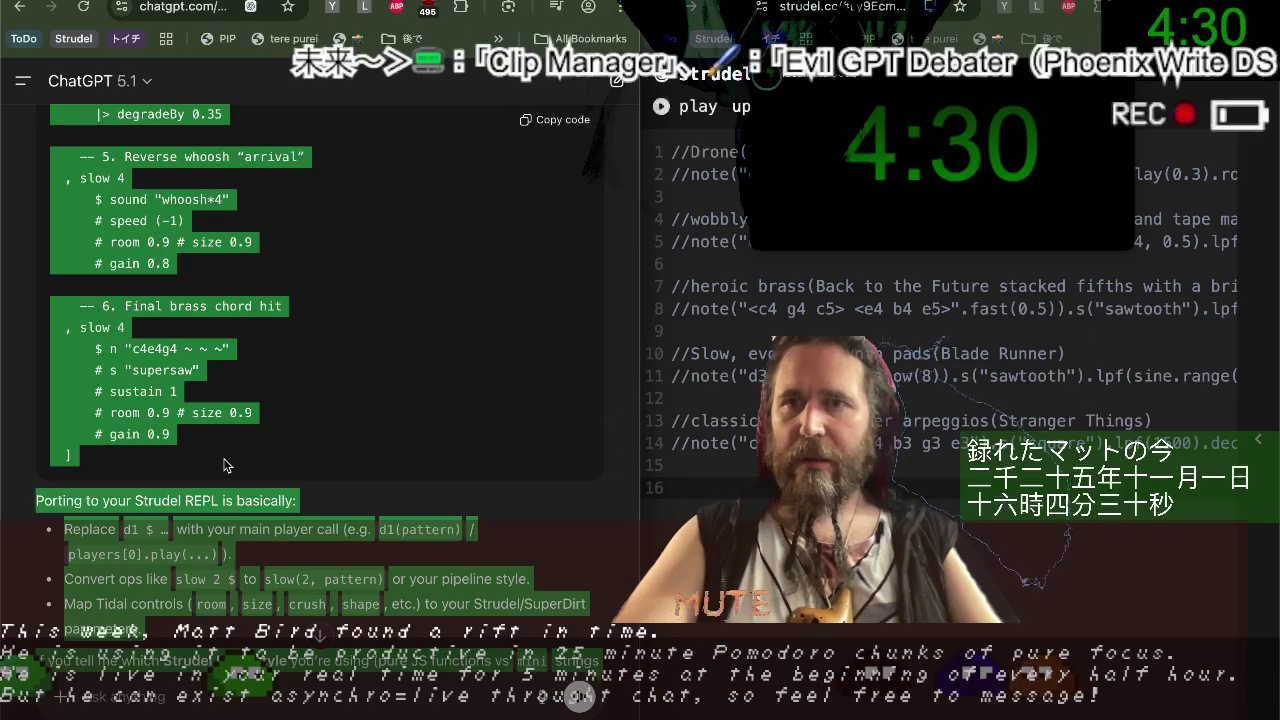
scroll(228, 467, "up", 1)
Paste the ChatGPT response below the Strudel snippets, then bring up Gemini.
left_click(1012, 558)
type("/*")
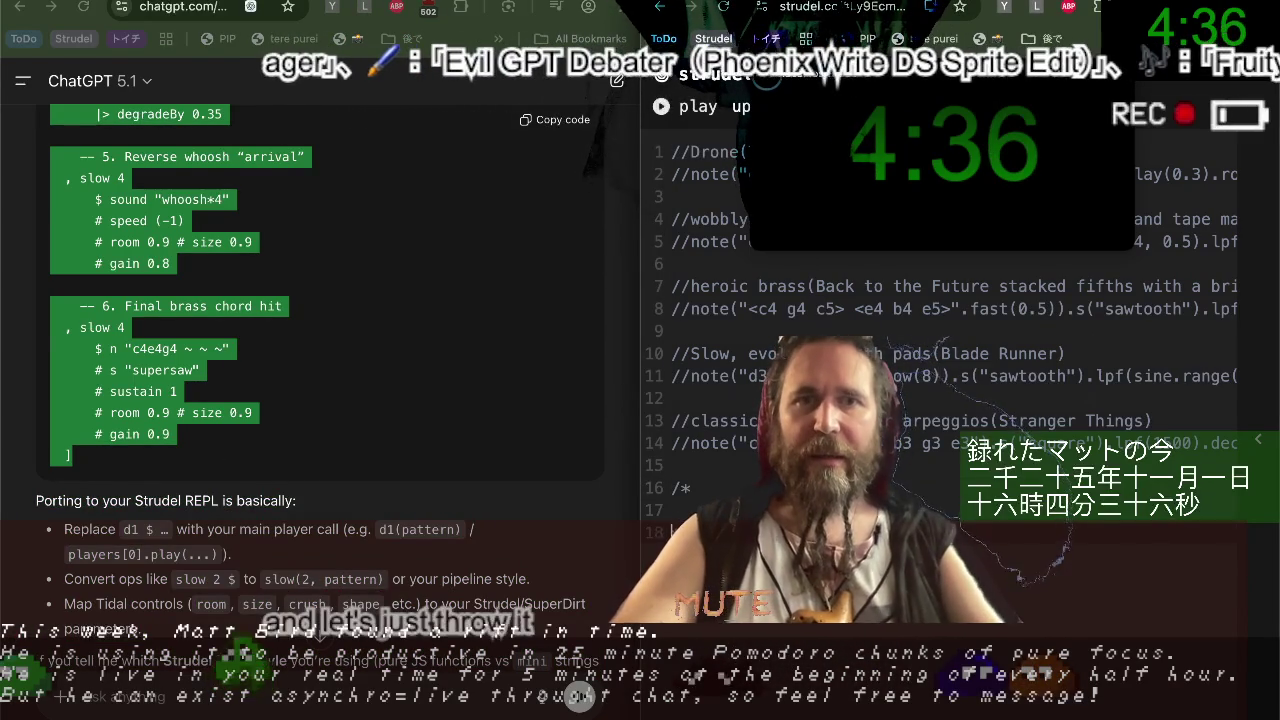
key("ctrl+v")
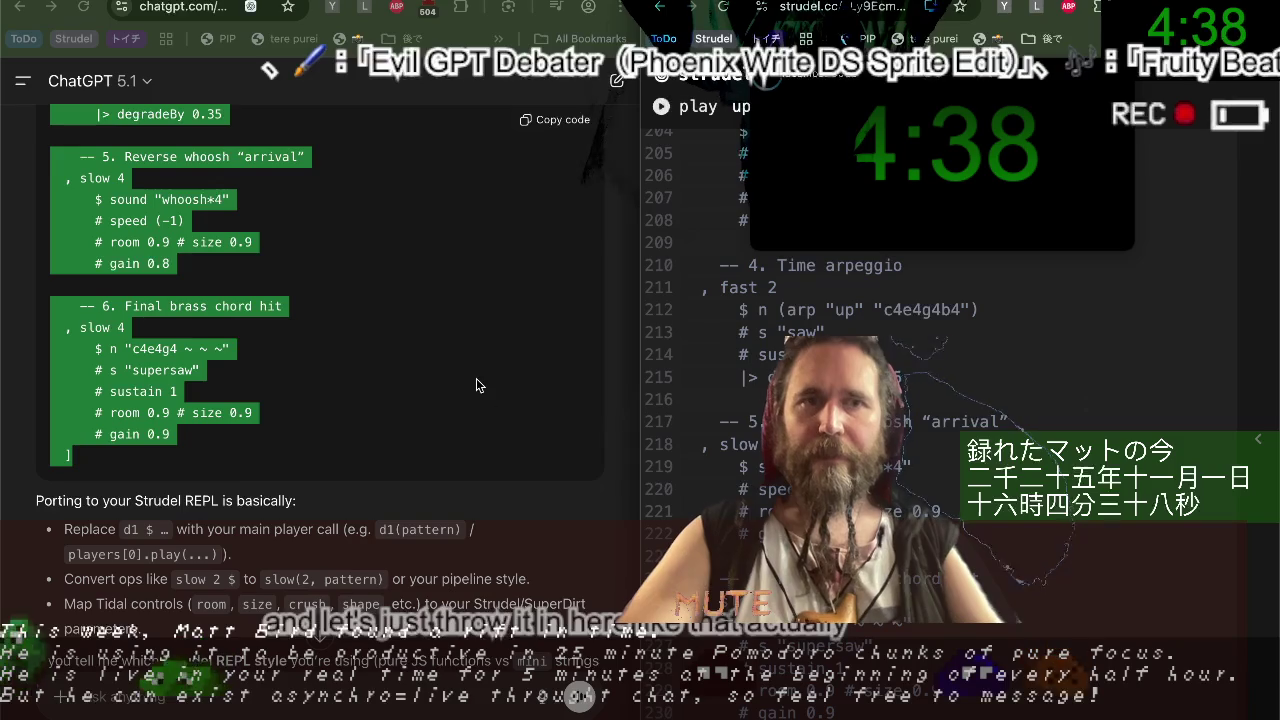
scroll(409, 403, "up", 5)
scroll(409, 403, "up", 5)
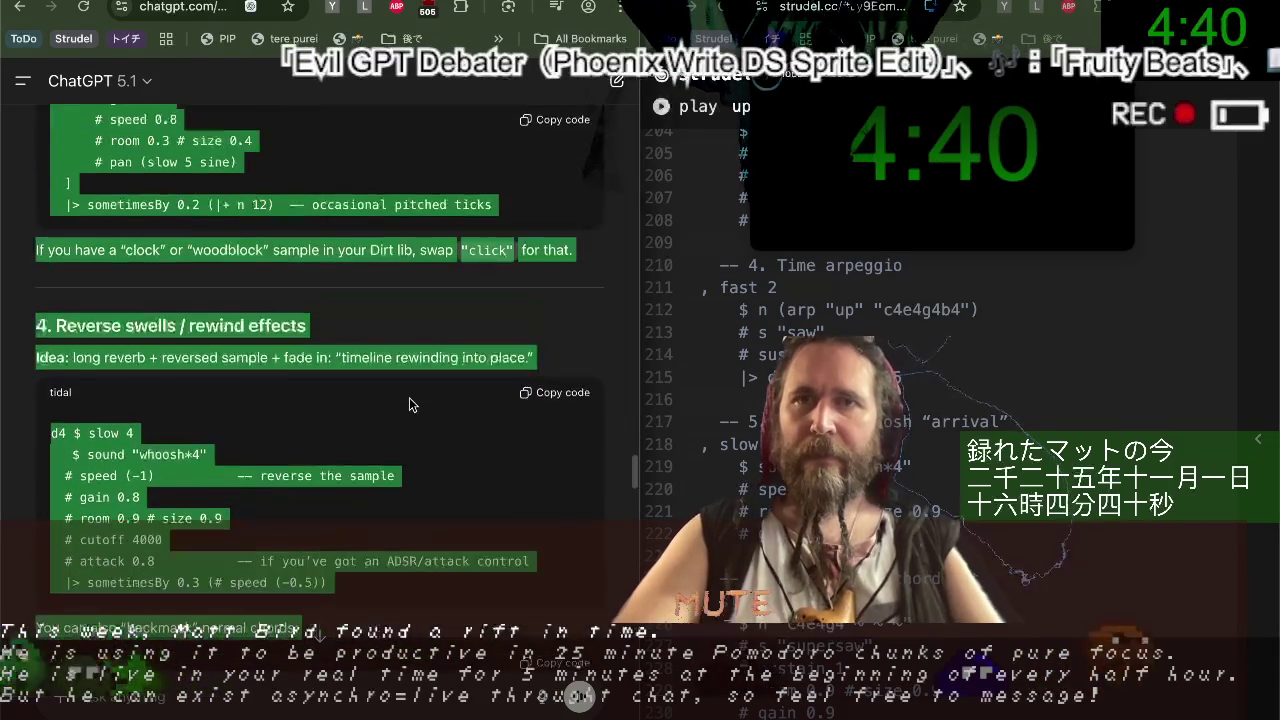
key("ctrl+Tab")
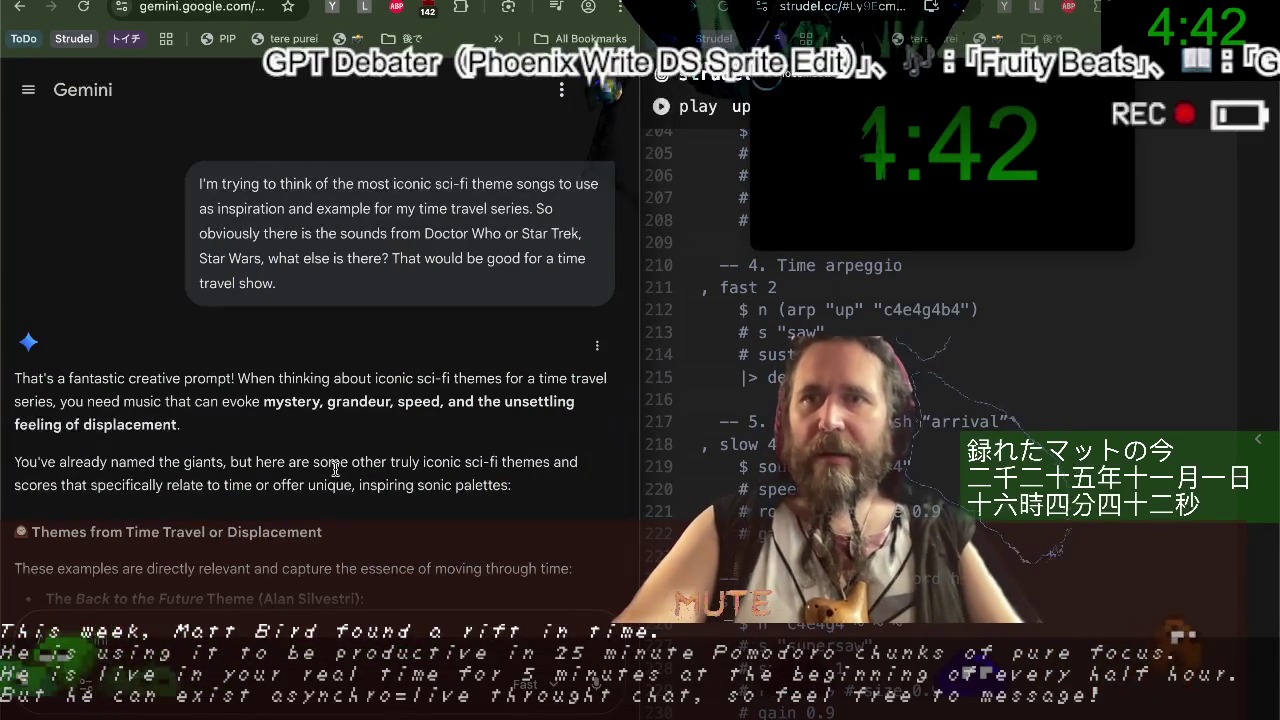
Select Gemini's sci-fi effects answer from its intro through the stack() Next Steps example.
scroll(405, 398, "down", 3)
scroll(378, 408, "down", 10)
scroll(378, 408, "down", 10)
scroll(378, 408, "down", 5)
scroll(378, 408, "up", 5)
scroll(378, 408, "up", 10)
scroll(378, 408, "up", 3)
scroll(378, 408, "up", 5)
scroll(378, 408, "up", 5)
scroll(378, 408, "up", 2)
scroll(378, 408, "down", 10)
scroll(378, 408, "down", 5)
scroll(378, 408, "up", 2)
scroll(378, 413, "up", 3)
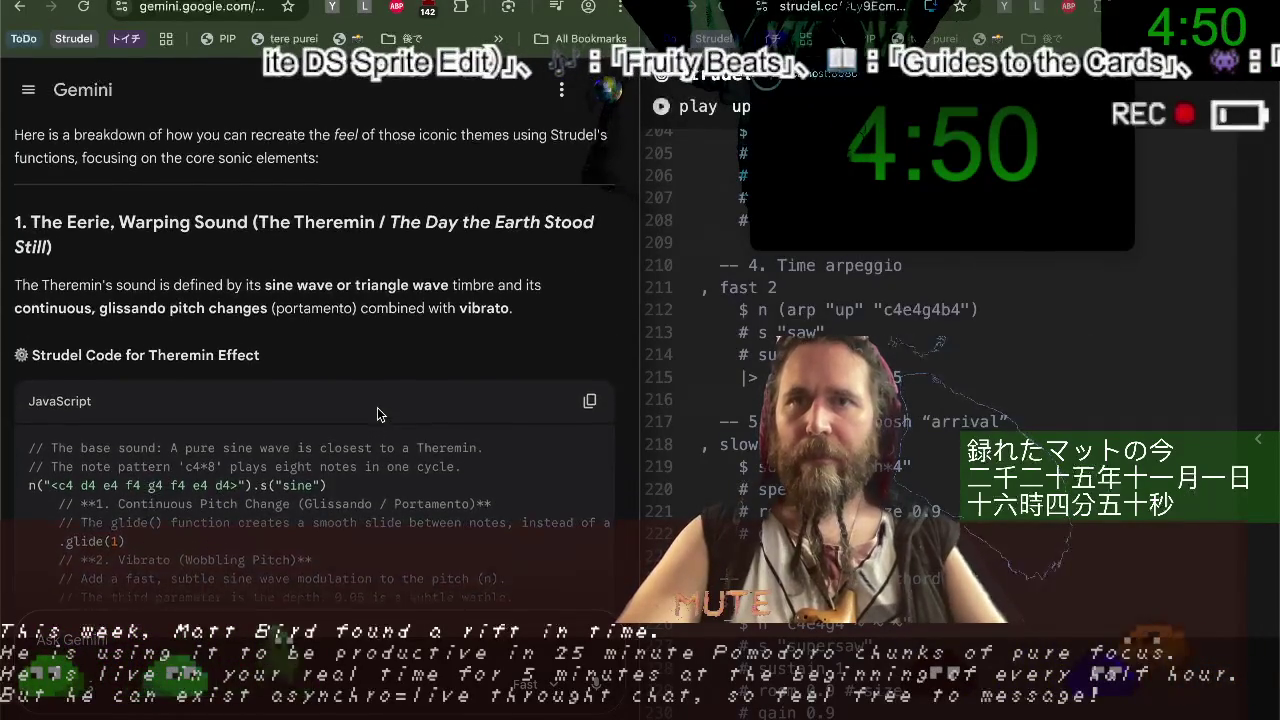
scroll(378, 413, "up", 3)
scroll(378, 409, "up", 2)
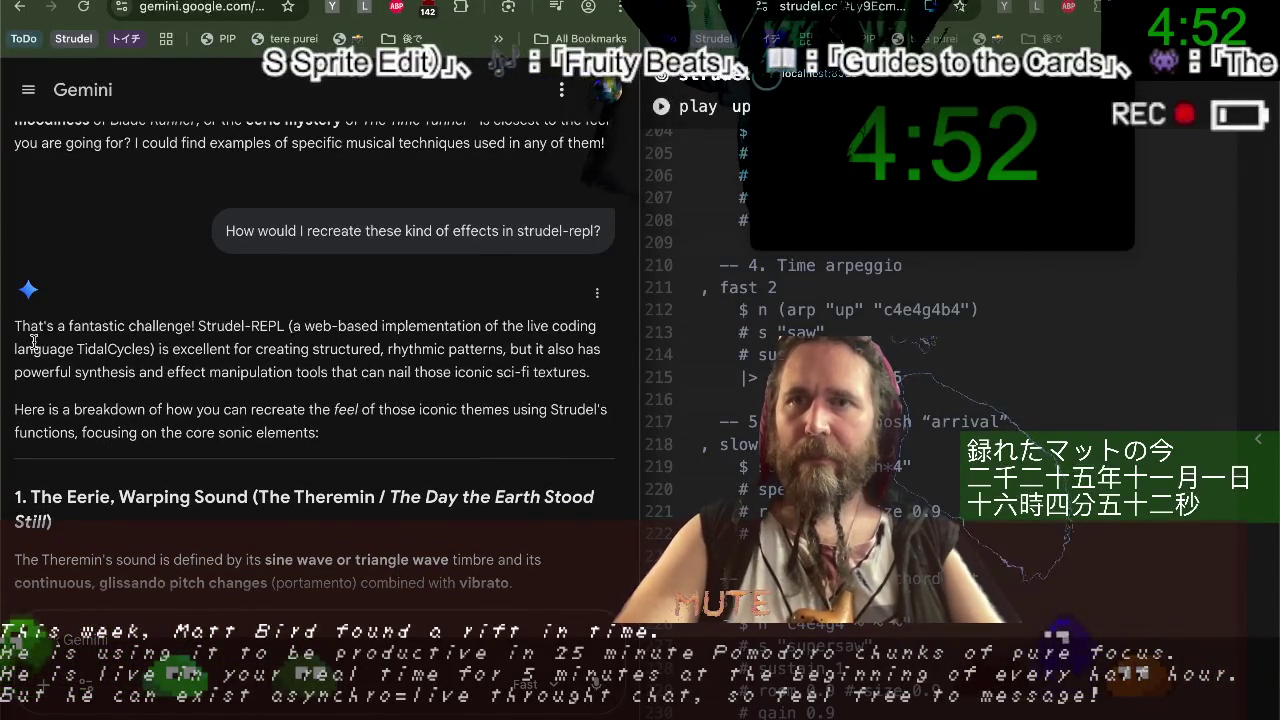
left_click_drag(30, 332, 318, 432)
scroll(310, 480, "down", 10)
scroll(310, 519, "down", 10)
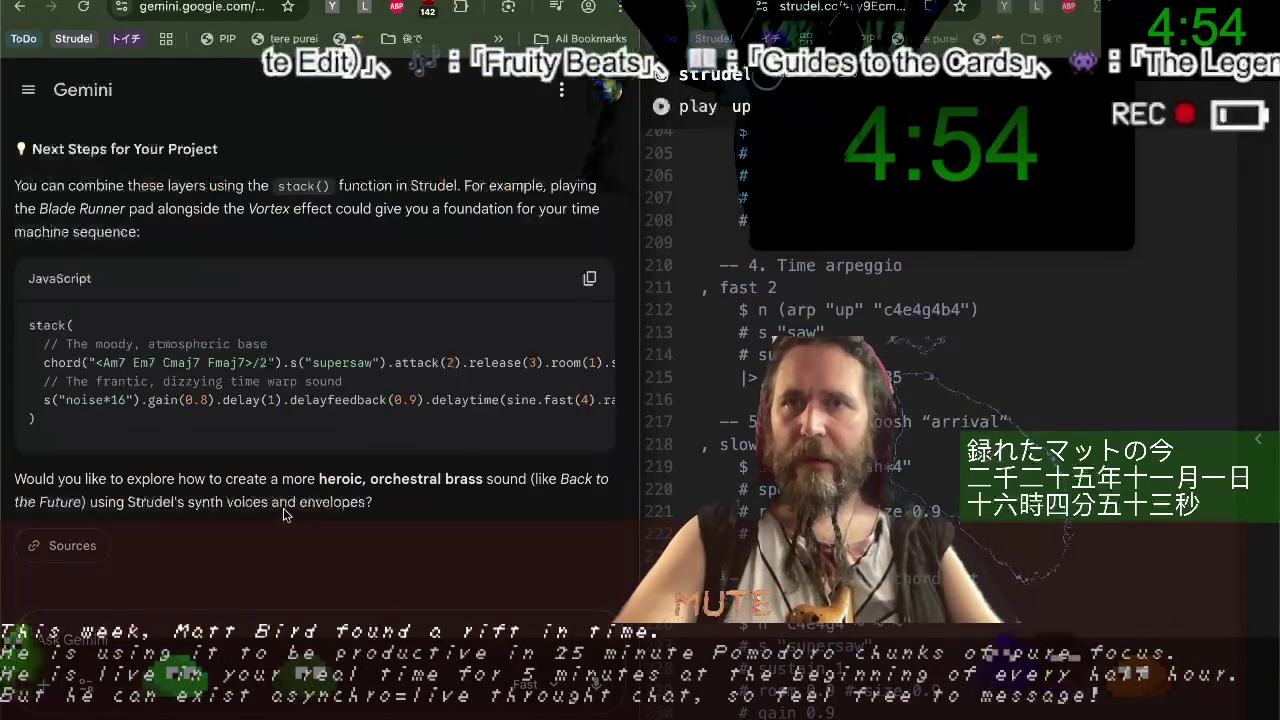
left_click(448, 494, "shift")
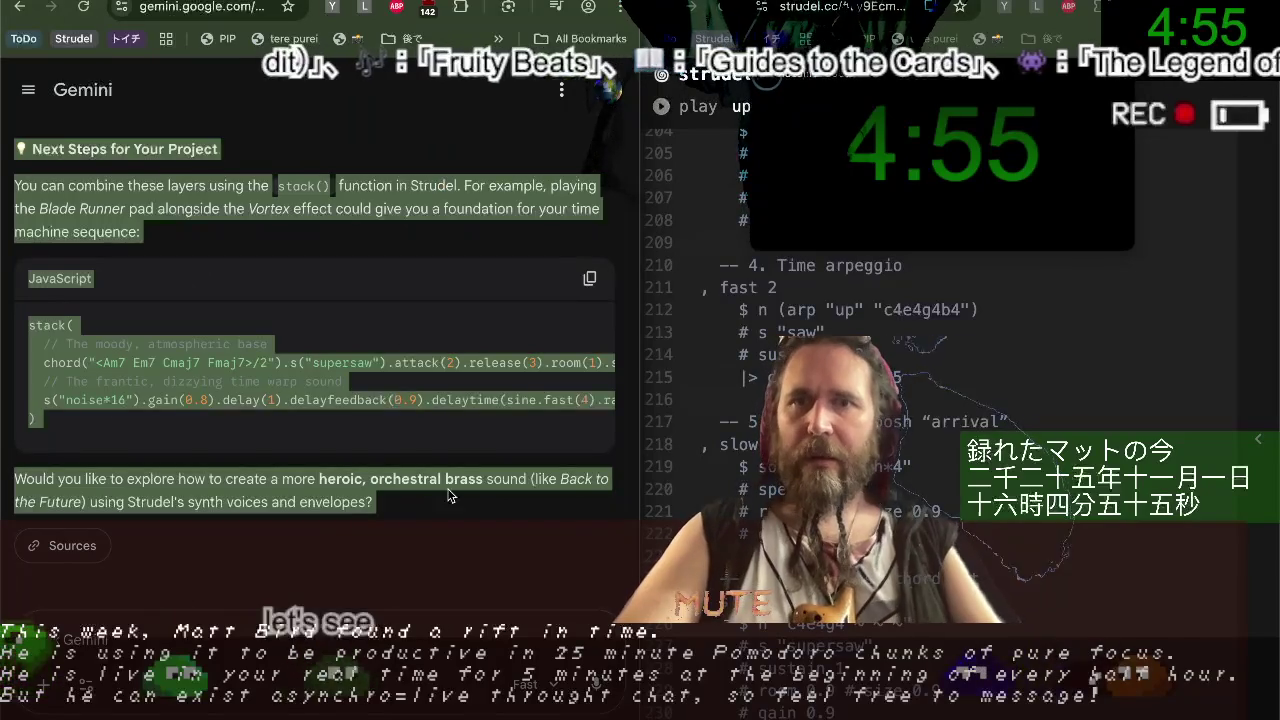
Paste the selected Gemini answer at the end of the Strudel code.
left_click(733, 460)
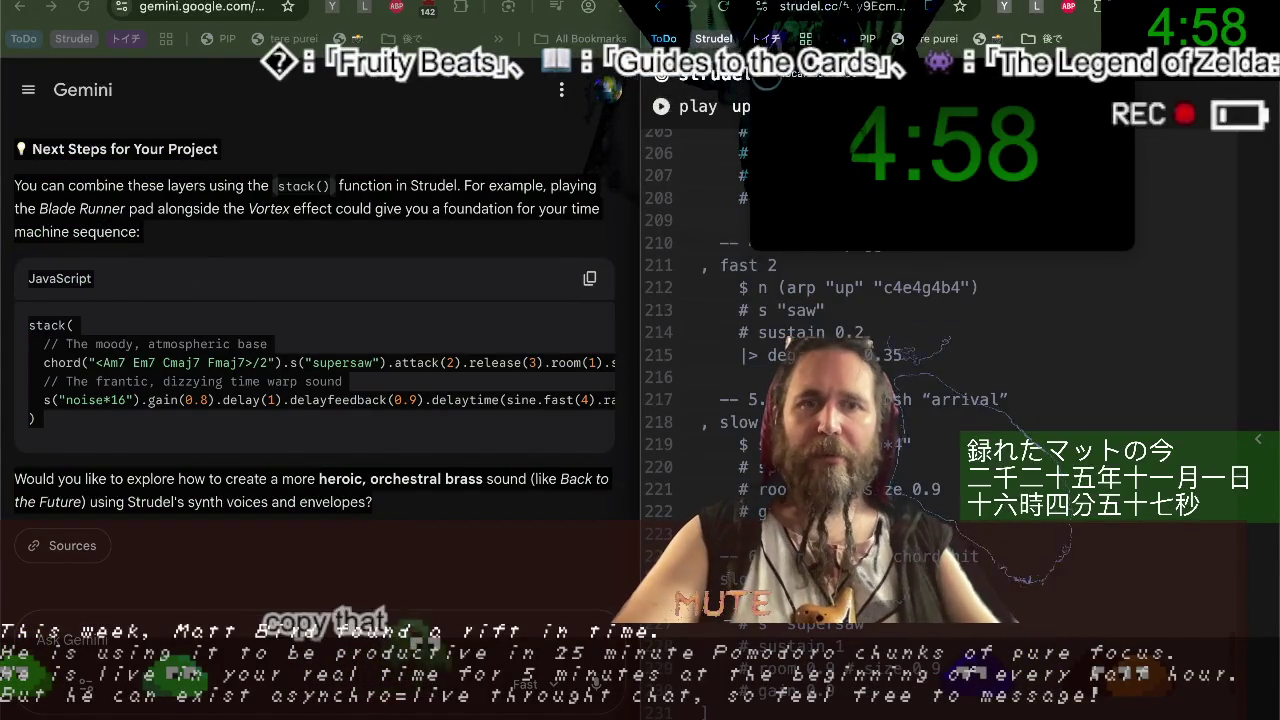
scroll(900, 400, "down", 1)
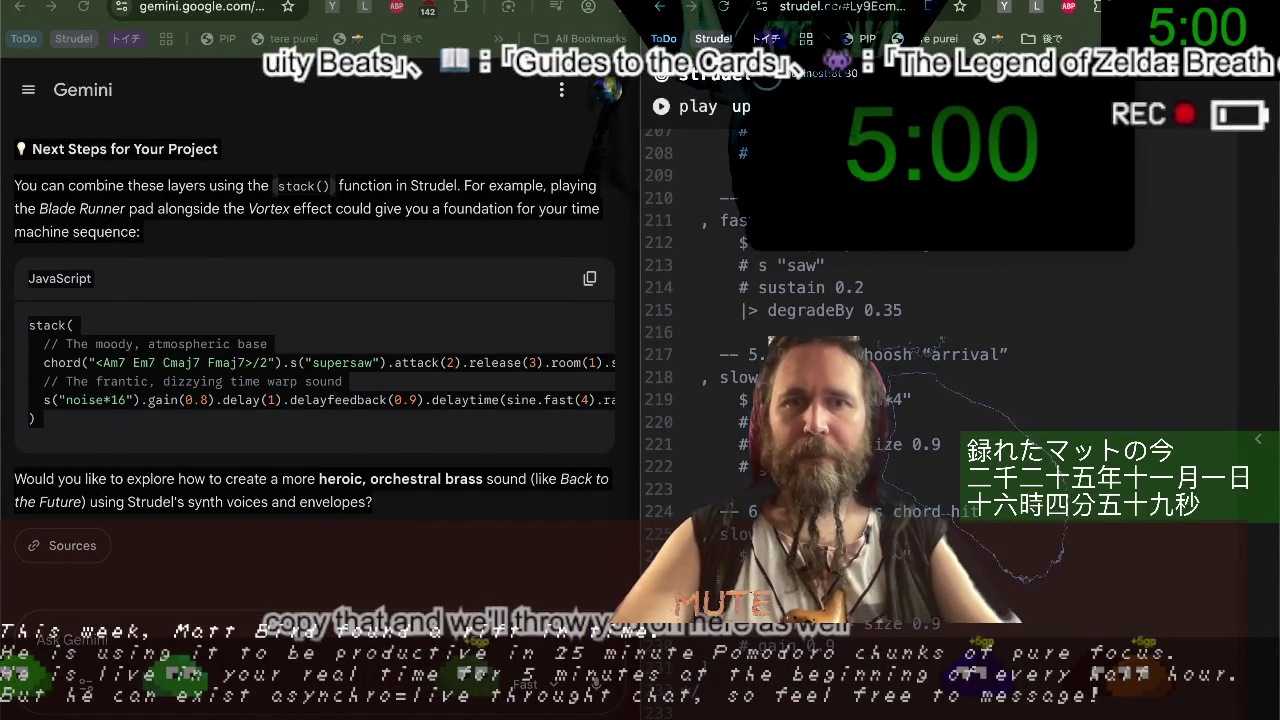
key("ctrl+v")
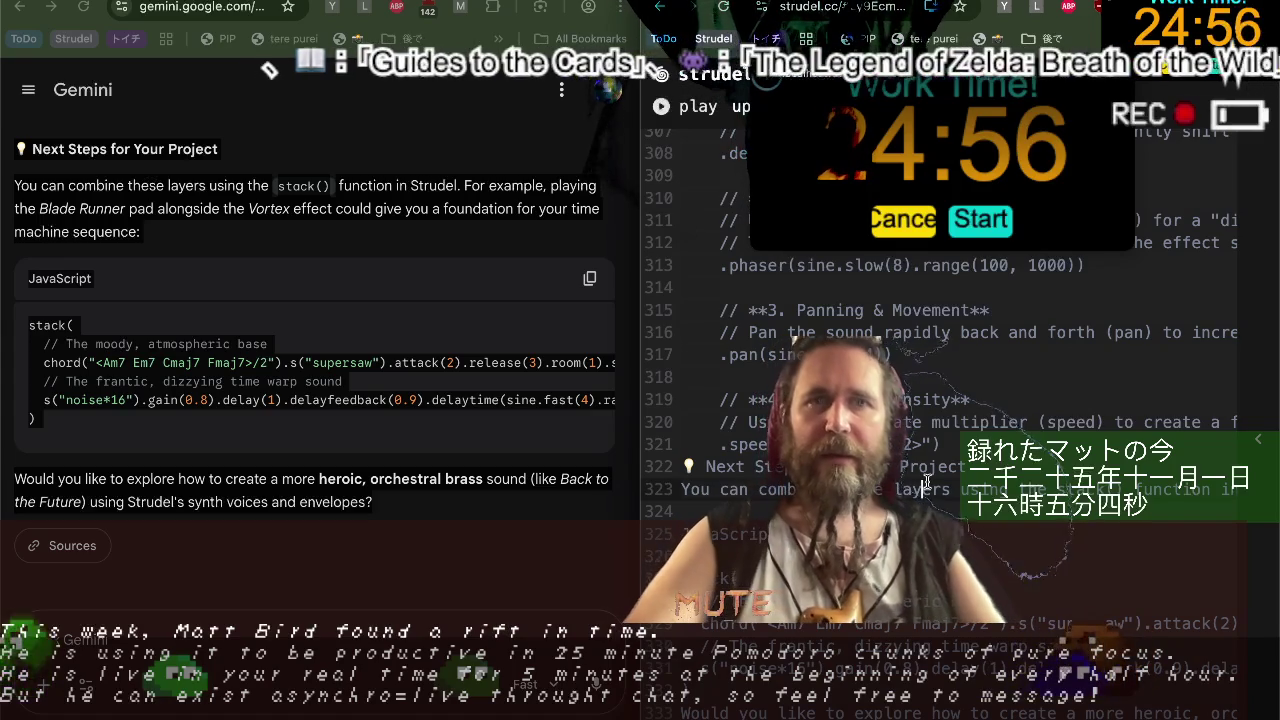
Uncomment the Blade Runner synth pad line with Ctrl+/ and play it with Ctrl+Enter.
key("ctrl+Home")
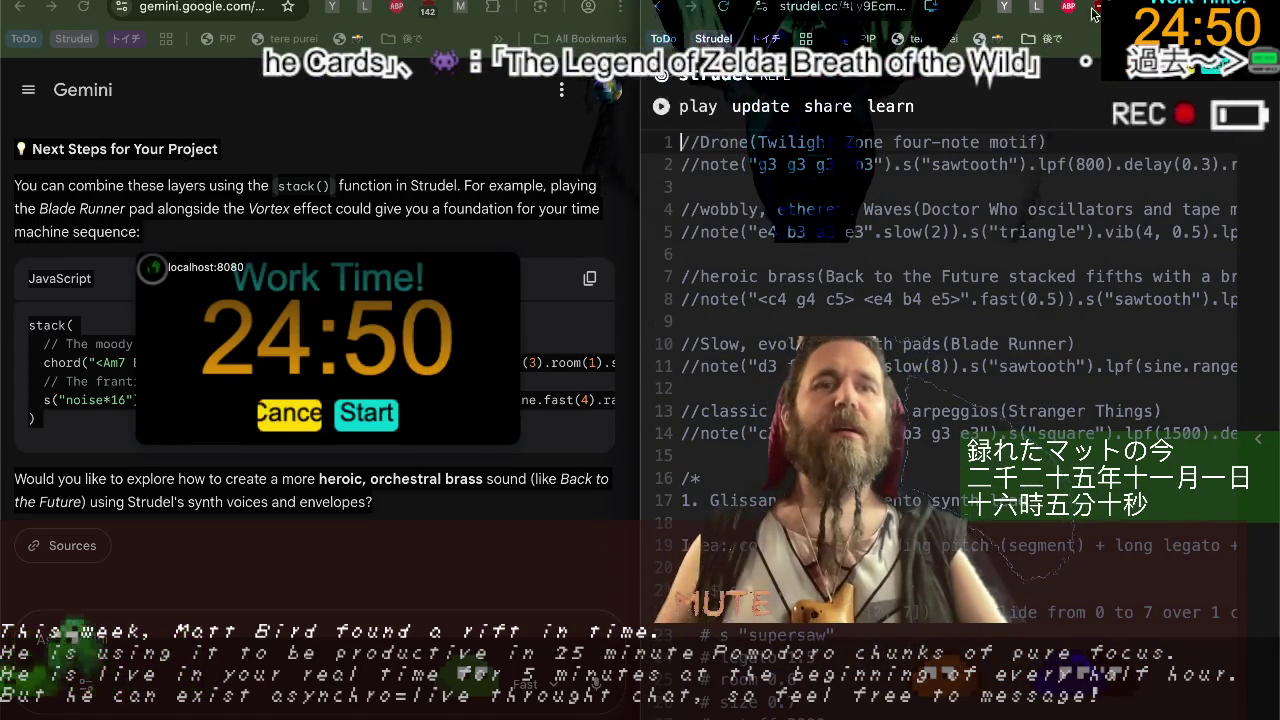
left_click(700, 461)
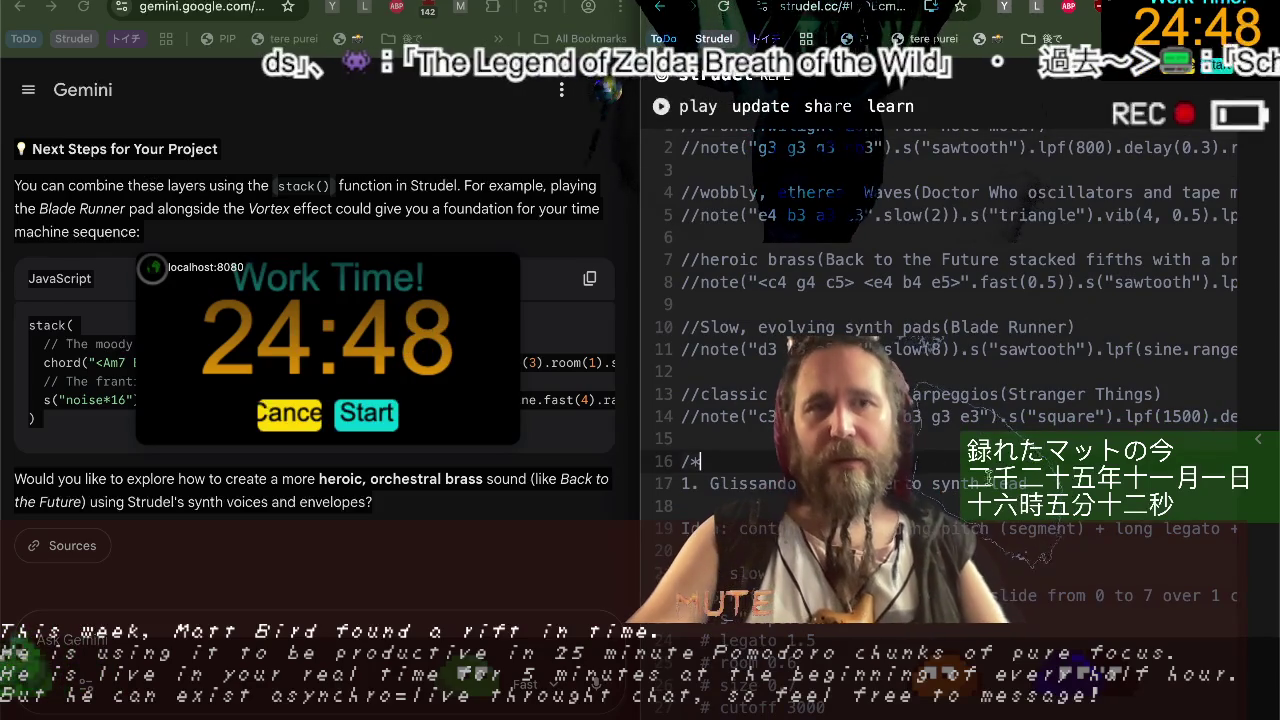
left_click(690, 506)
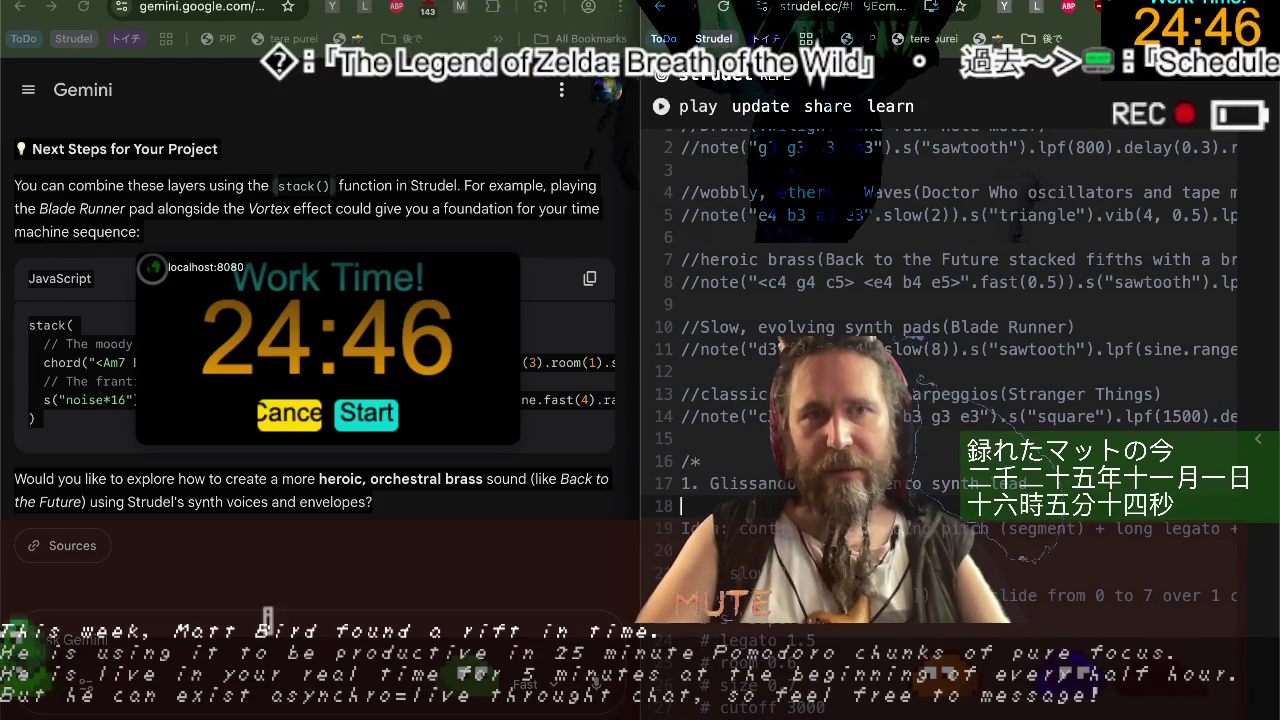
scroll(960, 400, "down", 3)
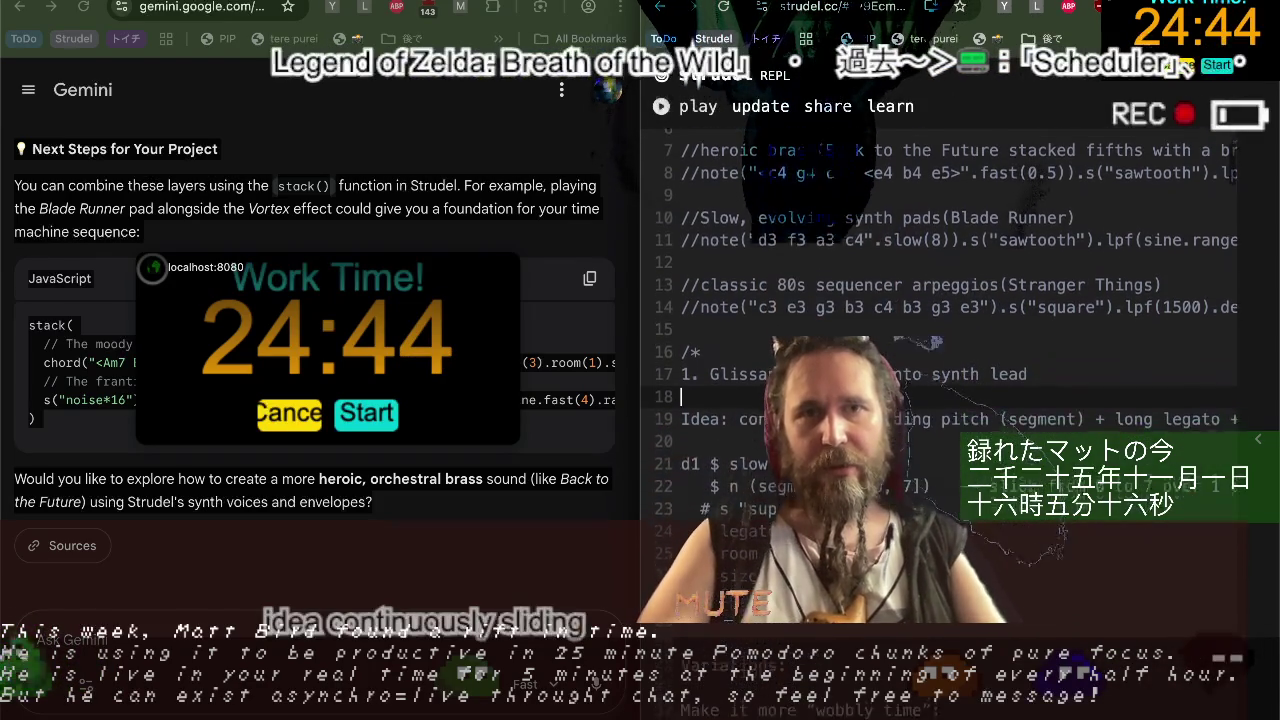
left_click(681, 216)
key("ctrl+slash")
key("ctrl+Return")
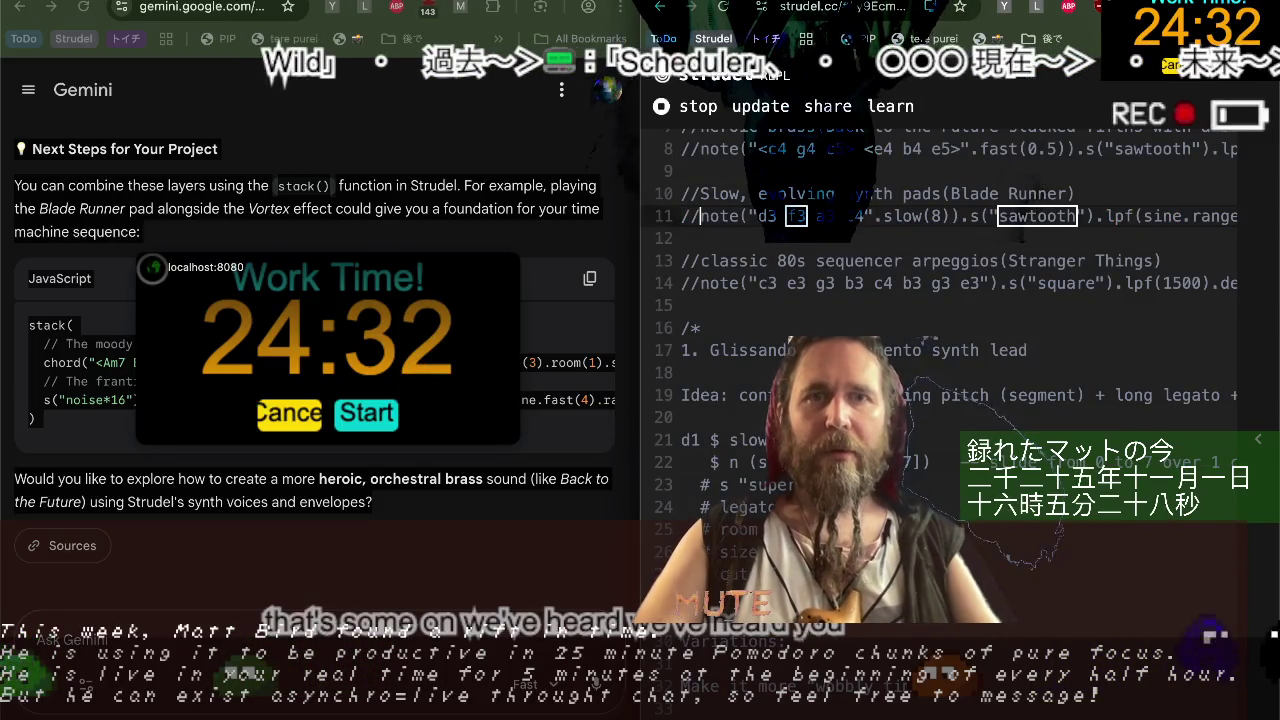
Play the Stranger Things arpeggio on line 14, then comment it out and re-run.
key("Down")
key("Down")
key("Down")
key("BackSpace")
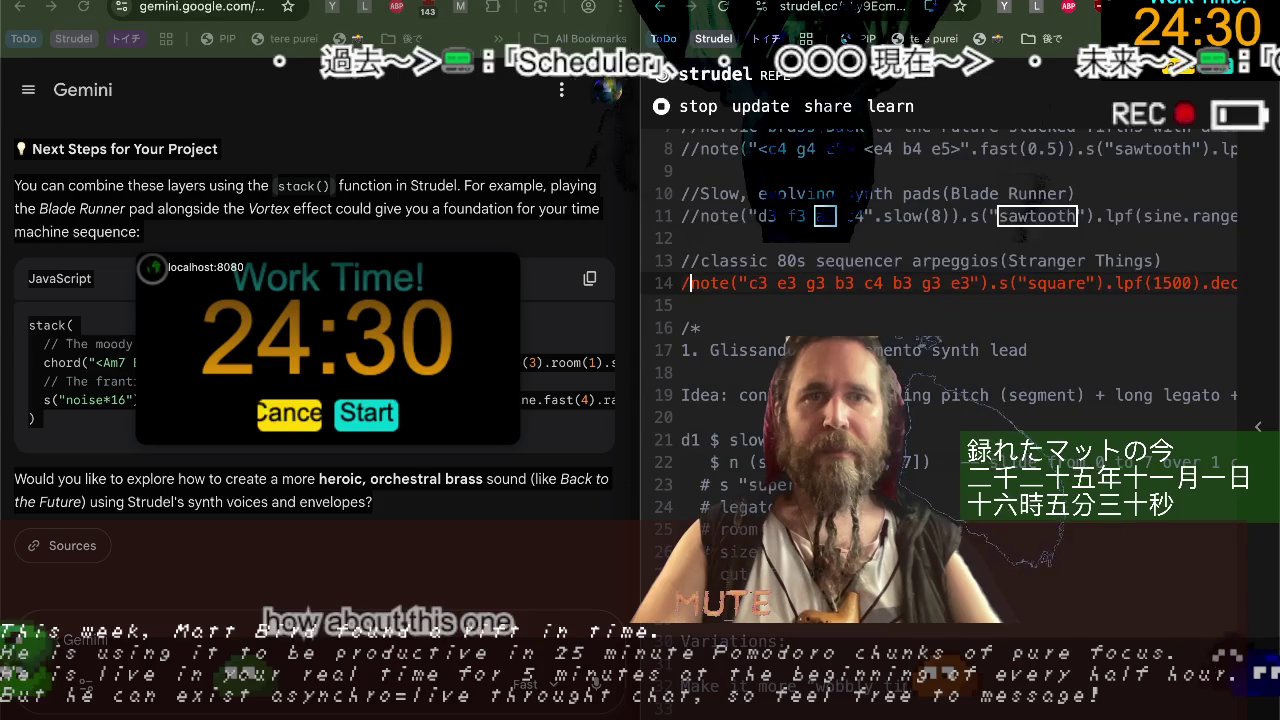
key("BackSpace")
key("ctrl+Return")
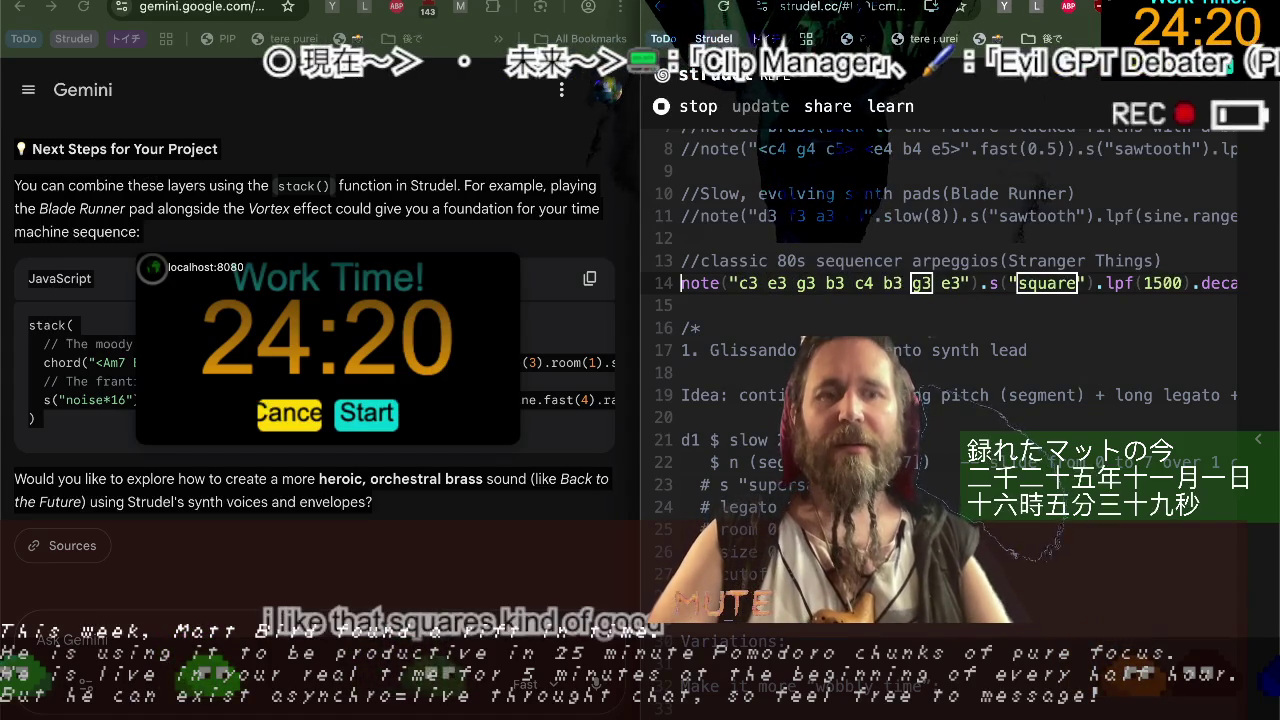
type("//")
key("ctrl+Return")
Play the Doctor Who snippet on line 5, then comment it out again.
key("Up")
key("Up")
key("Up")
key("Up")
key("Up")
key("Up")
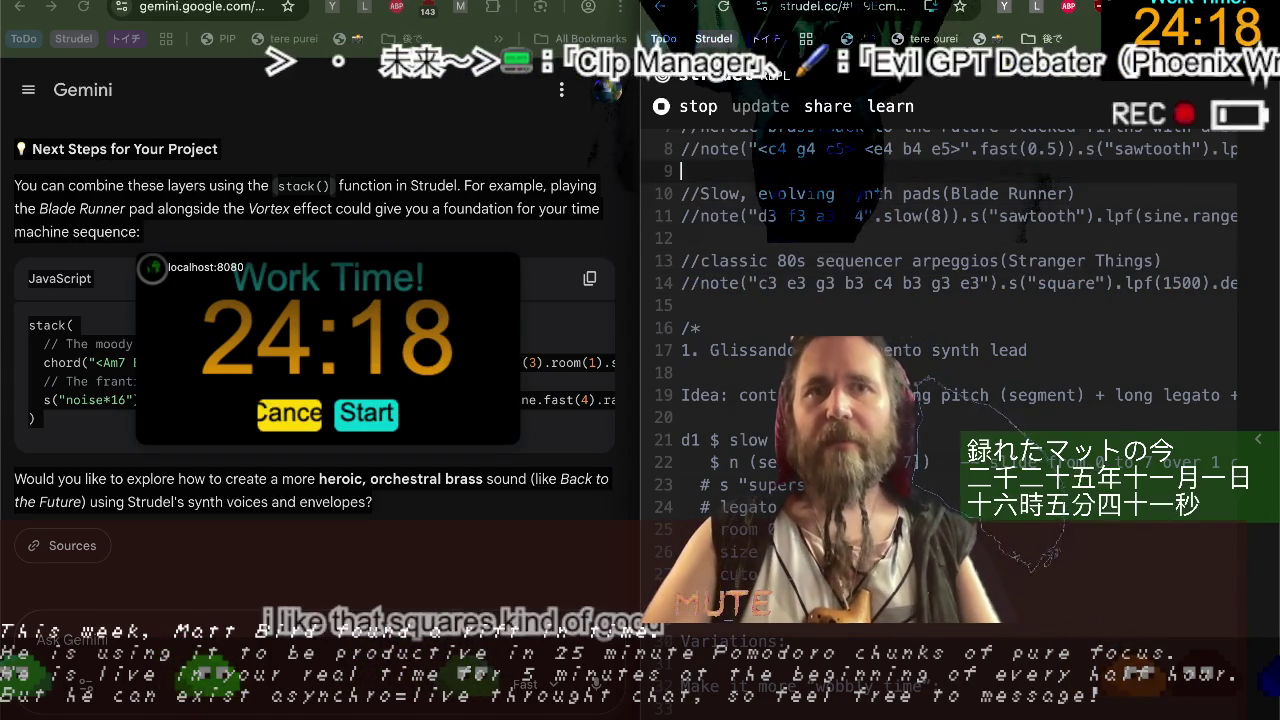
key("Up")
key("Up")
key("Up")
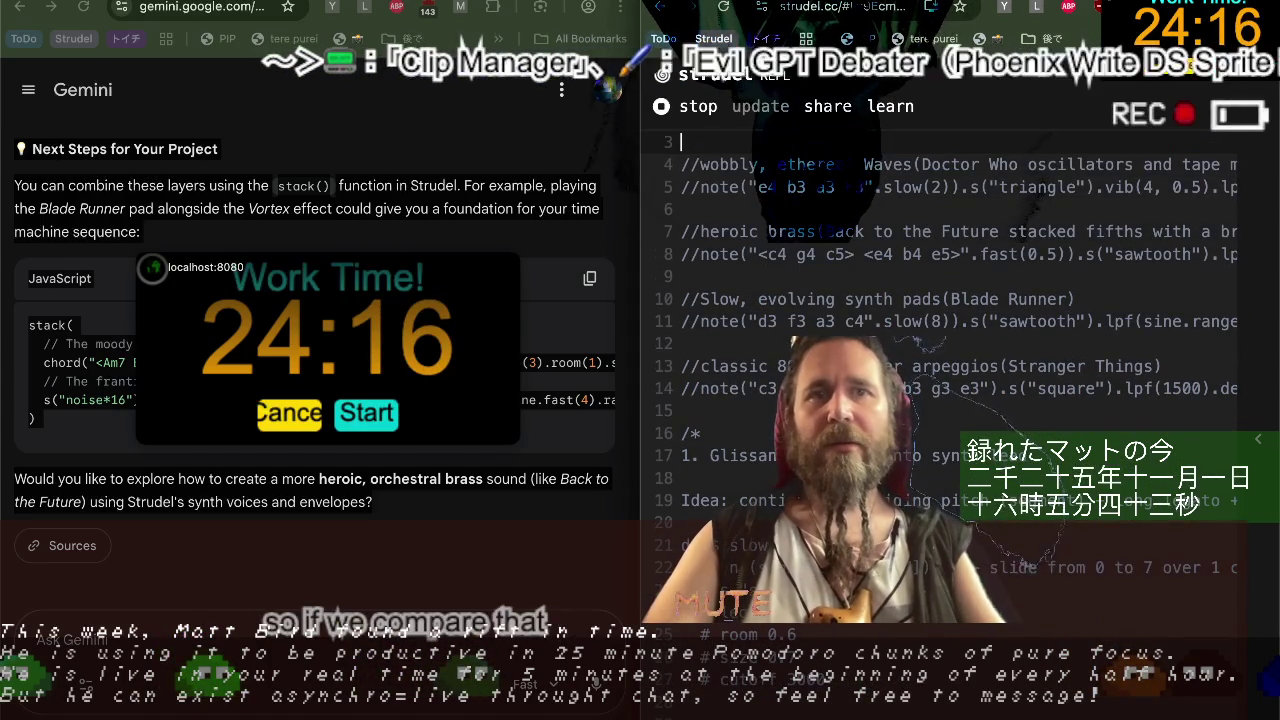
key("BackSpace")
key("BackSpace")
key("ctrl+Return")
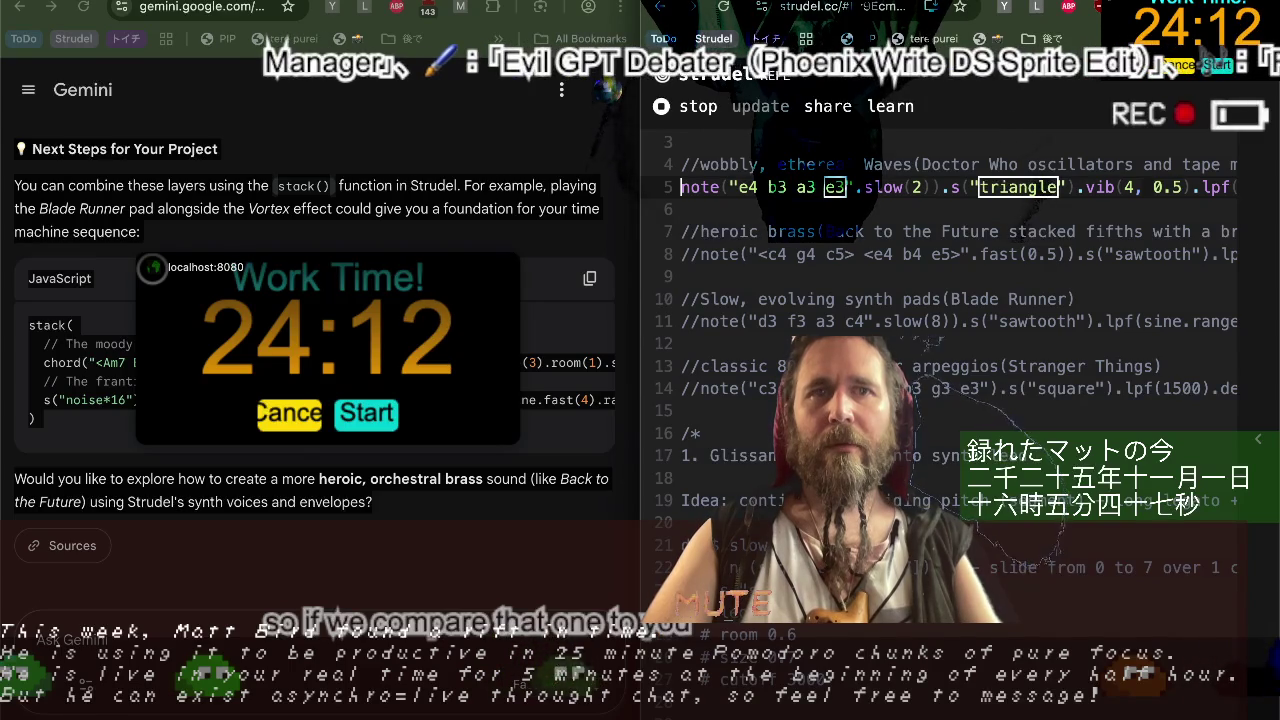
type("//")
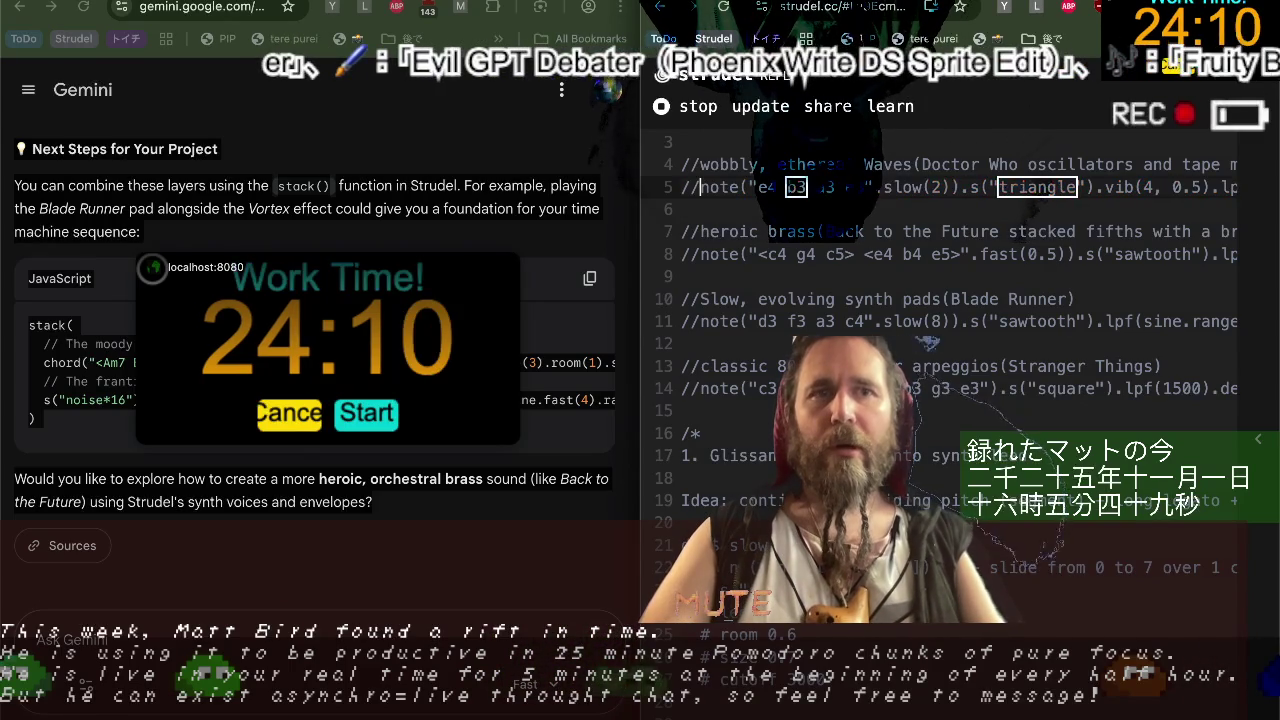
Play the Twilight Zone drone on line 2, then re-comment it and re-run to stop it.
key("Up")
key("Up")
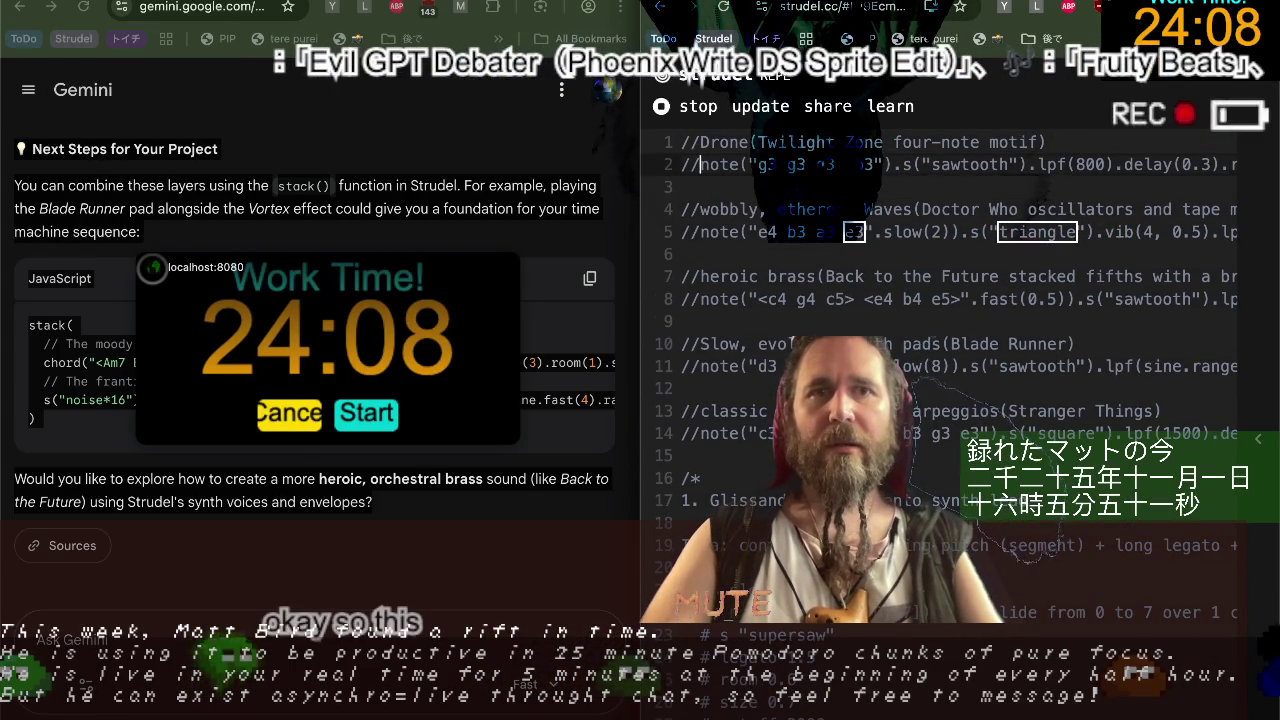
key("BackSpace")
key("BackSpace")
key("ctrl+Return")
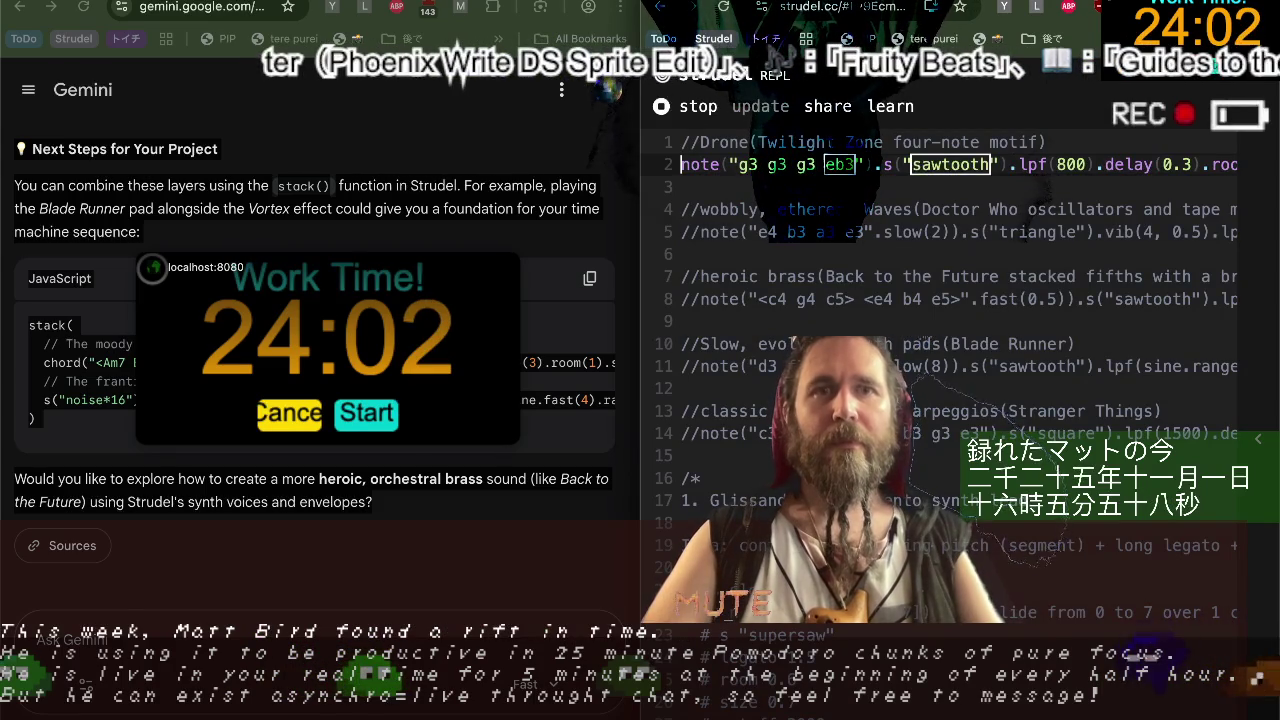
type("//")
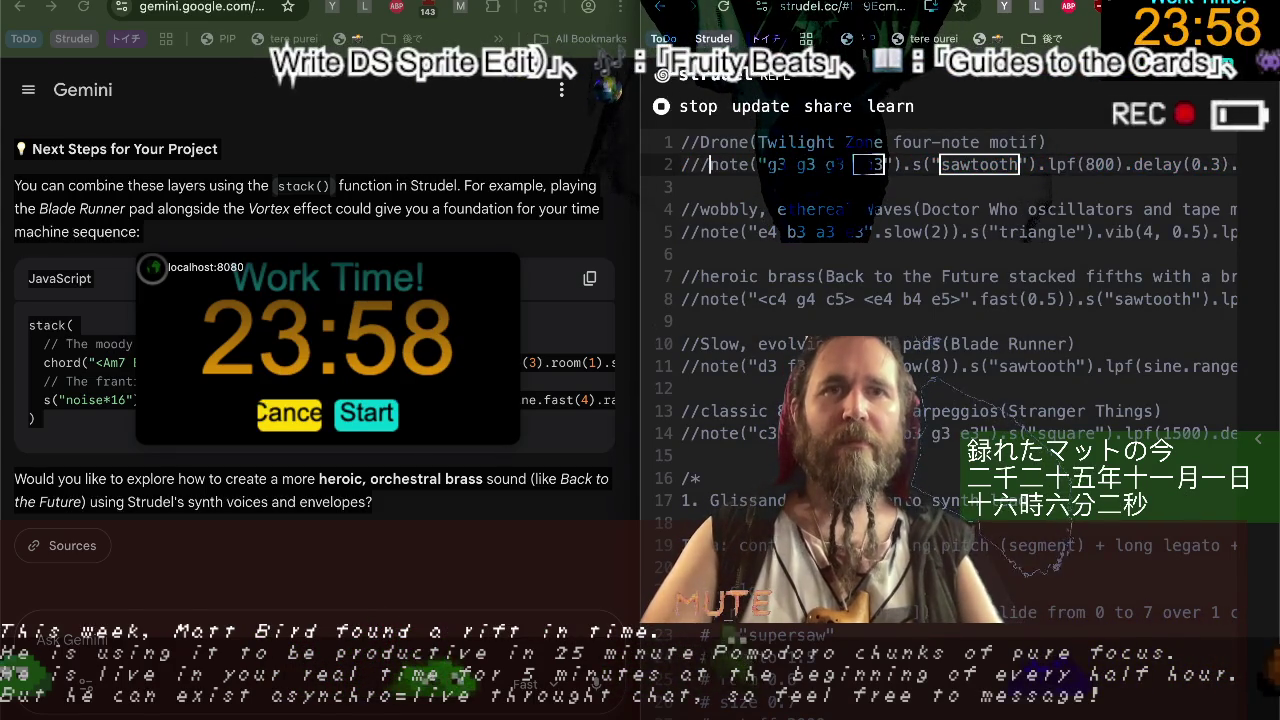
key("Down")
key("ctrl+Return")
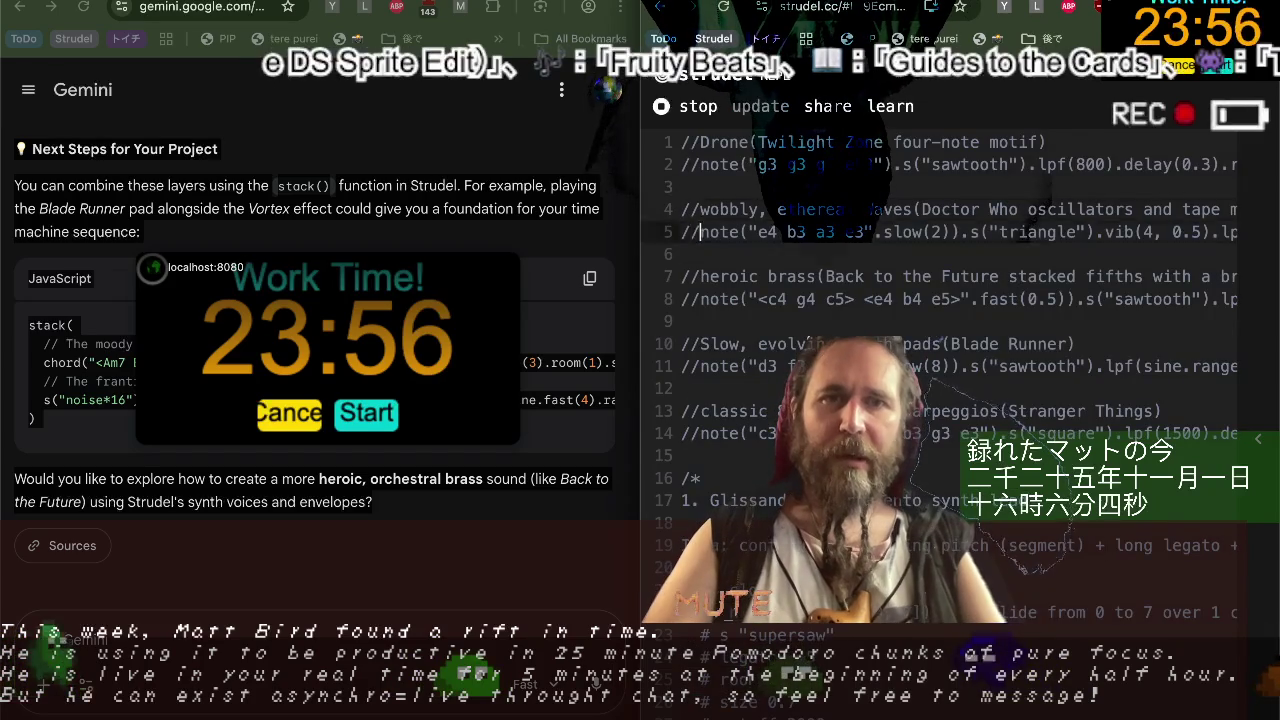
Comment out the '1. Glissando' line below the /* opener.
left_click(701, 478)
key("Down")
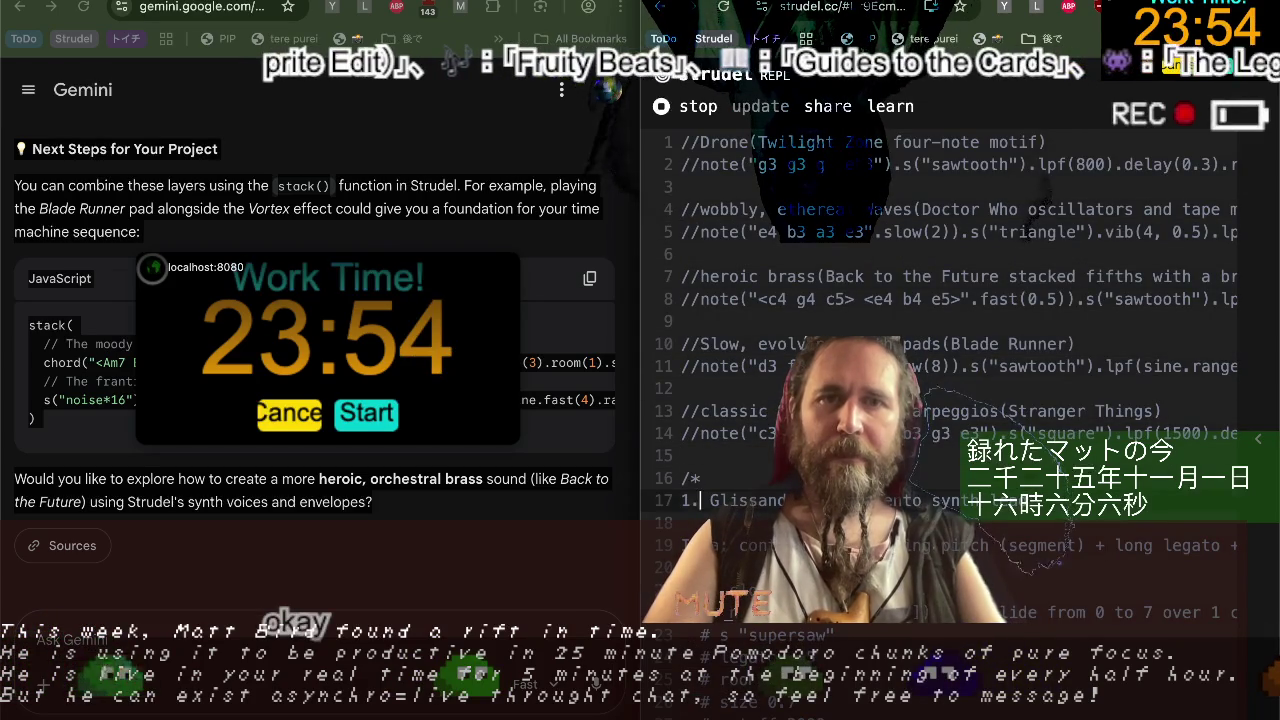
type("//")
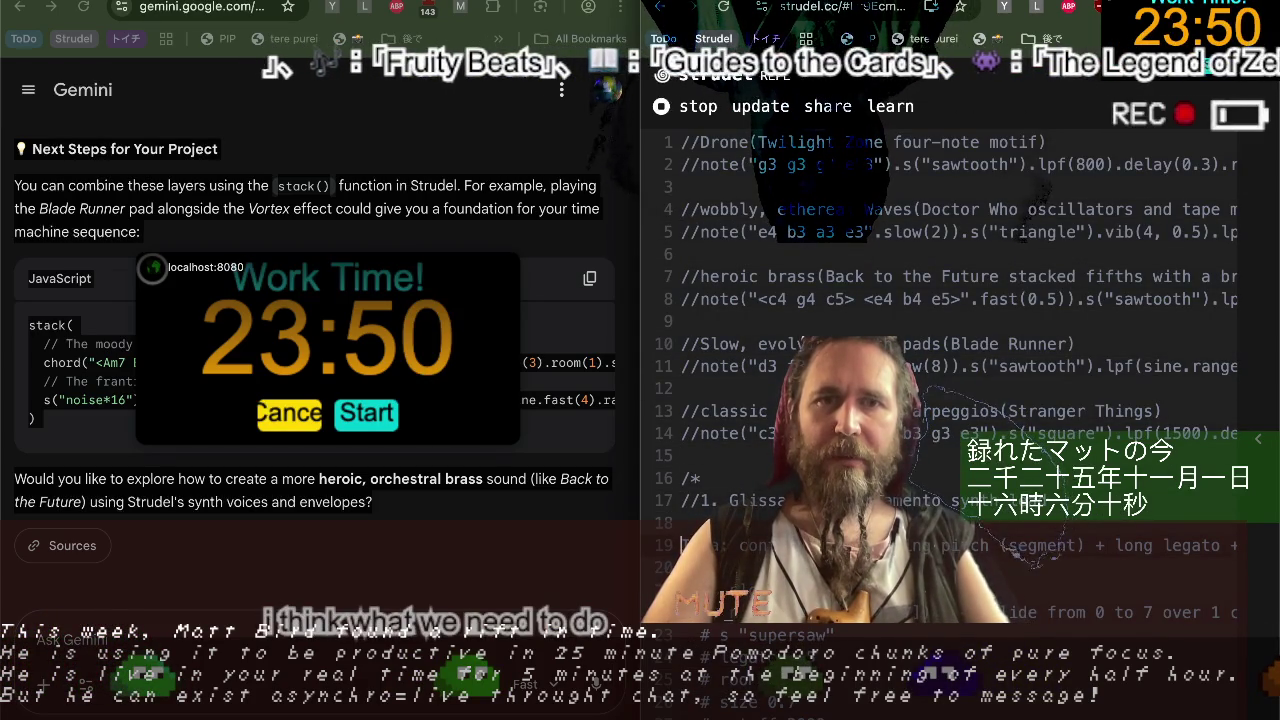
Prefix the 'Variations' and 'Make it more "wobbly time"' lines with // and delete the blank lines beneath them.
scroll(960, 350, "right", 3)
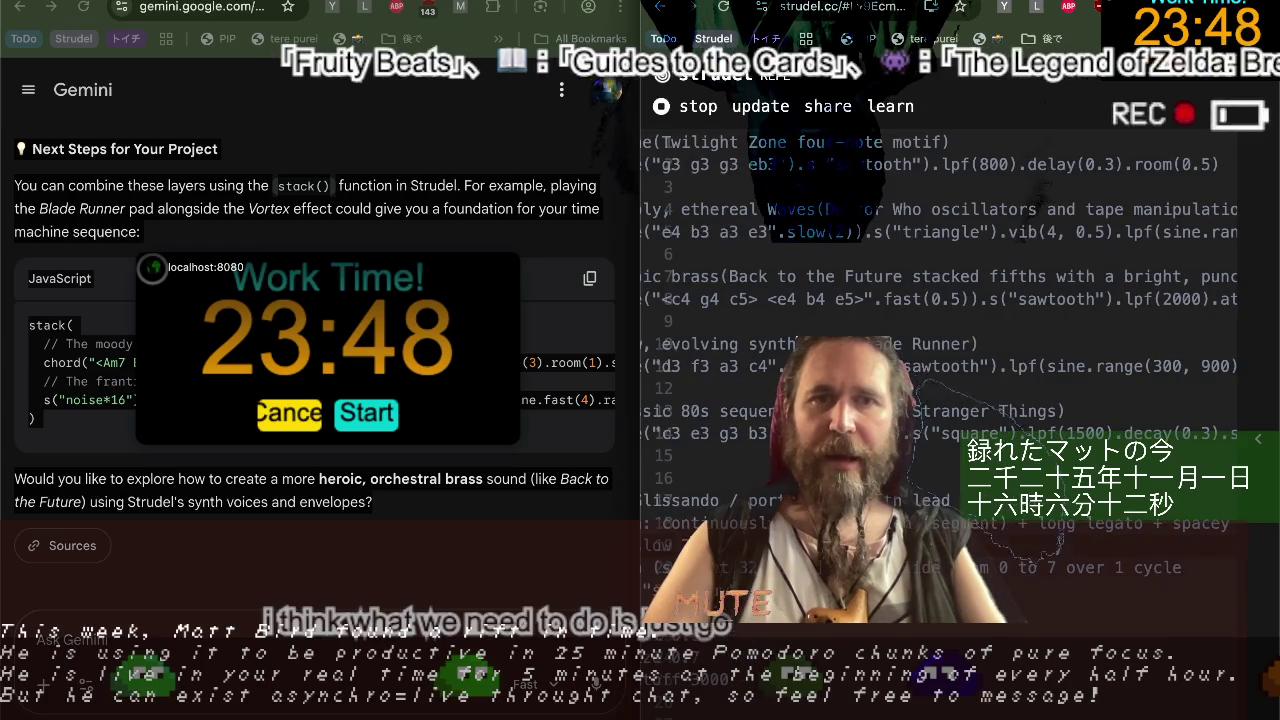
scroll(960, 350, "left", 3)
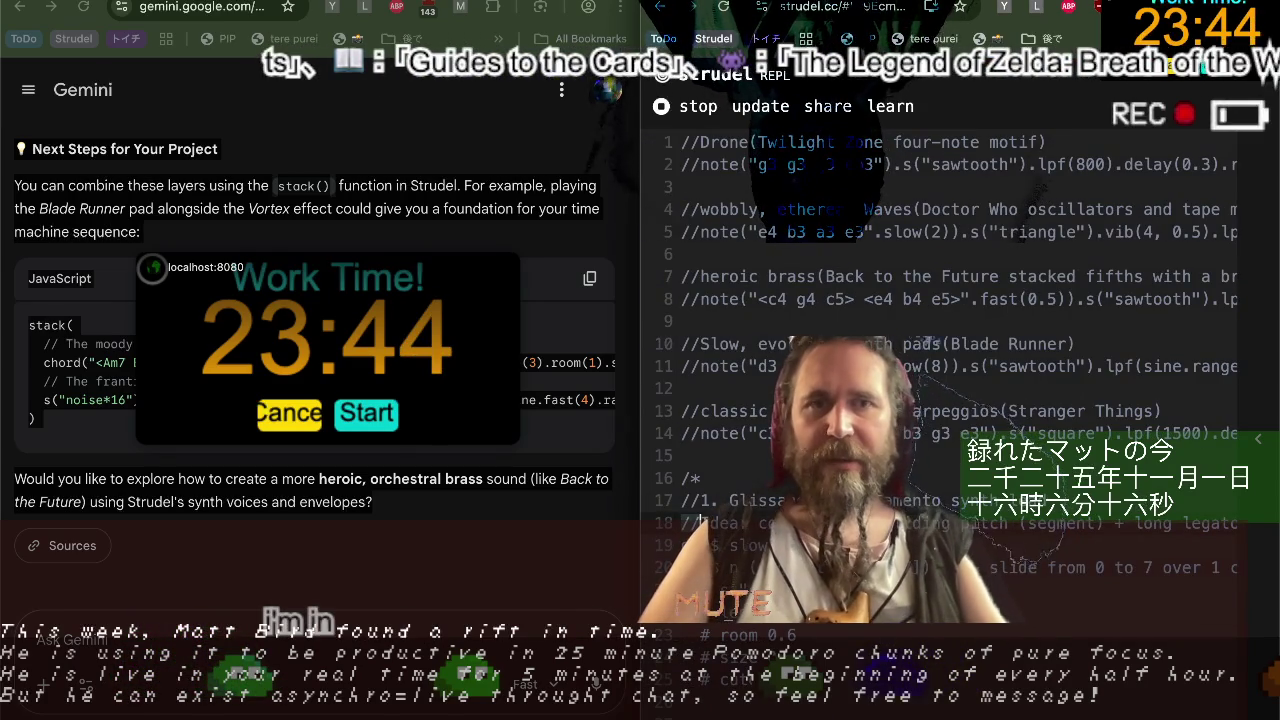
scroll(769, 222, "down", 5)
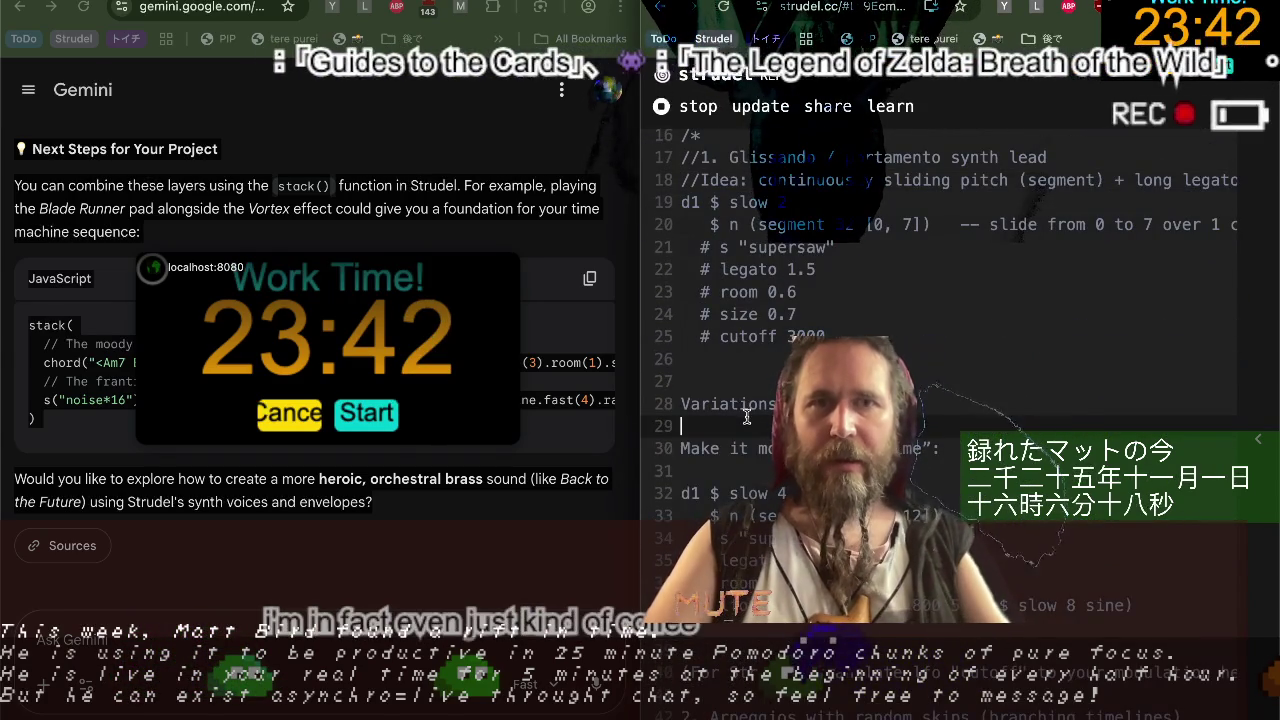
key("Up")
type("//")
key("Down")
key("Delete")
type("//")
key("End")
key("Delete")
key("Down")
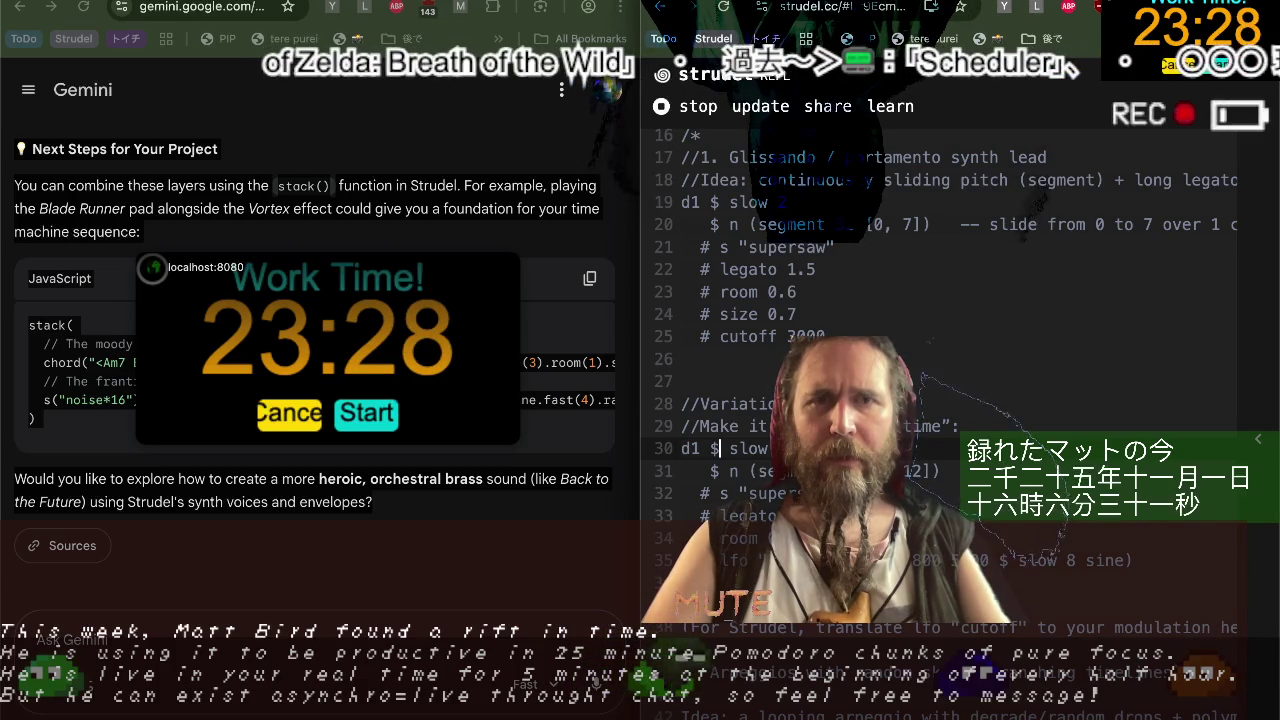
Scroll through Gemini's answer, selecting all its page text and then clearing the selection.
key("Down")
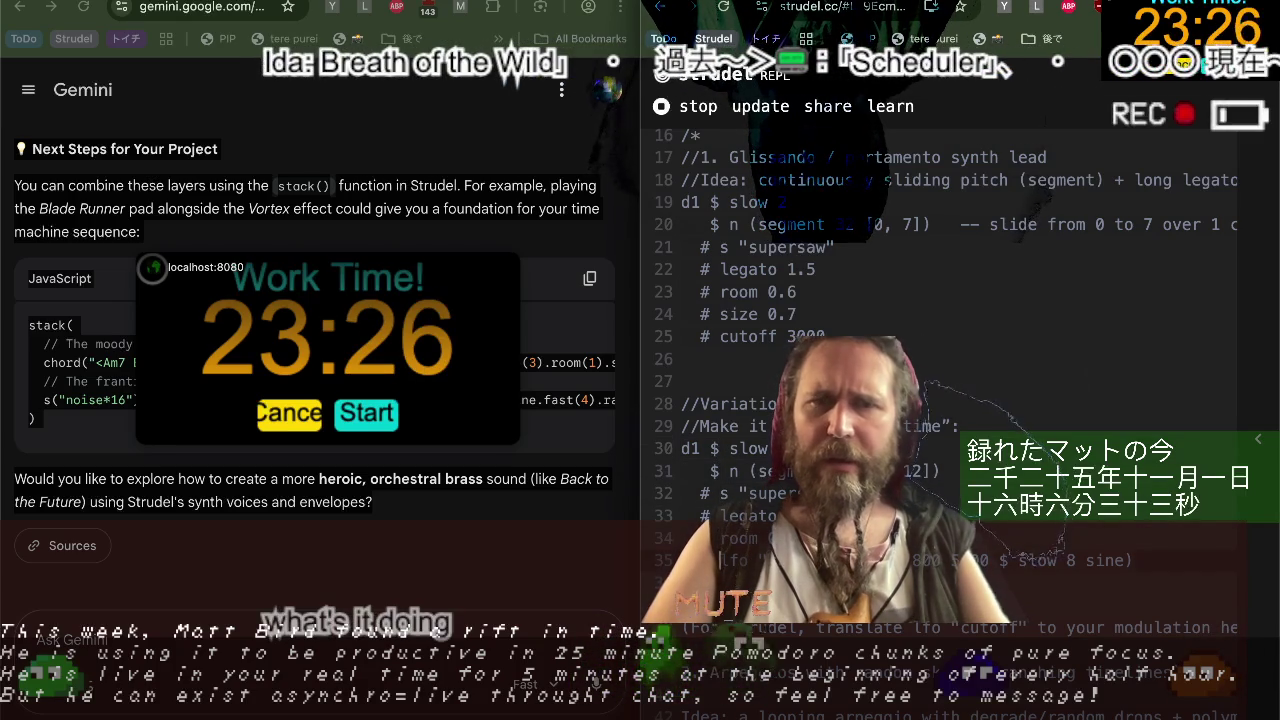
scroll(960, 400, "down", 2)
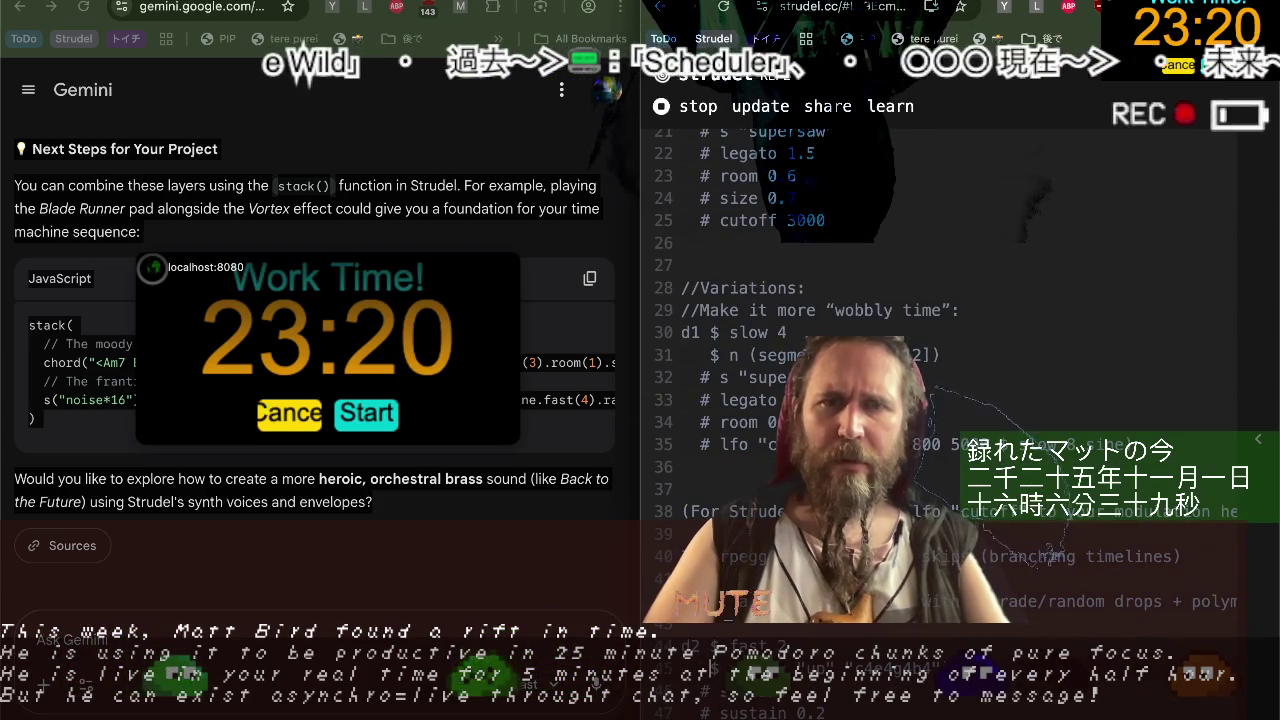
key("ctrl+a")
scroll(165, 510, "up", 10)
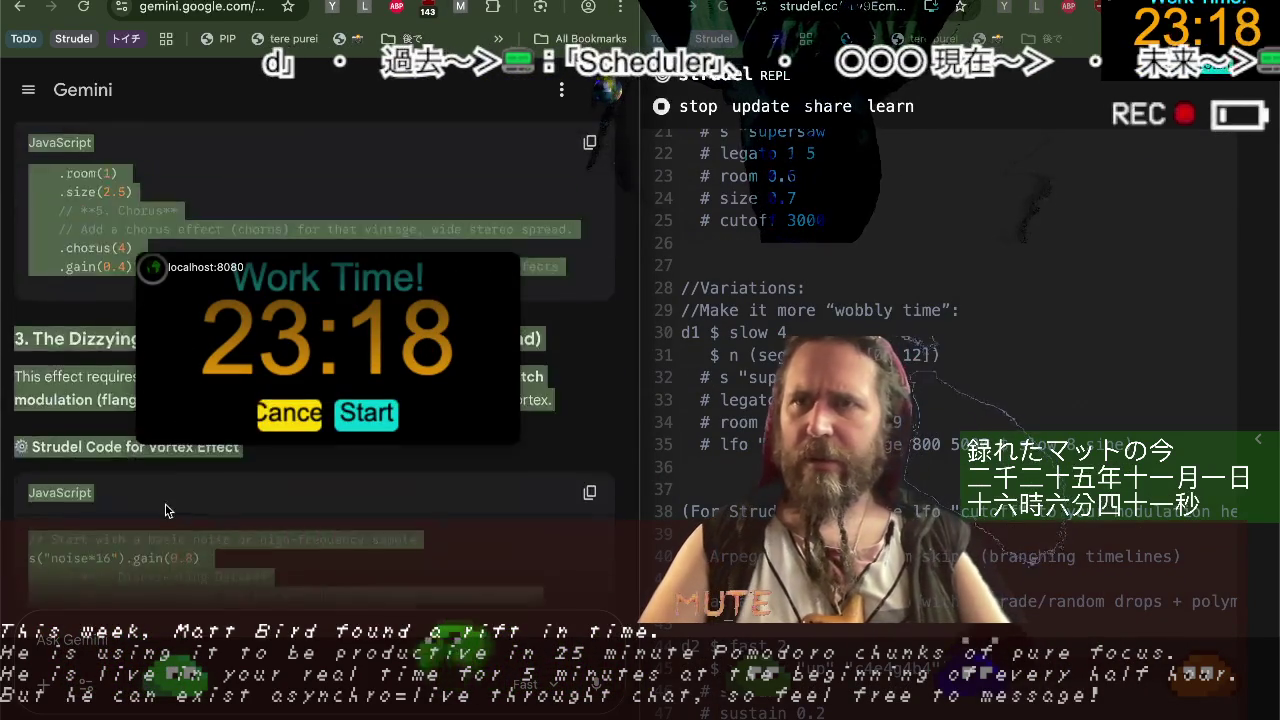
left_click(192, 504)
scroll(192, 504, "up", 1)
scroll(192, 504, "up", 4)
Move past ChatGPT to the Claude chat and scroll through its answer.
key("ctrl+Tab")
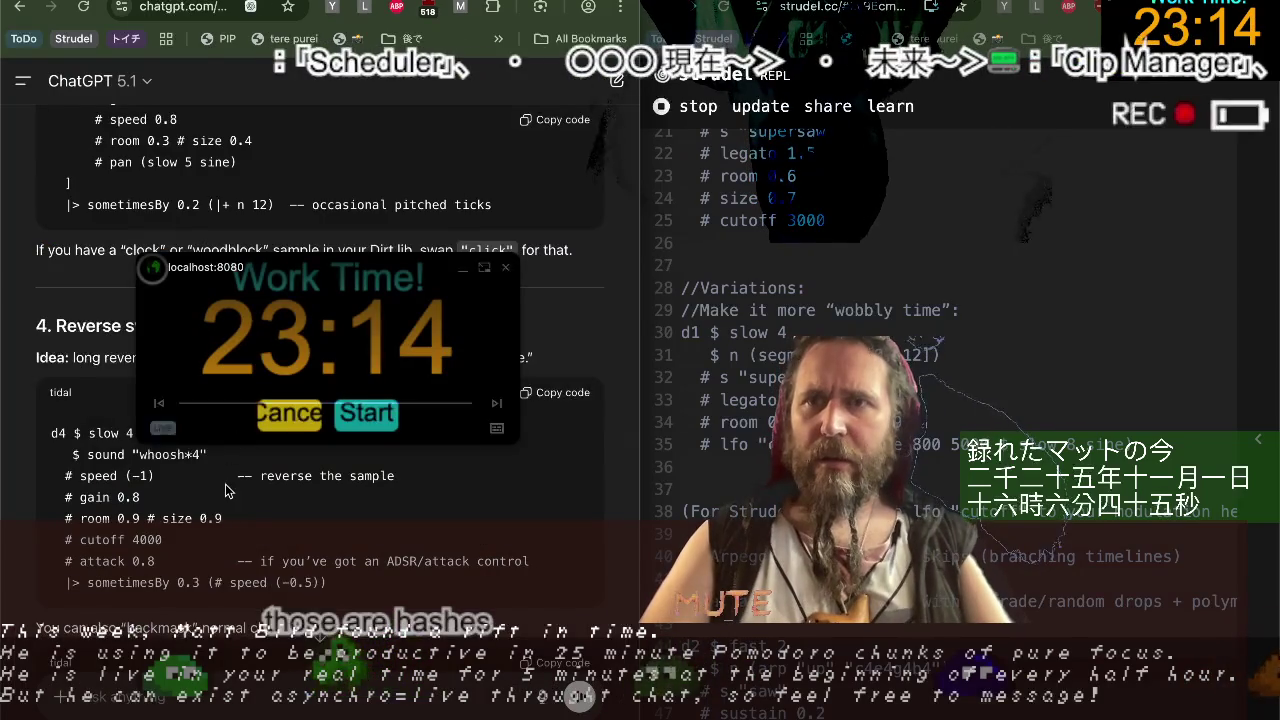
key("ctrl+Tab")
scroll(225, 490, "up", 5)
scroll(225, 490, "up", 5)
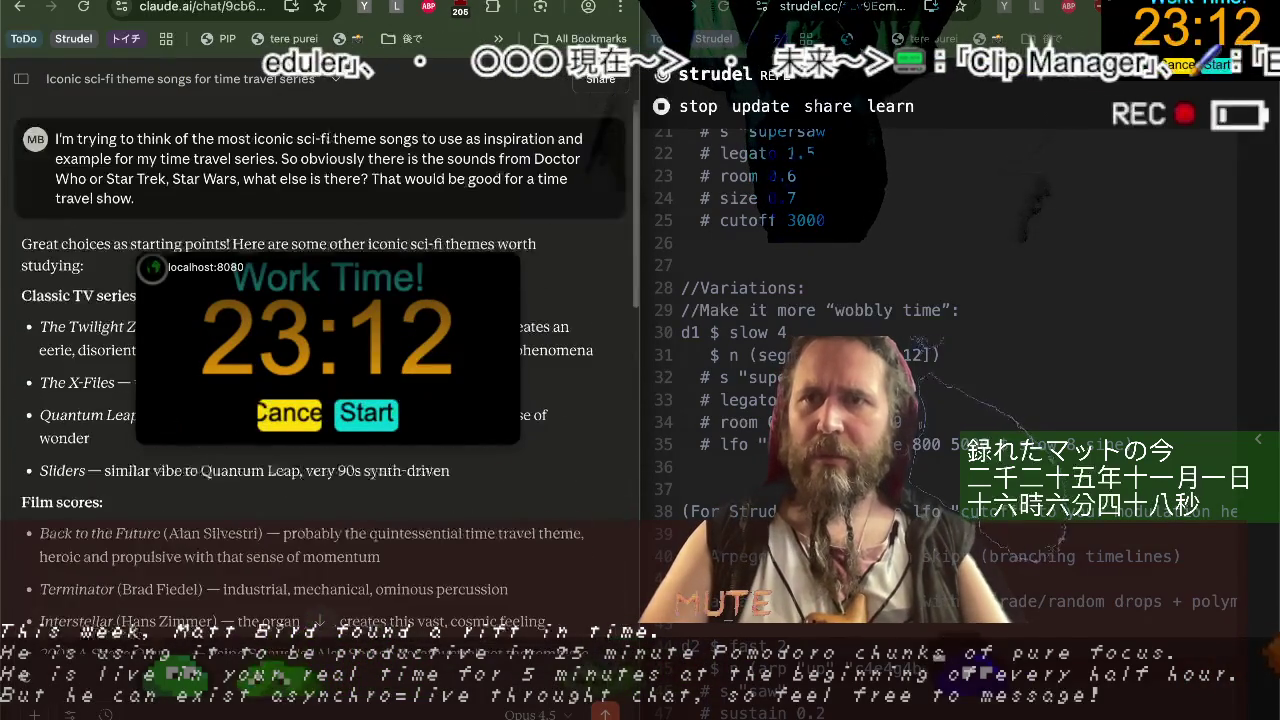
scroll(225, 490, "down", 3)
scroll(225, 490, "down", 5)
scroll(225, 490, "up", 1)
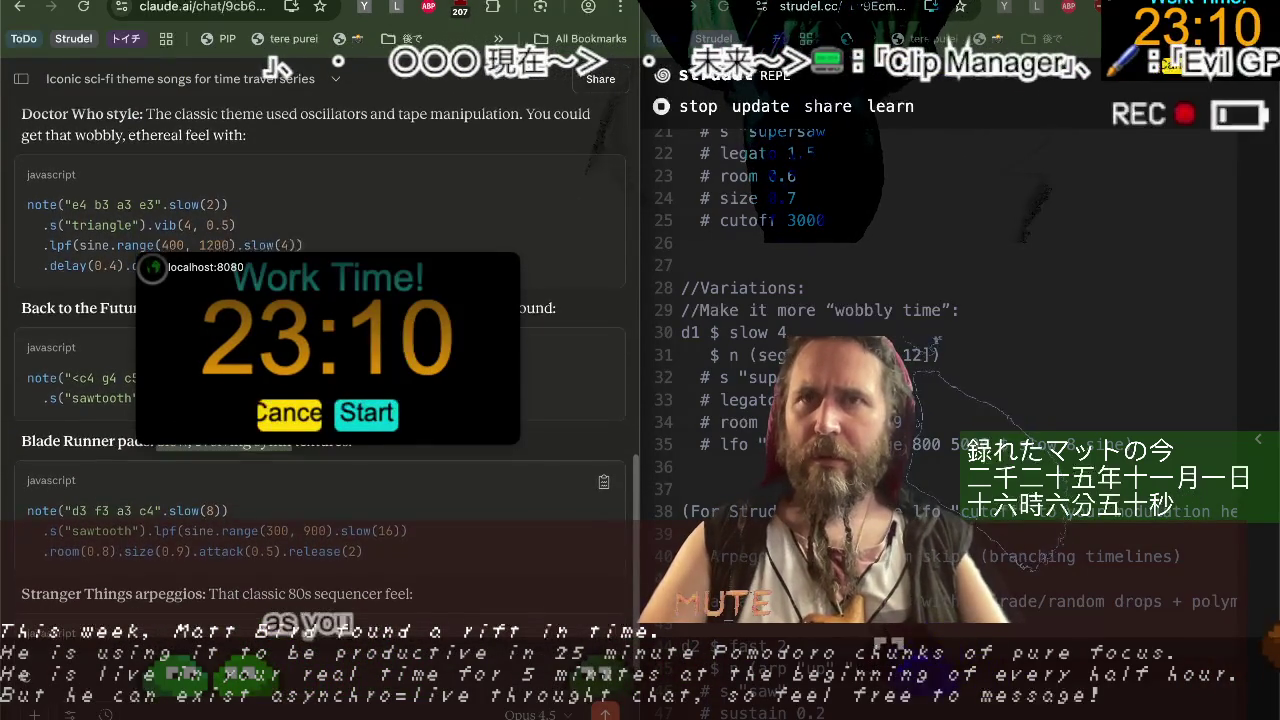
Settle back on ChatGPT's tidal-style time-effect code after one more glance at Claude.
key("ctrl+shift+Tab")
scroll(320, 400, "up", 3)
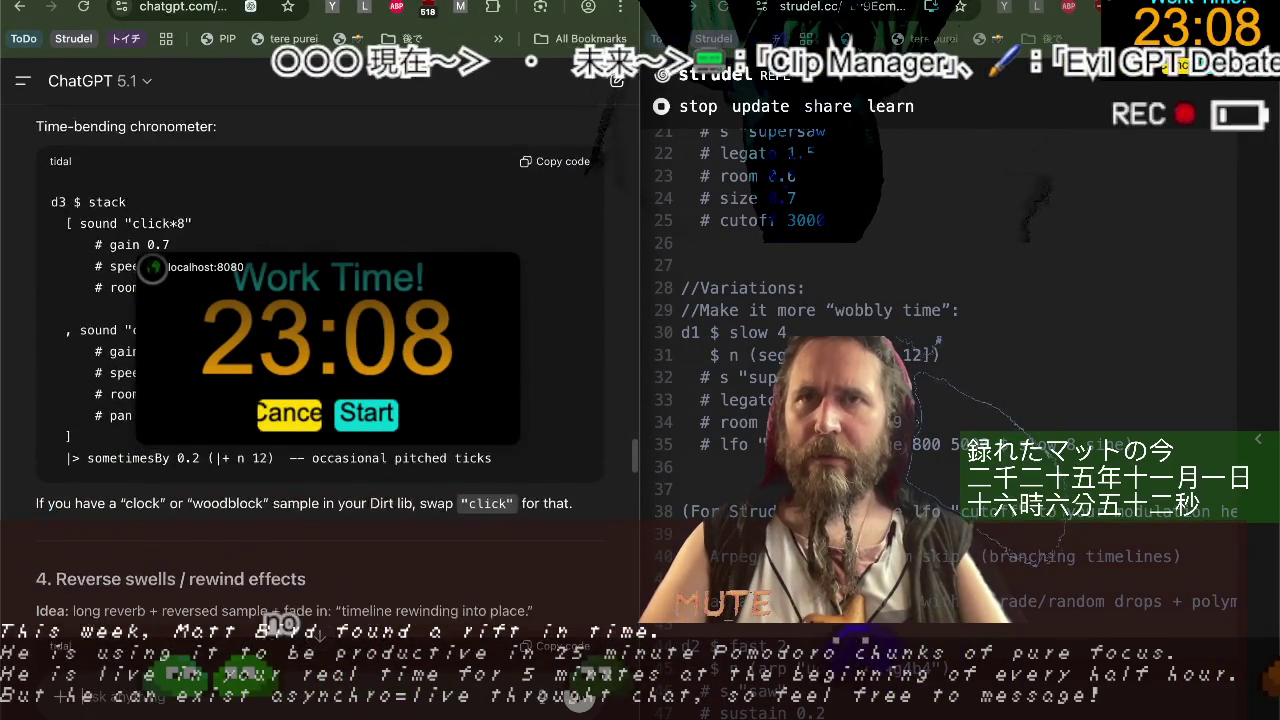
scroll(320, 400, "up", 1)
key("ctrl+Tab")
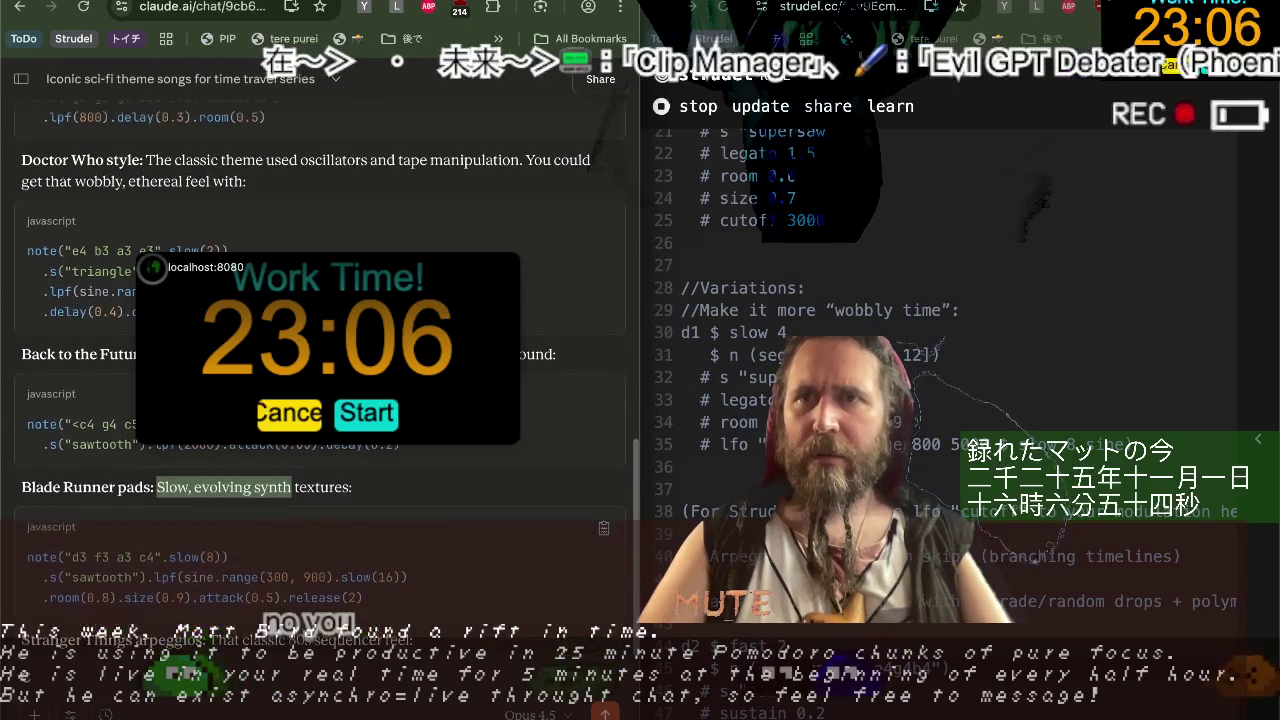
key("ctrl+shift+Tab")
scroll(580, 695, "up", 5)
scroll(320, 400, "up", 1)
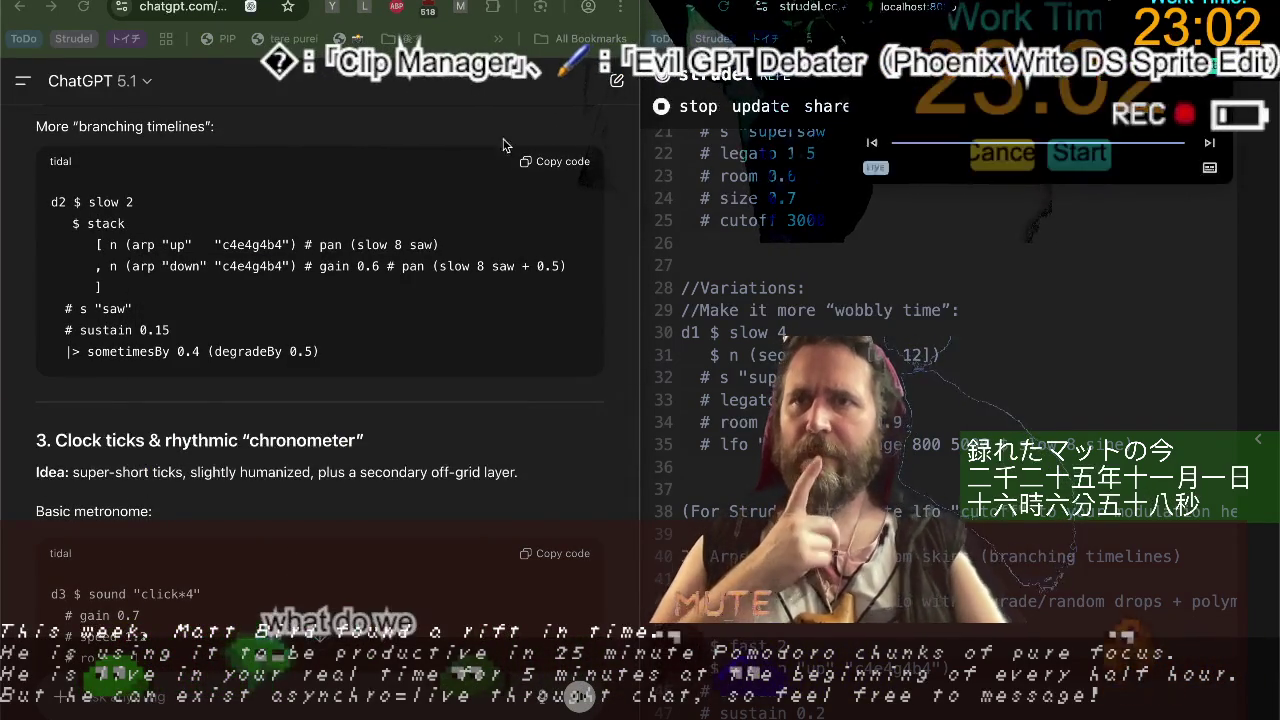
scroll(215, 193, "up", 2)
scroll(215, 193, "up", 1)
scroll(215, 193, "up", 2)
scroll(215, 193, "up", 1)
scroll(215, 193, "up", 2)
scroll(215, 193, "up", 2)
scroll(215, 193, "up", 2)
scroll(215, 193, "up", 2)
scroll(215, 193, "down", 1)
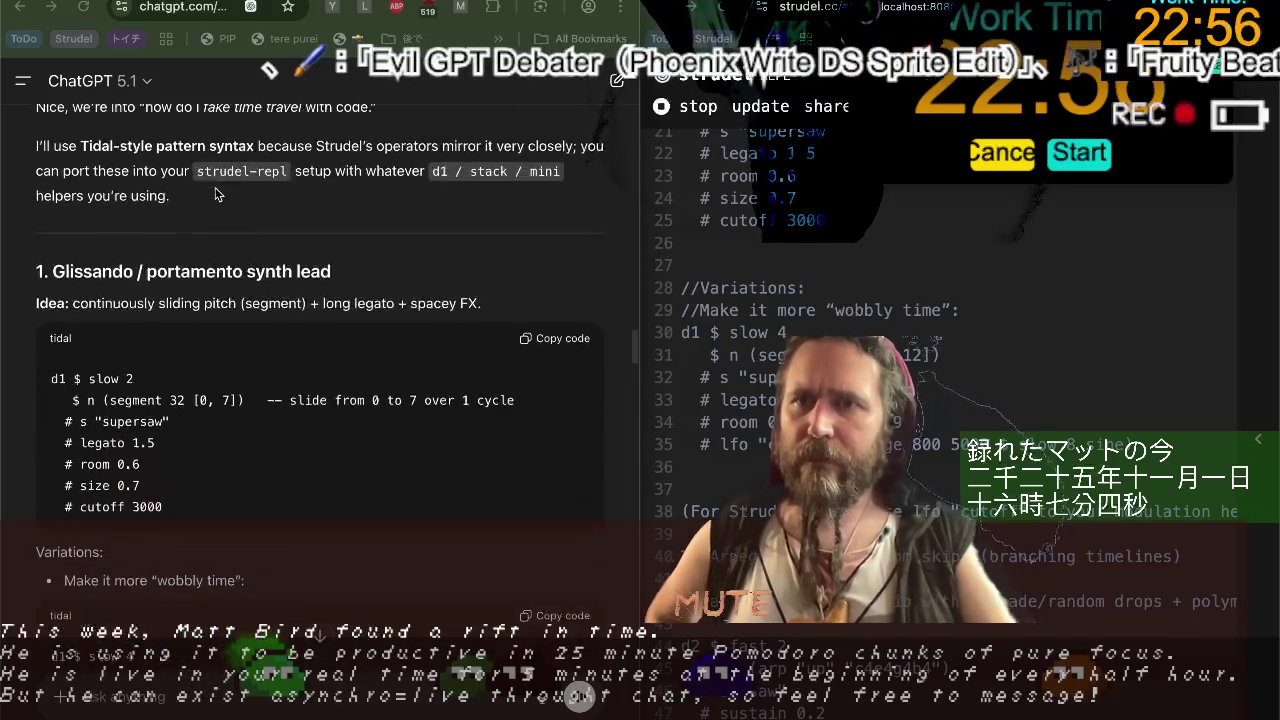
scroll(215, 193, "down", 2)
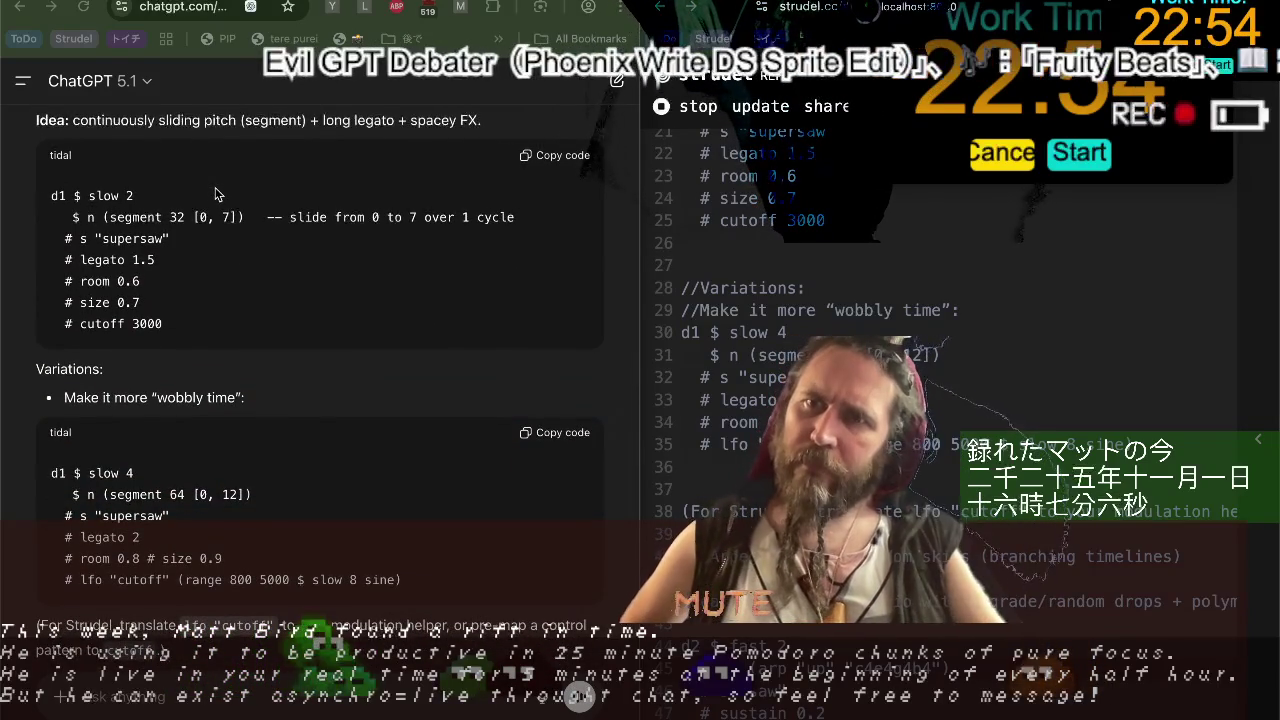
scroll(215, 193, "down", 2)
scroll(215, 193, "down", 1)
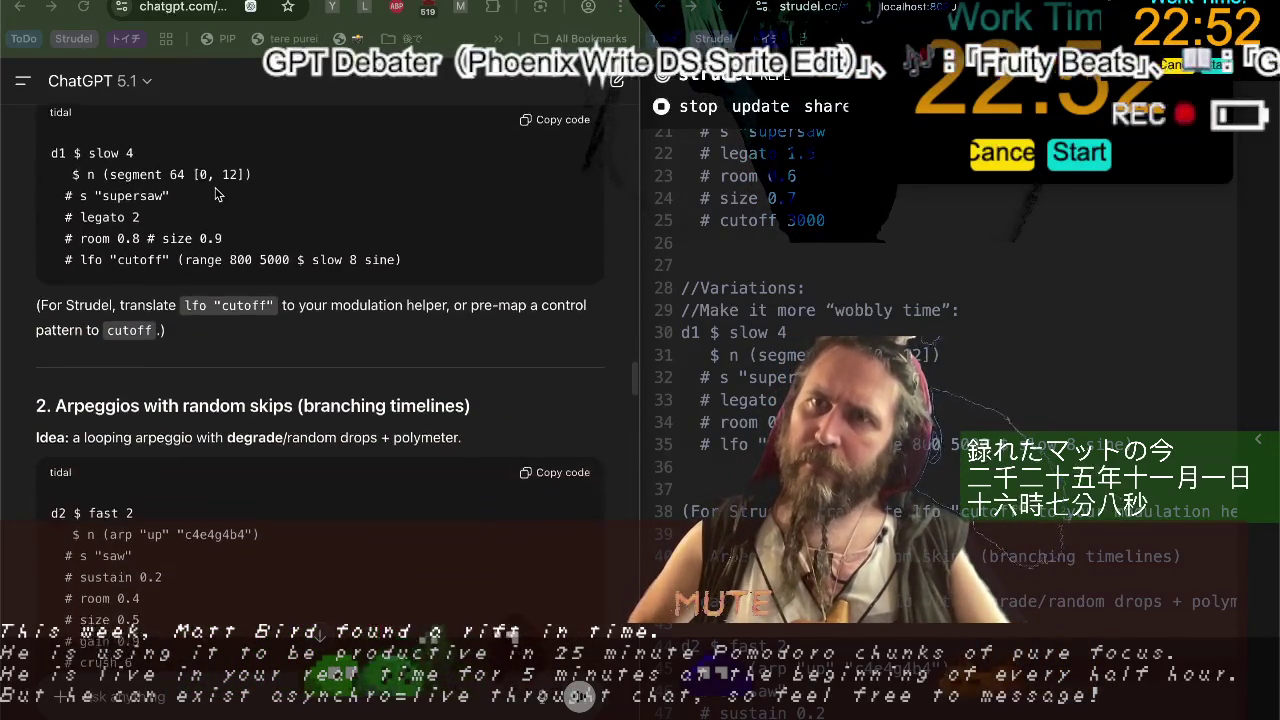
scroll(215, 193, "up", 1)
scroll(215, 193, "up", 2)
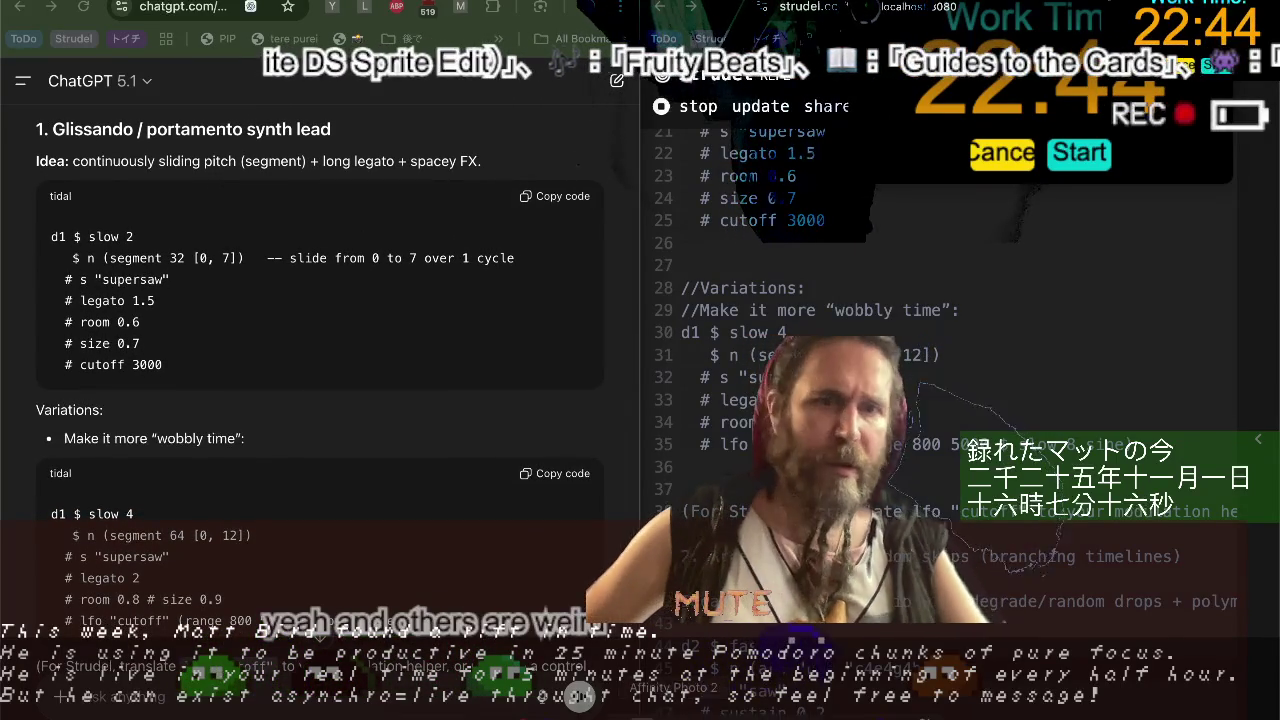
key("super+Tab")
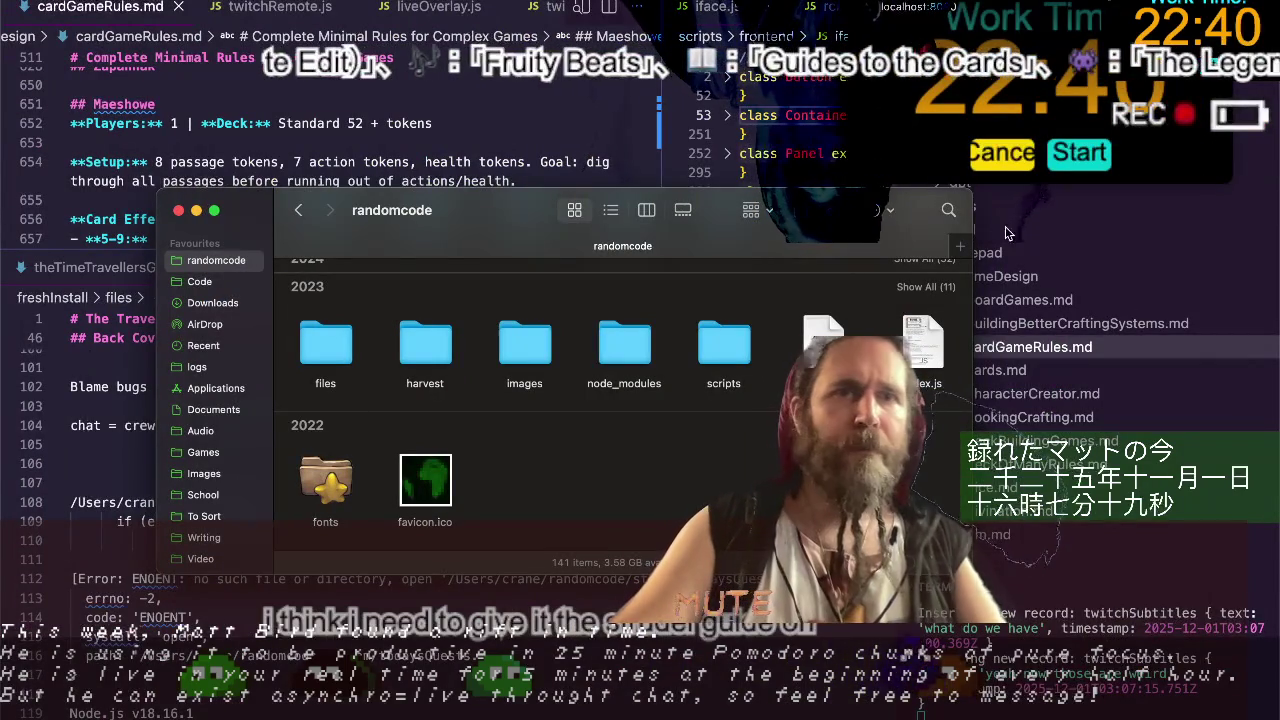
Search this Mac for strudel.md in Finder.
left_click(948, 211)
type("st")
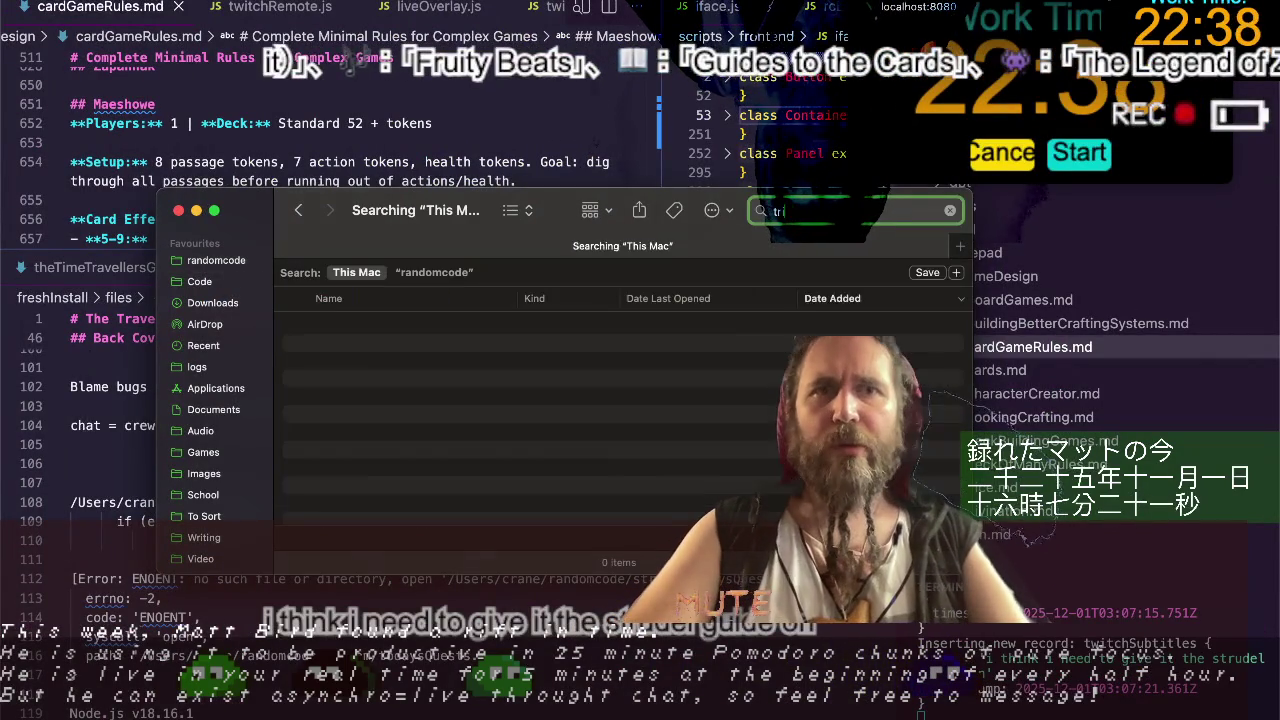
type("rudel.m")
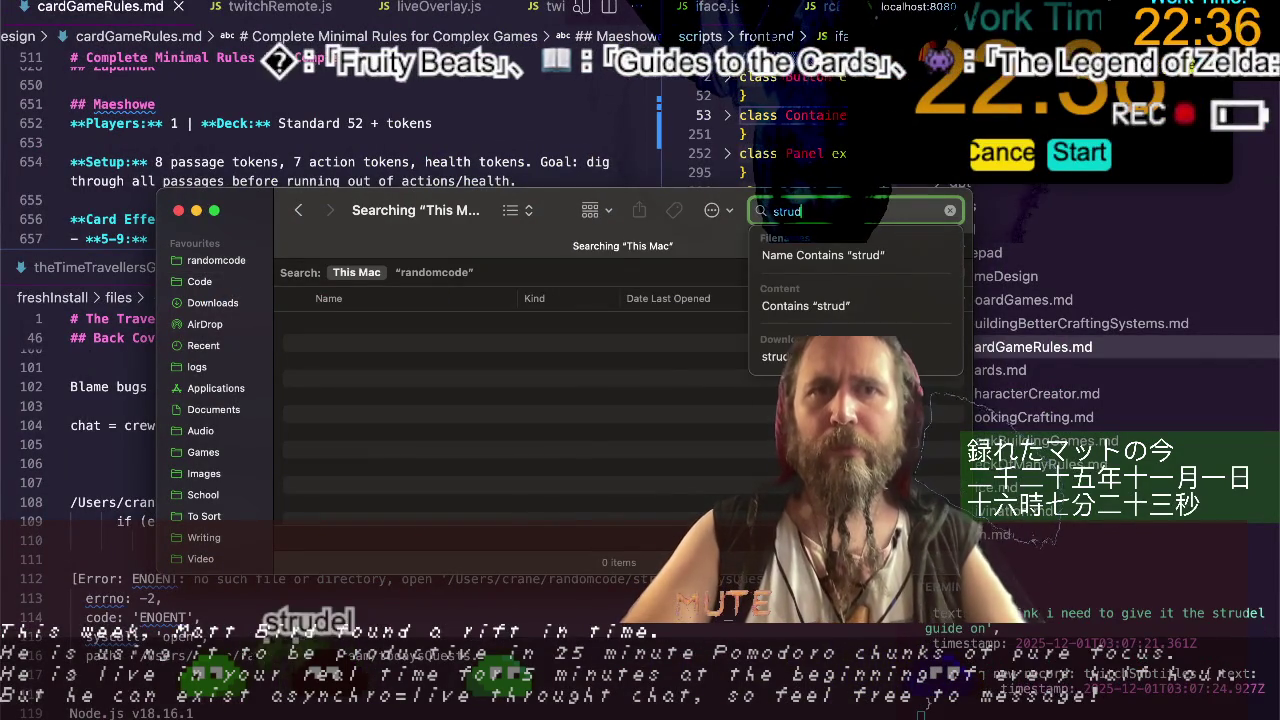
type("d")
key("Return")
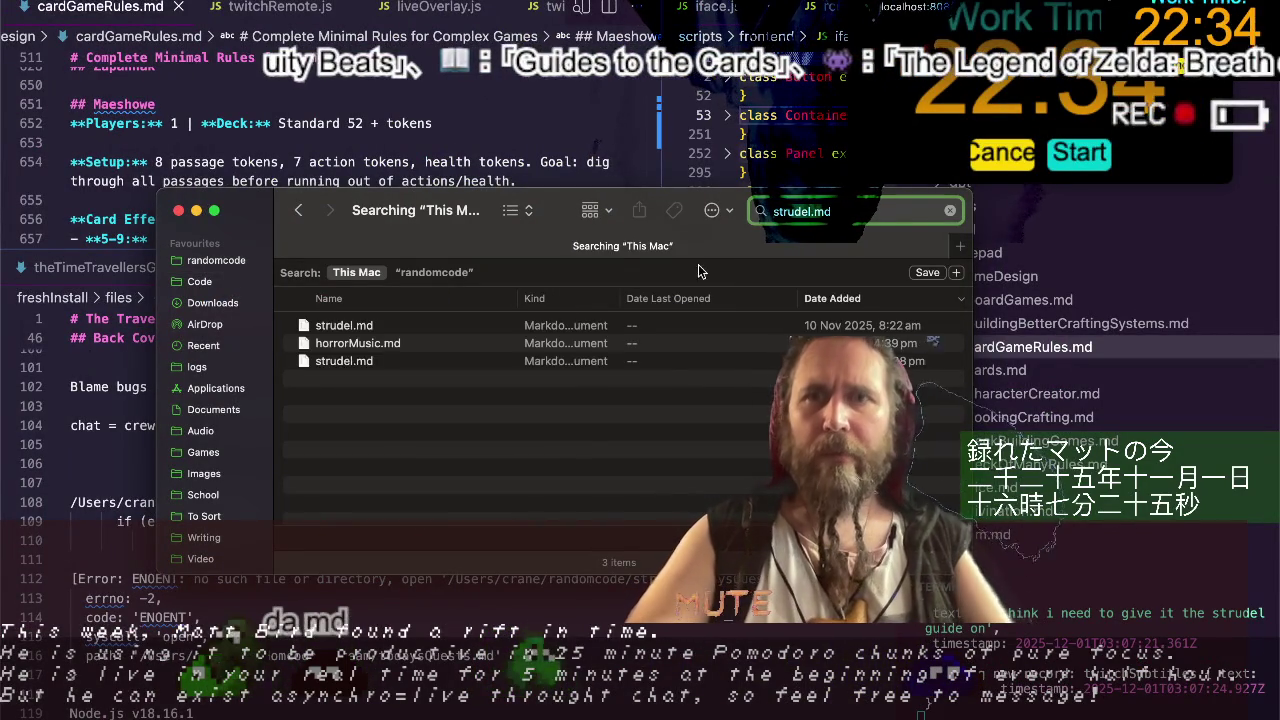
Quick Look the newest strudel.md (10 Nov 2025) and drag it toward the ChatGPT window.
left_click(345, 326)
key("space")
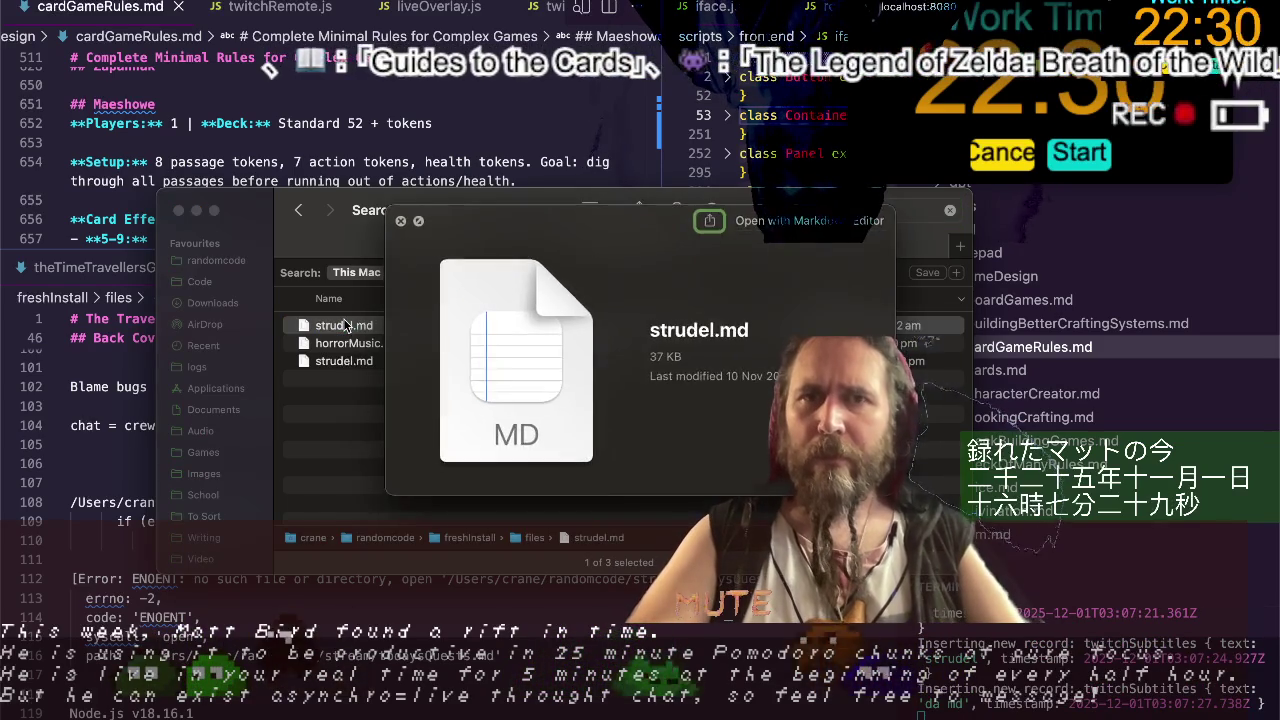
key("space")
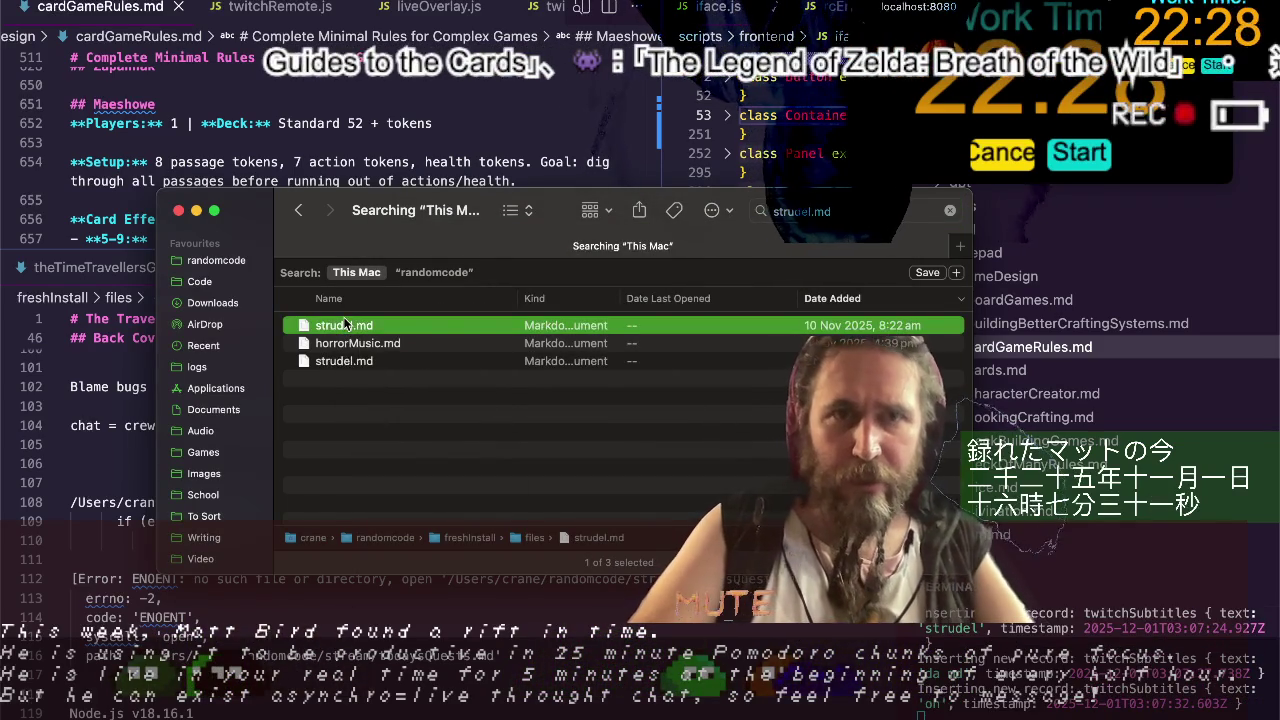
left_click(345, 325)
key("Escape")
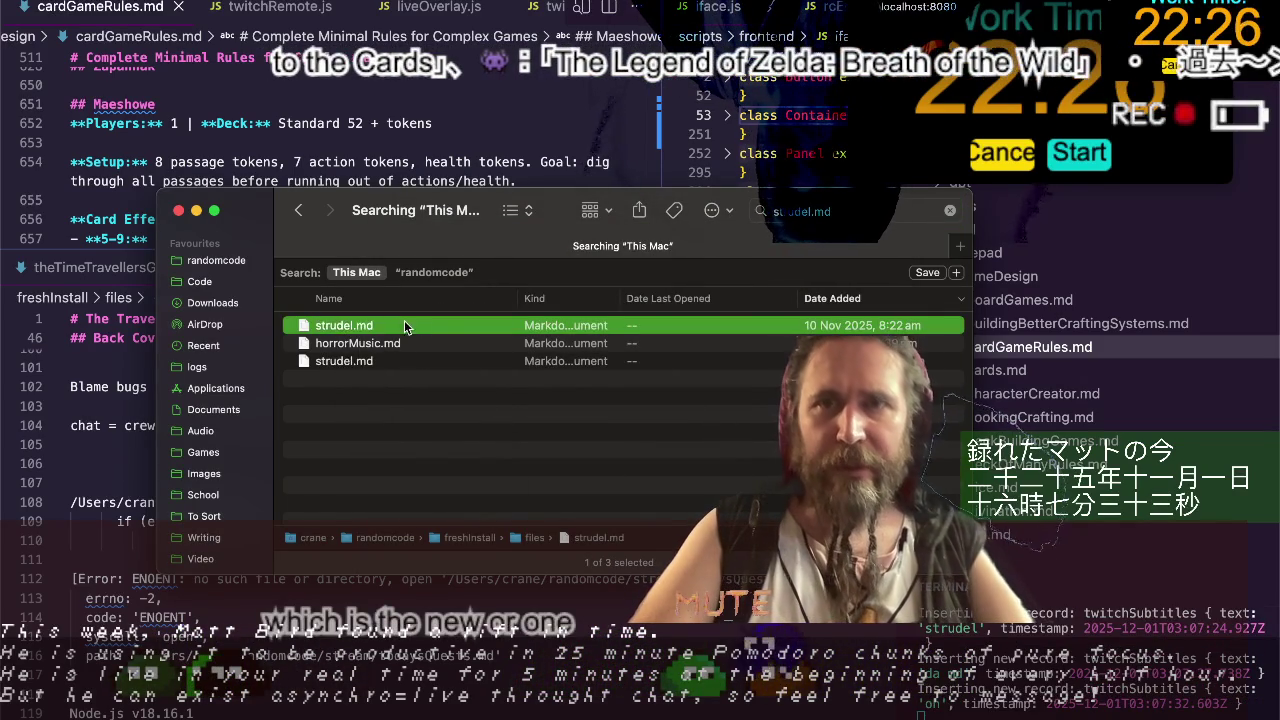
left_click_drag(371, 329, 830, 178)
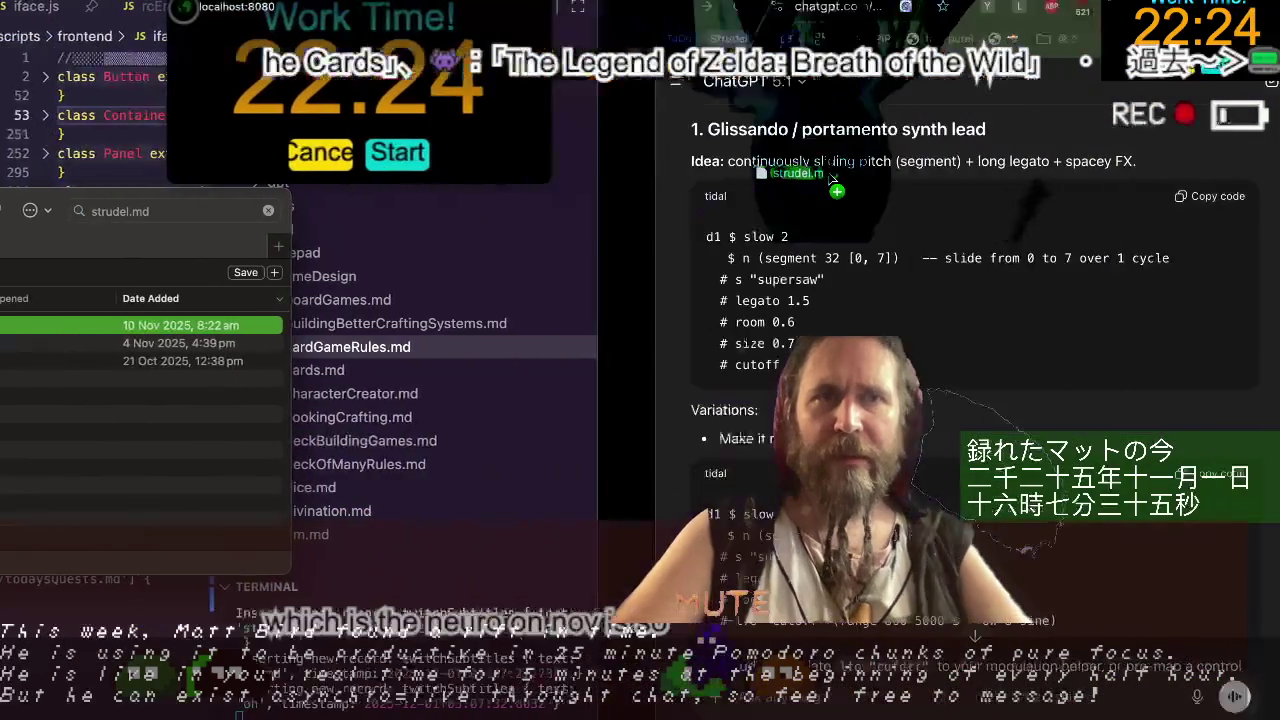
Attach the newest strudel.md from Finder to the ChatGPT message box.
scroll(830, 178, "right", 5)
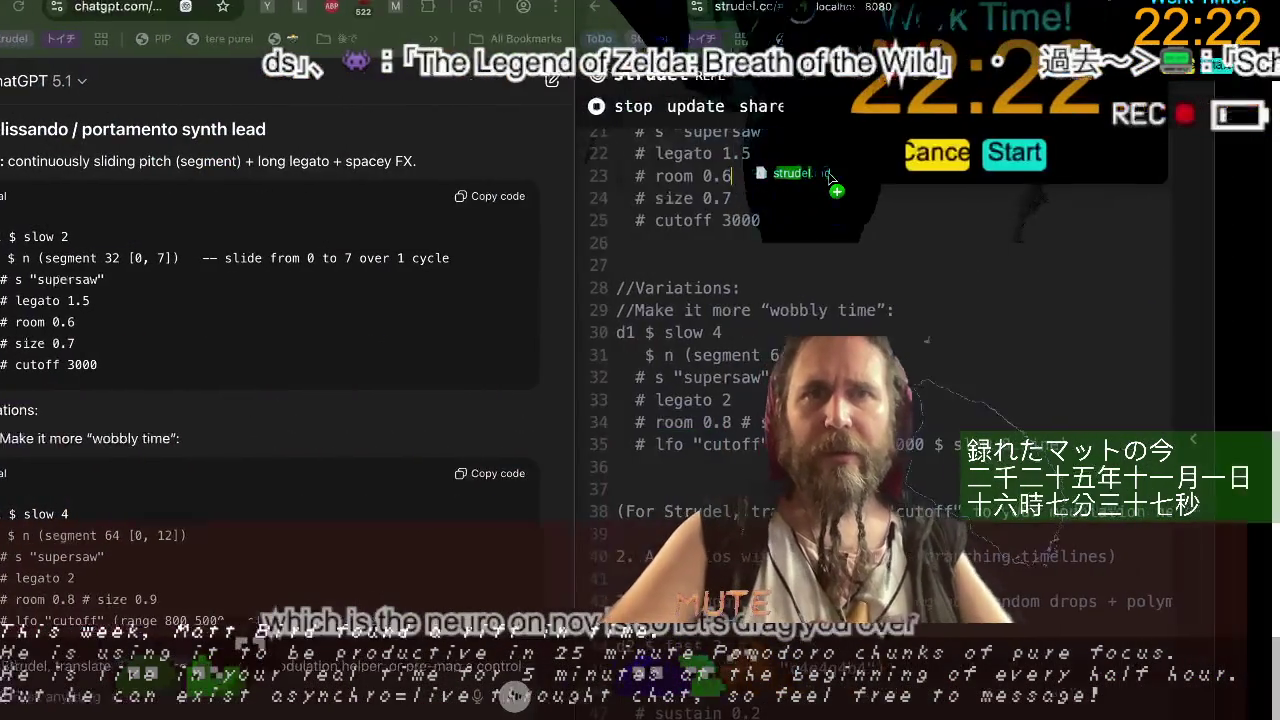
scroll(830, 178, "left", 5)
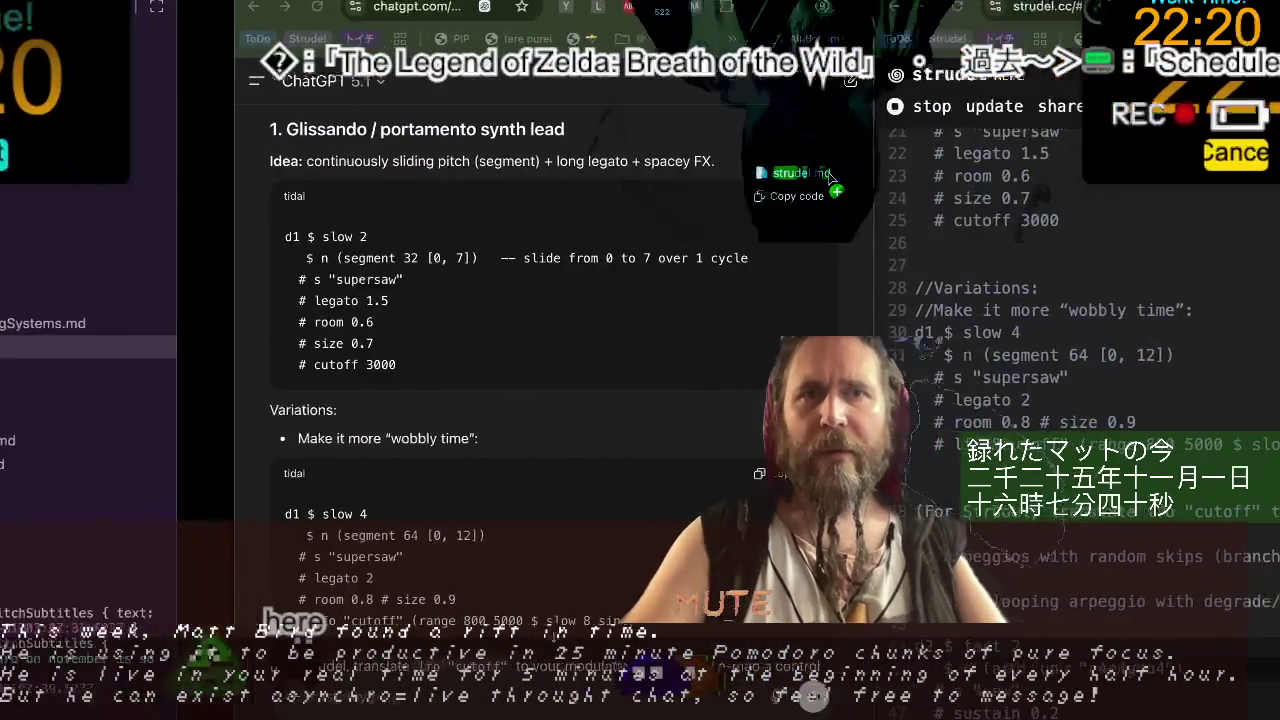
scroll(853, 148, "left", 5)
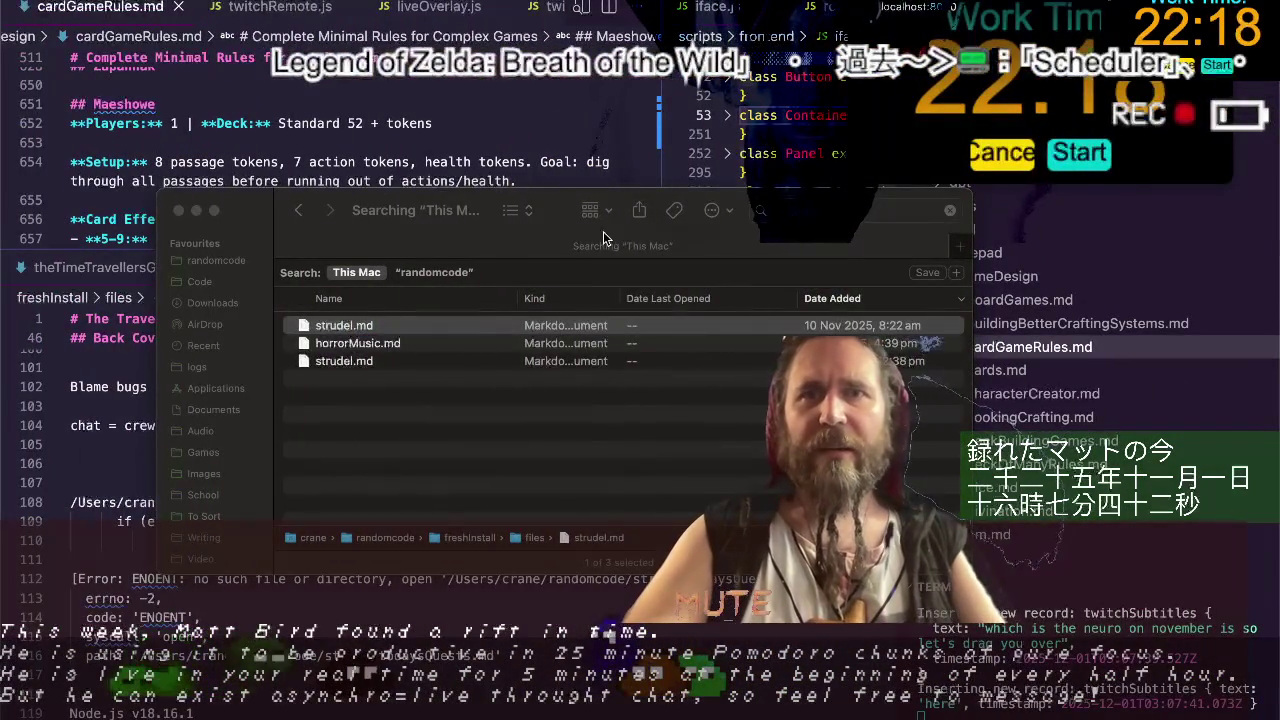
left_click_drag(853, 148, 586, 269)
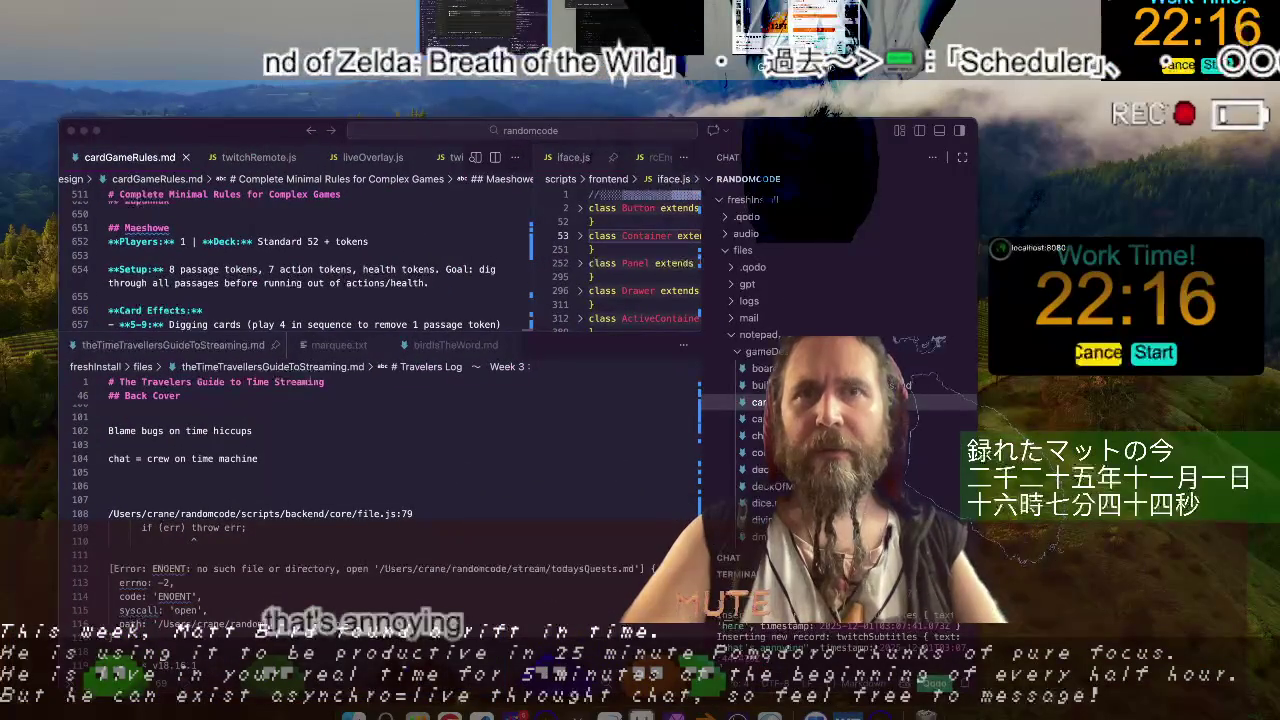
scroll(889, 208, "right", 5)
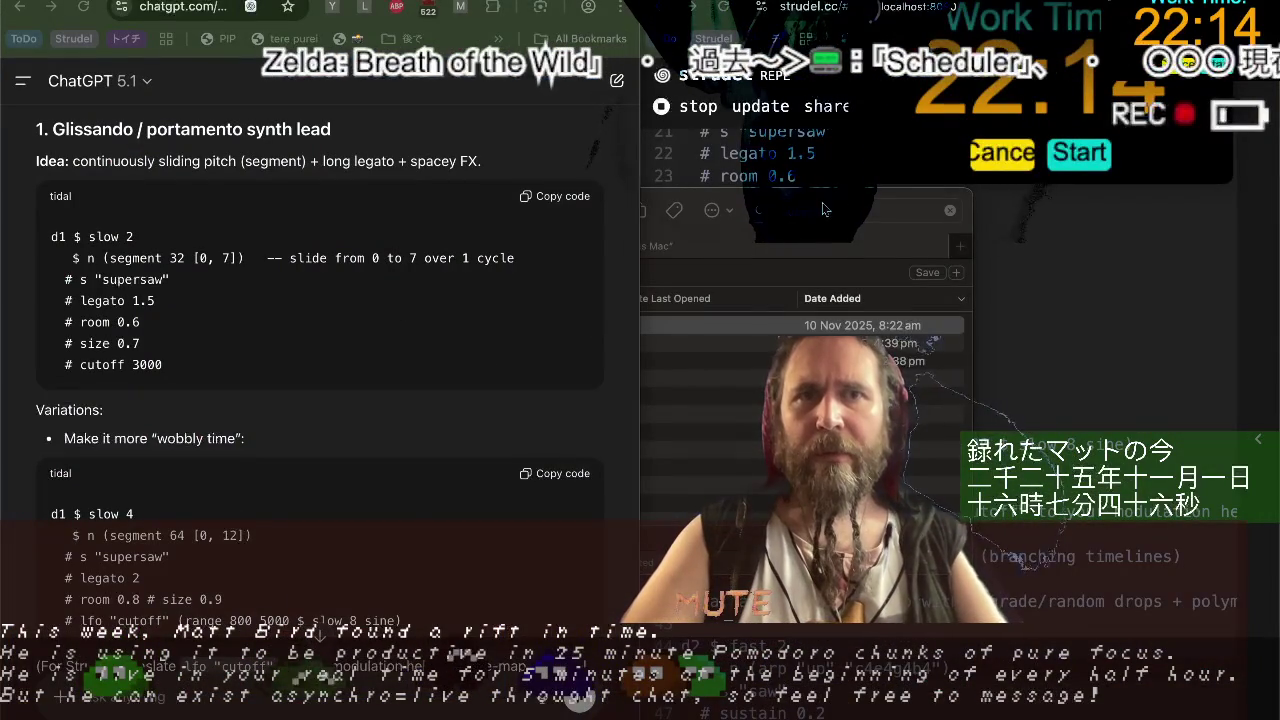
left_click(889, 208)
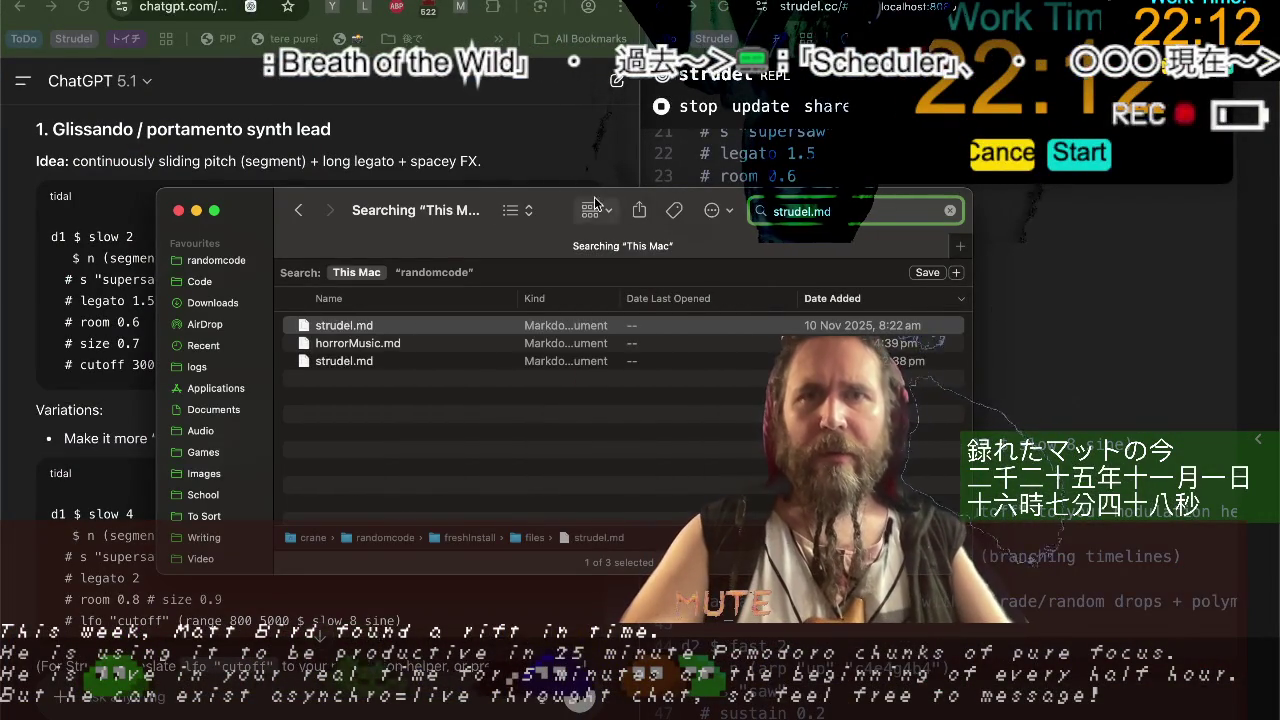
left_click_drag(563, 211, 817, 176)
left_click_drag(598, 290, 240, 535)
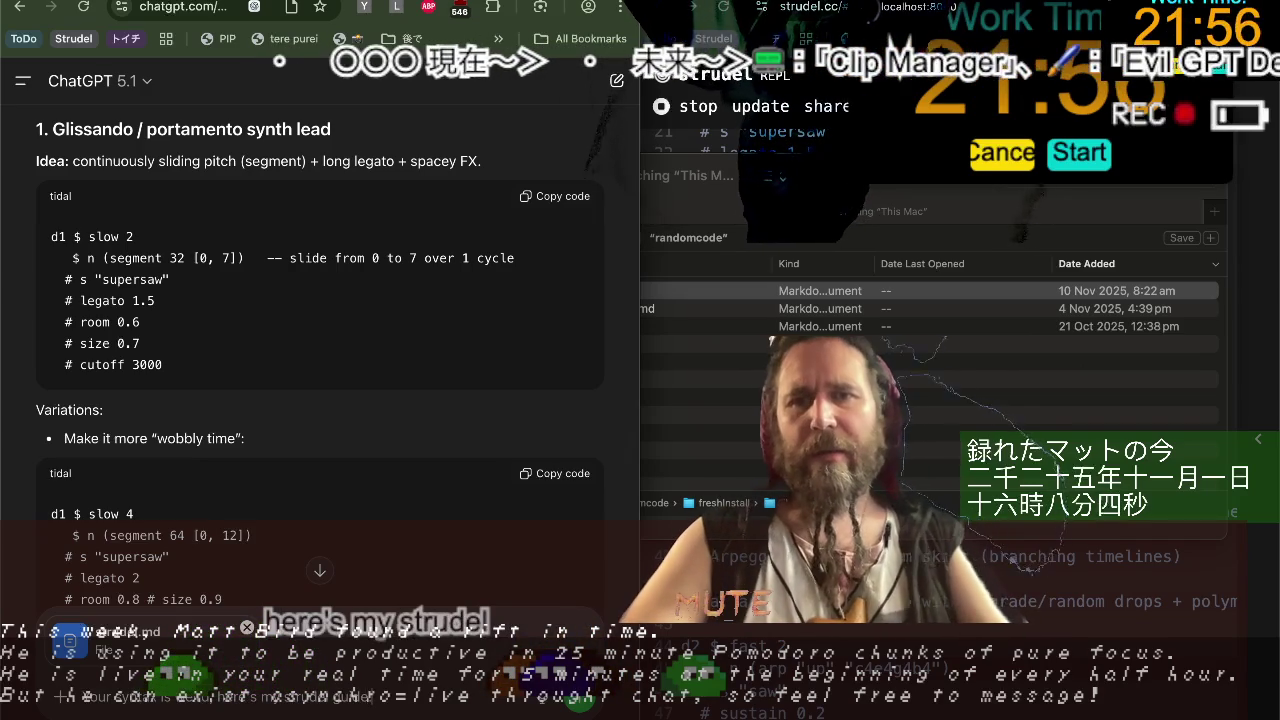
Send it with the note "Your syntax is weird, here's my strudel guide." and watch ChatGPT start reading.
key("Return")
scroll(322, 458, "up", 3)
scroll(322, 455, "up", 3)
scroll(322, 450, "up", 2)
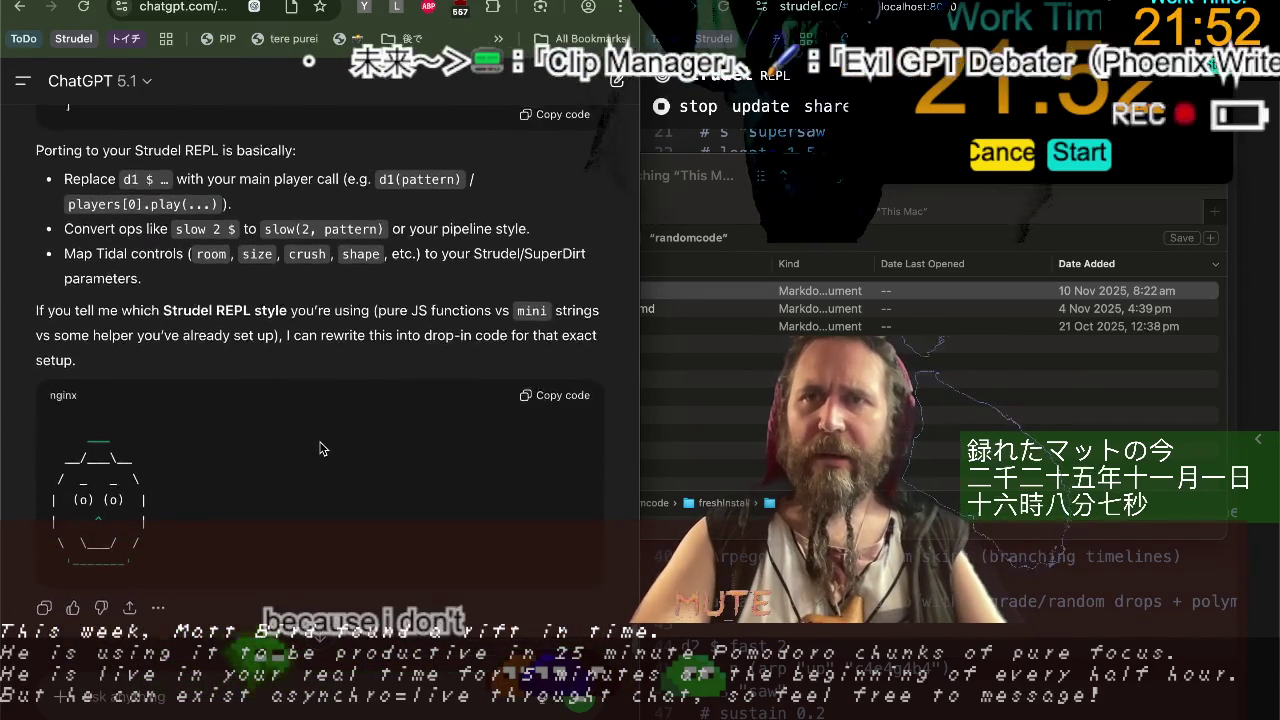
scroll(322, 449, "up", 5)
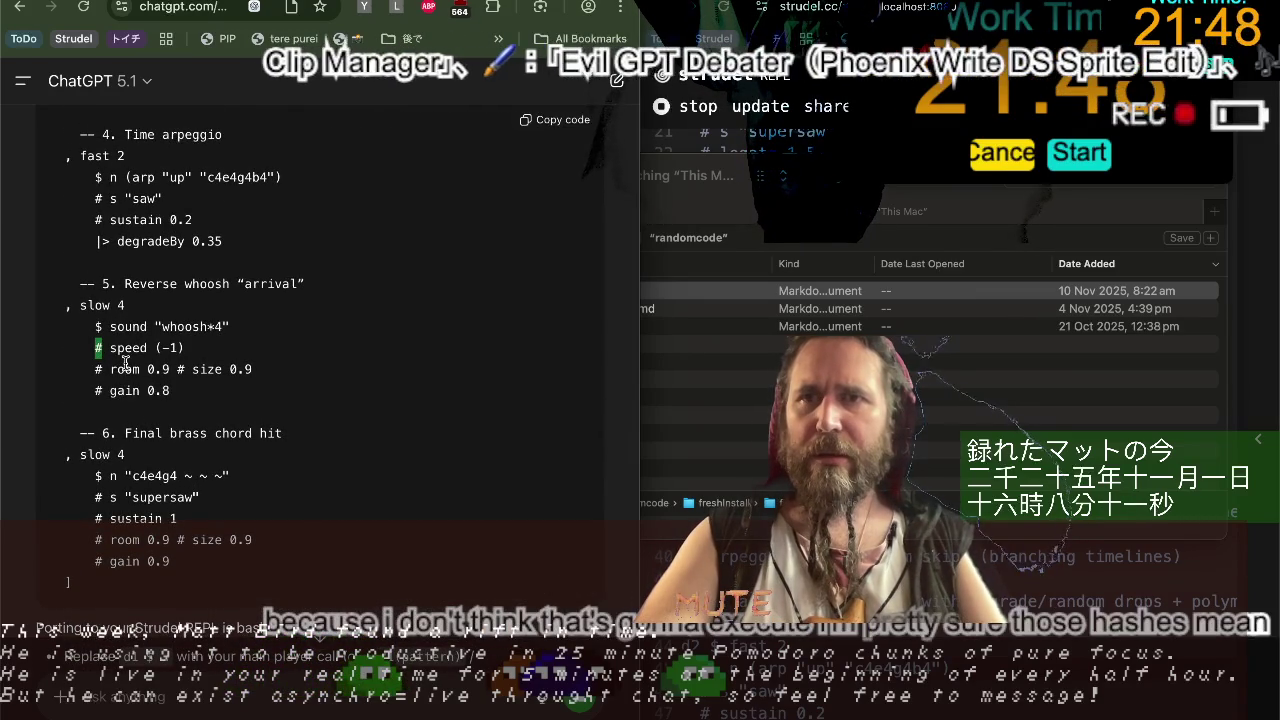
scroll(125, 362, "down", 2)
scroll(125, 362, "down", 5)
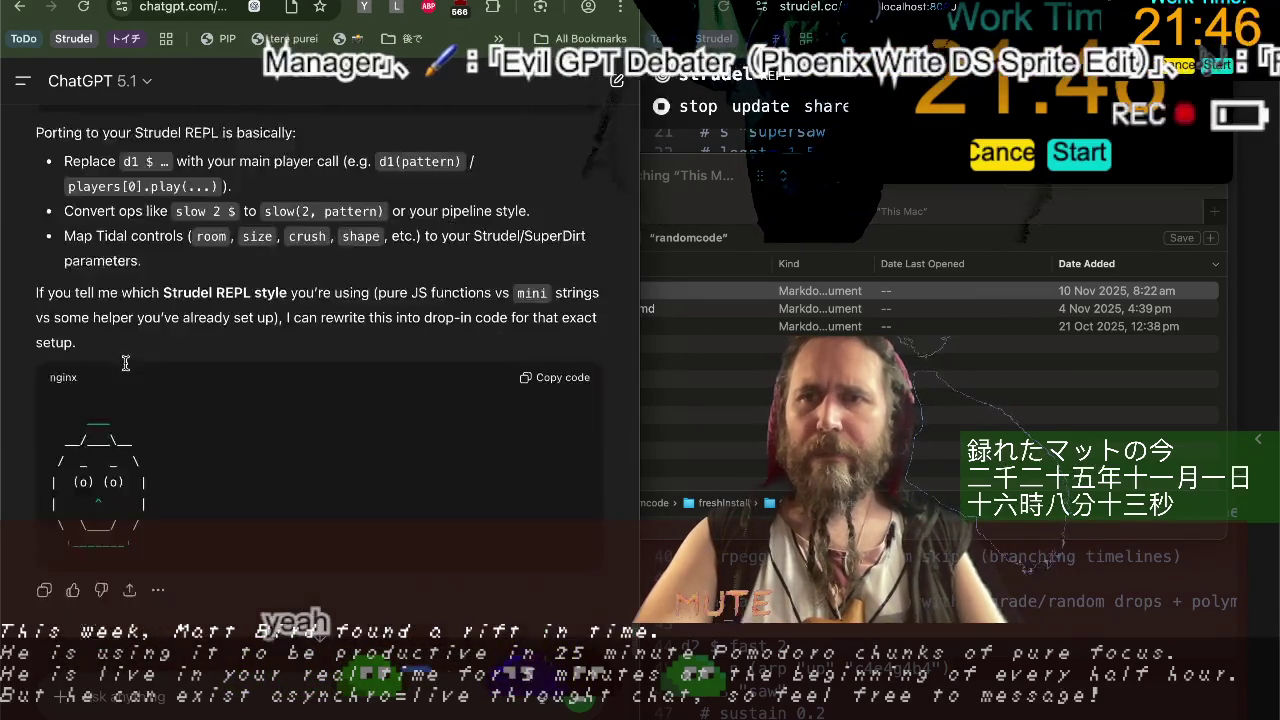
scroll(125, 362, "down", 6)
scroll(125, 362, "down", 2)
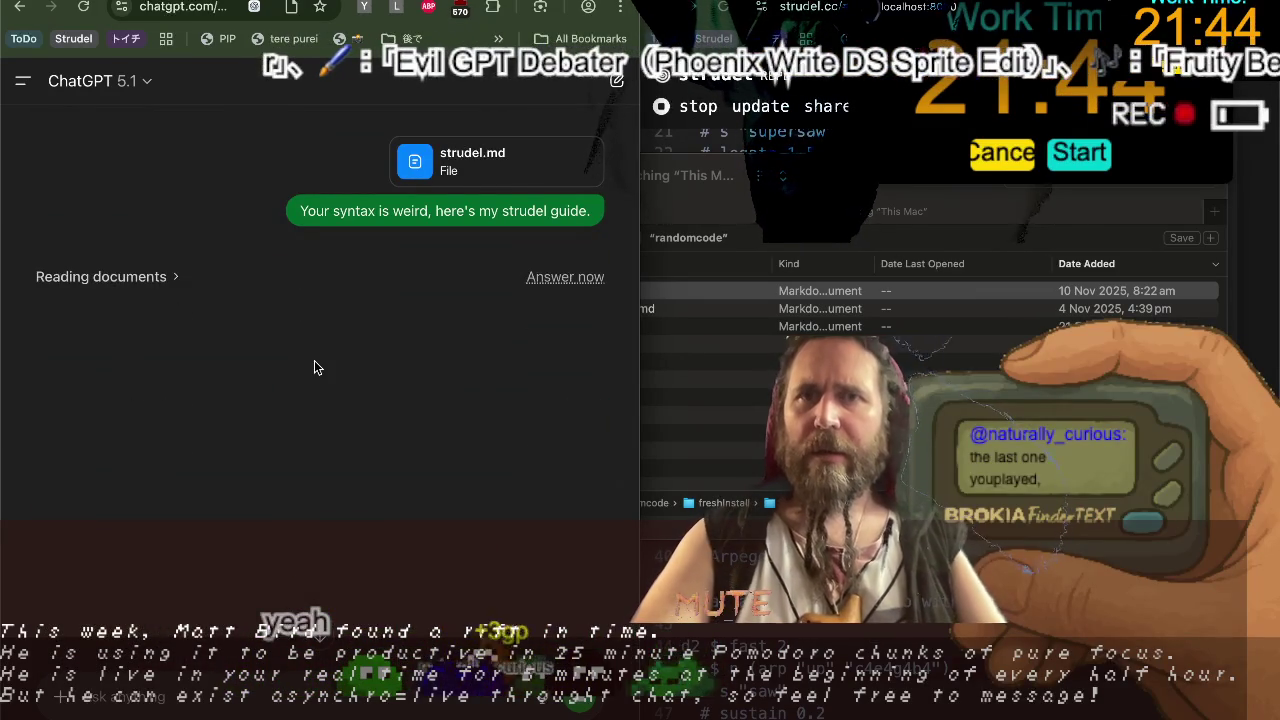
Bring the Strudel editor forward, glance at the Temu product page, and come back.
left_click(765, 640)
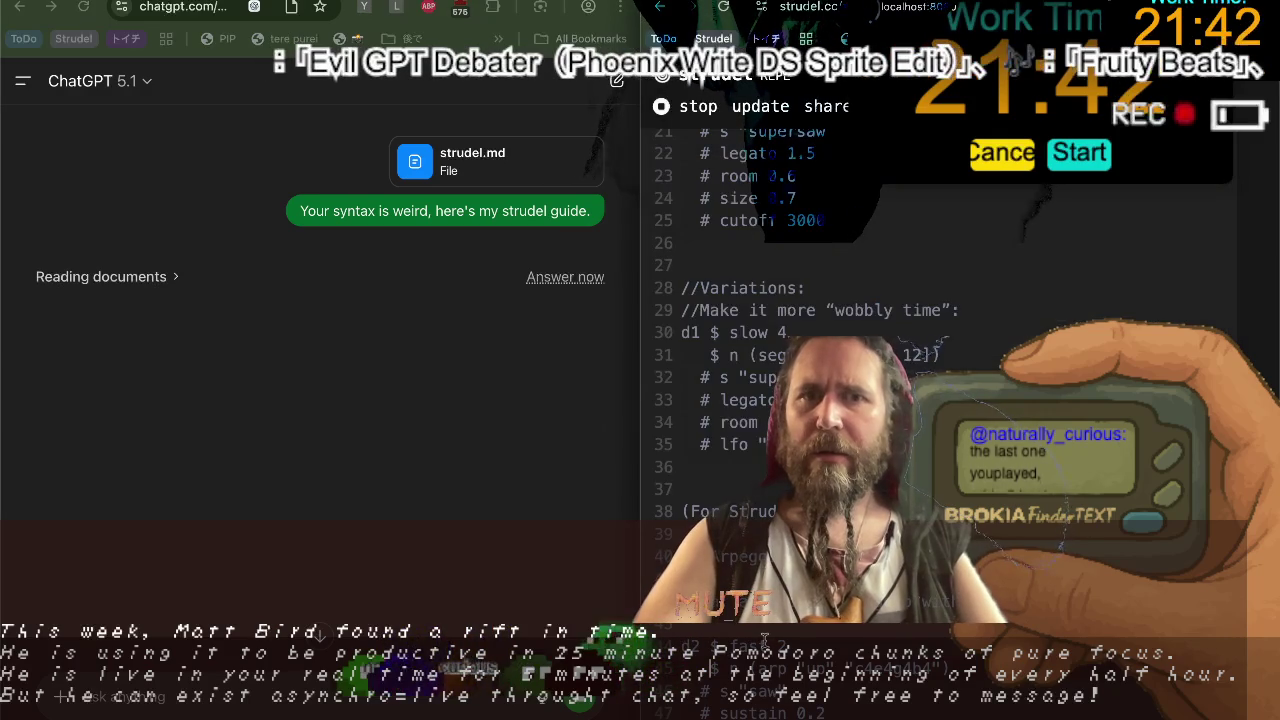
scroll(900, 400, "up", 1)
scroll(900, 400, "up", 5)
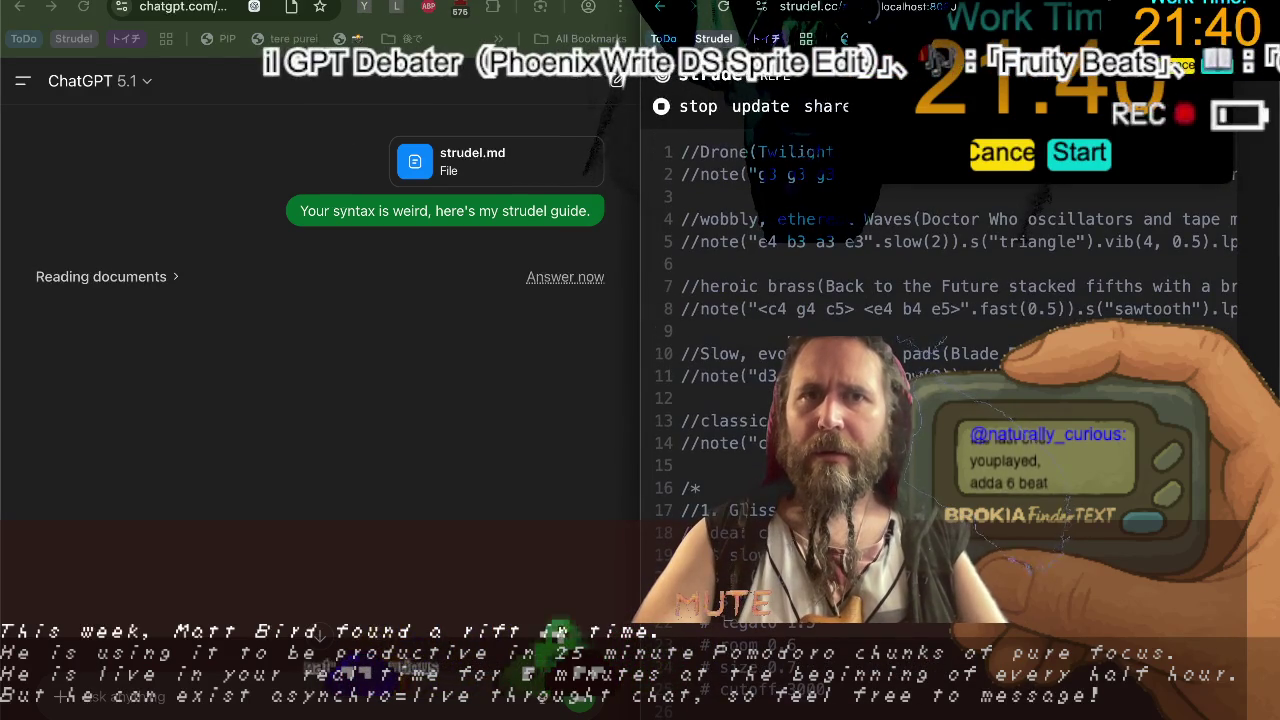
scroll(703, 479, "down", 1)
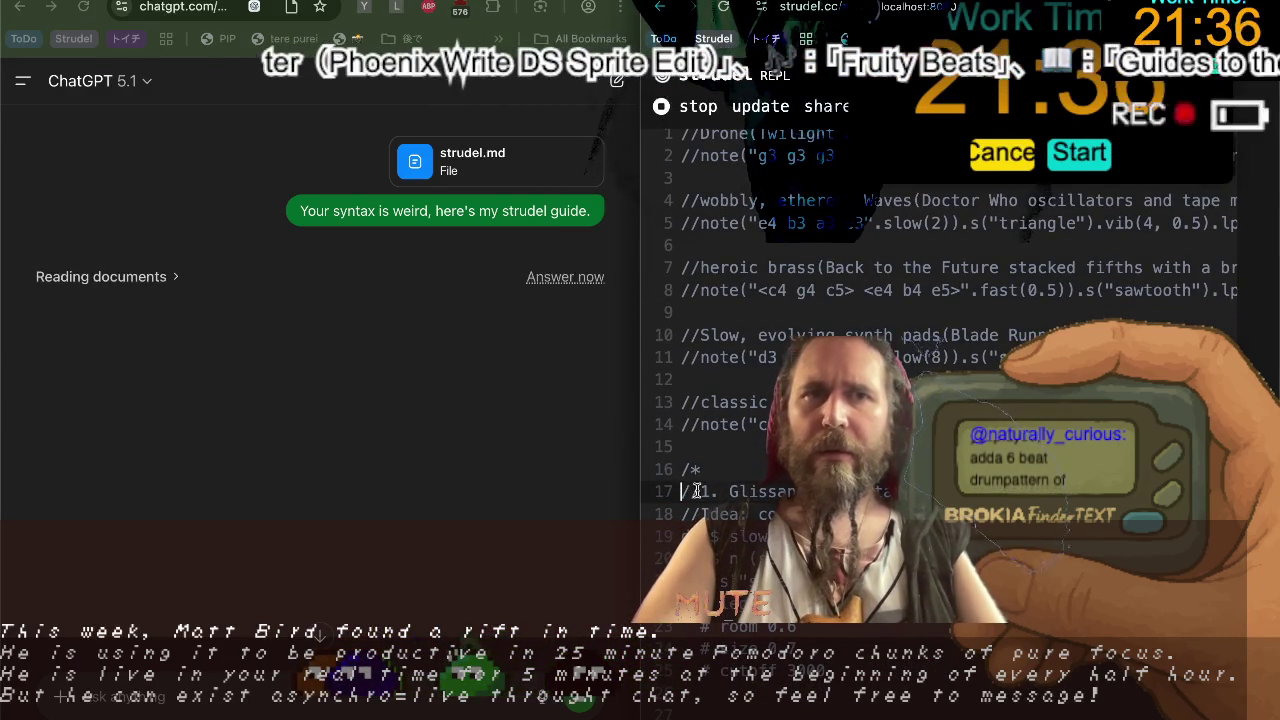
key("ctrl+Right")
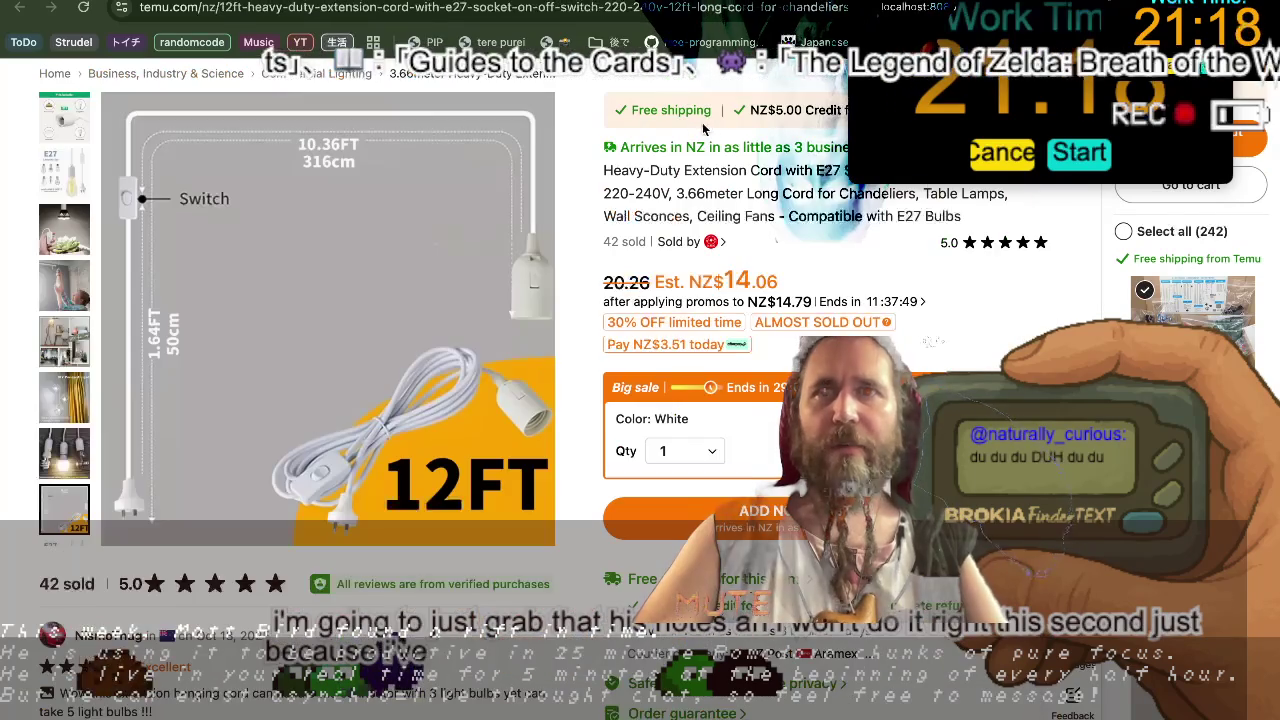
key("super+Tab")
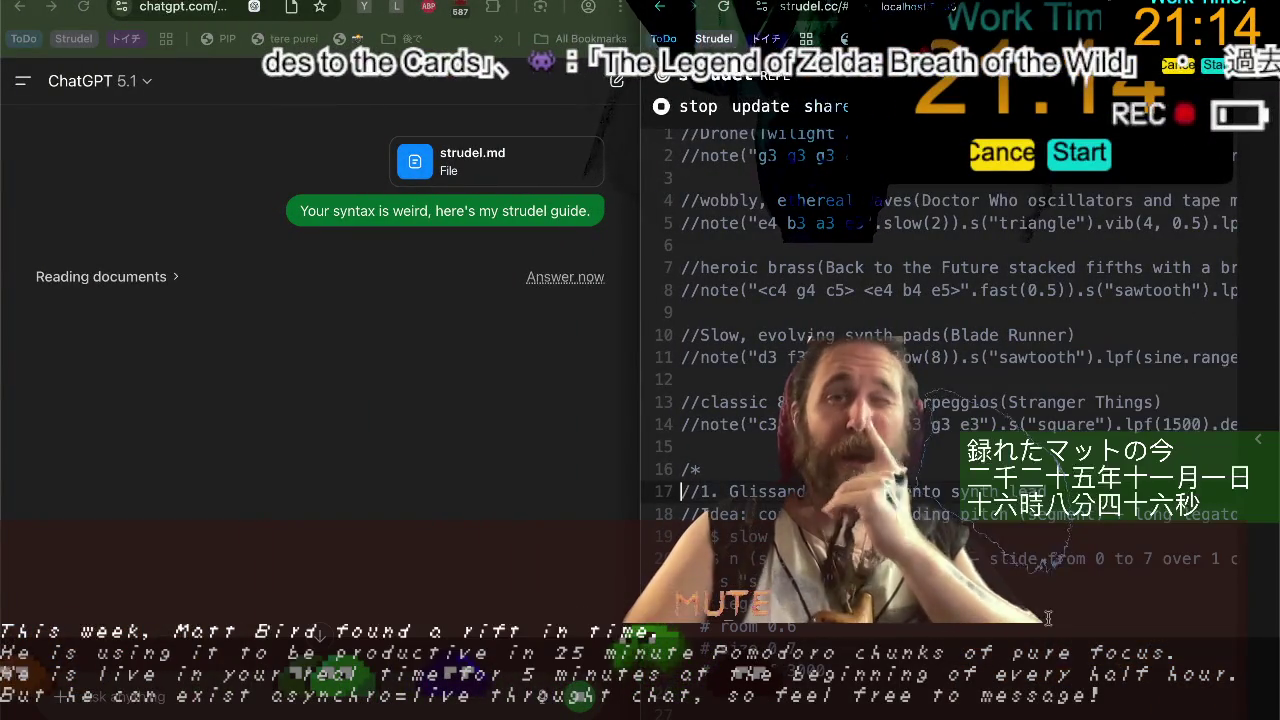
Paste the viewer's drum-pattern request at the top of the Strudel code and comment it with //.
key("ctrl+Home")
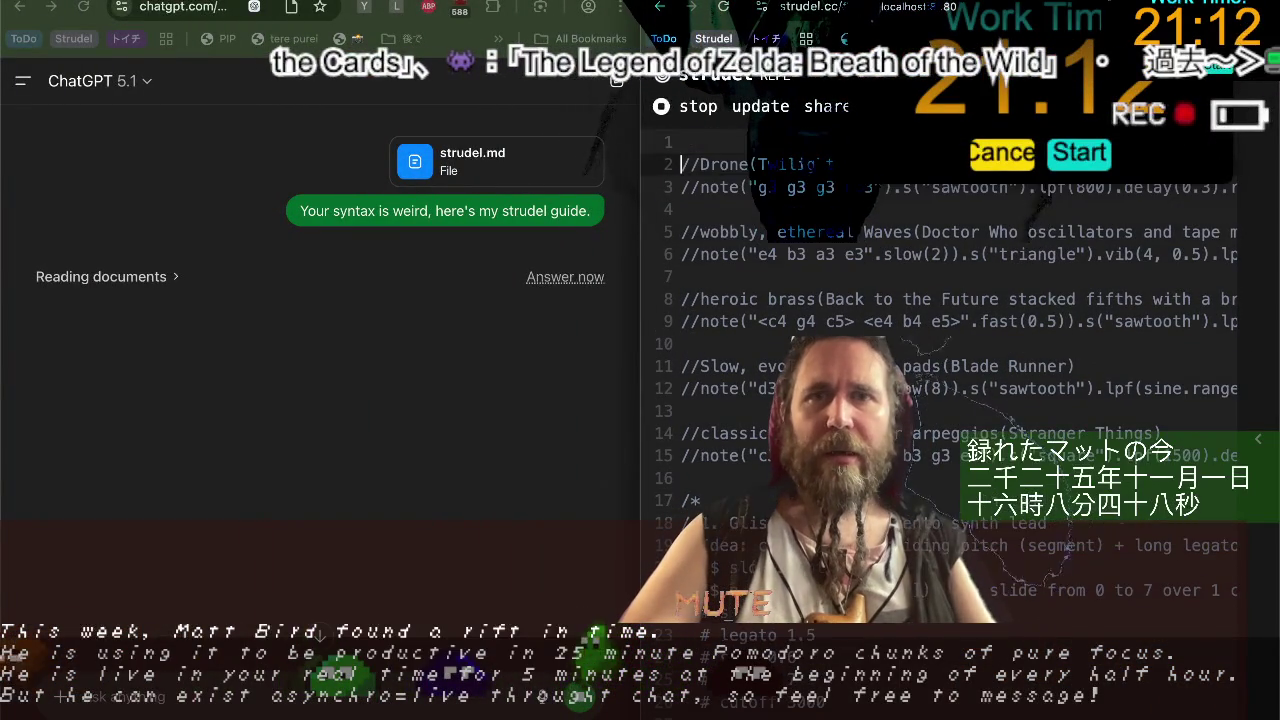
key("ctrl+v")
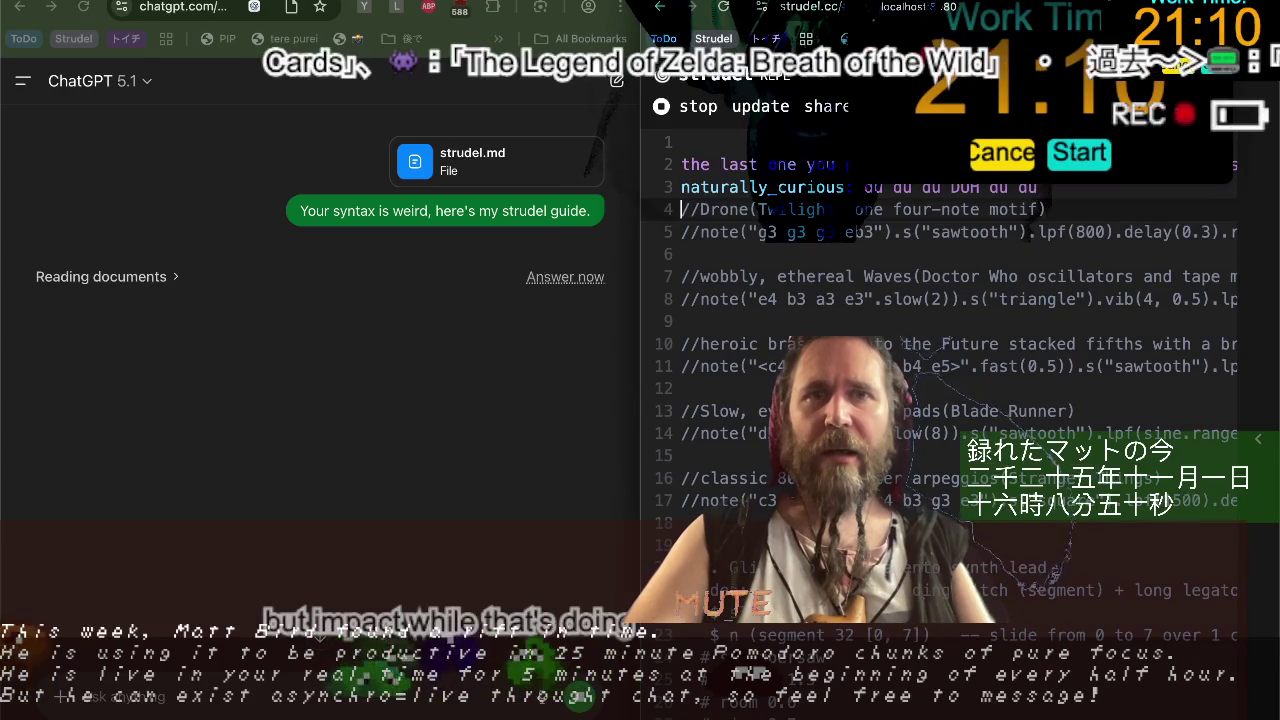
key("Up")
type("//")
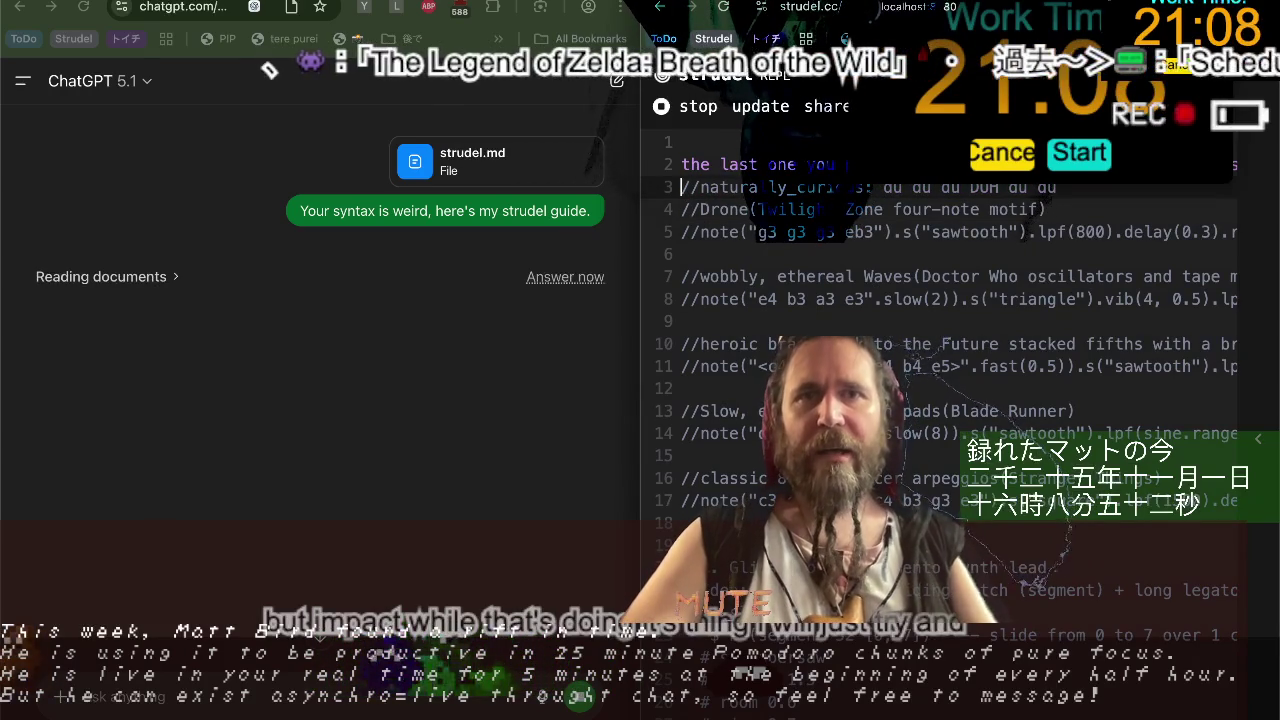
key("Up")
type(".")
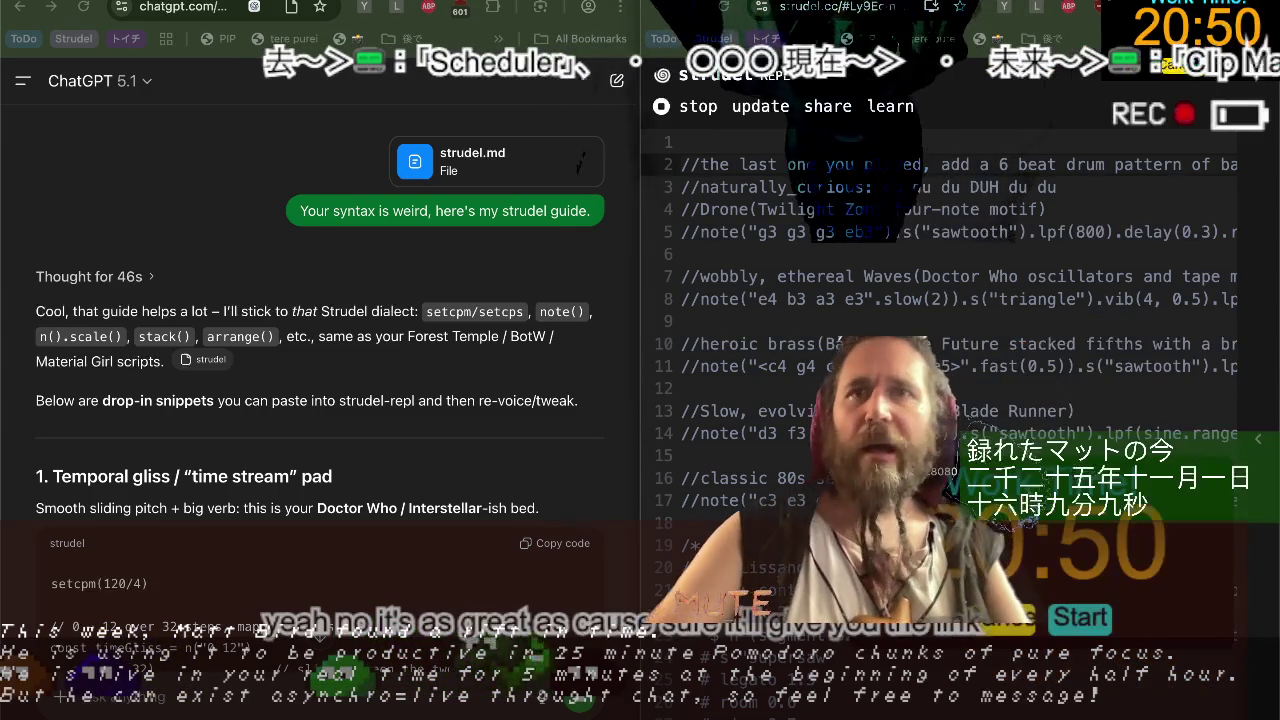
key("ctrl+Right")
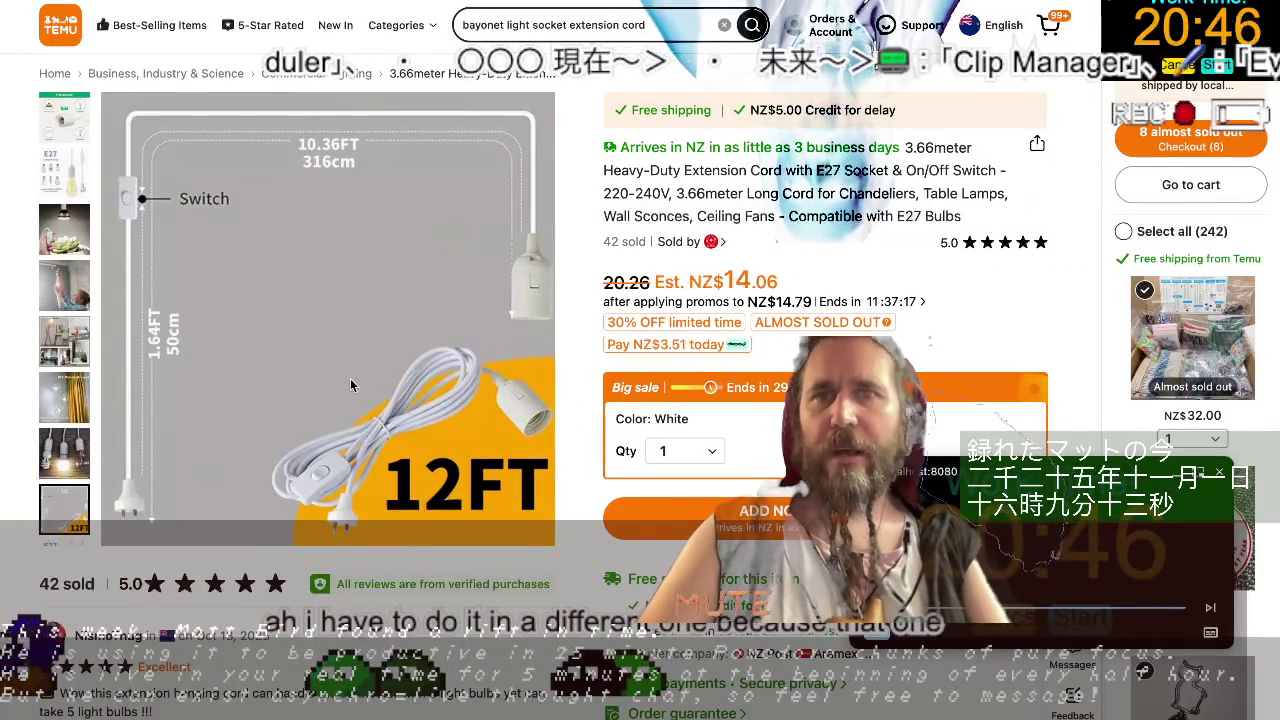
Post the strudel.cc code link in the Twitch stream chat, then return to Chrome.
key("ctrl+Right")
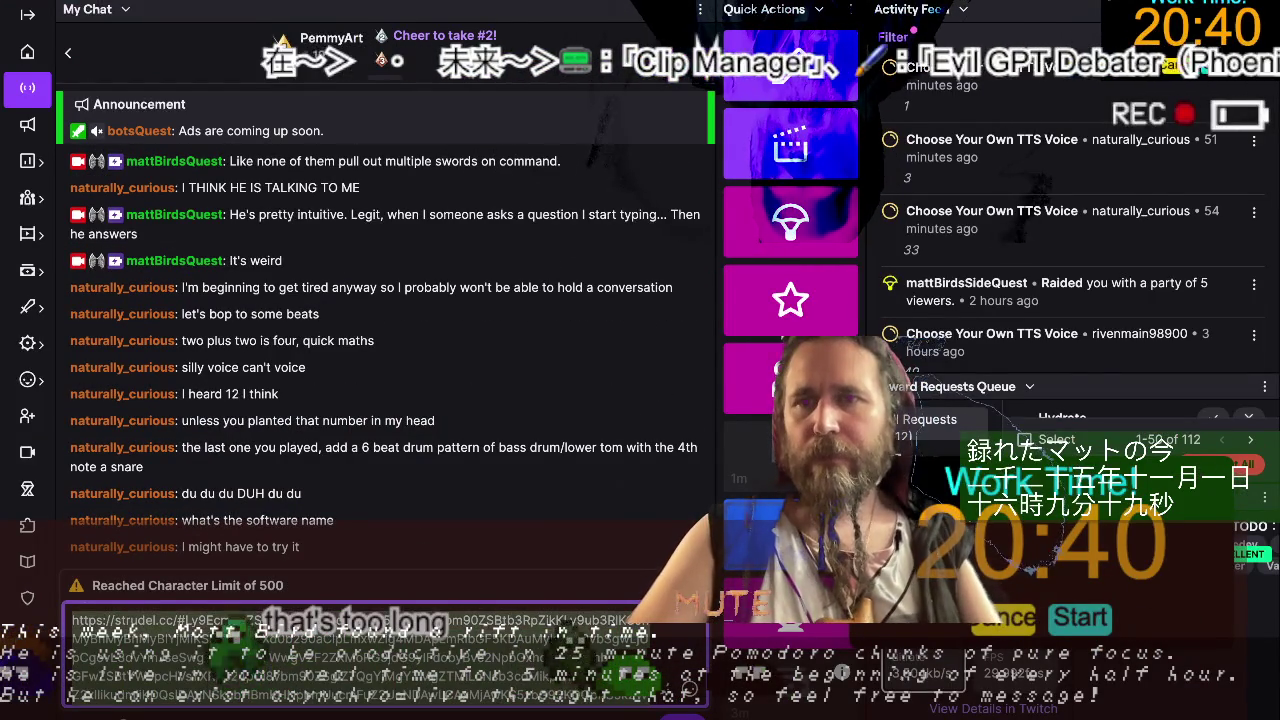
key("Return")
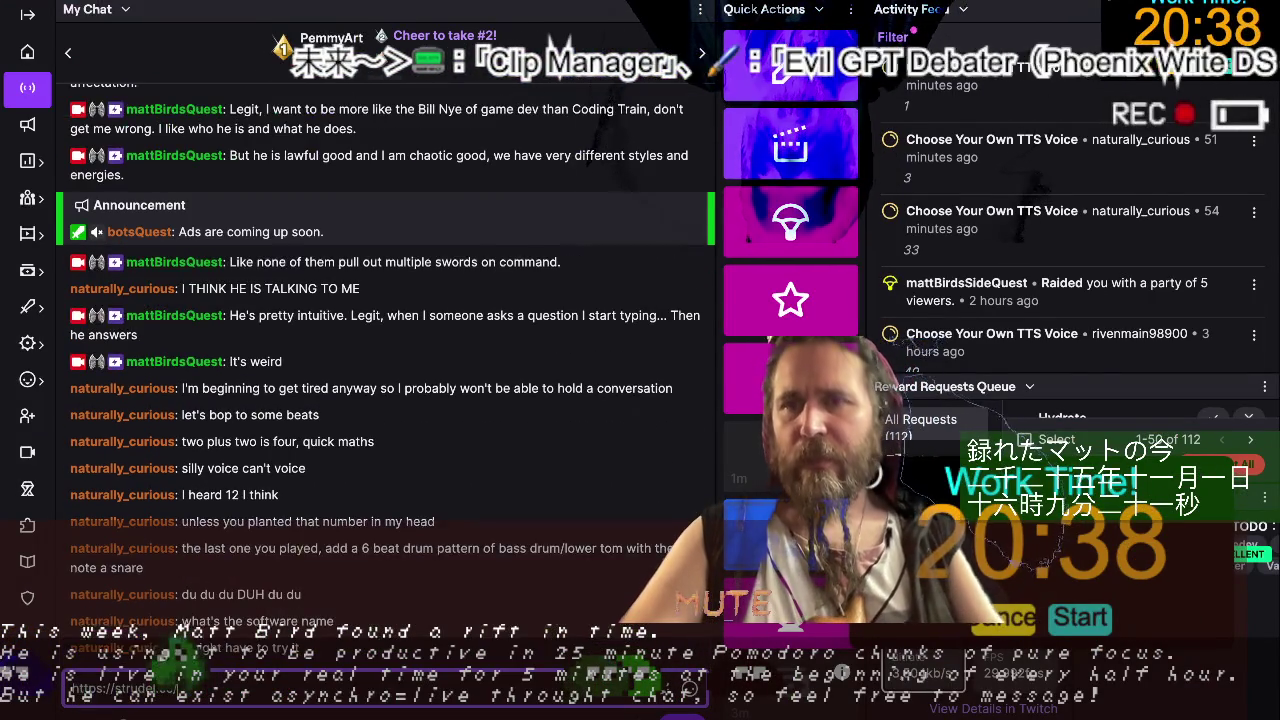
key("alt+Tab")
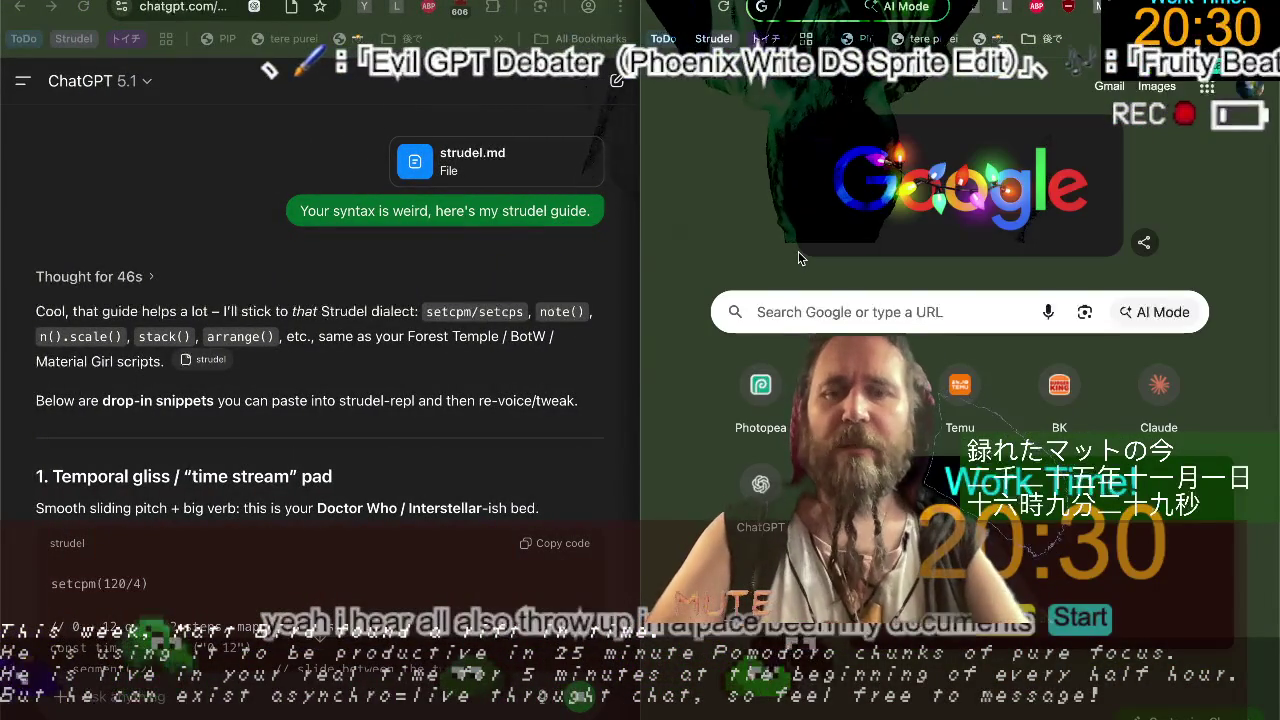
Load pastebin.com in the new Chrome tab.
type("docu")
key("BackSpace")
key("BackSpace")
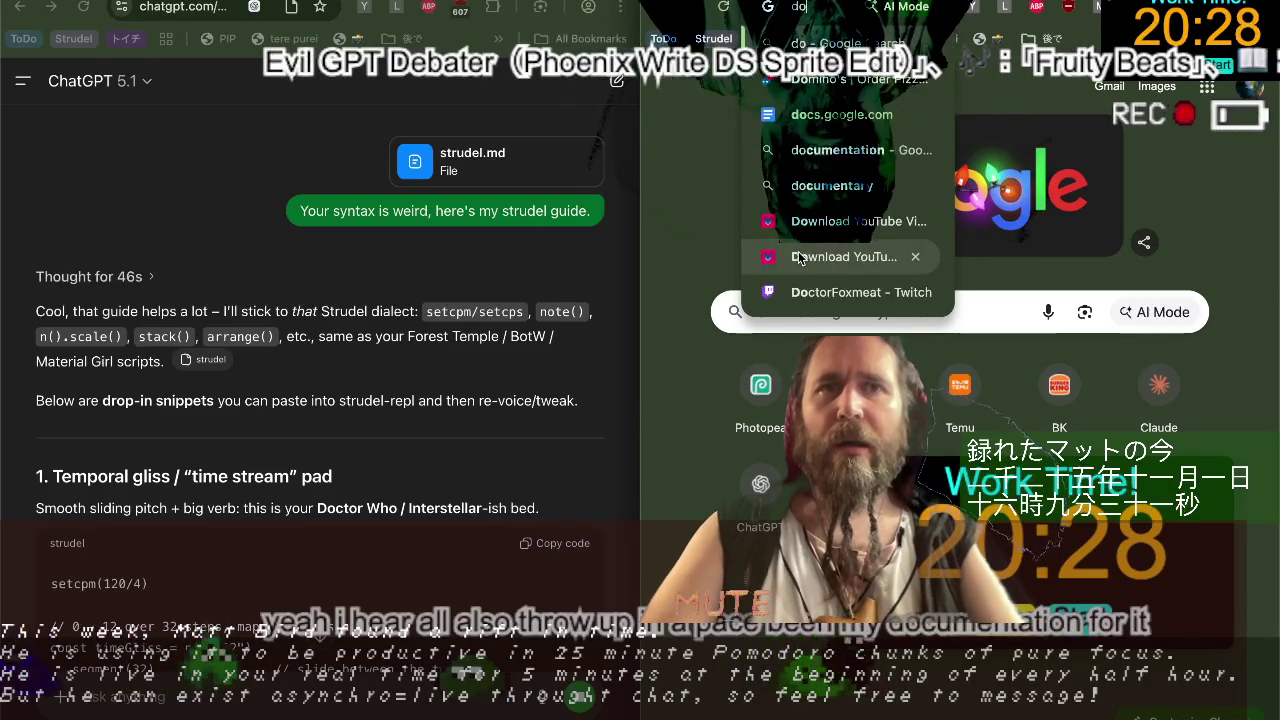
key("BackSpace")
key("BackSpace")
type("pas")
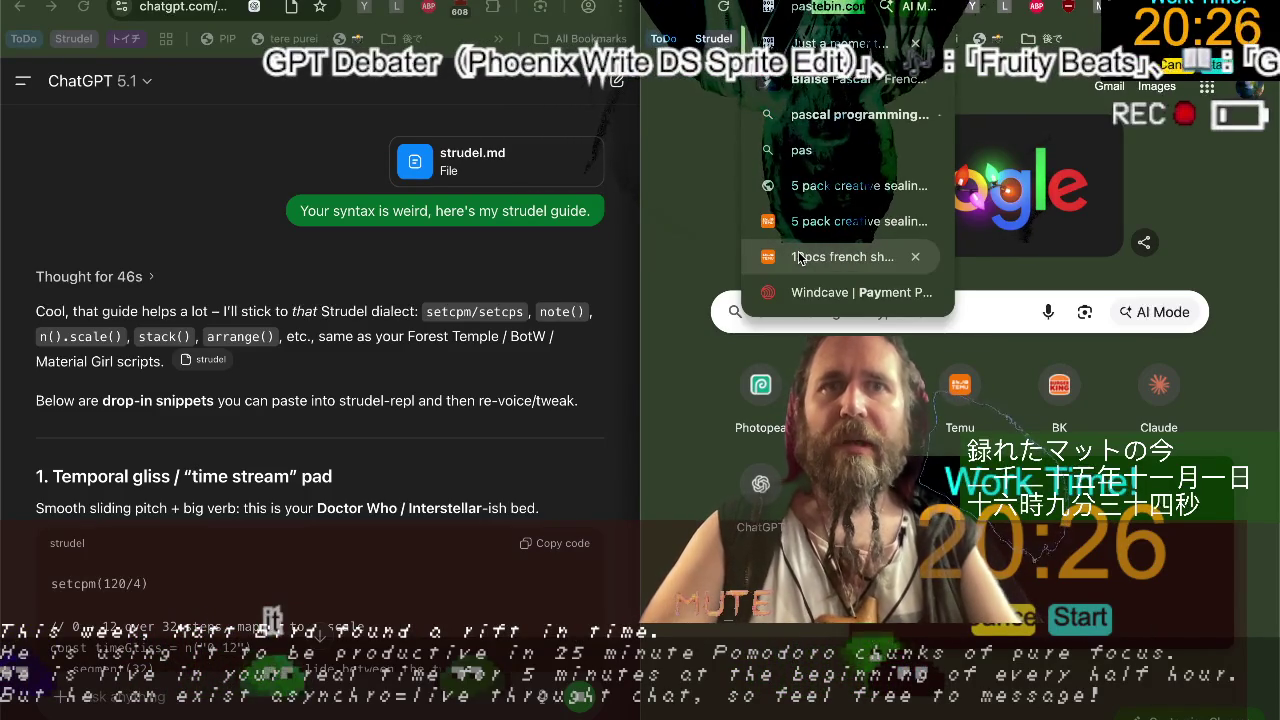
key("Return")
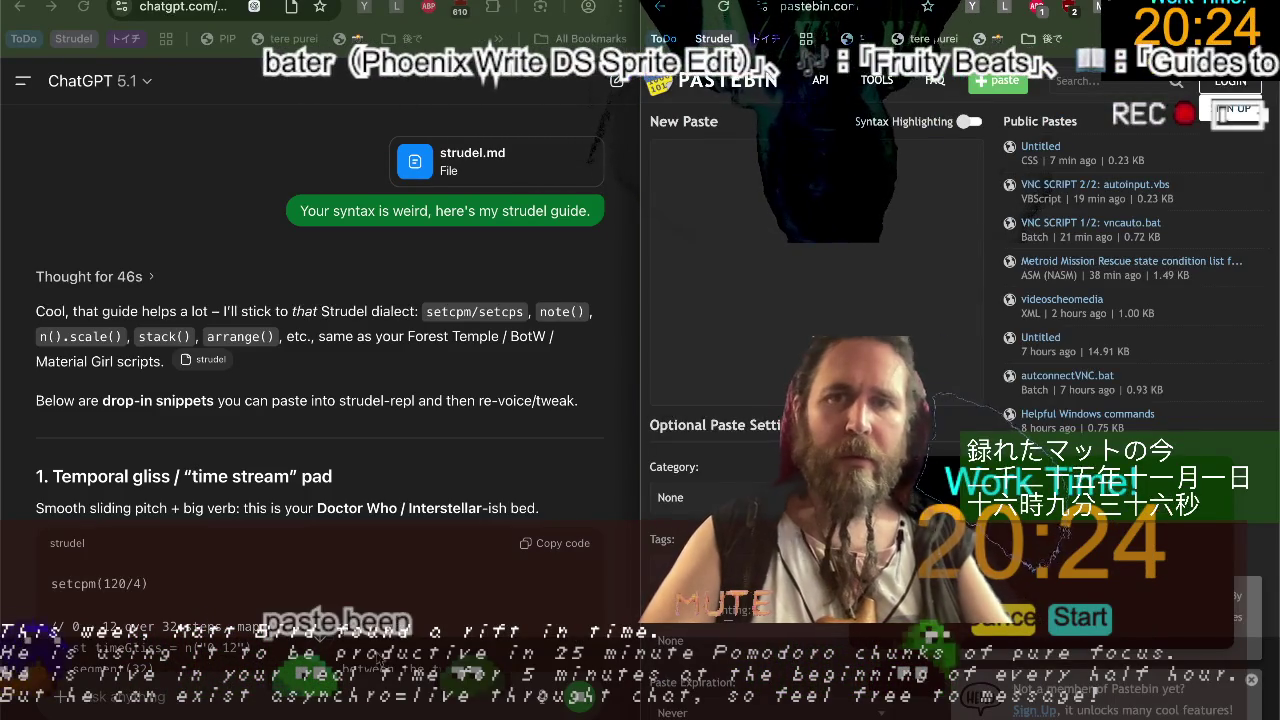
key("alt+Tab")
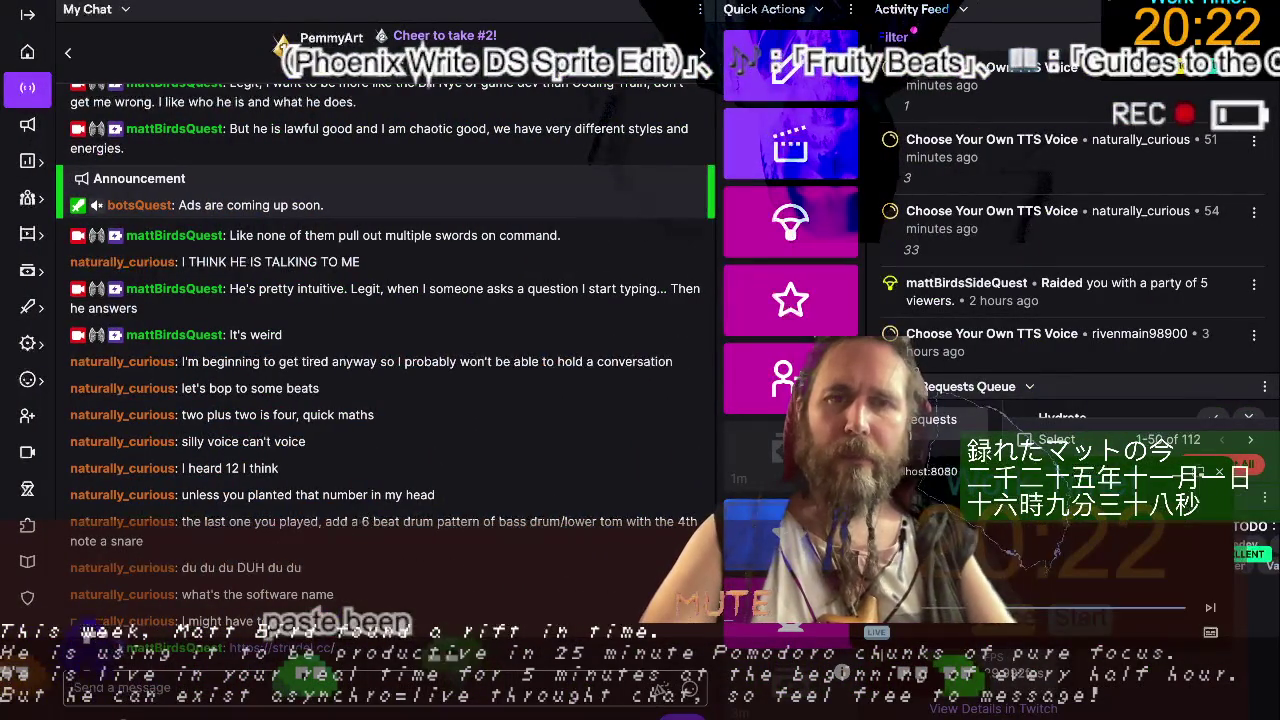
key("alt+Tab")
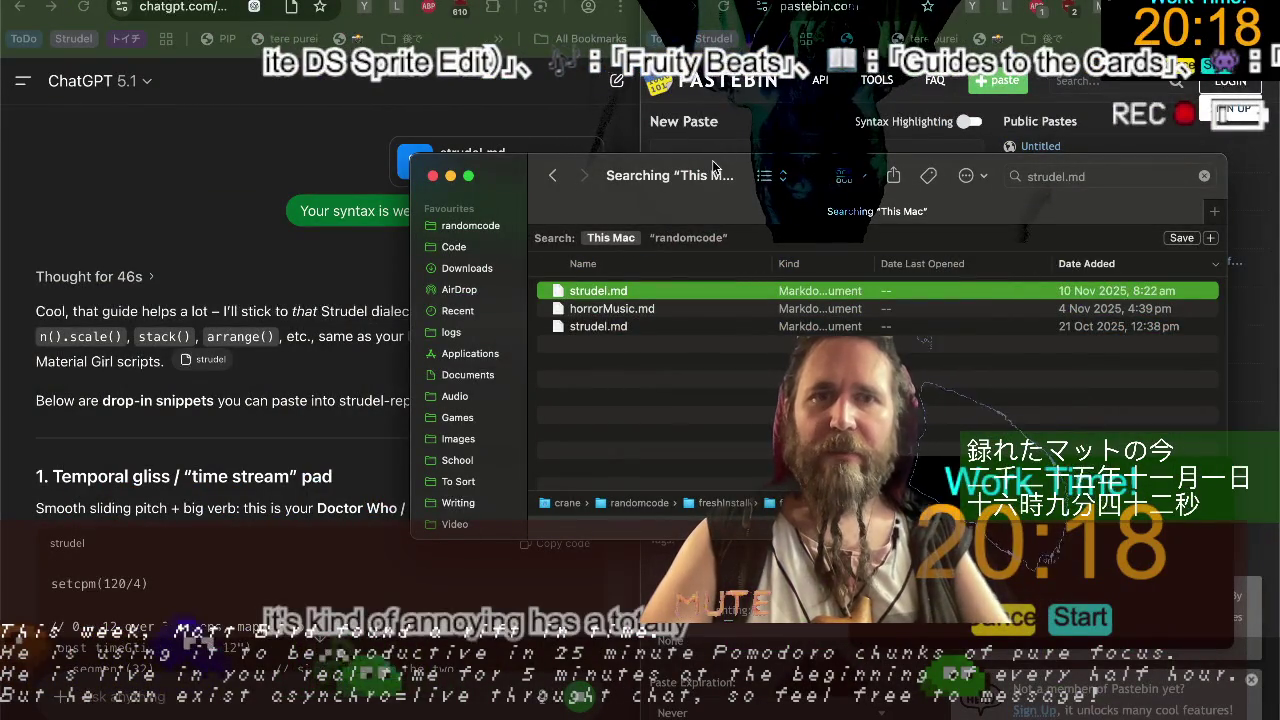
Download the strudel.md attached in the ChatGPT chat and open it in VS Code.
left_click_drag(709, 169, 632, 240)
left_click(497, 170)
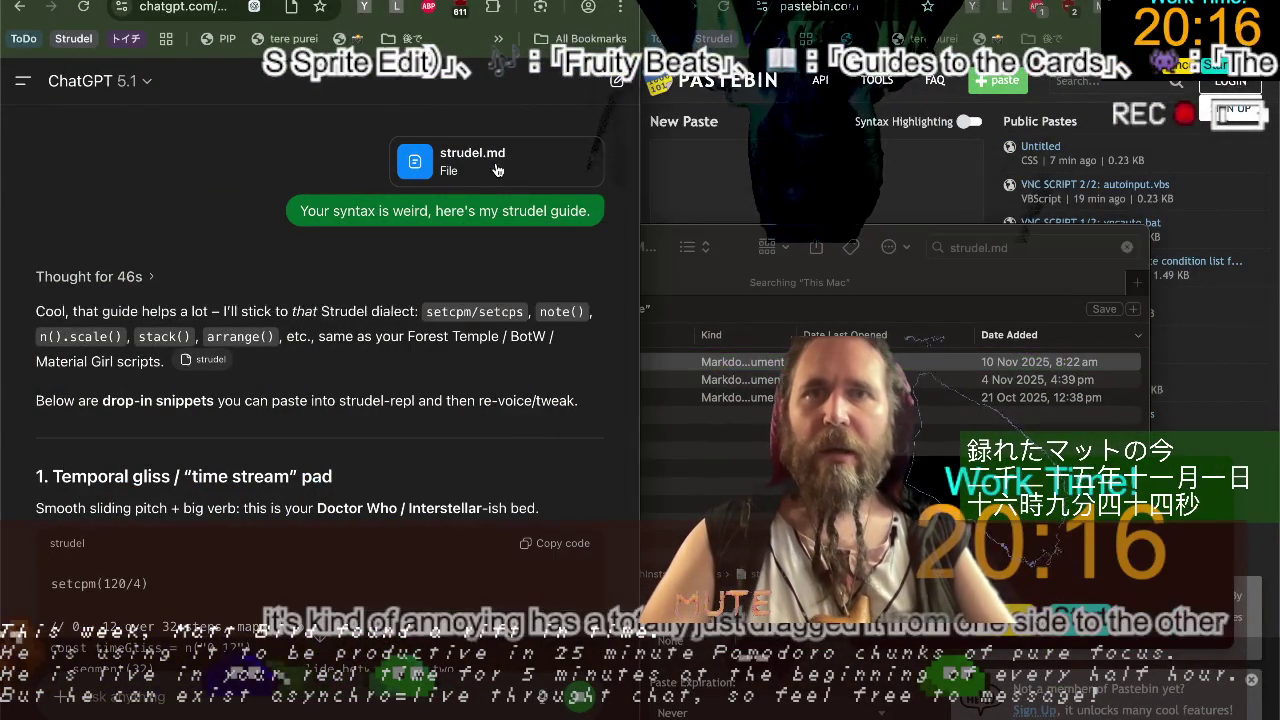
left_click(433, 166)
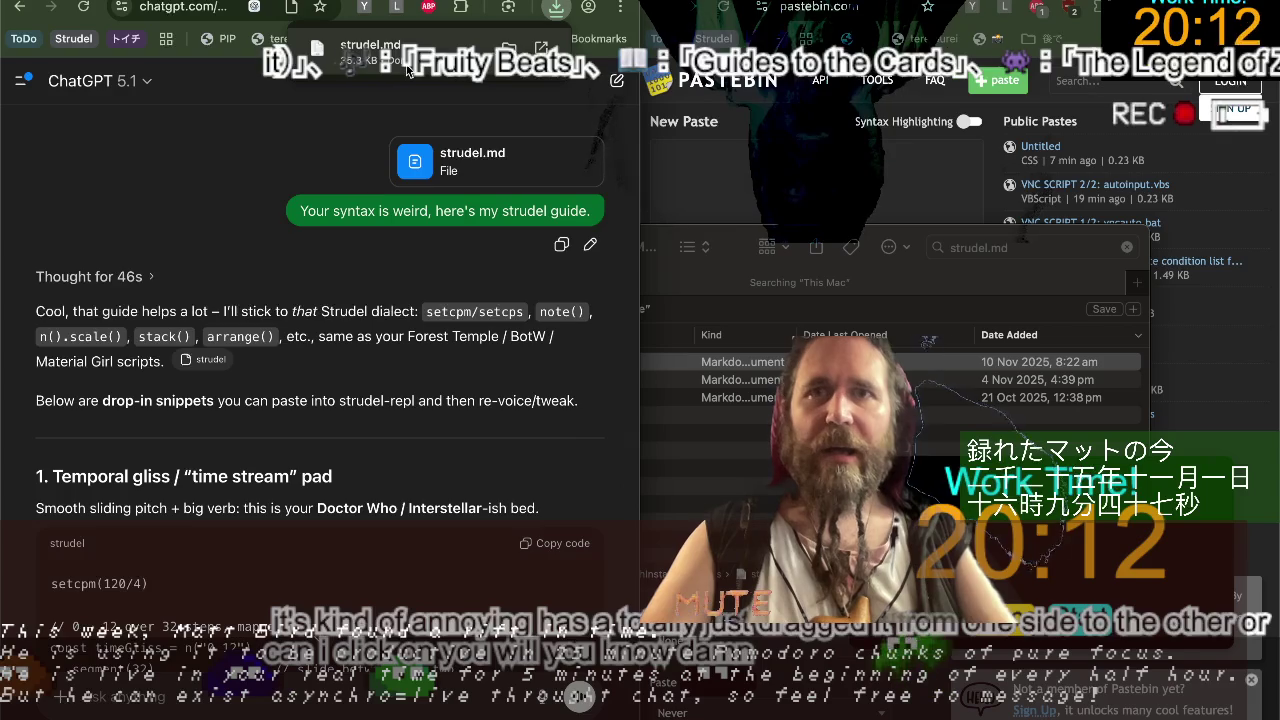
left_click_drag(407, 70, 412, 268)
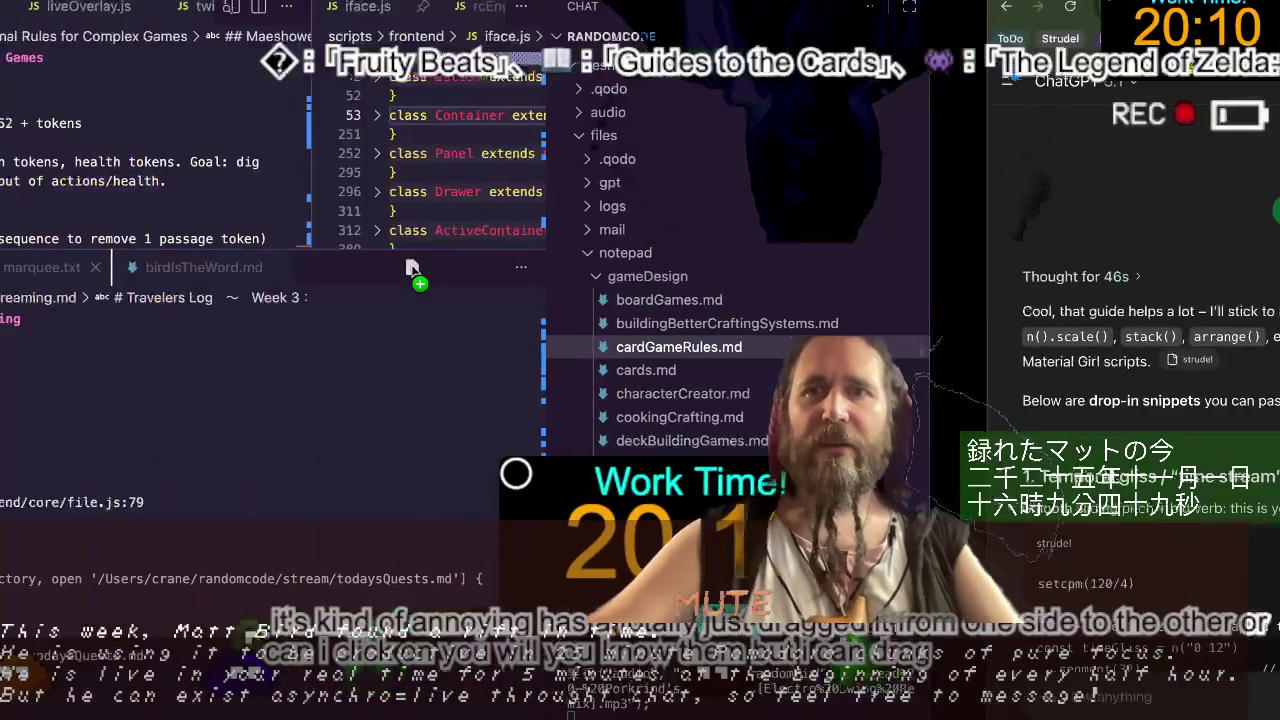
left_click_drag(412, 268, 249, 393)
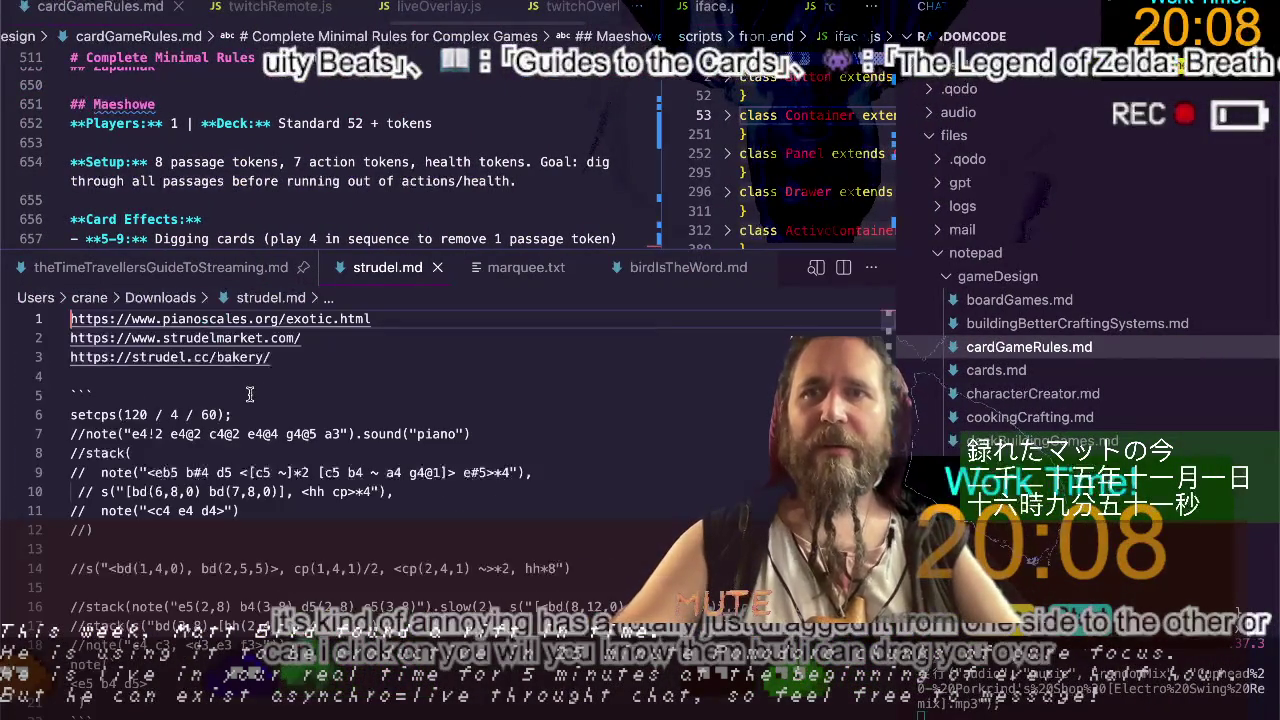
left_click(353, 396)
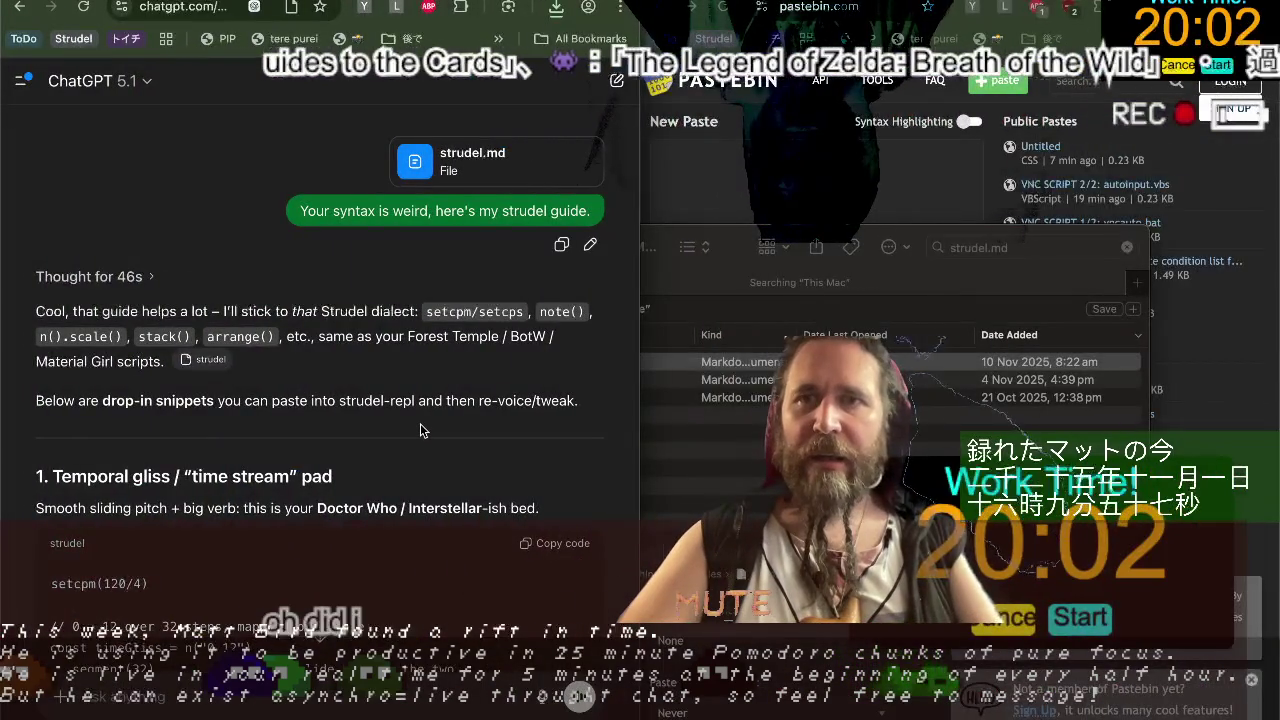
Send ChatGPT the 21 Oct strudel.md with an apology, then open that file in the code editor.
left_click(662, 458)
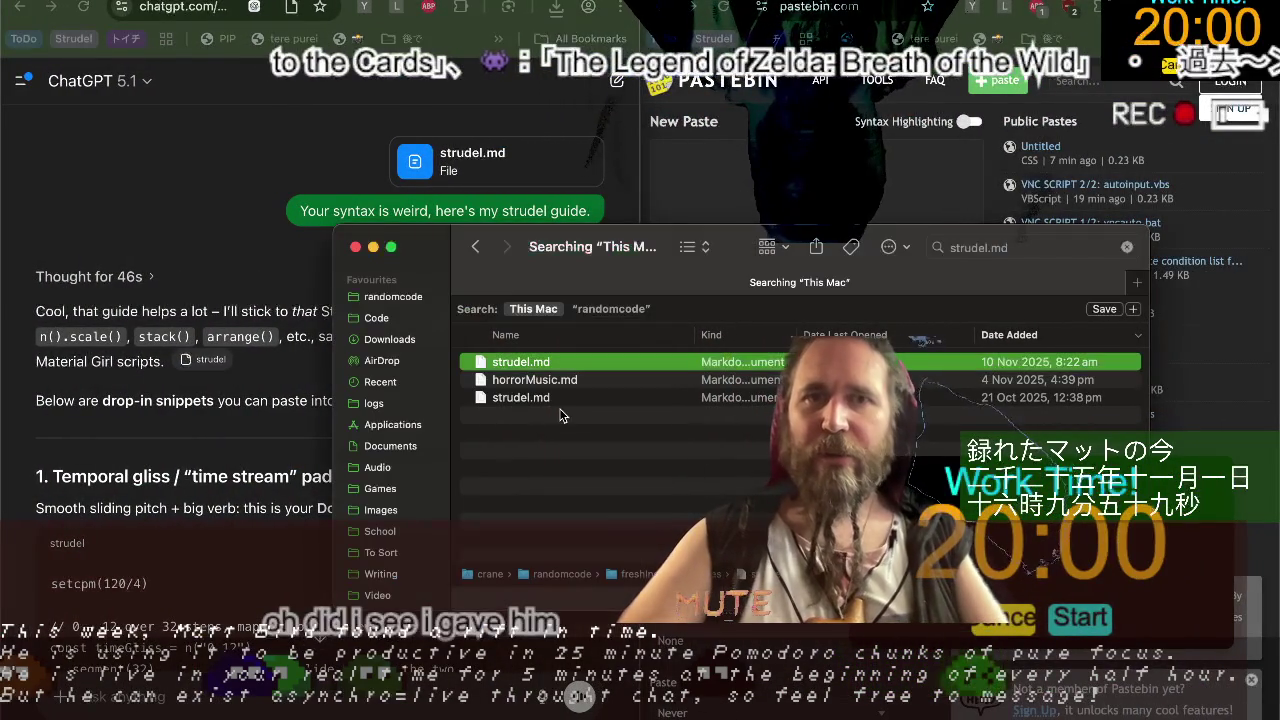
left_click(533, 398)
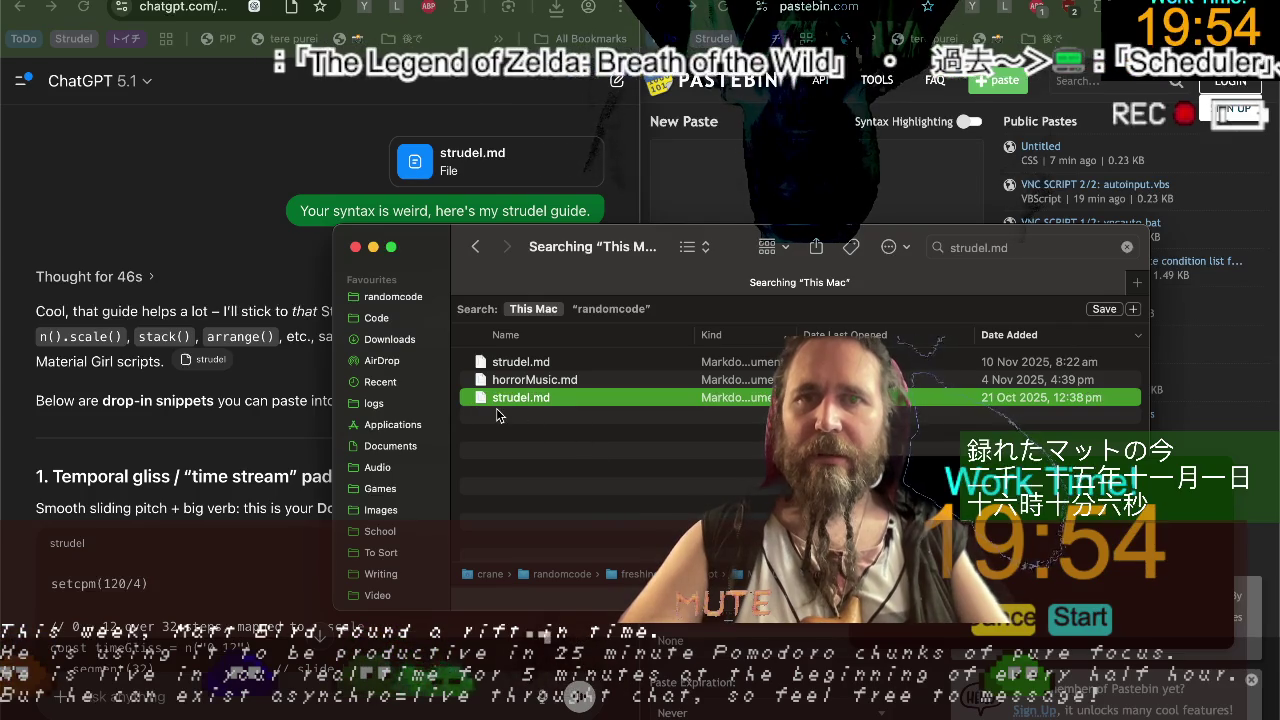
left_click_drag(487, 408, 290, 390)
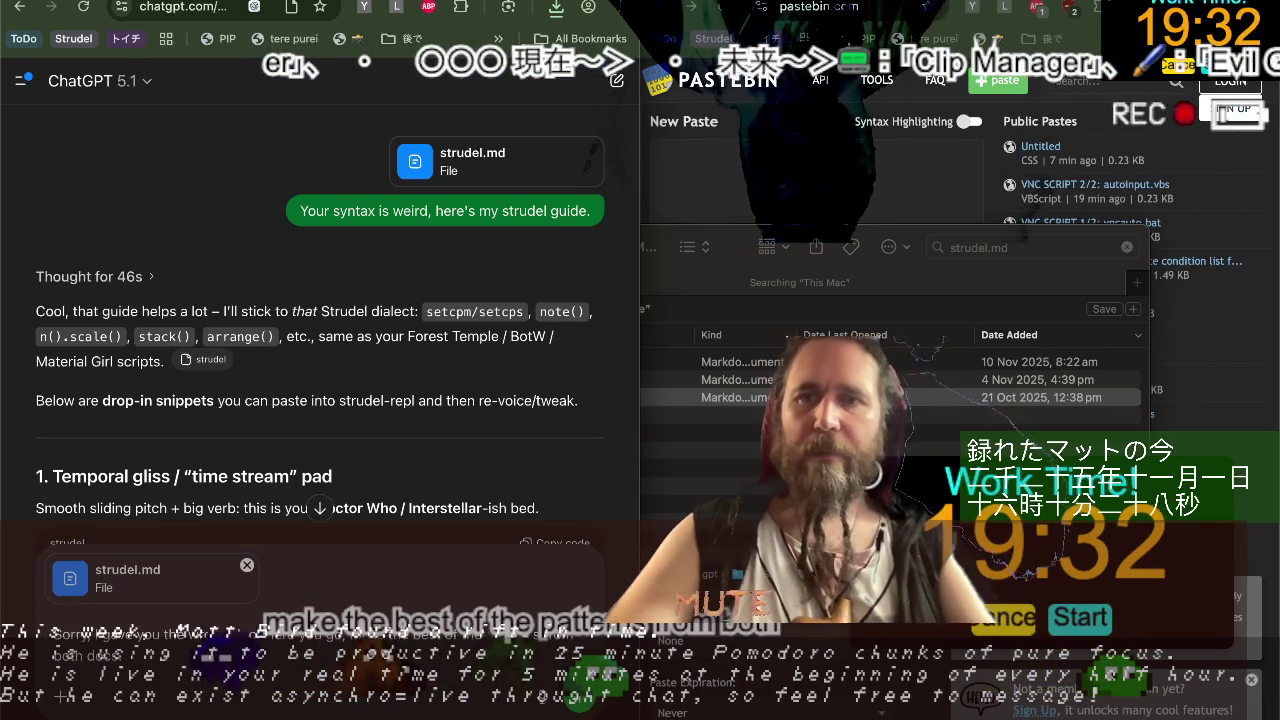
key("Return")
left_click(564, 405)
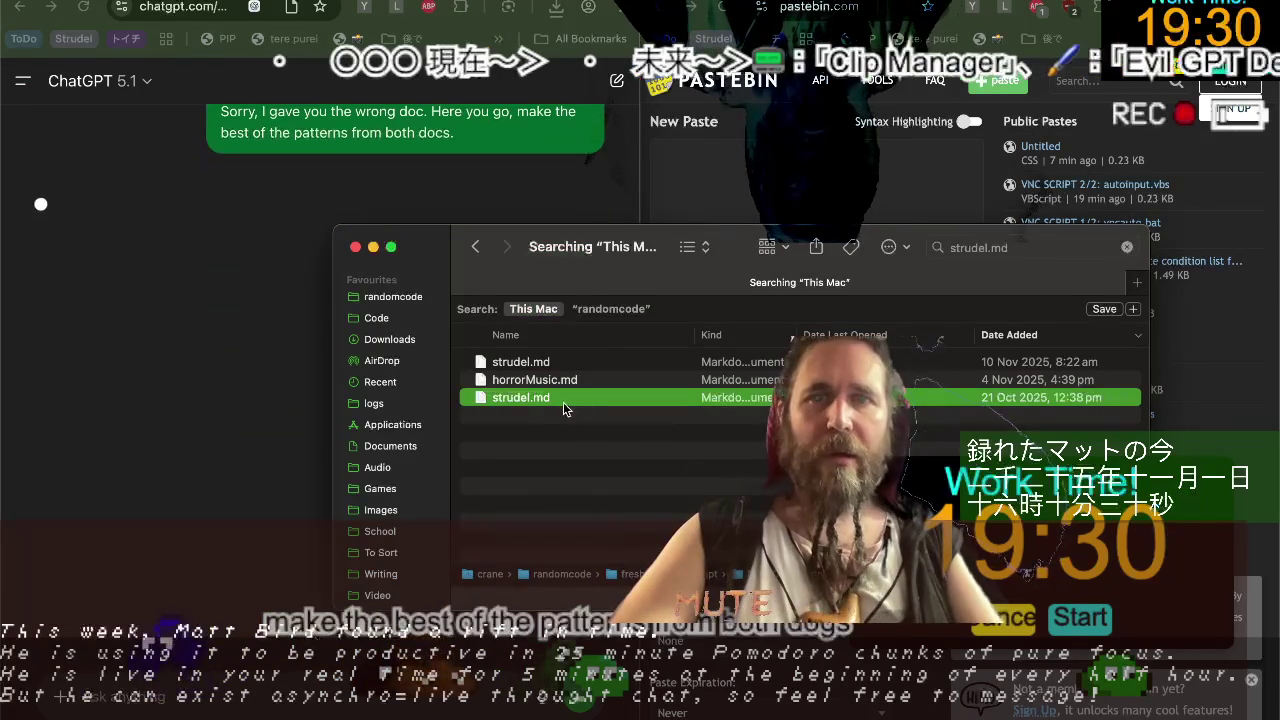
left_click_drag(564, 398, 480, 520)
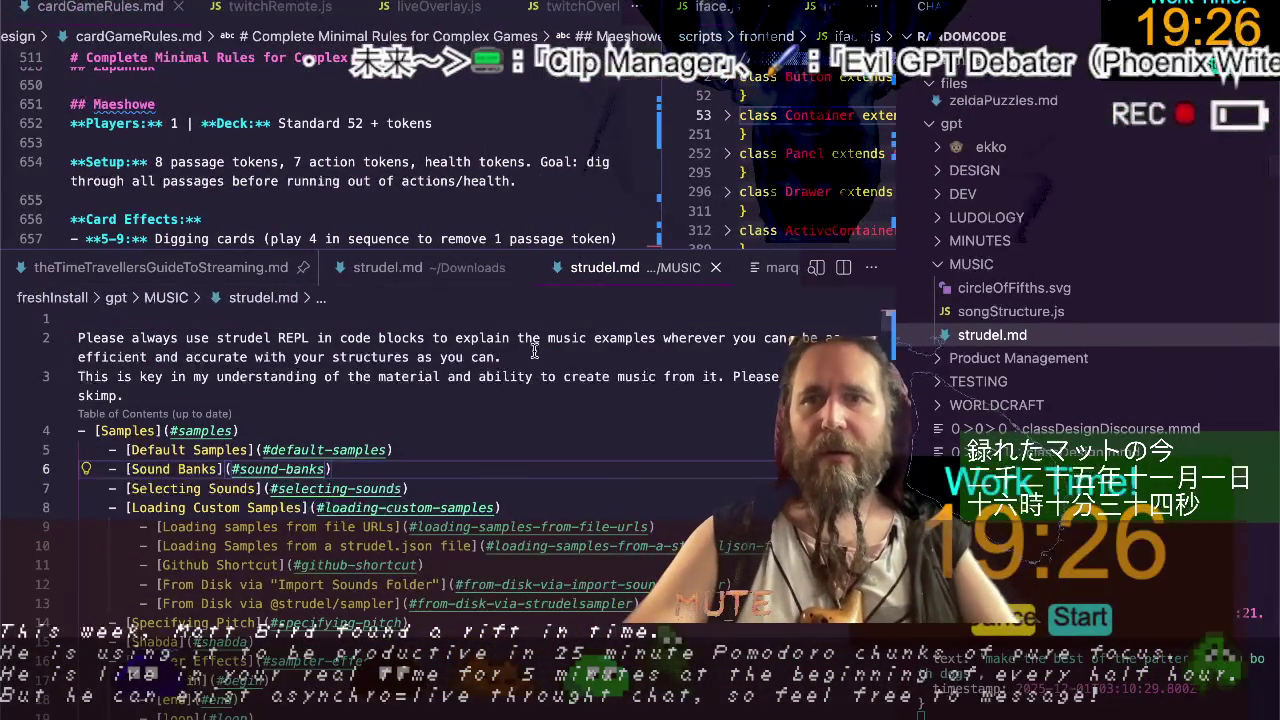
Copy the entire strudel.md guide from VS Code into Pastebin's New Paste box.
key("super+a")
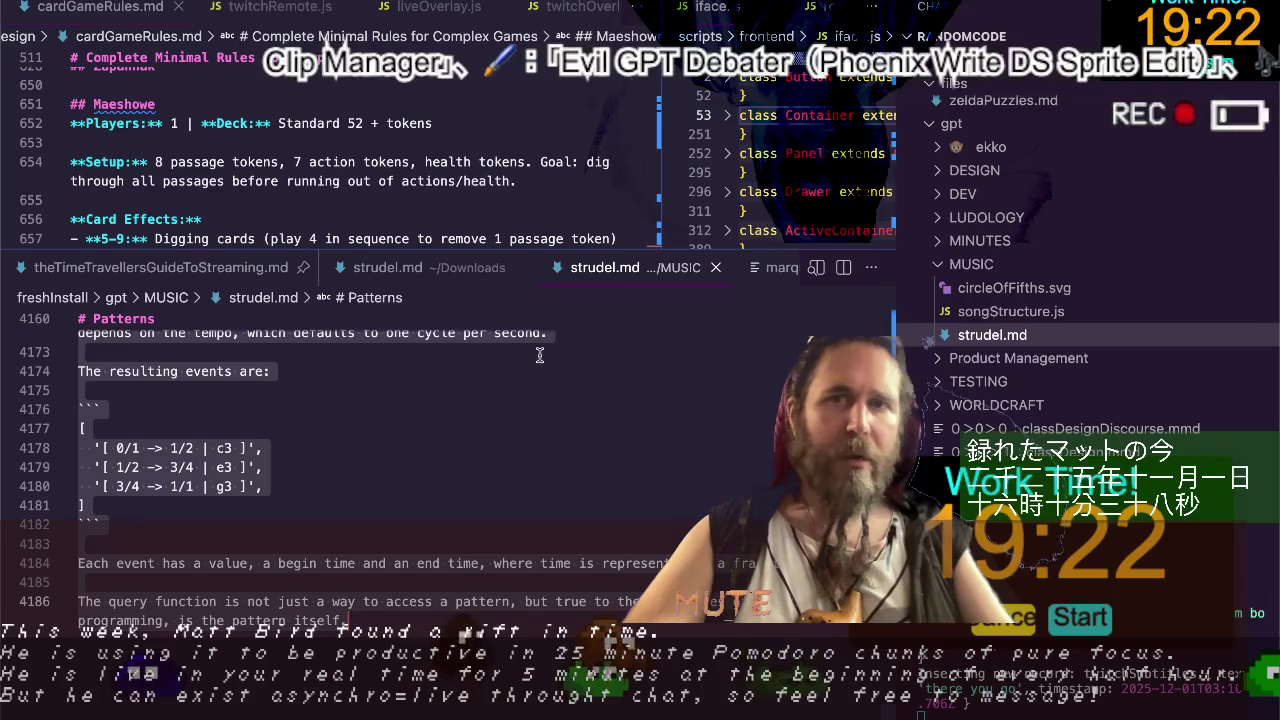
scroll(551, 385, "up", 2)
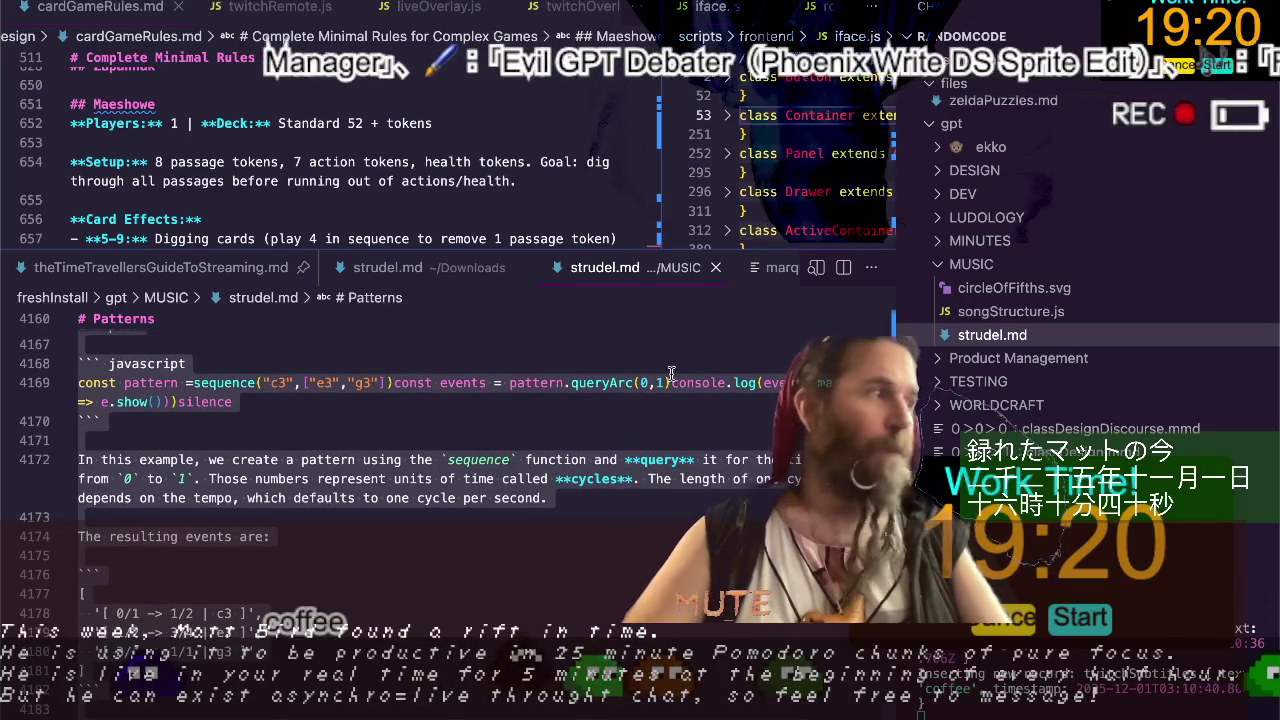
key("super+Tab")
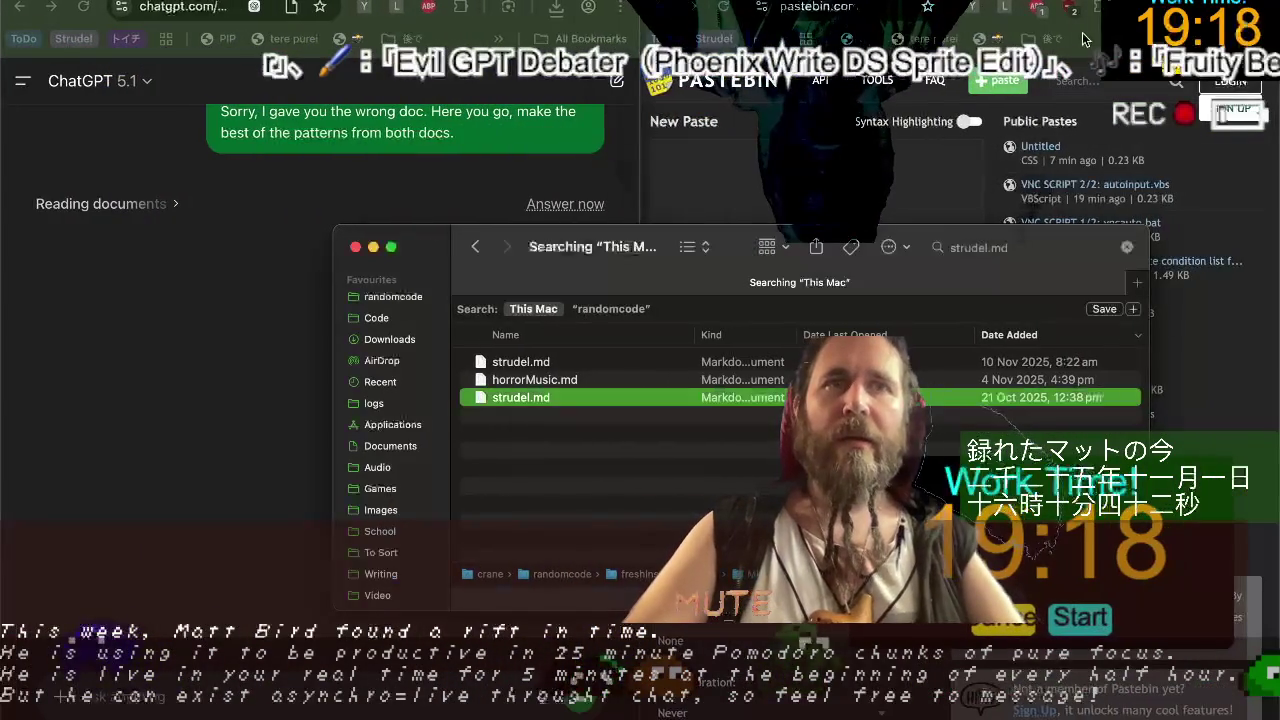
left_click(878, 165)
key("super+v")
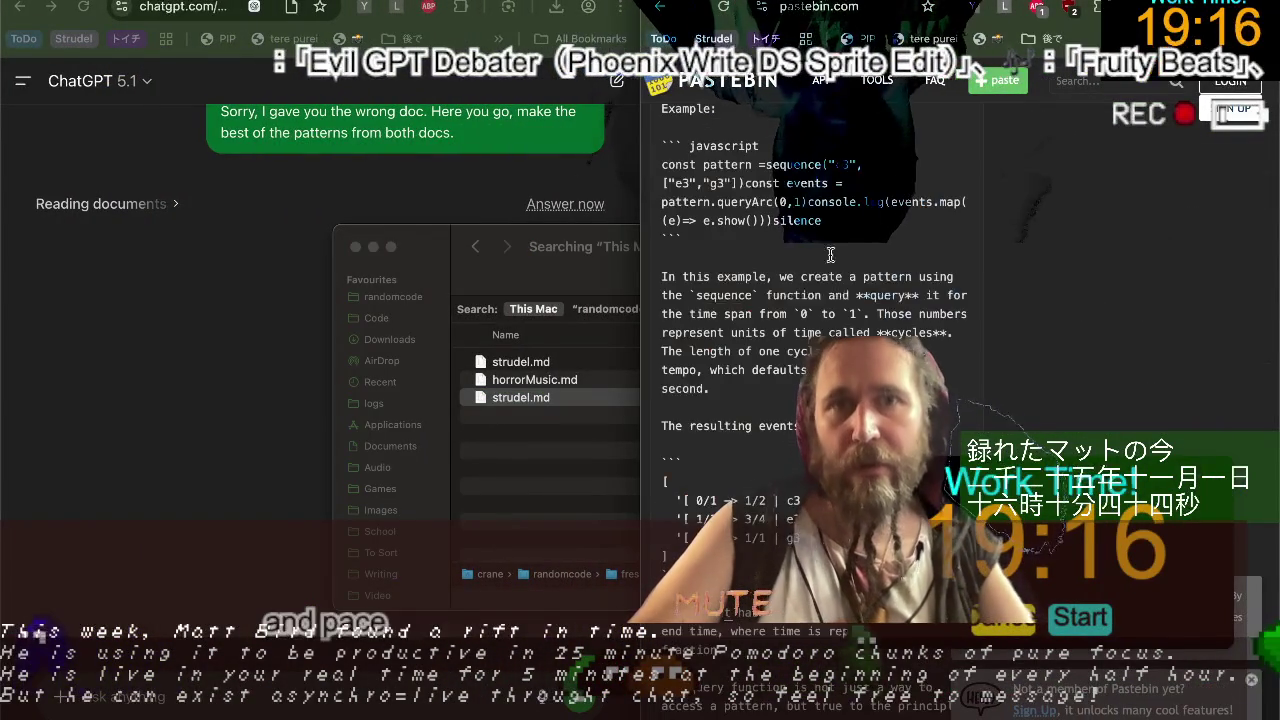
scroll(768, 340, "down", 5)
scroll(768, 340, "down", 10)
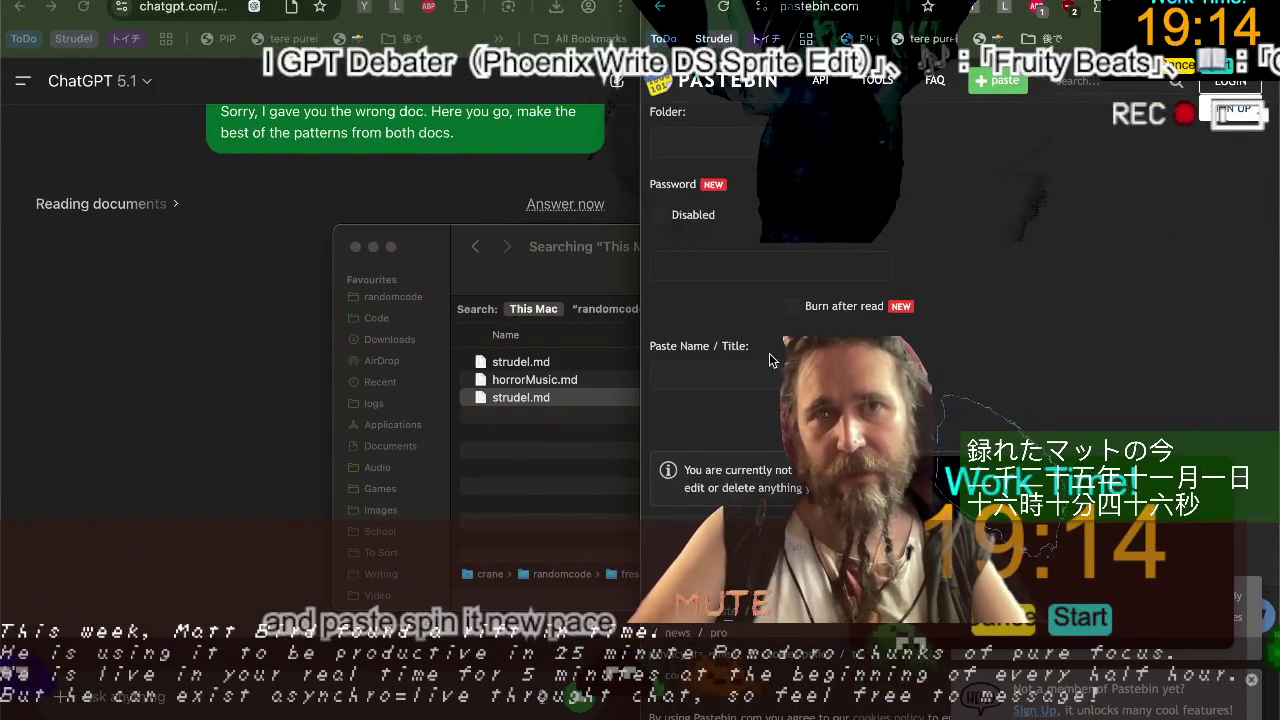
Set the paste to expire after 10 Minutes.
left_click(756, 378)
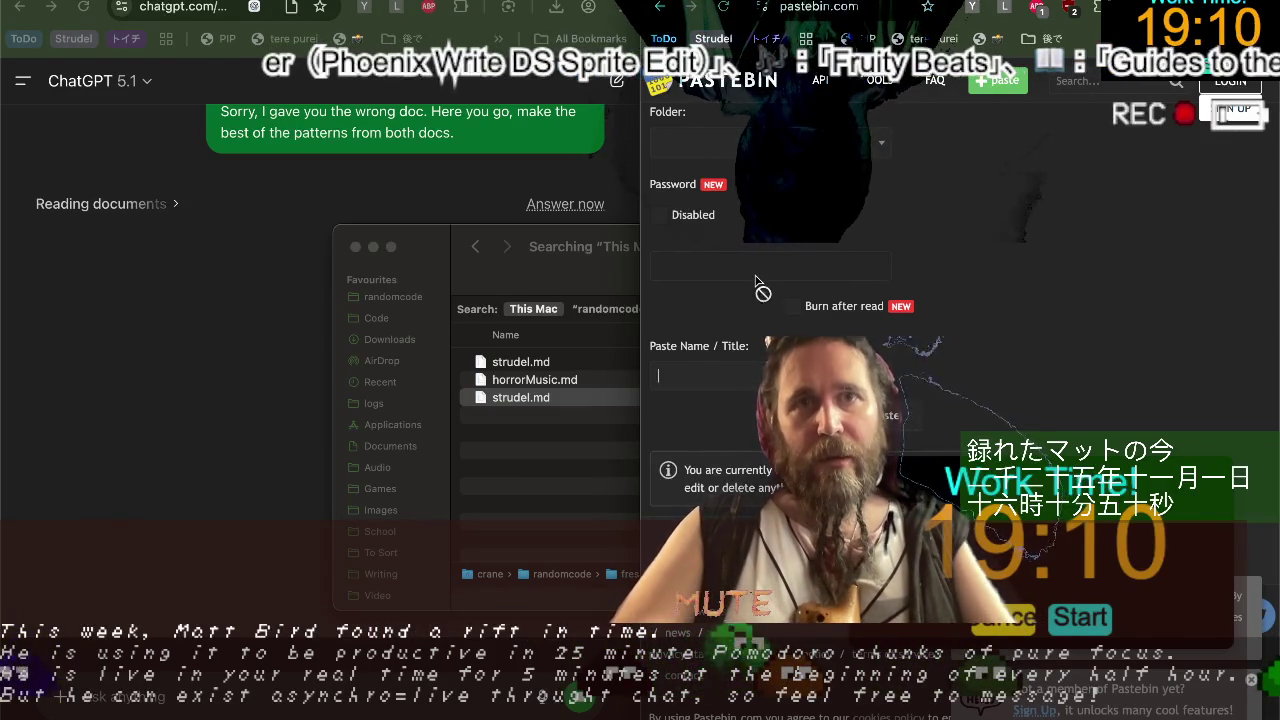
scroll(760, 286, "up", 2)
scroll(755, 281, "up", 1)
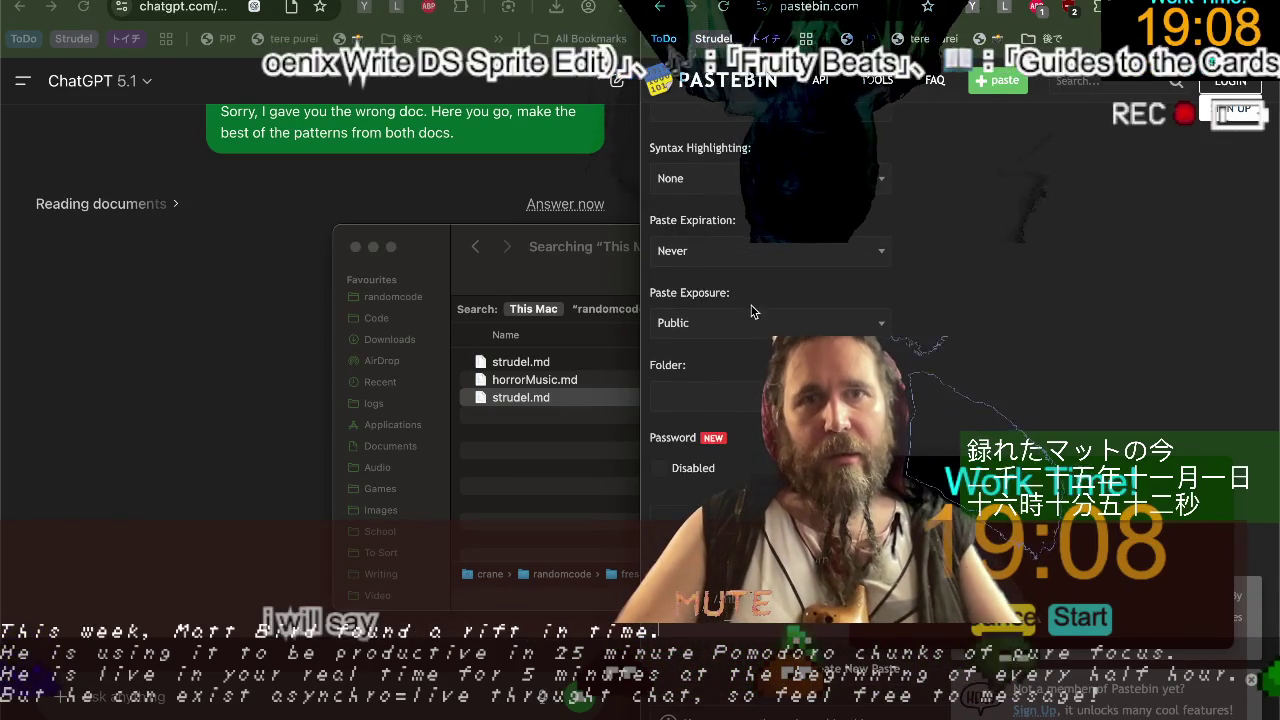
left_click(752, 255)
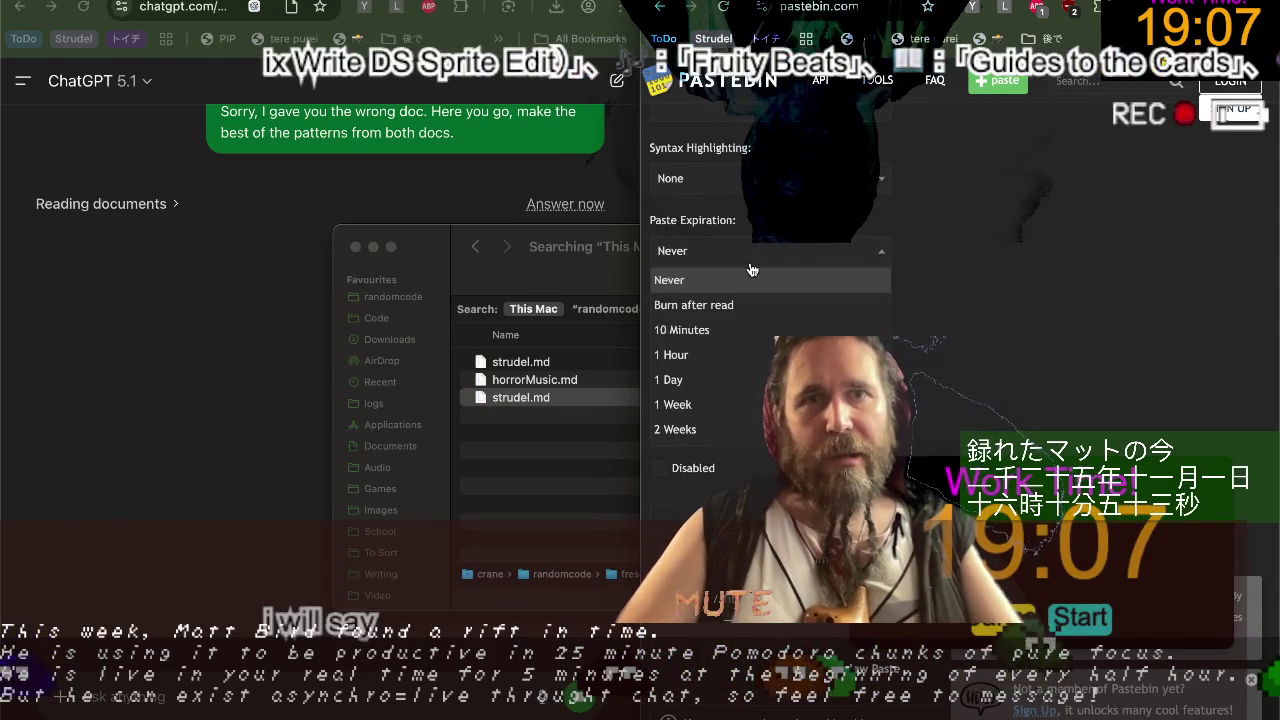
left_click(760, 330)
scroll(760, 333, "down", 3)
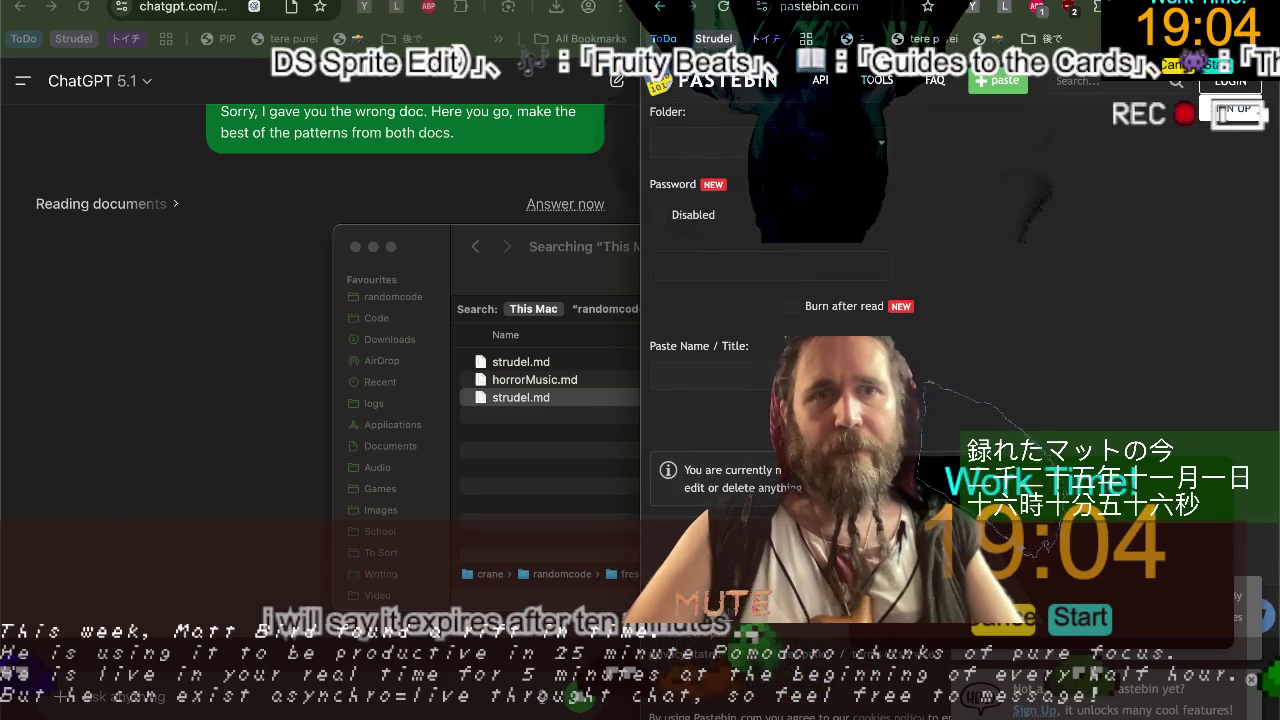
Title the paste strudelGuide.md and submit it.
left_click(731, 372)
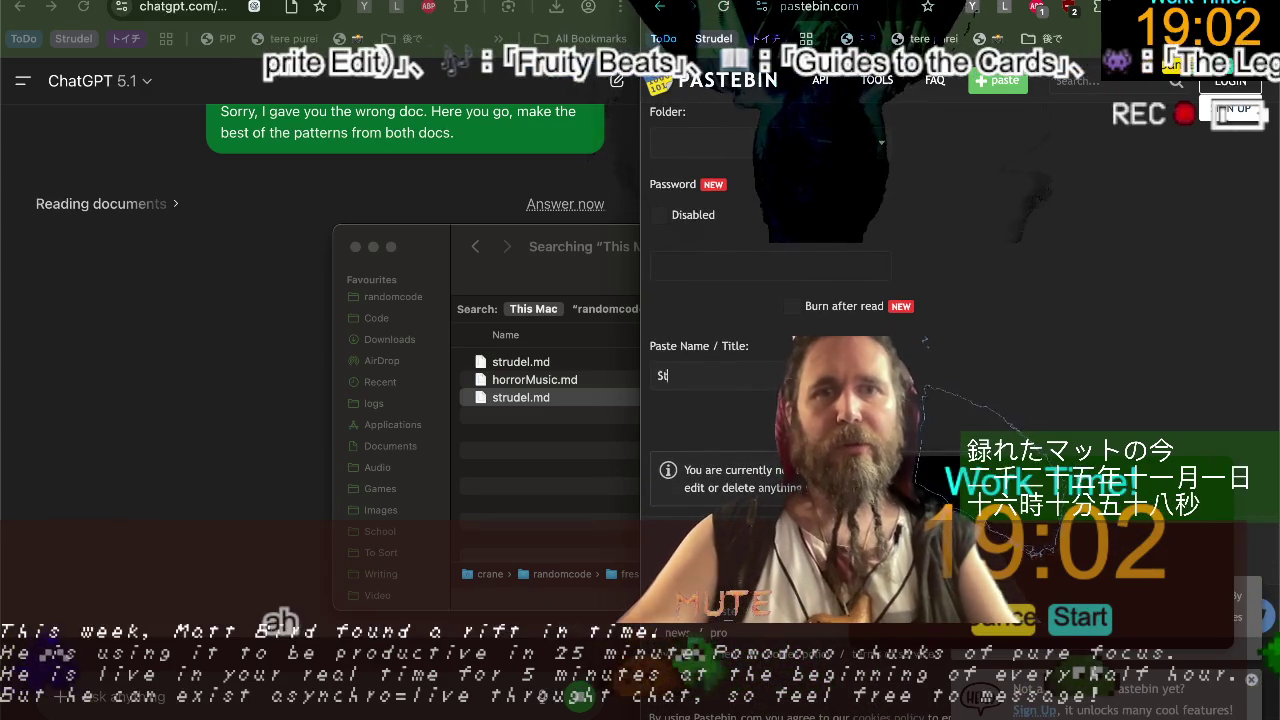
type("Strudel Gui")
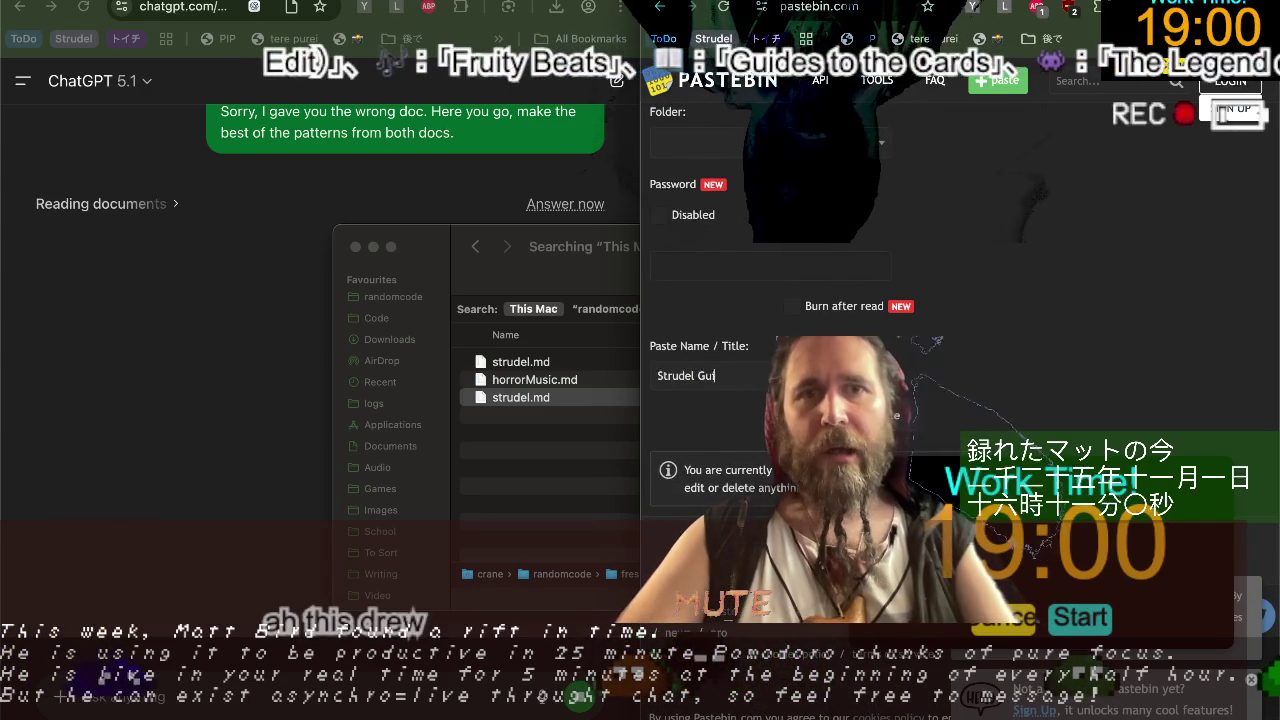
type("de.md")
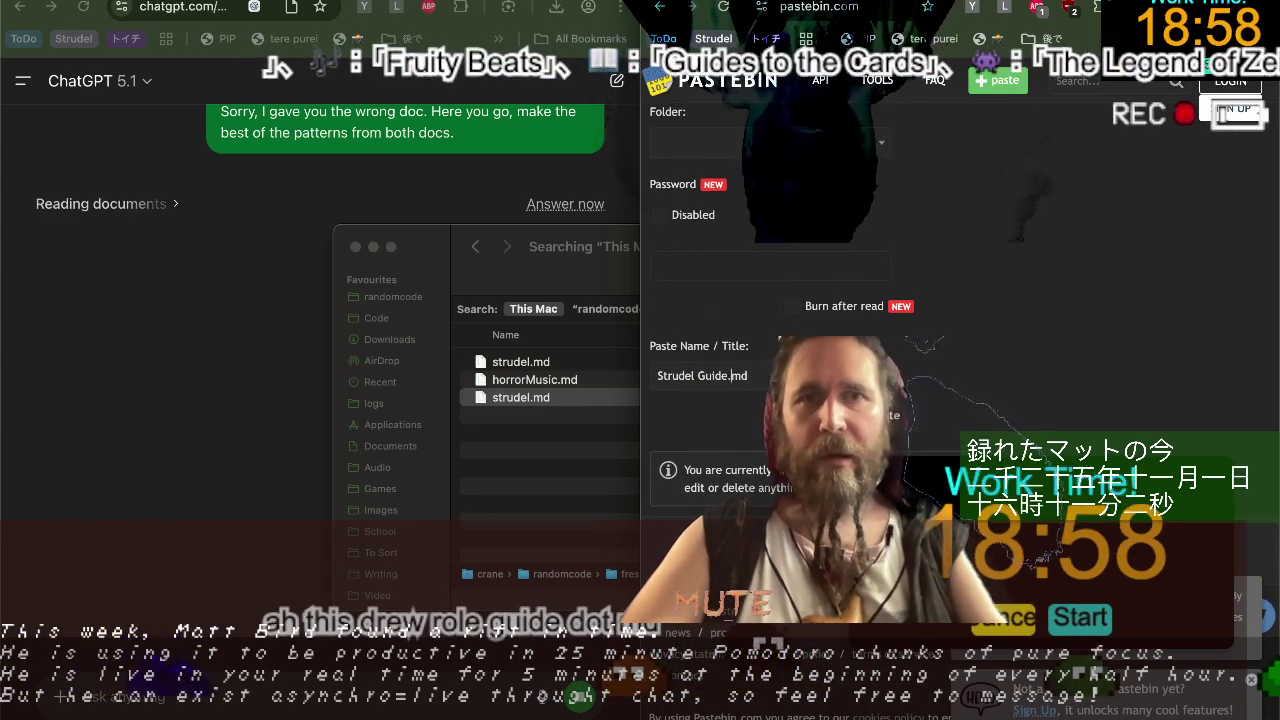
key("Left")
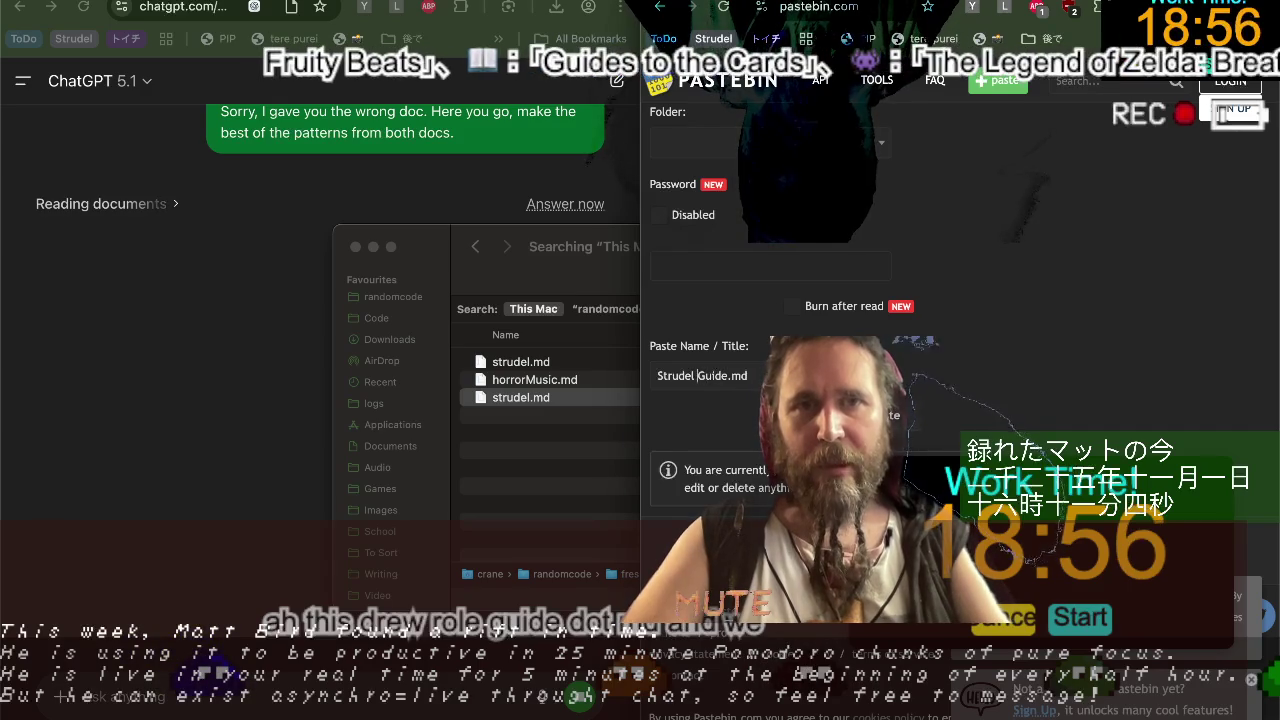
key("Delete")
type("s")
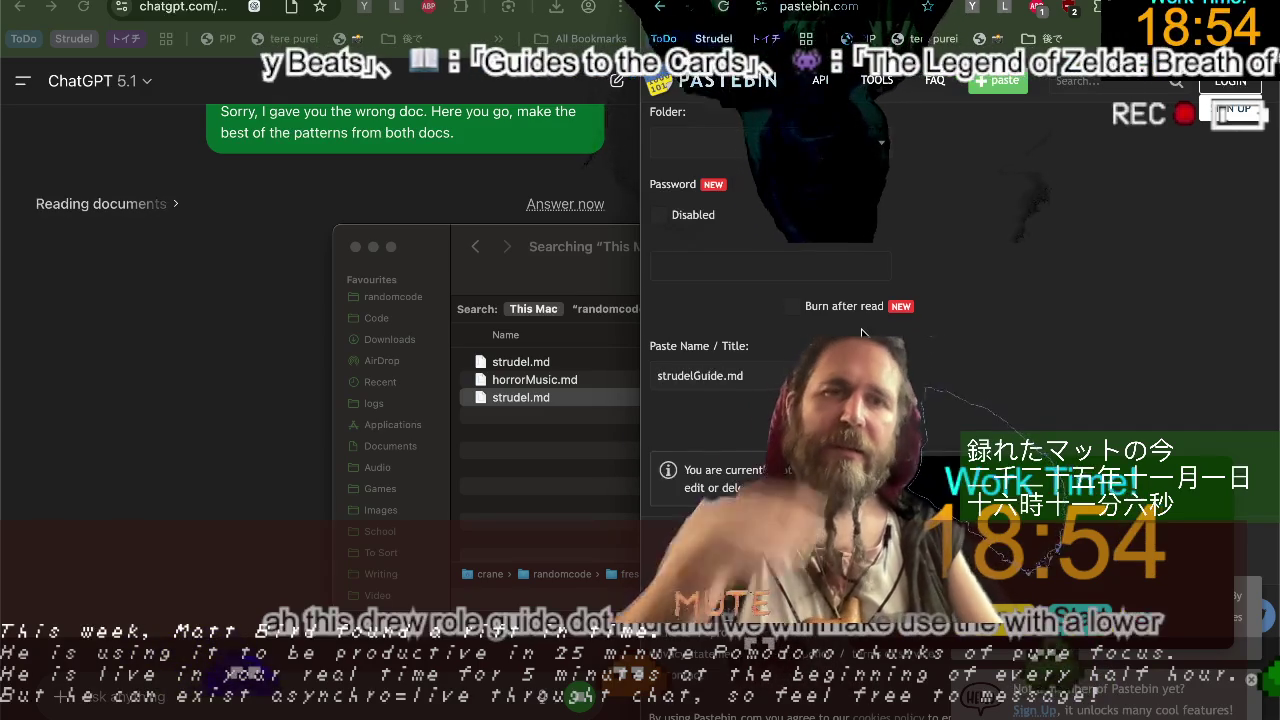
key("Return")
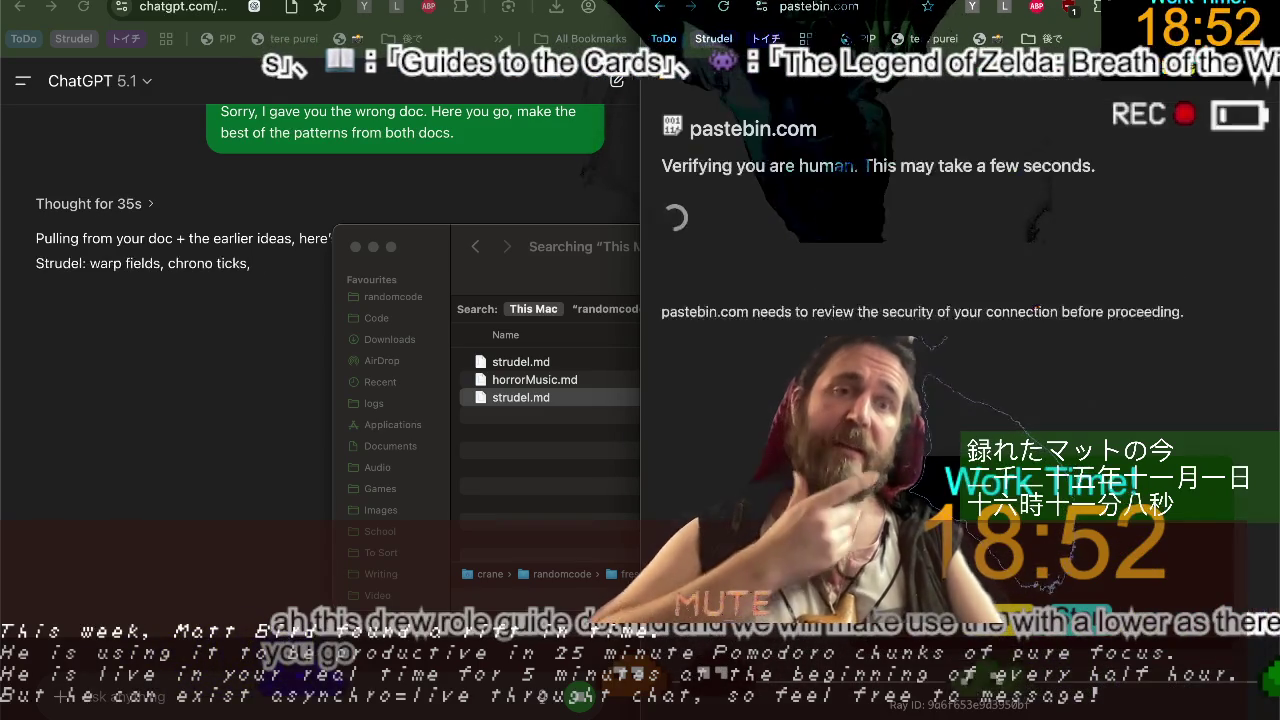